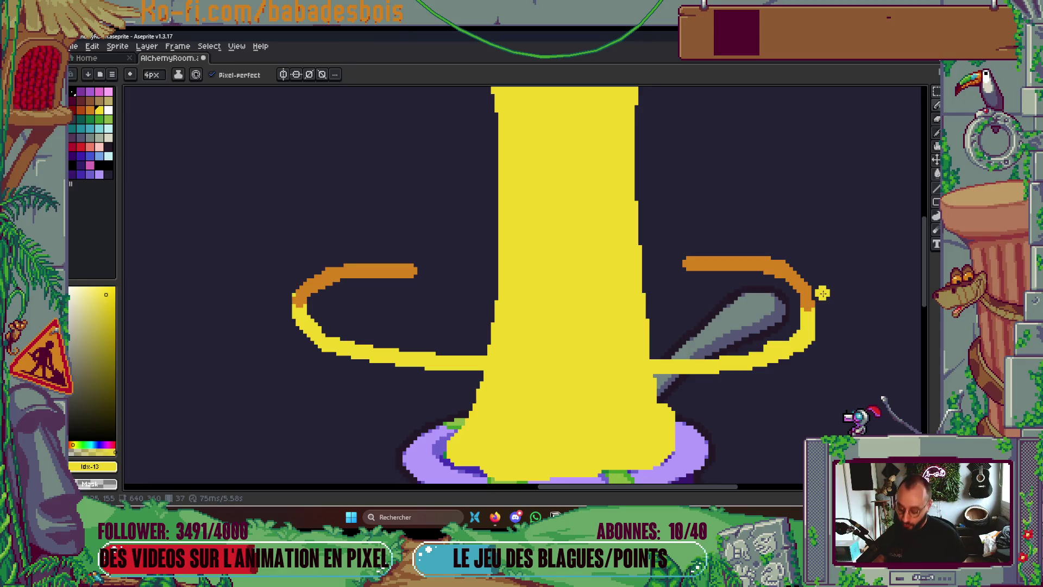
Draw a thin 2px orange line across the yellow trunk, then undo it and redraw it slightly lower
{"action": "scroll", "coordinate": [746, 323], "scroll_direction": "up", "scroll_amount": 1}
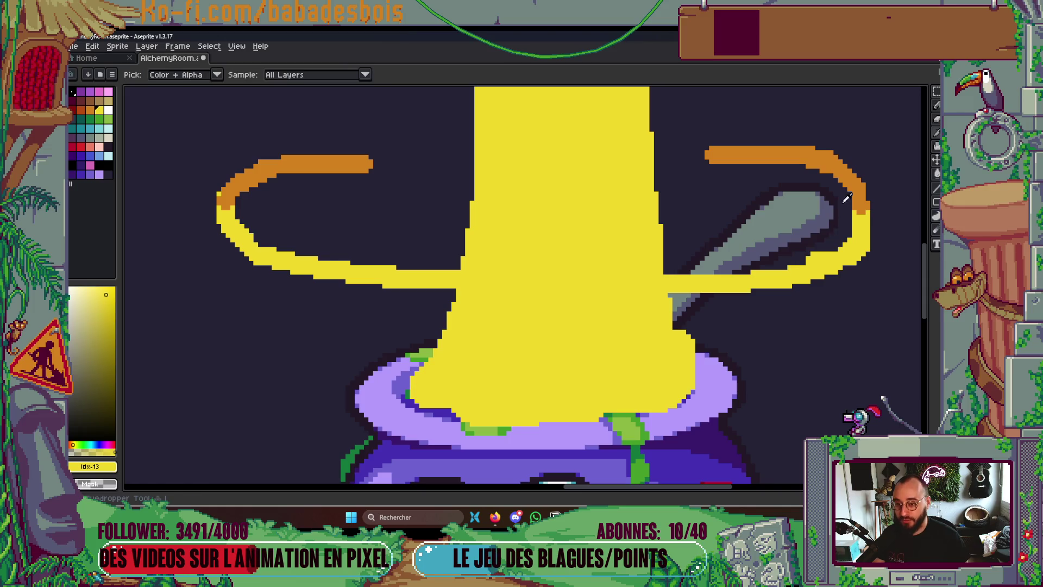
{"action": "key", "text": "["}
{"action": "key", "text": "minus"}
{"action": "key", "text": "minus"}
{"action": "mouse_move", "coordinate": [482, 265]}
{"action": "left_mouse_down"}
{"action": "mouse_move", "coordinate": [665, 270]}
{"action": "mouse_move", "coordinate": [463, 271]}
{"action": "mouse_move", "coordinate": [463, 294]}
{"action": "mouse_move", "coordinate": [662, 297]}
{"action": "left_mouse_up"}
{"action": "key", "text": "ctrl+z"}
{"action": "scroll", "coordinate": [661, 297], "scroll_direction": "down", "scroll_amount": 5}
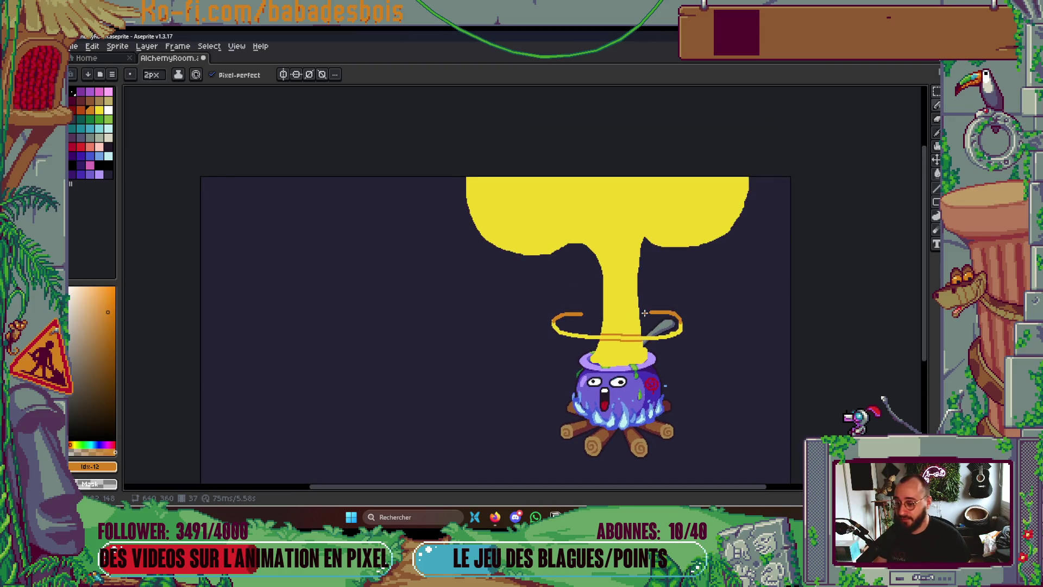
{"action": "scroll", "coordinate": [630, 331], "scroll_direction": "up", "scroll_amount": 3}
{"action": "scroll", "coordinate": [603, 382], "scroll_direction": "down", "scroll_amount": 3}
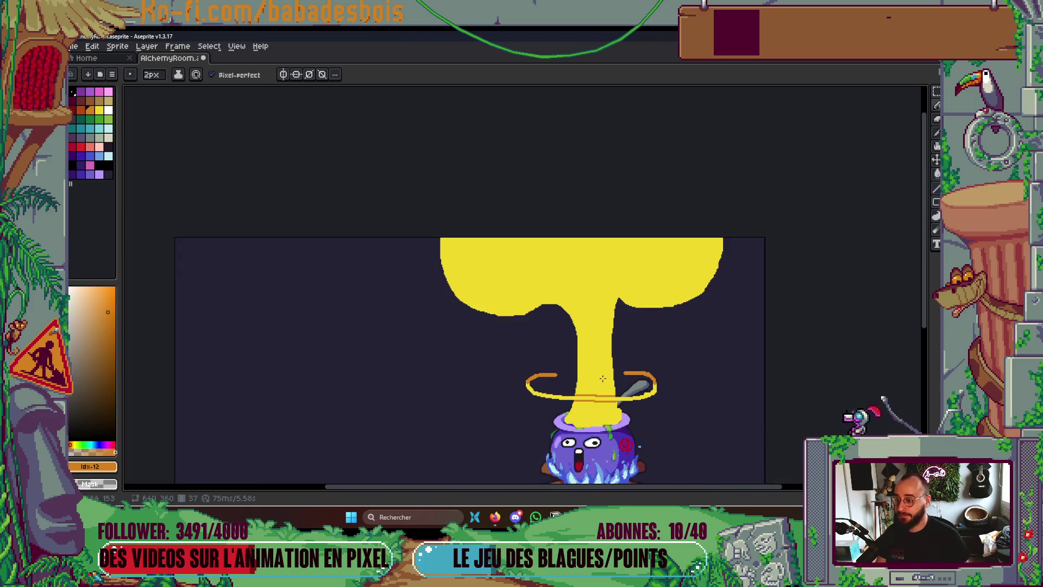
{"action": "key", "text": "plus"}
{"action": "key", "text": "plus"}
{"action": "key", "text": "plus"}
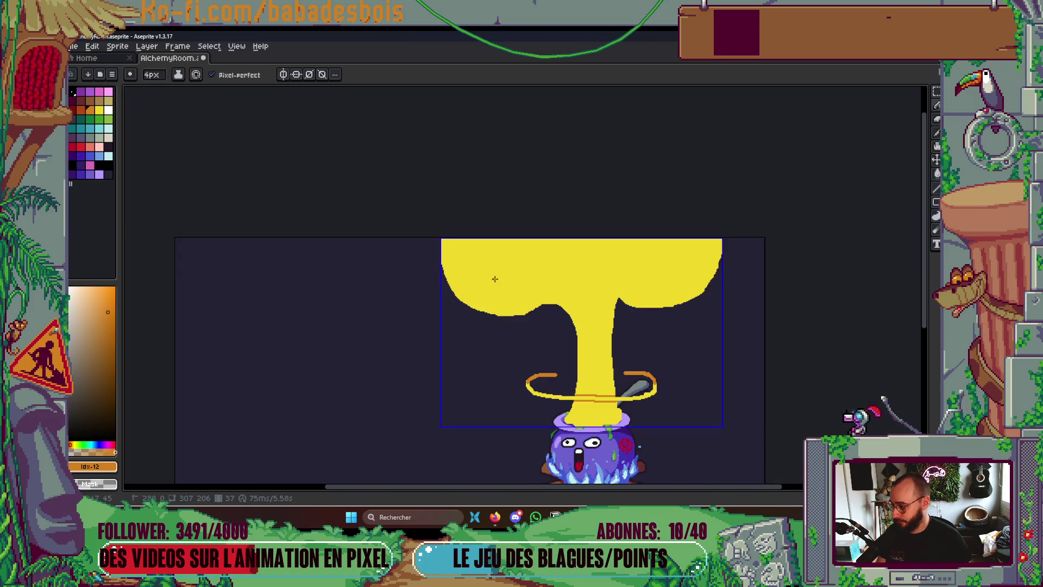
Go to frame 36 and compare it with the neighbouring frame
{"action": "key", "text": "Tab"}
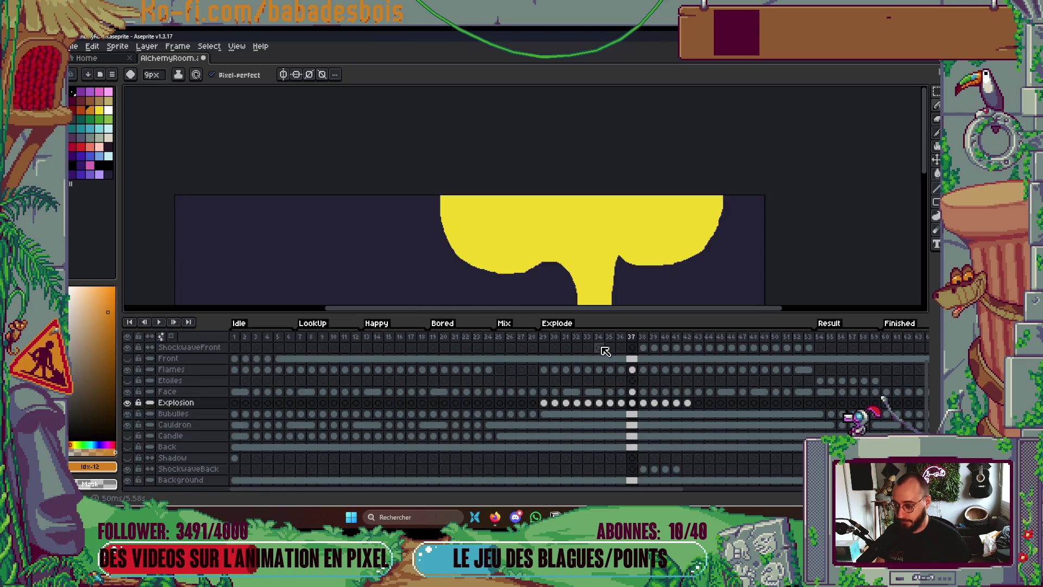
{"action": "key", "text": "Tab"}
{"action": "key", "text": "Left"}
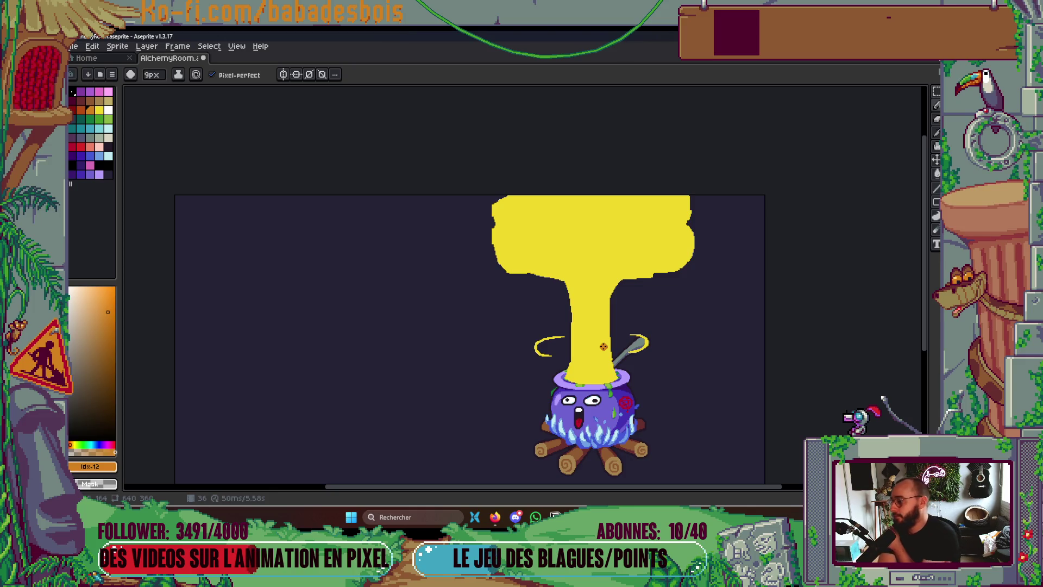
{"action": "key", "text": "Right"}
{"action": "key", "text": "Left"}
{"action": "scroll", "coordinate": [598, 346], "scroll_direction": "up", "scroll_amount": 5}
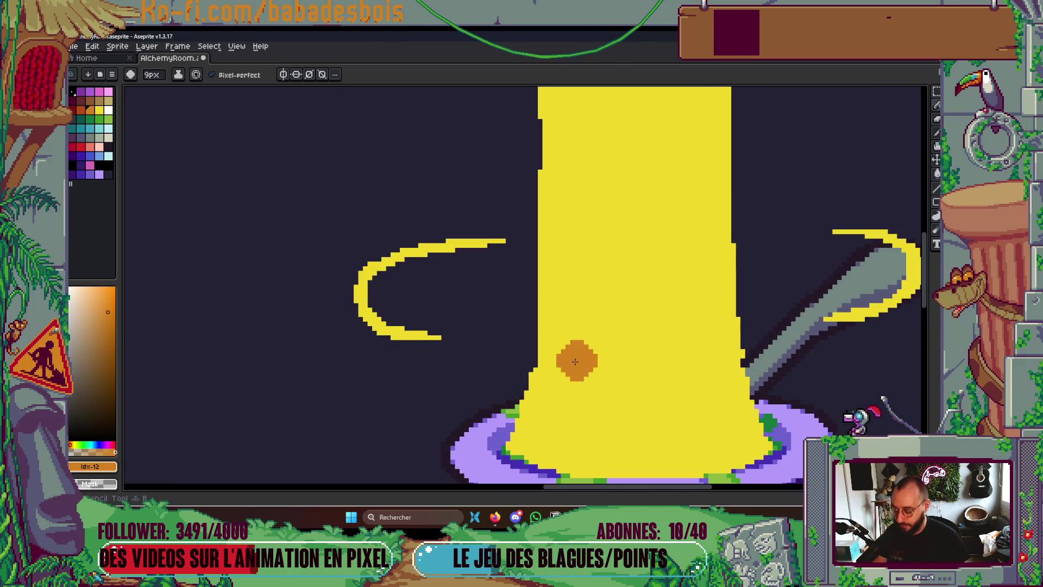
{"action": "key", "text": "Right"}
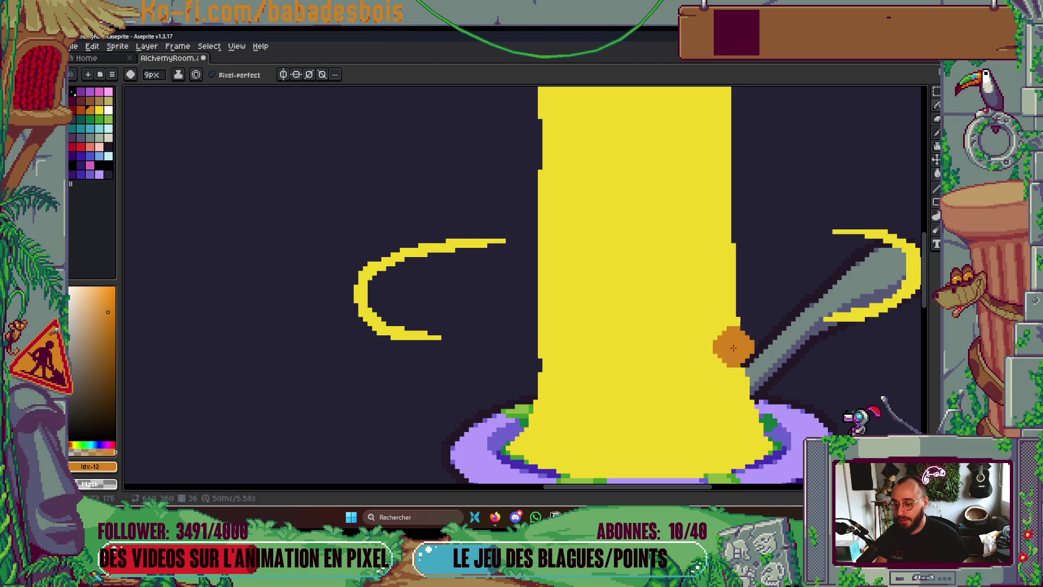
Pick yellow and trim the beam's left and right edges with an 8px pencil
{"action": "left_click", "coordinate": [671, 367], "text": "alt"}
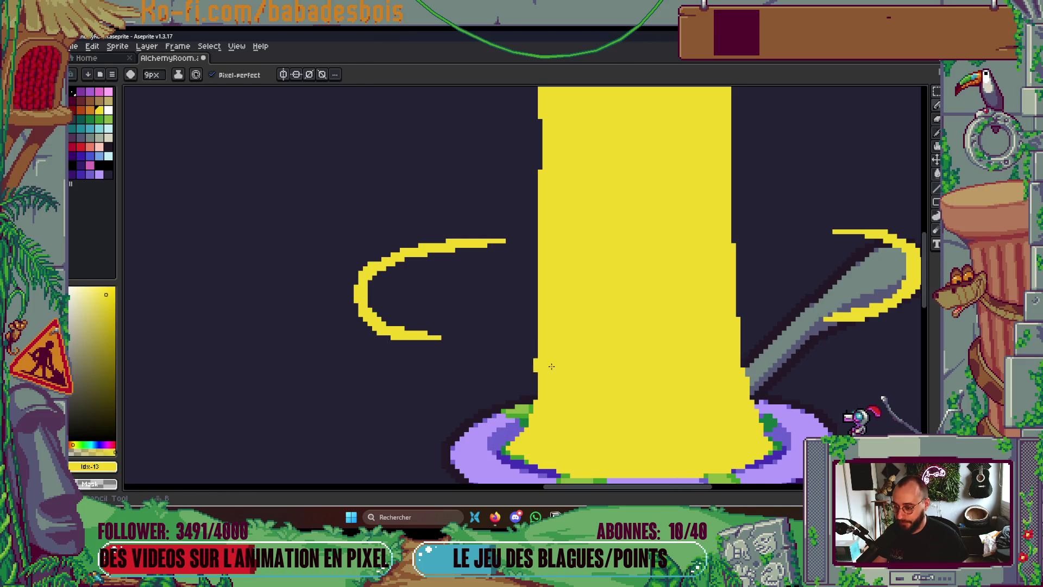
{"action": "scroll", "coordinate": [571, 344], "scroll_direction": "down", "scroll_amount": 1}
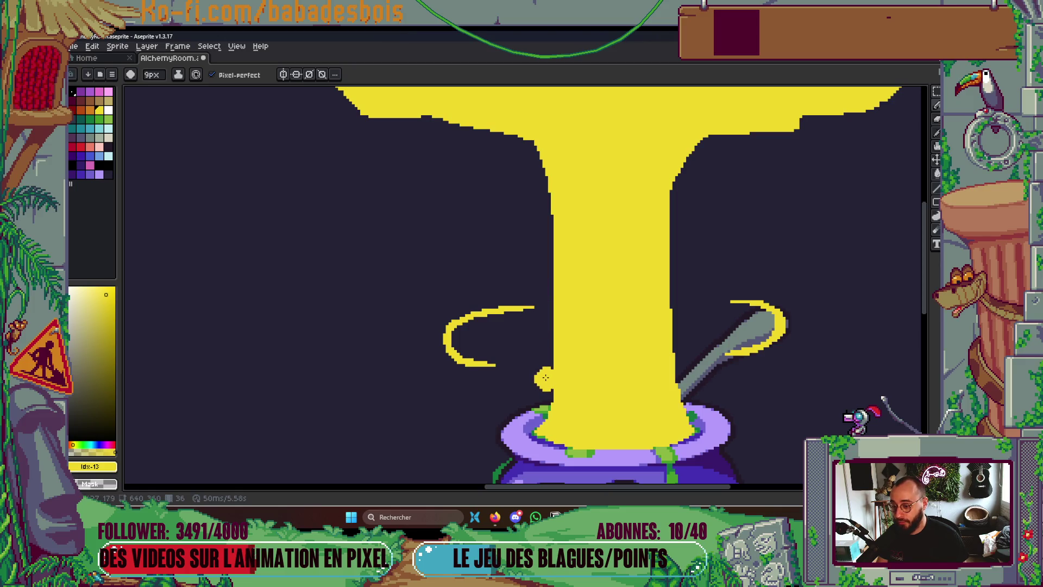
{"action": "key", "text": "minus"}
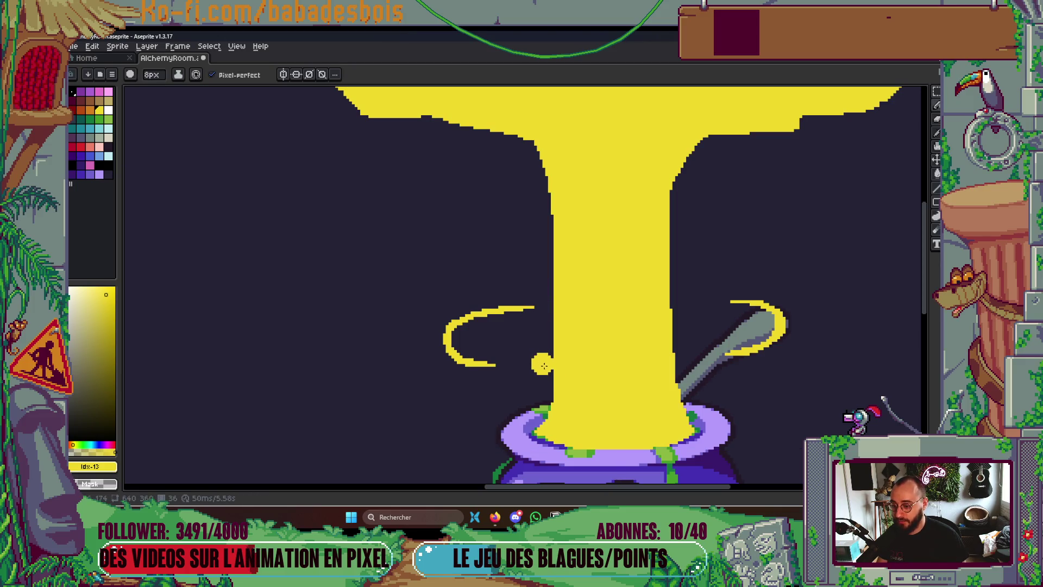
{"action": "left_click_drag", "start_coordinate": [549, 378], "coordinate": [555, 254]}
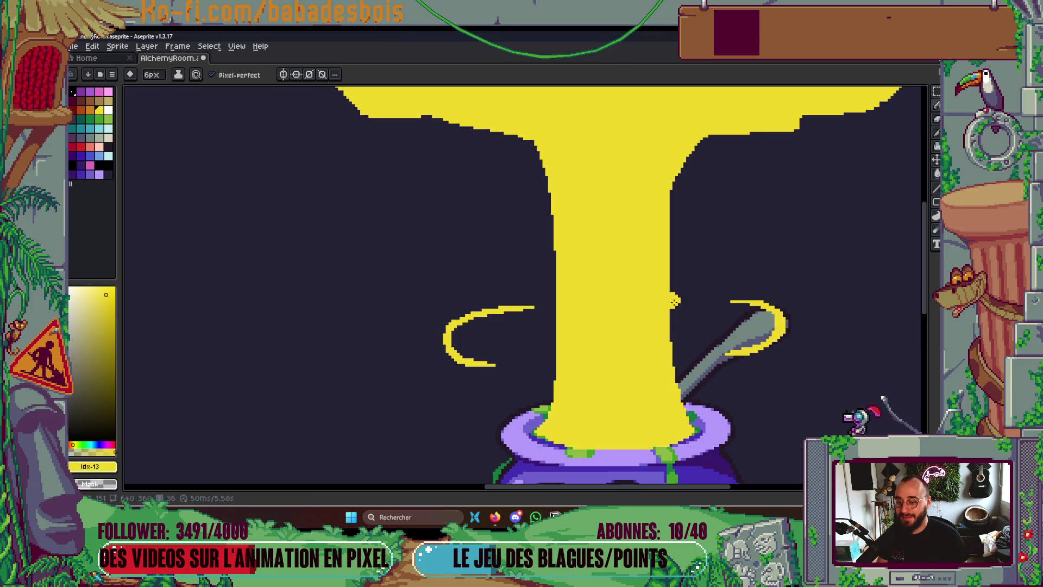
{"action": "left_click_drag", "start_coordinate": [675, 300], "coordinate": [683, 234]}
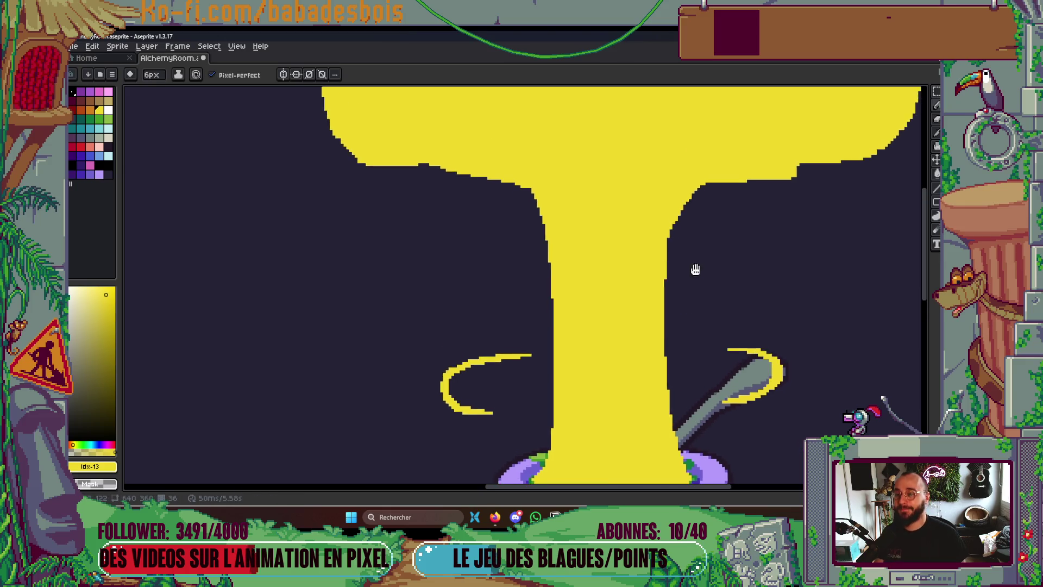
Smooth the jagged bumps on the beam's right edge and fill the dark notch yellow
{"action": "scroll", "coordinate": [694, 265], "scroll_direction": "down", "scroll_amount": 2}
{"action": "scroll", "coordinate": [694, 250], "scroll_direction": "up", "scroll_amount": 3}
{"action": "left_click_drag", "start_coordinate": [649, 253], "coordinate": [658, 226]}
{"action": "scroll", "coordinate": [690, 202], "scroll_direction": "down", "scroll_amount": 1}
{"action": "scroll", "coordinate": [668, 261], "scroll_direction": "up", "scroll_amount": 2}
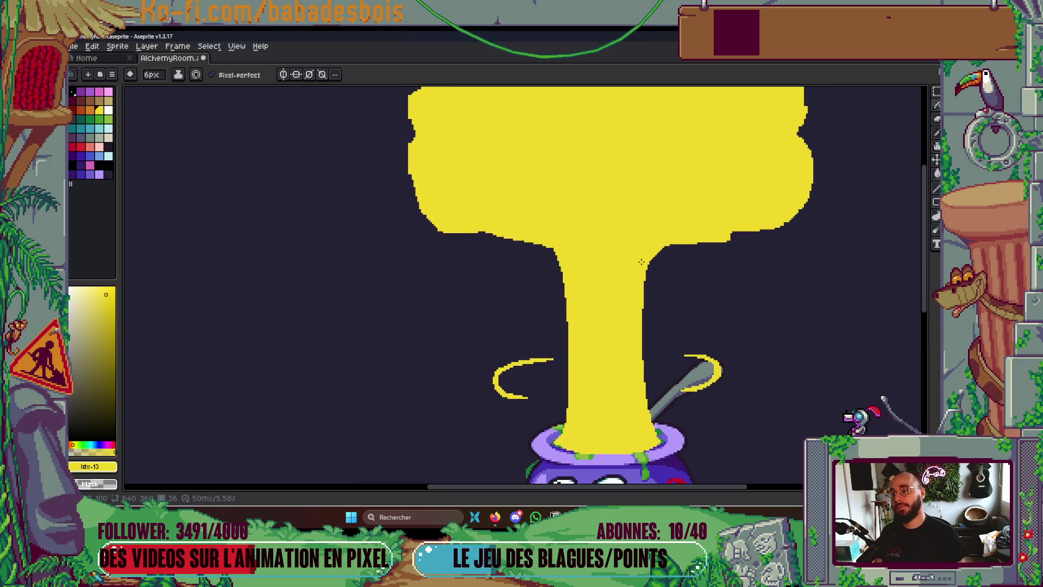
{"action": "left_click_drag", "start_coordinate": [343, 205], "coordinate": [378, 212]}
{"action": "left_click_drag", "start_coordinate": [254, 205], "coordinate": [426, 186]}
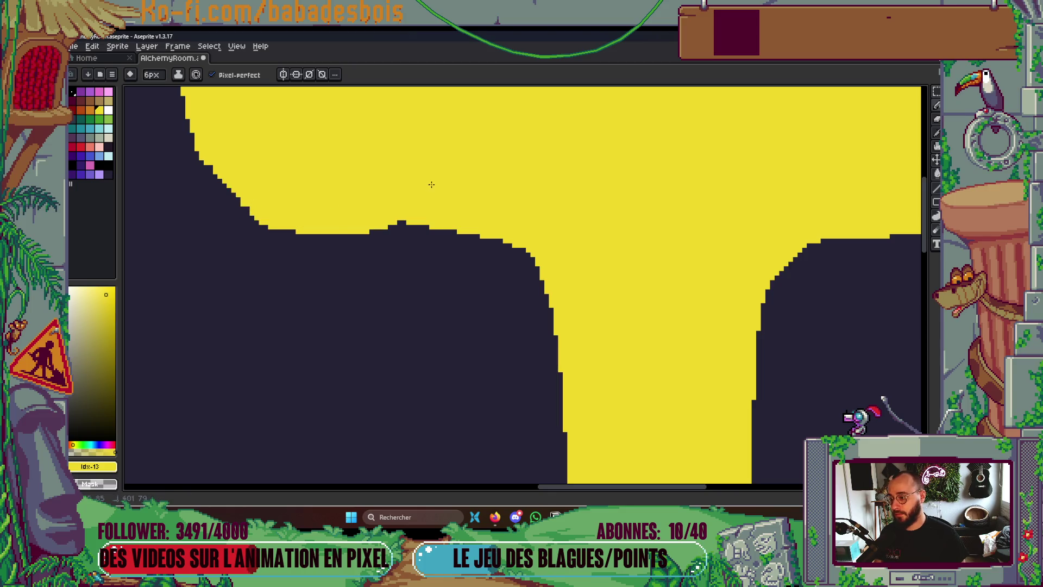
Save AlchemyRoom.aseprite
{"action": "key", "text": "ctrl+s"}
{"action": "scroll", "coordinate": [611, 259], "scroll_direction": "down", "scroll_amount": 2}
{"action": "key", "text": "Tab"}
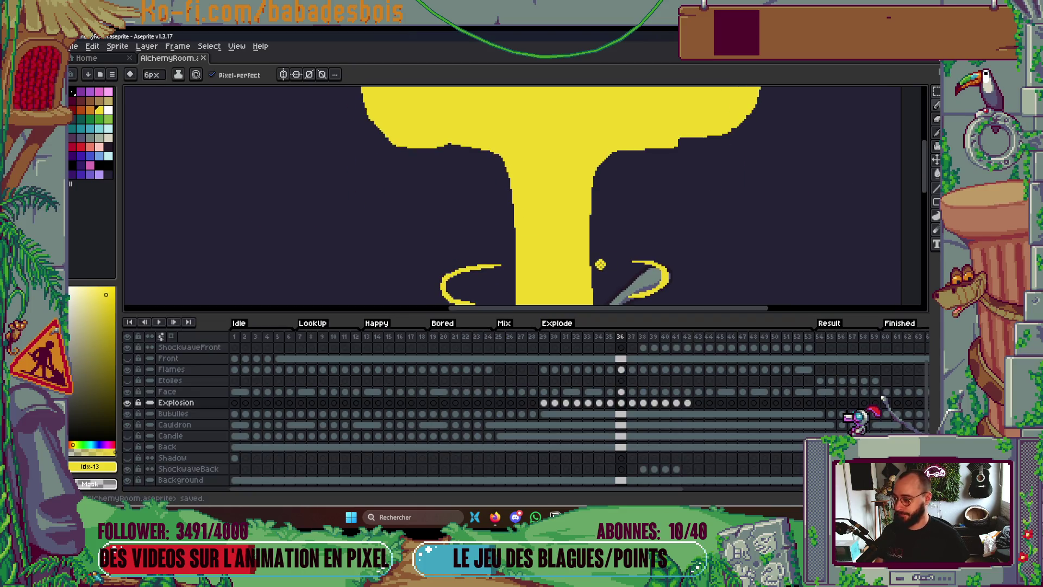
Play the explosion animation and stop on frame 35
{"action": "key", "text": "Tab"}
{"action": "key", "text": "Return"}
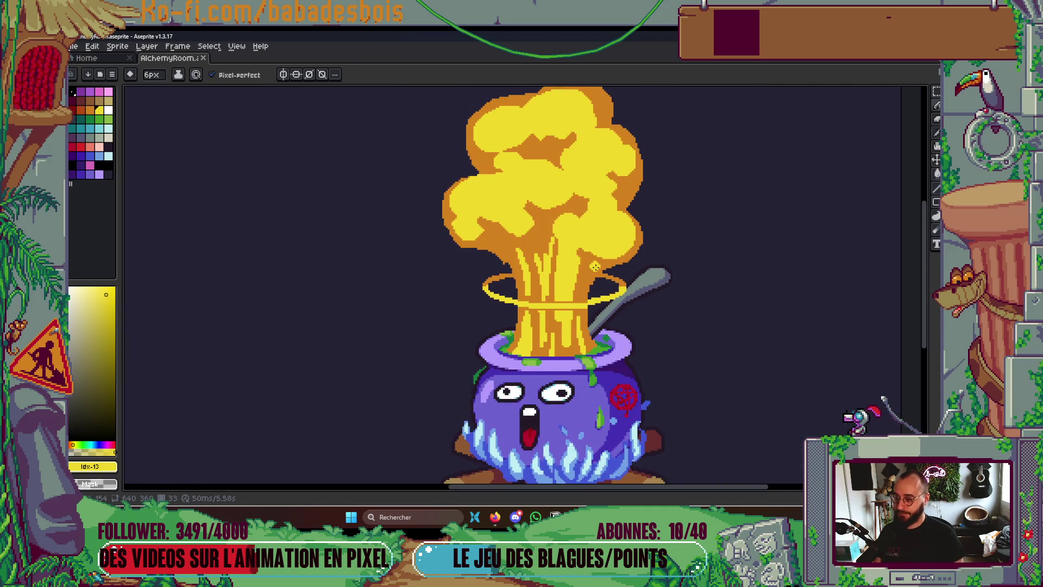
{"action": "key", "text": "Tab"}
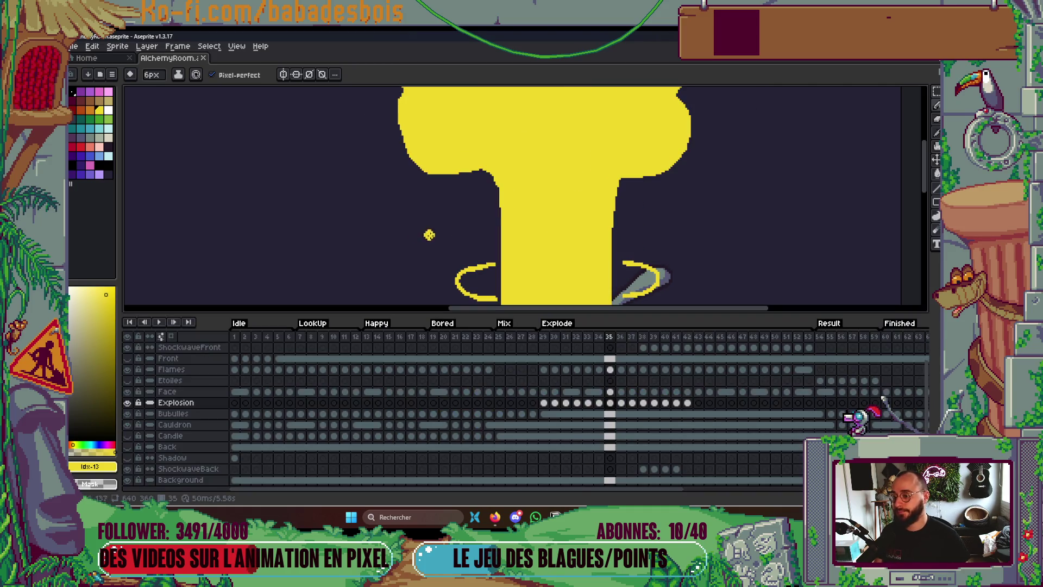
{"action": "key", "text": "Tab"}
Paint Bucket fill the yellow beam with orange
{"action": "left_click", "coordinate": [90, 110]}
{"action": "key", "text": "g"}
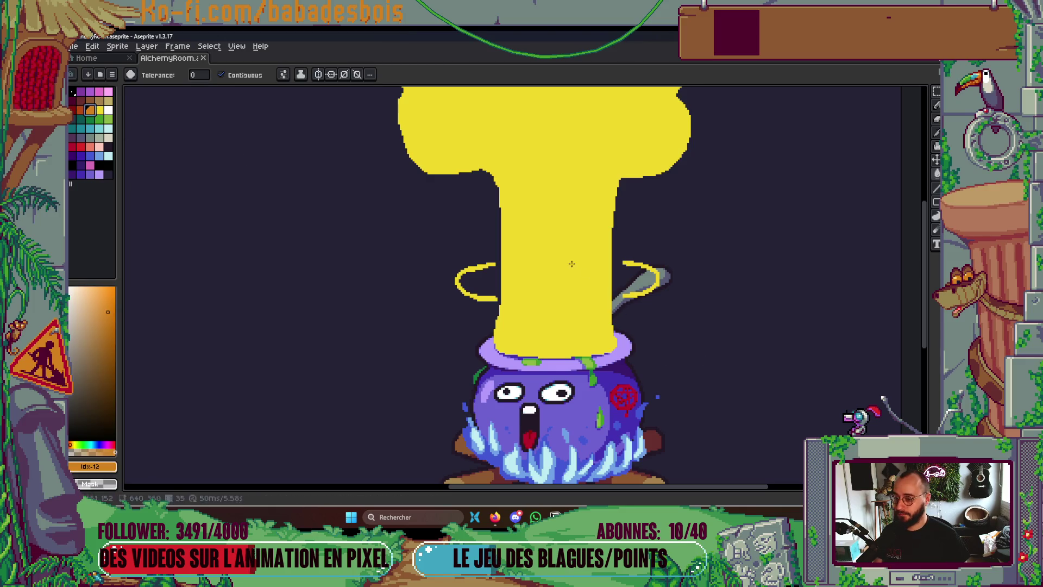
{"action": "left_click", "coordinate": [572, 264]}
{"action": "scroll", "coordinate": [572, 264], "scroll_direction": "down", "scroll_amount": 2}
{"action": "scroll", "coordinate": [554, 304], "scroll_direction": "up", "scroll_amount": 4}
With Shading ink on the pencil, shade the top arcs of both rings orange
{"action": "key", "text": "b"}
{"action": "scroll", "coordinate": [438, 312], "scroll_direction": "up", "scroll_amount": 1}
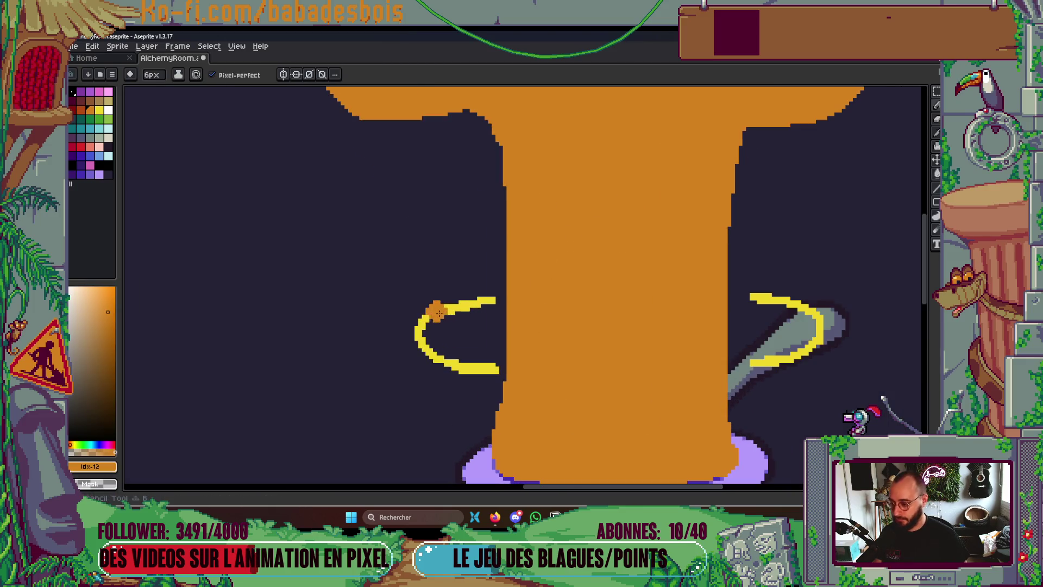
{"action": "left_click", "coordinate": [185, 74]}
{"action": "left_click", "coordinate": [210, 133]}
{"action": "left_click_drag", "start_coordinate": [419, 323], "coordinate": [429, 314]}
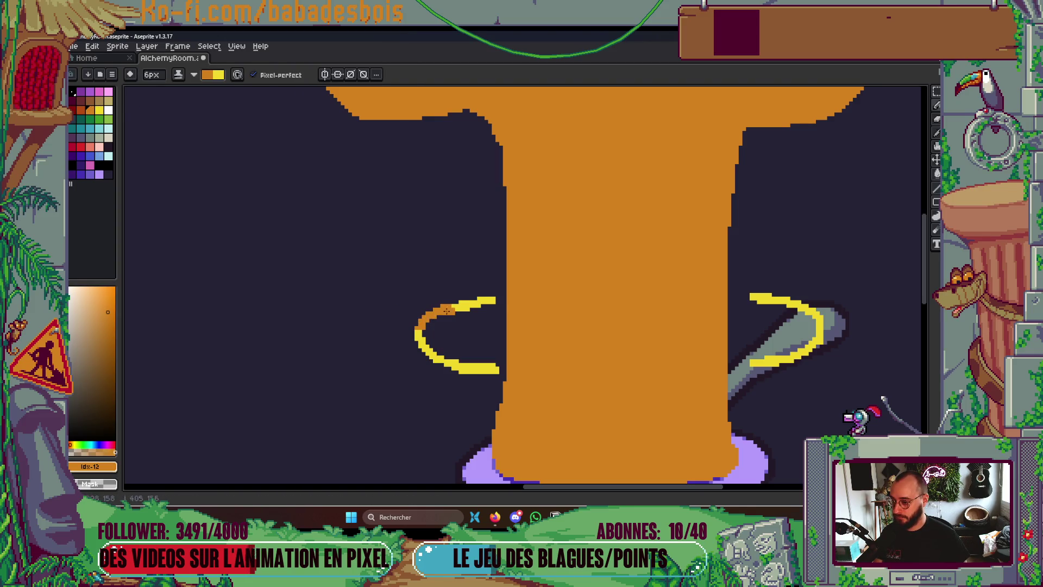
{"action": "left_click_drag", "start_coordinate": [752, 296], "coordinate": [819, 309]}
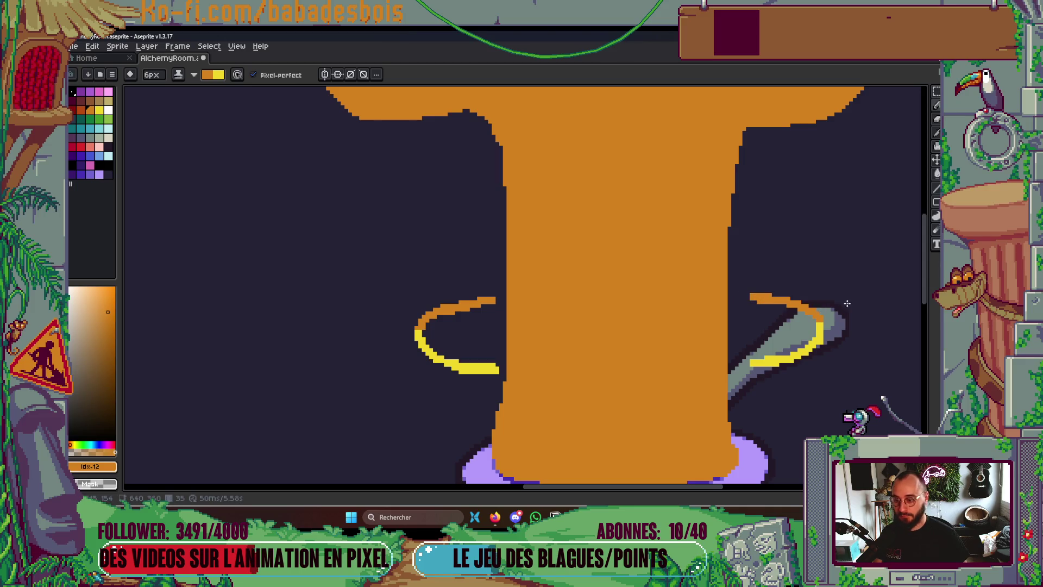
{"action": "scroll", "coordinate": [845, 306], "scroll_direction": "down", "scroll_amount": 3}
{"action": "scroll", "coordinate": [848, 337], "scroll_direction": "up", "scroll_amount": 3}
{"action": "left_click_drag", "start_coordinate": [849, 350], "coordinate": [777, 361]}
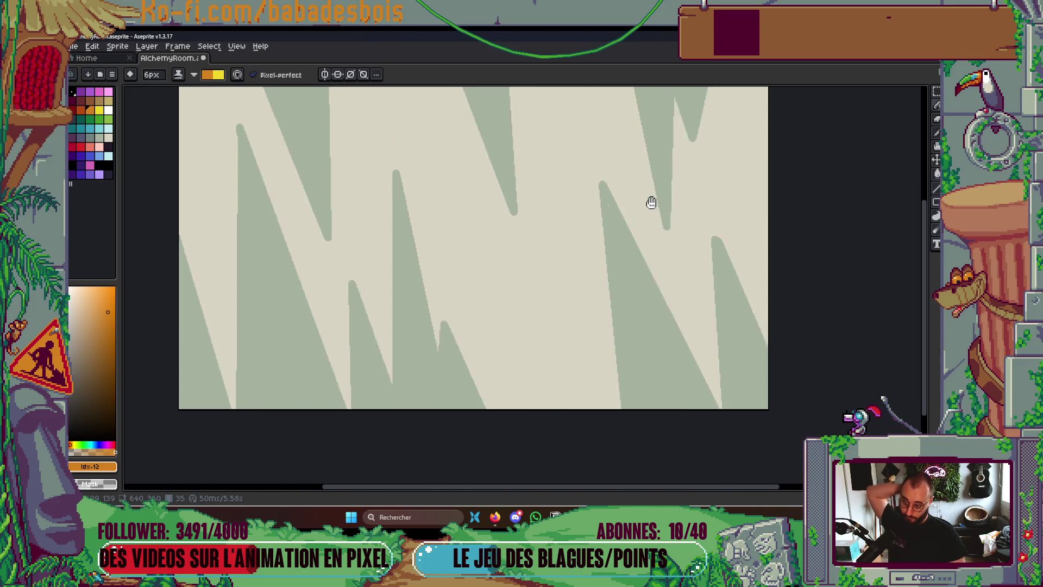
{"action": "left_click_drag", "start_coordinate": [771, 284], "coordinate": [649, 202]}
{"action": "left_click_drag", "start_coordinate": [694, 312], "coordinate": [724, 355]}
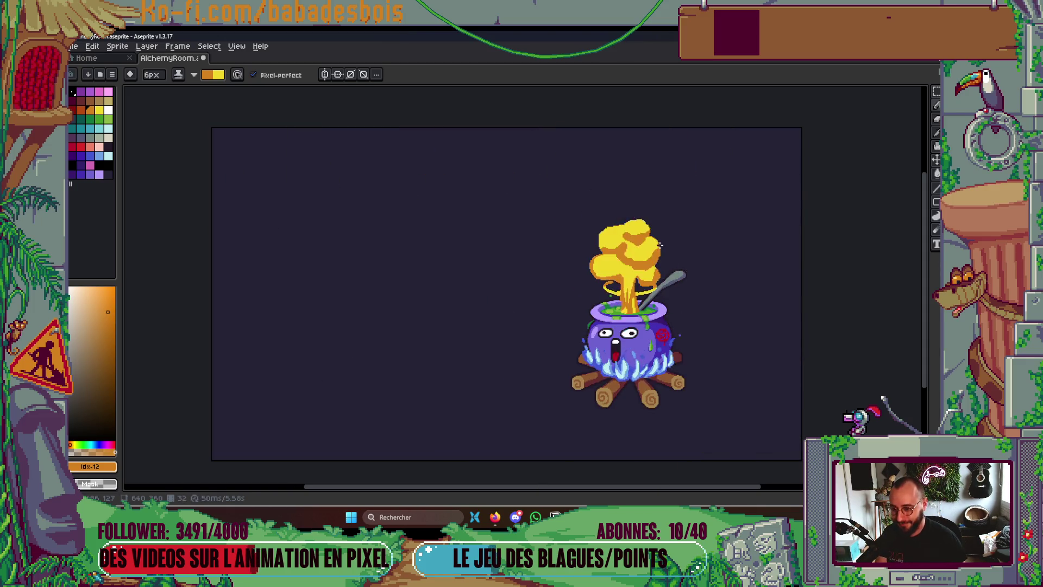
{"action": "scroll", "coordinate": [659, 288], "scroll_direction": "up", "scroll_amount": 2}
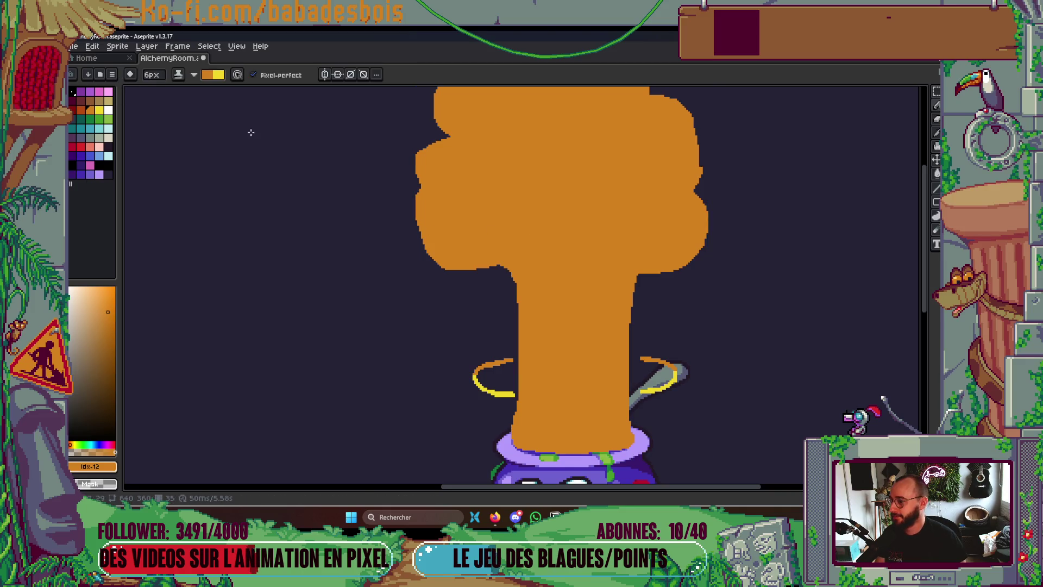
Fill a yellow ellipse solid on the orange cloud and add a small yellow blob
{"action": "mouse_move", "coordinate": [441, 235]}
{"action": "left_mouse_down"}
{"action": "mouse_move", "coordinate": [468, 205]}
{"action": "mouse_move", "coordinate": [434, 214]}
{"action": "mouse_move", "coordinate": [521, 212]}
{"action": "mouse_move", "coordinate": [436, 204]}
{"action": "mouse_move", "coordinate": [478, 239]}
{"action": "mouse_move", "coordinate": [473, 223]}
{"action": "left_mouse_up"}
{"action": "key", "text": "ctrl+z"}
{"action": "key", "text": "g"}
{"action": "left_click", "coordinate": [477, 207]}
{"action": "key", "text": "b"}
{"action": "mouse_move", "coordinate": [451, 163]}
{"action": "left_mouse_down"}
{"action": "mouse_move", "coordinate": [468, 146]}
{"action": "mouse_move", "coordinate": [444, 151]}
{"action": "left_mouse_up"}
Paint thick yellow curls on the cloud and a filled yellow ring at the mushroom top
{"action": "key", "text": "plus"}
{"action": "key", "text": "plus"}
{"action": "key", "text": "plus"}
{"action": "mouse_move", "coordinate": [533, 196]}
{"action": "left_mouse_down"}
{"action": "mouse_move", "coordinate": [544, 163]}
{"action": "mouse_move", "coordinate": [562, 199]}
{"action": "mouse_move", "coordinate": [535, 179]}
{"action": "mouse_move", "coordinate": [579, 158]}
{"action": "mouse_move", "coordinate": [632, 212]}
{"action": "mouse_move", "coordinate": [677, 211]}
{"action": "left_mouse_up"}
{"action": "mouse_move", "coordinate": [647, 120]}
{"action": "left_mouse_down"}
{"action": "mouse_move", "coordinate": [680, 109]}
{"action": "mouse_move", "coordinate": [652, 148]}
{"action": "left_mouse_up"}
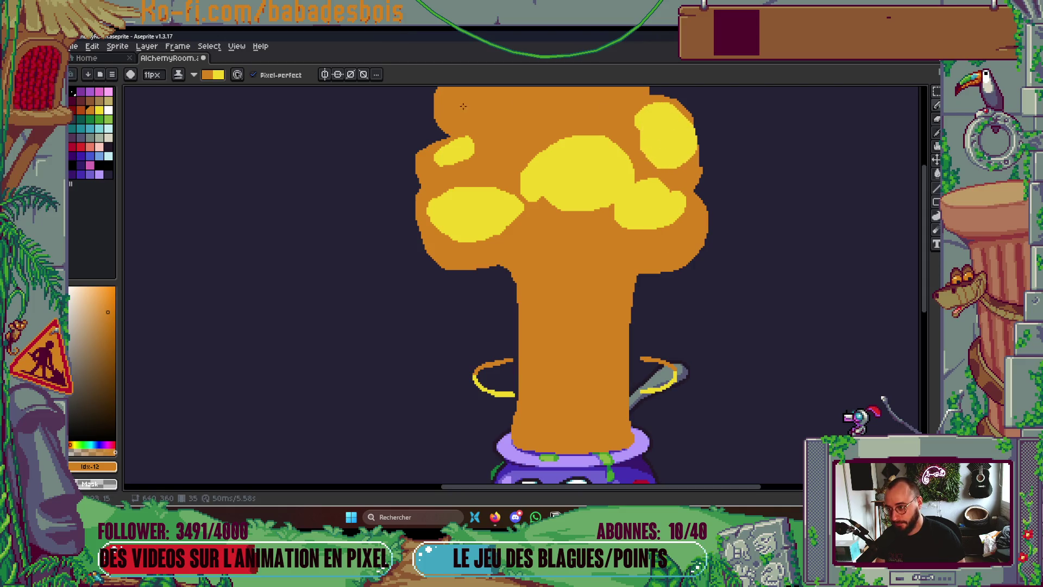
{"action": "left_click_drag", "start_coordinate": [463, 105], "coordinate": [576, 98]}
{"action": "scroll", "coordinate": [511, 130], "scroll_direction": "up", "scroll_amount": 3}
{"action": "key", "text": "g"}
{"action": "left_click", "coordinate": [511, 133]}
{"action": "key", "text": "b"}
{"action": "scroll", "coordinate": [543, 191], "scroll_direction": "down", "scroll_amount": 3}
{"action": "scroll", "coordinate": [522, 217], "scroll_direction": "up", "scroll_amount": 3}
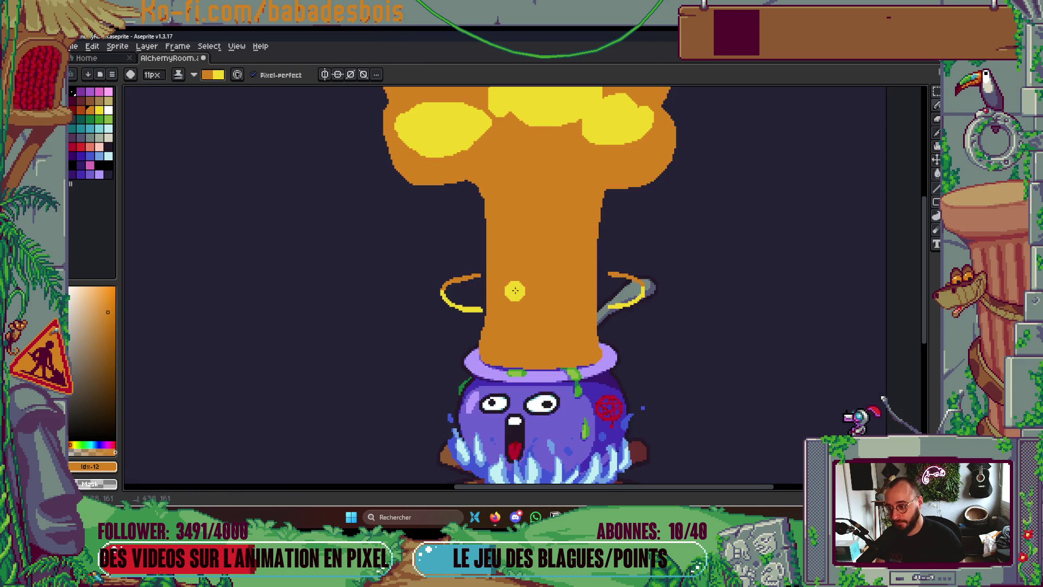
Paint three yellow drips along the orange trunk, then play the animation
{"action": "left_click_drag", "start_coordinate": [515, 291], "coordinate": [491, 134]}
{"action": "left_click_drag", "start_coordinate": [538, 213], "coordinate": [535, 254]}
{"action": "scroll", "coordinate": [582, 237], "scroll_direction": "up", "scroll_amount": 3}
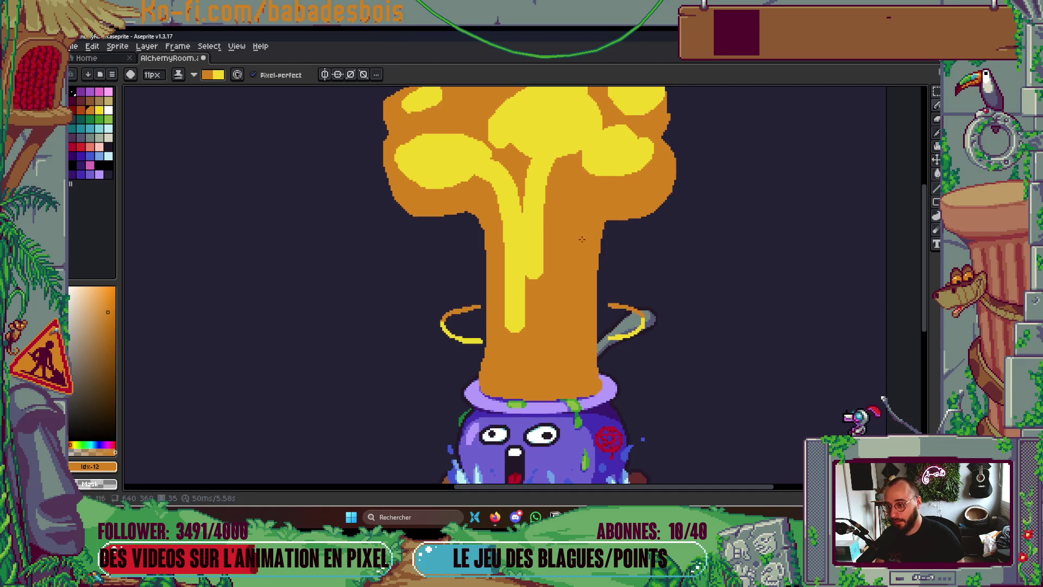
{"action": "mouse_move", "coordinate": [560, 349]}
{"action": "left_mouse_down"}
{"action": "mouse_move", "coordinate": [559, 156]}
{"action": "mouse_move", "coordinate": [581, 157]}
{"action": "left_mouse_up"}
{"action": "scroll", "coordinate": [624, 174], "scroll_direction": "down", "scroll_amount": 5}
{"action": "key", "text": "Return"}
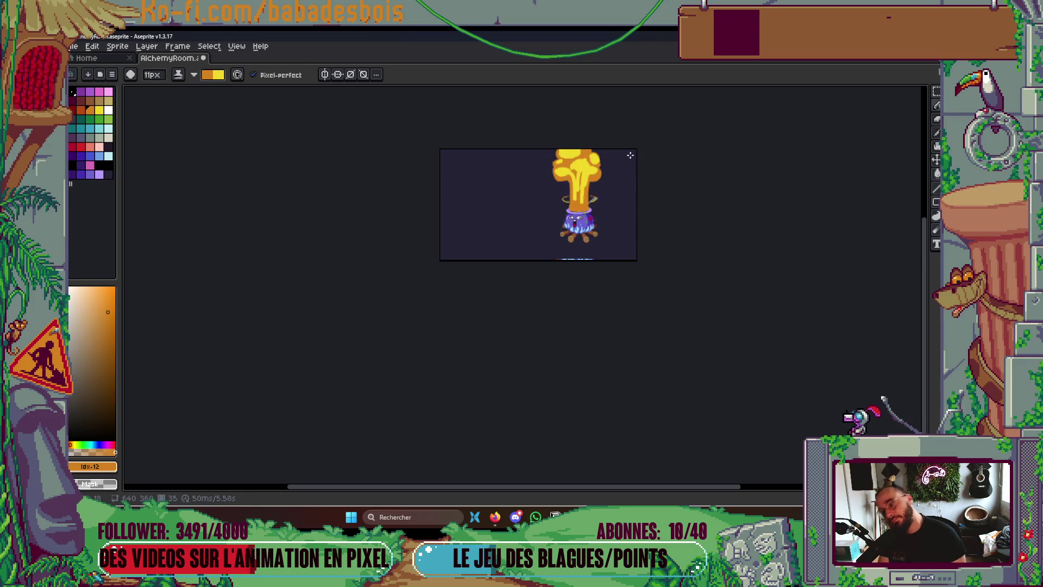
{"action": "scroll", "coordinate": [578, 231], "scroll_direction": "up", "scroll_amount": 4}
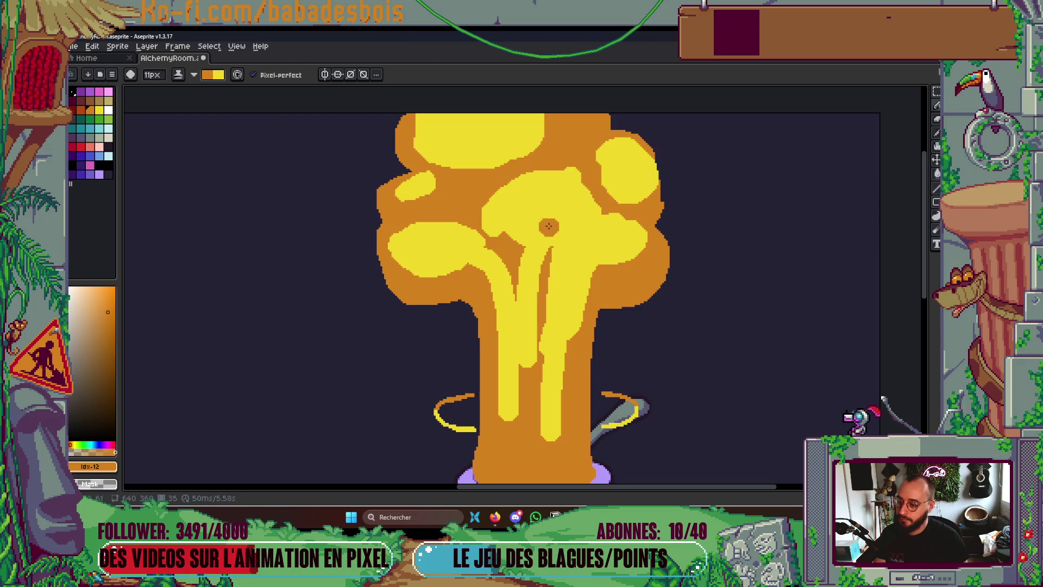
Add yellow highlights and blobs on the cap, filling orange gaps at the top and left lobe
{"action": "mouse_move", "coordinate": [526, 181]}
{"action": "left_mouse_down"}
{"action": "mouse_move", "coordinate": [535, 166]}
{"action": "mouse_move", "coordinate": [495, 163]}
{"action": "mouse_move", "coordinate": [555, 134]}
{"action": "left_mouse_up"}
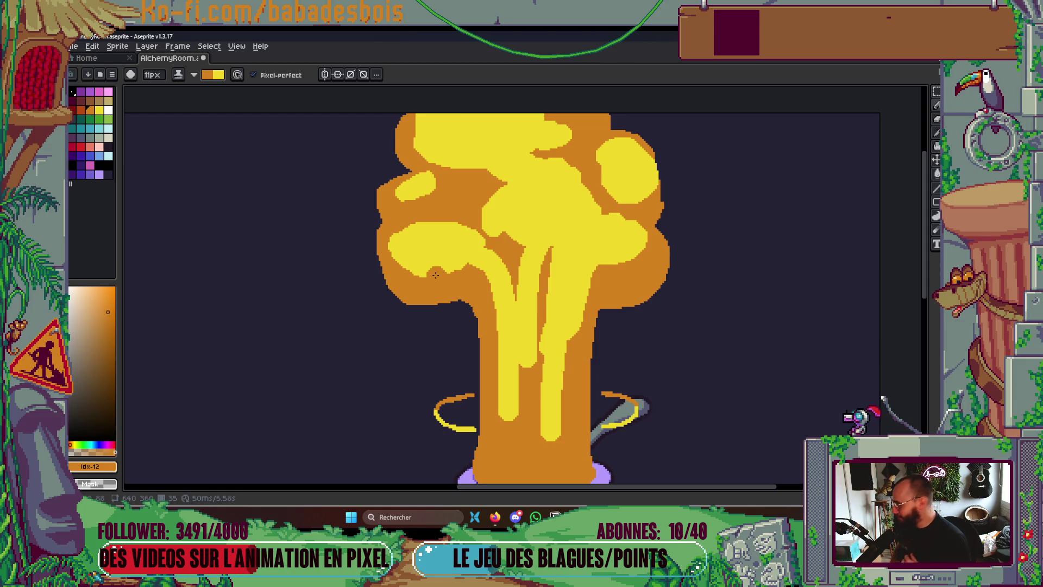
{"action": "left_click_drag", "start_coordinate": [508, 175], "coordinate": [531, 179]}
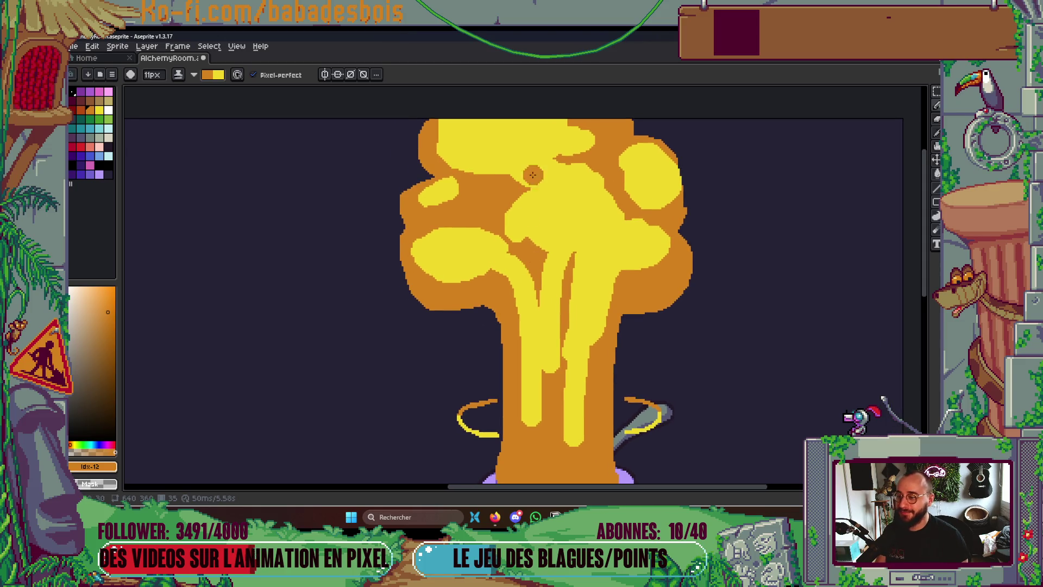
{"action": "left_click_drag", "start_coordinate": [617, 148], "coordinate": [611, 144]}
{"action": "left_click_drag", "start_coordinate": [622, 212], "coordinate": [635, 221]}
{"action": "mouse_move", "coordinate": [625, 296]}
{"action": "left_mouse_down"}
{"action": "mouse_move", "coordinate": [656, 285]}
{"action": "mouse_move", "coordinate": [641, 275]}
{"action": "left_mouse_up"}
{"action": "left_click_drag", "start_coordinate": [487, 284], "coordinate": [517, 277]}
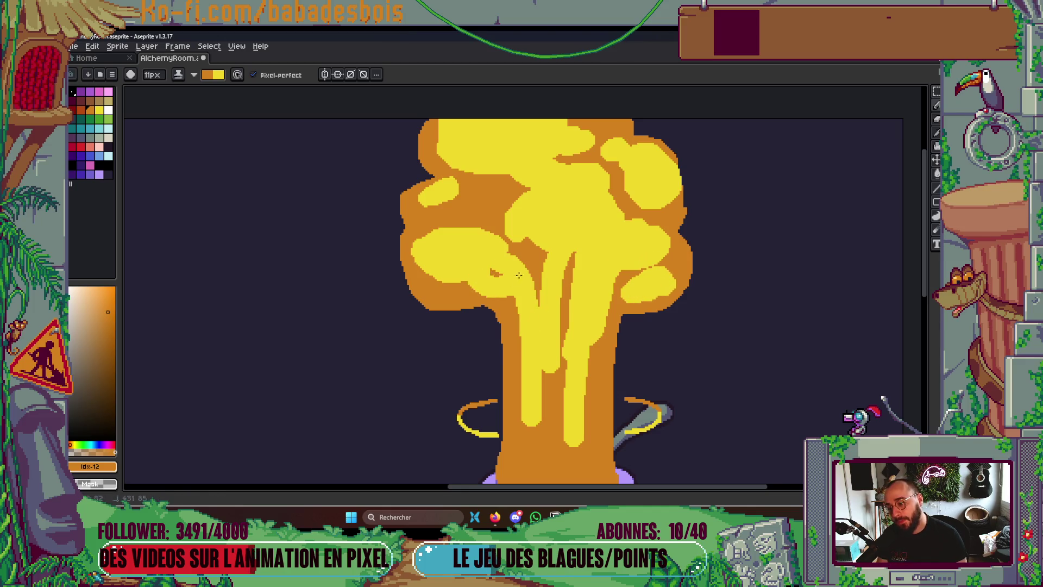
{"action": "scroll", "coordinate": [491, 270], "scroll_direction": "down", "scroll_amount": 5}
{"action": "scroll", "coordinate": [496, 318], "scroll_direction": "up", "scroll_amount": 5}
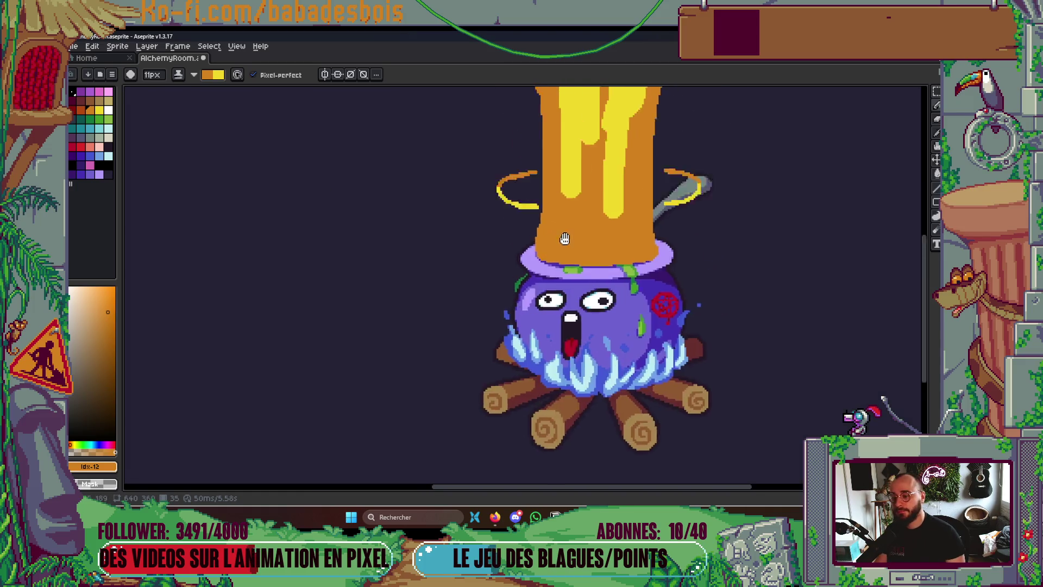
Paint yellow streaks and an arch highlight down the stem's lower left and right side
{"action": "mouse_move", "coordinate": [543, 340]}
{"action": "left_mouse_down"}
{"action": "mouse_move", "coordinate": [557, 294]}
{"action": "mouse_move", "coordinate": [530, 326]}
{"action": "left_mouse_up"}
{"action": "mouse_move", "coordinate": [589, 343]}
{"action": "left_mouse_down"}
{"action": "mouse_move", "coordinate": [600, 294]}
{"action": "mouse_move", "coordinate": [622, 340]}
{"action": "left_mouse_up"}
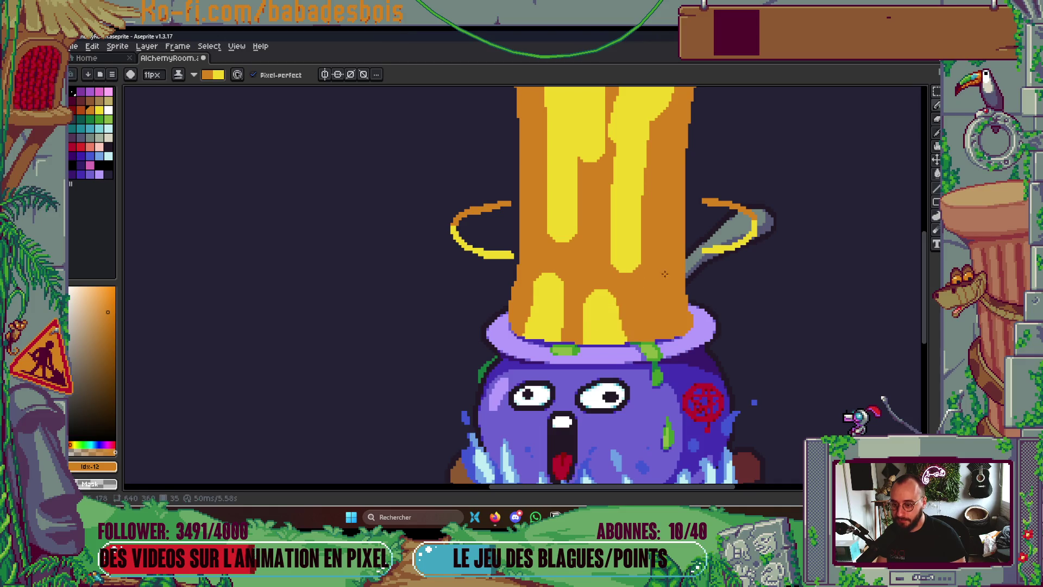
{"action": "mouse_move", "coordinate": [659, 250]}
{"action": "left_mouse_down"}
{"action": "mouse_move", "coordinate": [662, 305]}
{"action": "mouse_move", "coordinate": [645, 298]}
{"action": "left_mouse_up"}
{"action": "left_click_drag", "start_coordinate": [646, 337], "coordinate": [666, 121]}
{"action": "scroll", "coordinate": [666, 121], "scroll_direction": "down", "scroll_amount": 4}
{"action": "scroll", "coordinate": [729, 384], "scroll_direction": "up", "scroll_amount": 2}
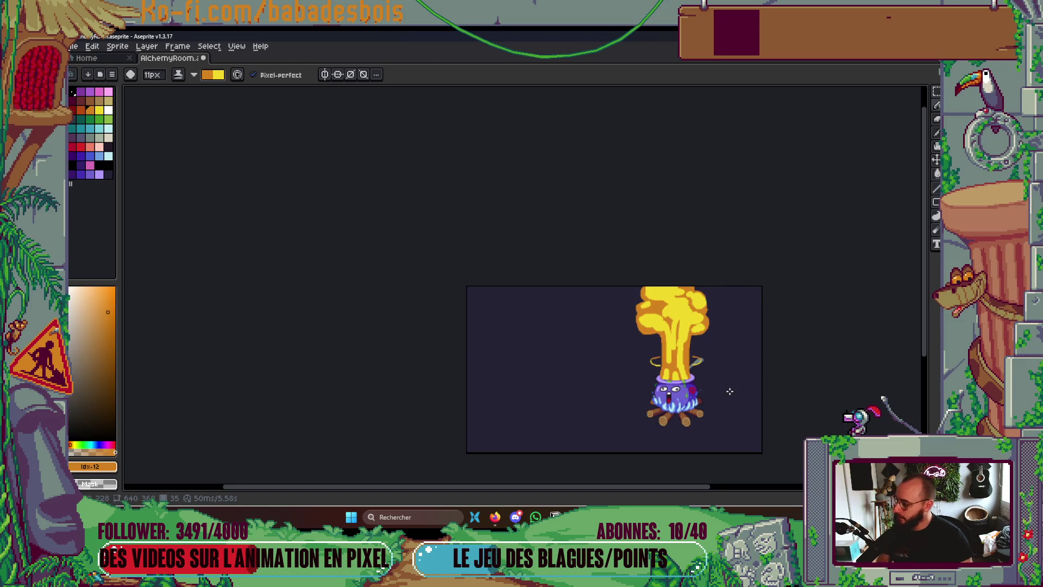
Shade the right ring's edge and the left ring's upper arc orange
{"action": "left_click_drag", "start_coordinate": [800, 418], "coordinate": [793, 404]}
{"action": "scroll", "coordinate": [732, 367], "scroll_direction": "up", "scroll_amount": 5}
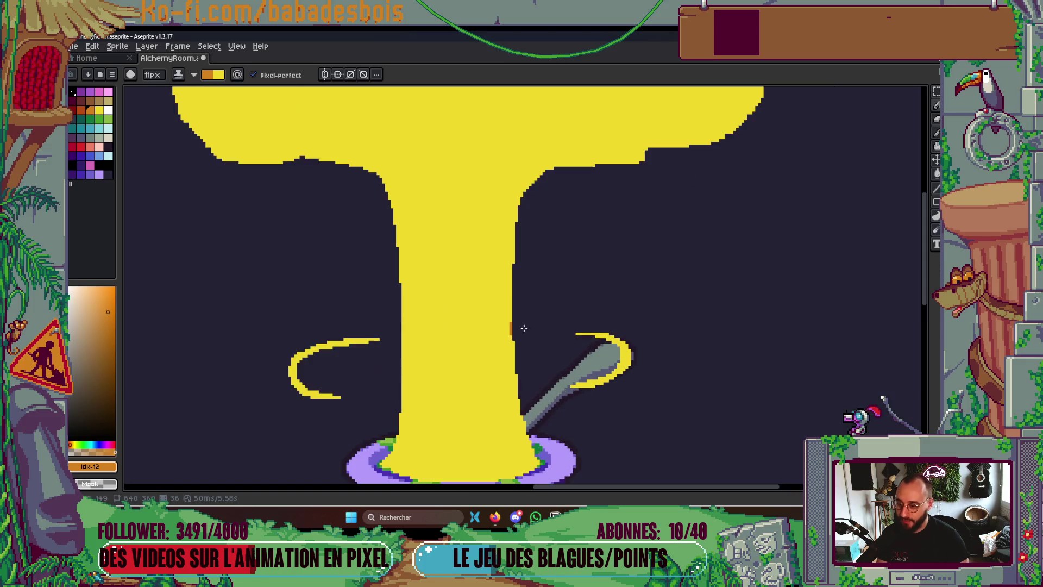
{"action": "left_click_drag", "start_coordinate": [620, 330], "coordinate": [626, 352]}
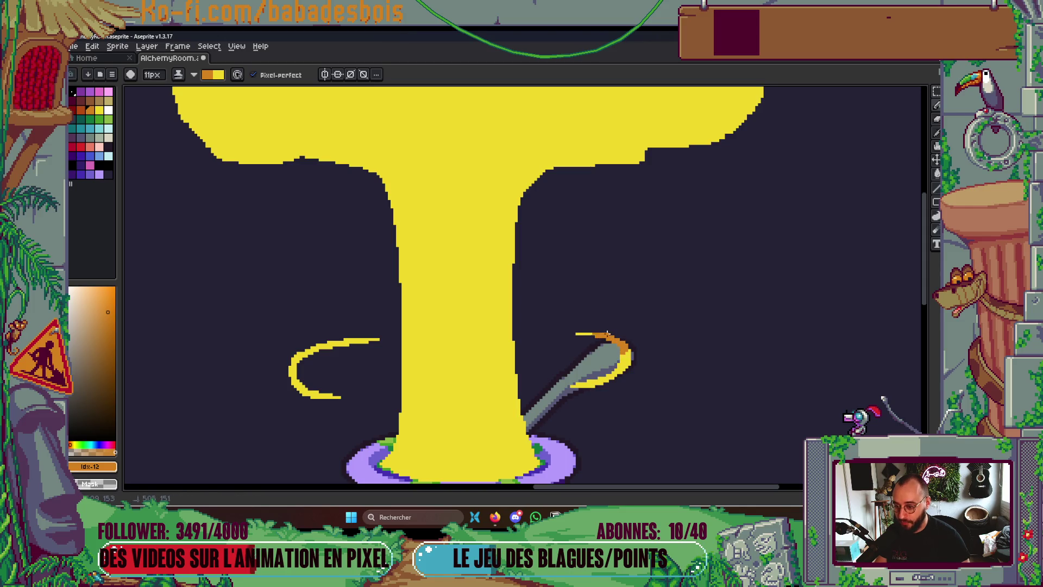
{"action": "left_click_drag", "start_coordinate": [294, 355], "coordinate": [352, 342]}
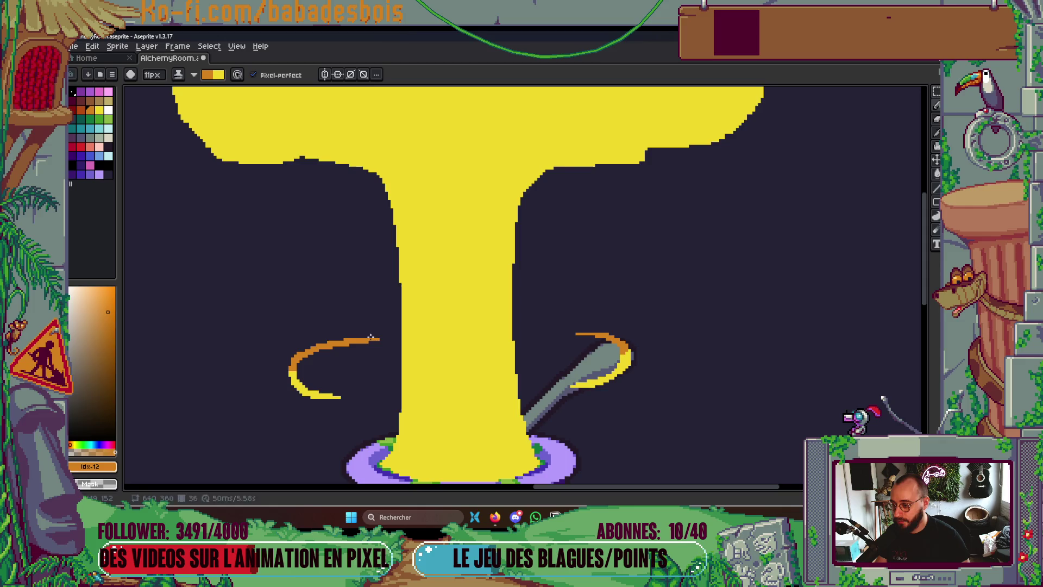
{"action": "scroll", "coordinate": [261, 186], "scroll_direction": "up", "scroll_amount": 5}
{"action": "scroll", "coordinate": [286, 242], "scroll_direction": "left", "scroll_amount": 3}
Add orange shading along the plume's lower left edge, undoing a stray orange arc
{"action": "mouse_move", "coordinate": [255, 231]}
{"action": "left_mouse_down"}
{"action": "mouse_move", "coordinate": [274, 251]}
{"action": "mouse_move", "coordinate": [468, 207]}
{"action": "left_mouse_up"}
{"action": "scroll", "coordinate": [326, 255], "scroll_direction": "up", "scroll_amount": 3}
{"action": "scroll", "coordinate": [326, 255], "scroll_direction": "left", "scroll_amount": 2}
{"action": "mouse_move", "coordinate": [278, 266]}
{"action": "left_mouse_down"}
{"action": "mouse_move", "coordinate": [283, 217]}
{"action": "mouse_move", "coordinate": [400, 230]}
{"action": "left_mouse_up"}
{"action": "key", "text": "ctrl+z"}
Paint Bucket fill the yellow plume with orange
{"action": "key", "text": "g"}
{"action": "left_click", "coordinate": [615, 284]}
{"action": "scroll", "coordinate": [614, 284], "scroll_direction": "down", "scroll_amount": 4}
{"action": "scroll", "coordinate": [639, 349], "scroll_direction": "up", "scroll_amount": 3}
{"action": "scroll", "coordinate": [640, 350], "scroll_direction": "up", "scroll_amount": 3}
Draw a yellow curl across the orange cap
{"action": "key", "text": "b"}
{"action": "scroll", "coordinate": [430, 309], "scroll_direction": "up", "scroll_amount": 2}
{"action": "mouse_move", "coordinate": [427, 314]}
{"action": "left_mouse_down"}
{"action": "mouse_move", "coordinate": [494, 316]}
{"action": "mouse_move", "coordinate": [413, 282]}
{"action": "mouse_move", "coordinate": [581, 272]}
{"action": "mouse_move", "coordinate": [468, 266]}
{"action": "mouse_move", "coordinate": [473, 297]}
{"action": "mouse_move", "coordinate": [531, 252]}
{"action": "left_mouse_up"}
{"action": "scroll", "coordinate": [680, 221], "scroll_direction": "down", "scroll_amount": 5}
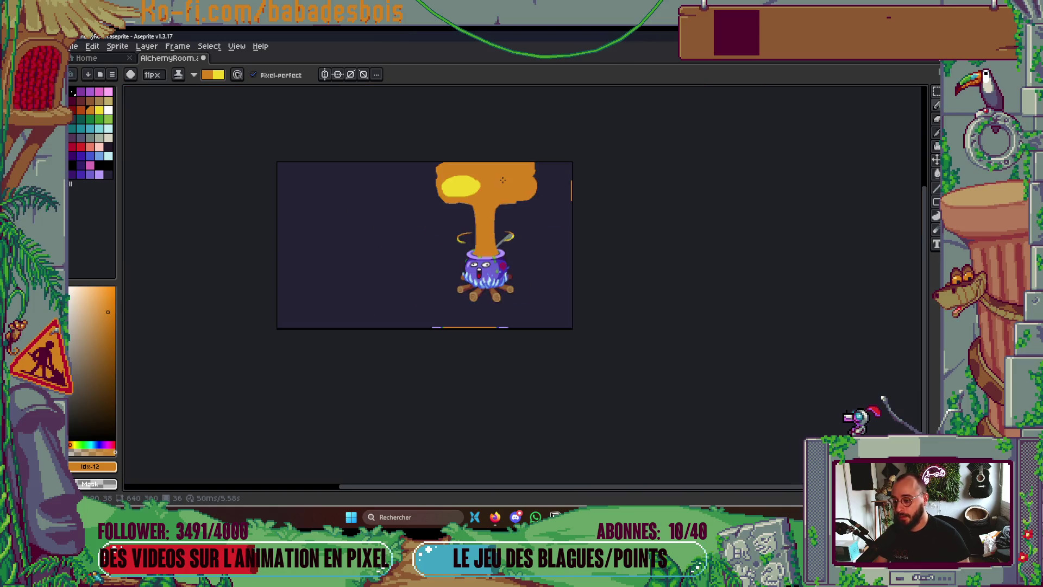
Check frame 37, return to frame 36, and fill the yellow ellipse orange
{"action": "key", "text": "Right"}
{"action": "key", "text": "Left"}
{"action": "scroll", "coordinate": [481, 186], "scroll_direction": "up", "scroll_amount": 5}
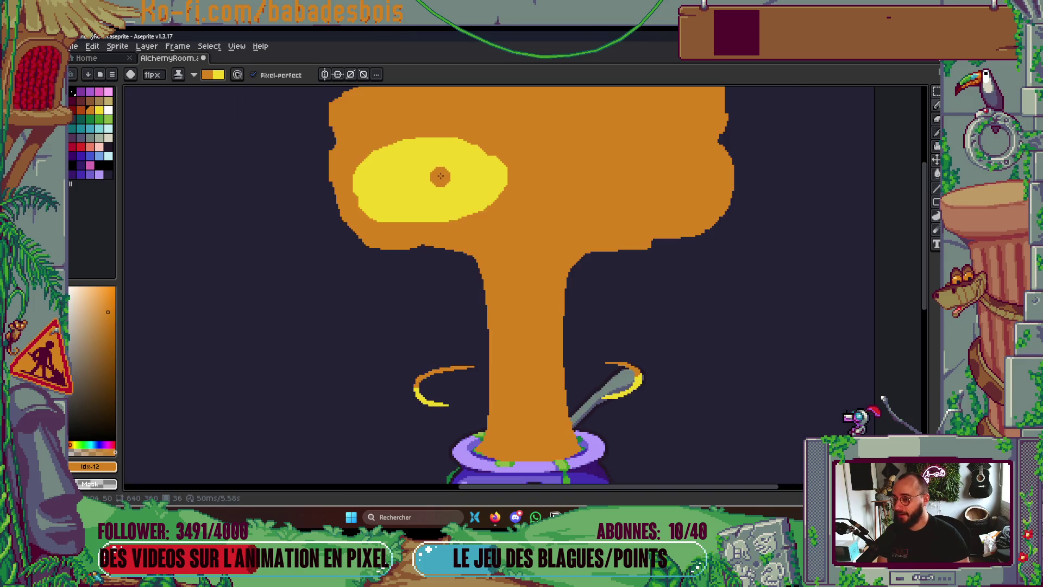
{"action": "key", "text": "g"}
{"action": "left_click", "coordinate": [426, 182]}
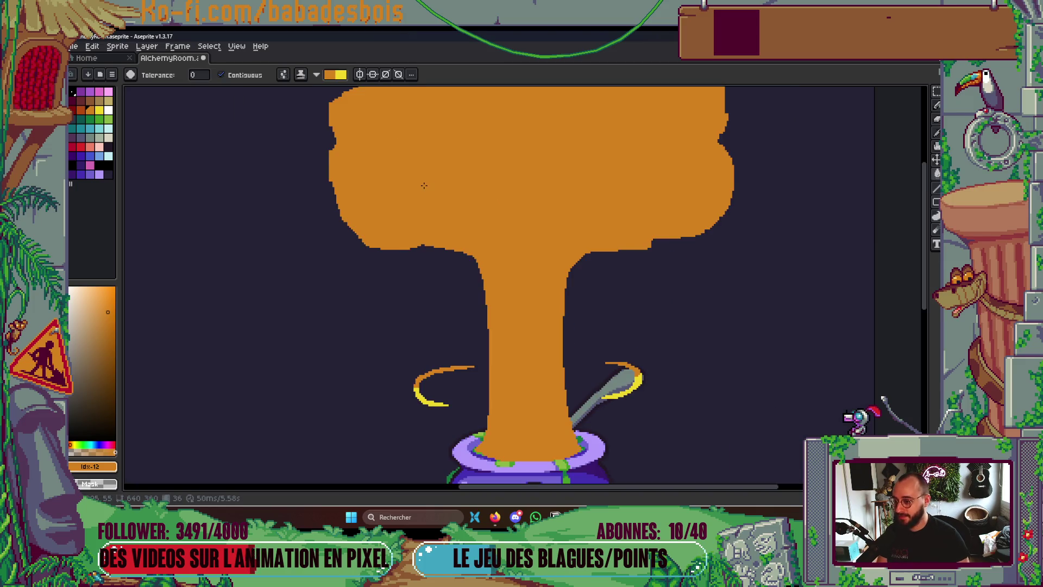
On frame 37, fill the yellow plume with orange
{"action": "key", "text": "Right"}
{"action": "scroll", "coordinate": [424, 206], "scroll_direction": "up", "scroll_amount": 1}
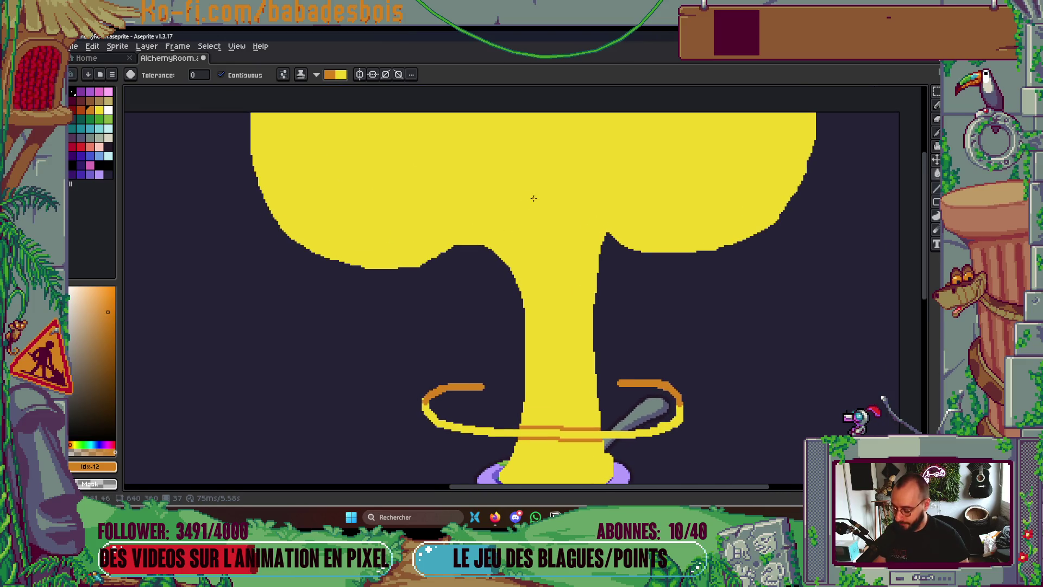
{"action": "left_click", "coordinate": [562, 210]}
Draw a thick yellow spiral on the cap's left side with a blob at its inner end
{"action": "key", "text": "b"}
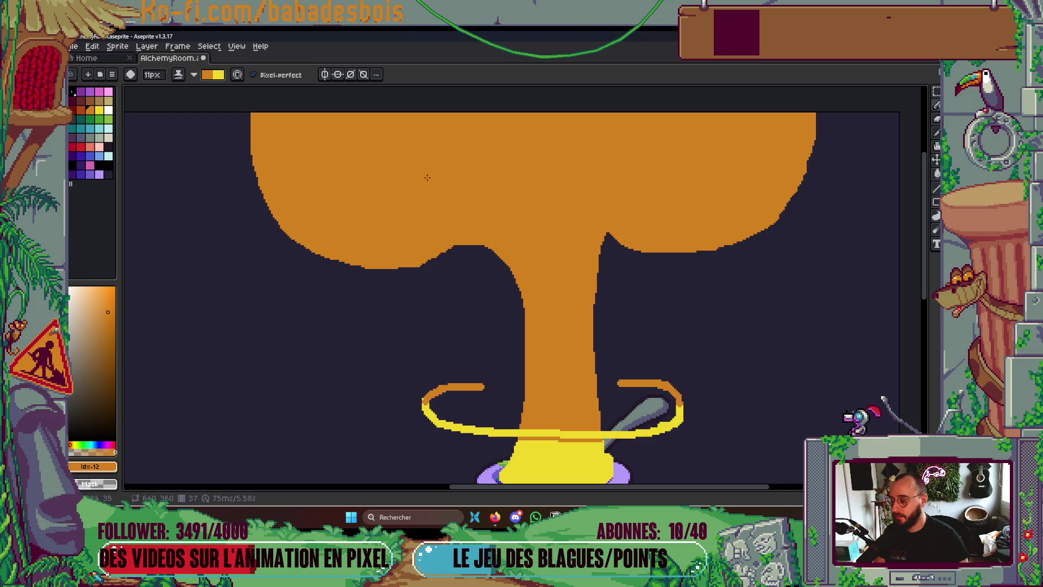
{"action": "mouse_move", "coordinate": [453, 176]}
{"action": "left_mouse_down"}
{"action": "mouse_move", "coordinate": [395, 234]}
{"action": "mouse_move", "coordinate": [342, 202]}
{"action": "mouse_move", "coordinate": [514, 136]}
{"action": "mouse_move", "coordinate": [532, 251]}
{"action": "left_mouse_up"}
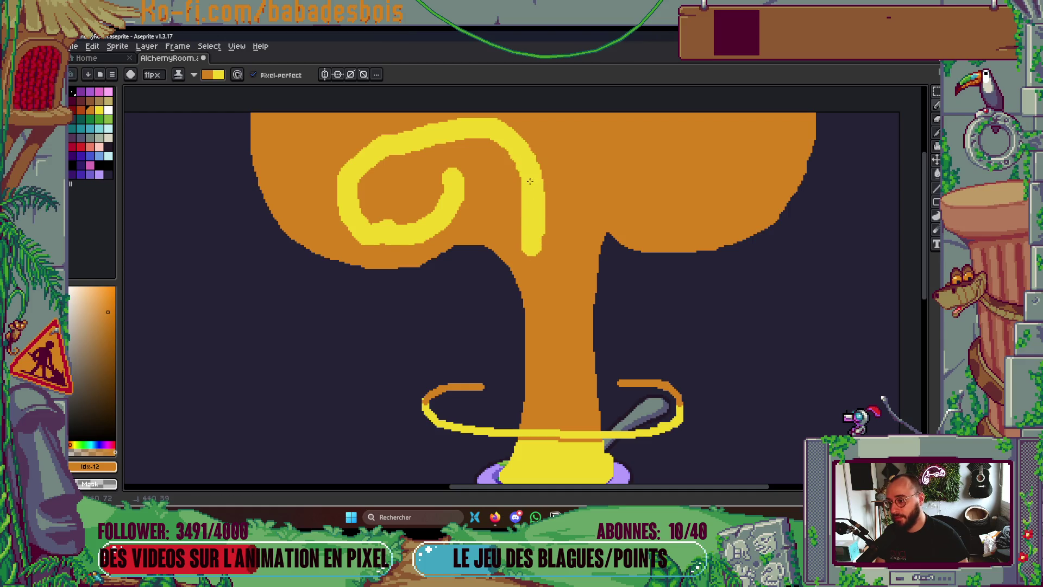
{"action": "left_click_drag", "start_coordinate": [531, 186], "coordinate": [457, 143]}
{"action": "left_click_drag", "start_coordinate": [425, 180], "coordinate": [445, 195]}
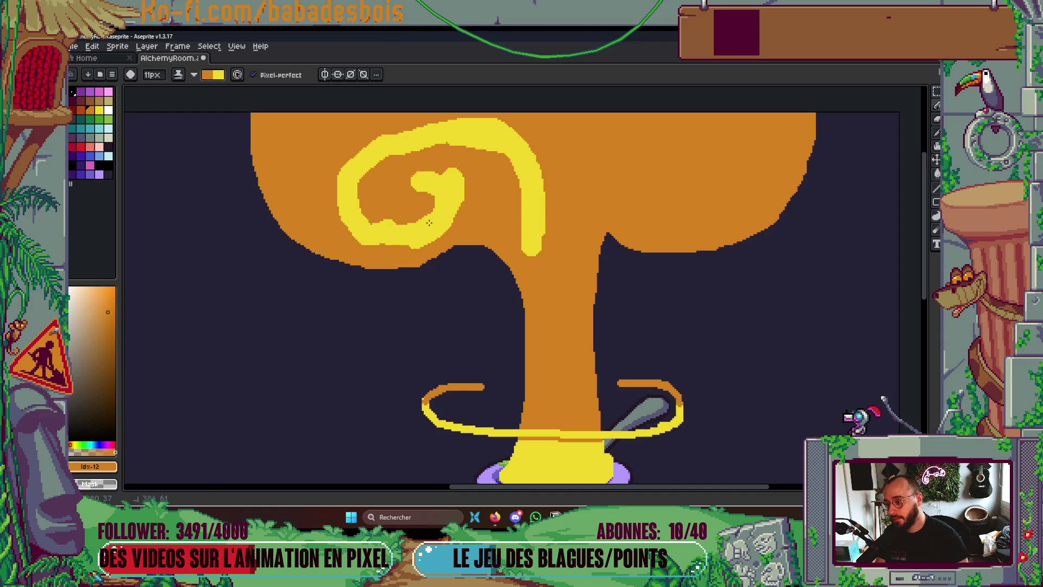
{"action": "mouse_move", "coordinate": [374, 222]}
{"action": "left_mouse_down"}
{"action": "mouse_move", "coordinate": [410, 158]}
{"action": "mouse_move", "coordinate": [369, 163]}
{"action": "mouse_move", "coordinate": [347, 147]}
{"action": "mouse_move", "coordinate": [531, 178]}
{"action": "mouse_move", "coordinate": [535, 288]}
{"action": "mouse_move", "coordinate": [625, 143]}
{"action": "mouse_move", "coordinate": [679, 131]}
{"action": "left_mouse_up"}
Draw a second yellow swirl from the stem up right and extend a stroke to the plume's top
{"action": "mouse_move", "coordinate": [570, 255]}
{"action": "left_mouse_down"}
{"action": "mouse_move", "coordinate": [589, 201]}
{"action": "mouse_move", "coordinate": [731, 133]}
{"action": "mouse_move", "coordinate": [664, 220]}
{"action": "mouse_move", "coordinate": [633, 184]}
{"action": "mouse_move", "coordinate": [677, 179]}
{"action": "left_mouse_up"}
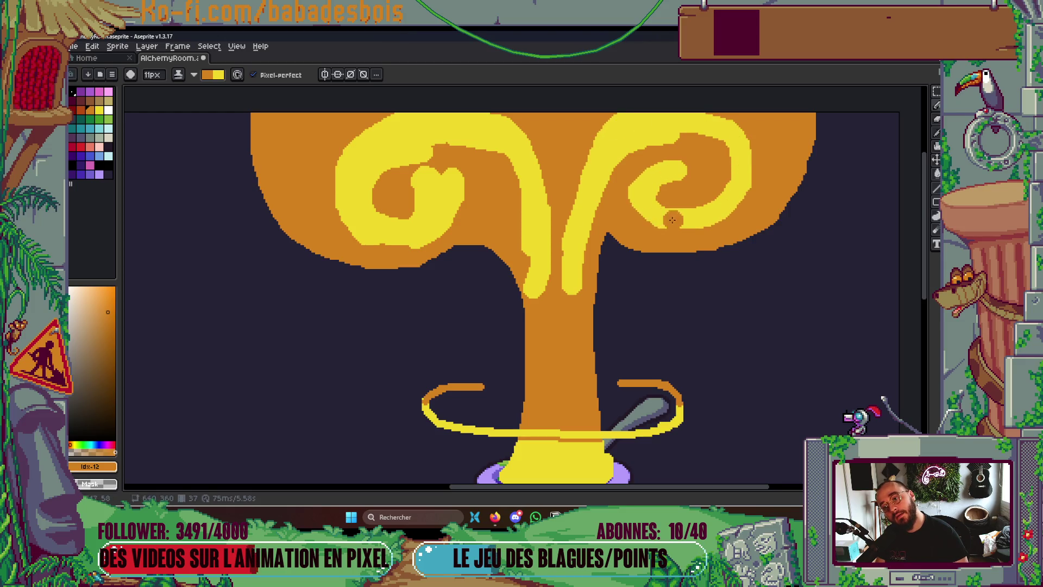
{"action": "scroll", "coordinate": [668, 221], "scroll_direction": "down", "scroll_amount": 3}
{"action": "scroll", "coordinate": [680, 251], "scroll_direction": "up", "scroll_amount": 2}
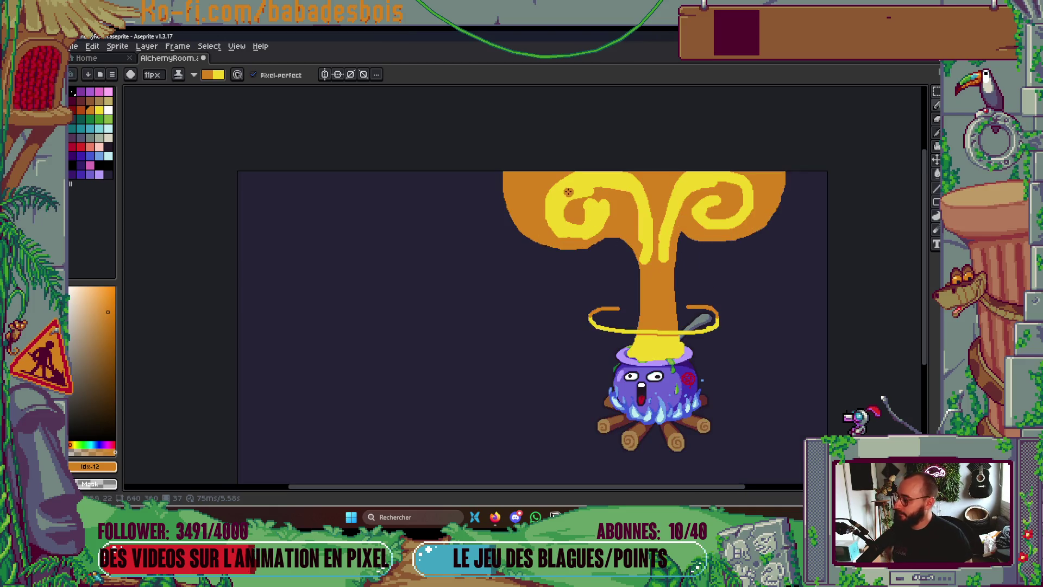
{"action": "scroll", "coordinate": [567, 188], "scroll_direction": "up", "scroll_amount": 2}
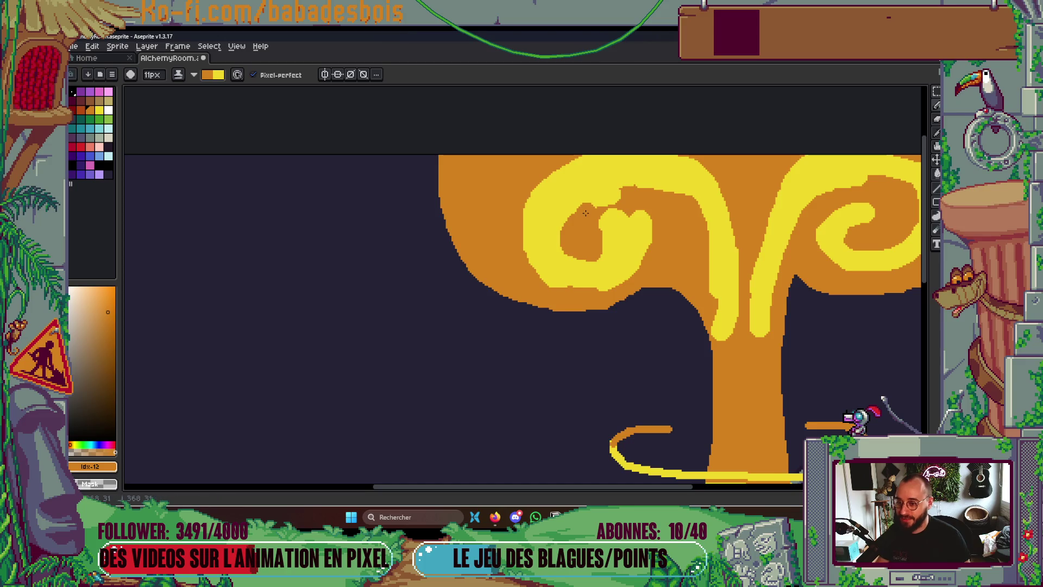
{"action": "scroll", "coordinate": [642, 197], "scroll_direction": "down", "scroll_amount": 4}
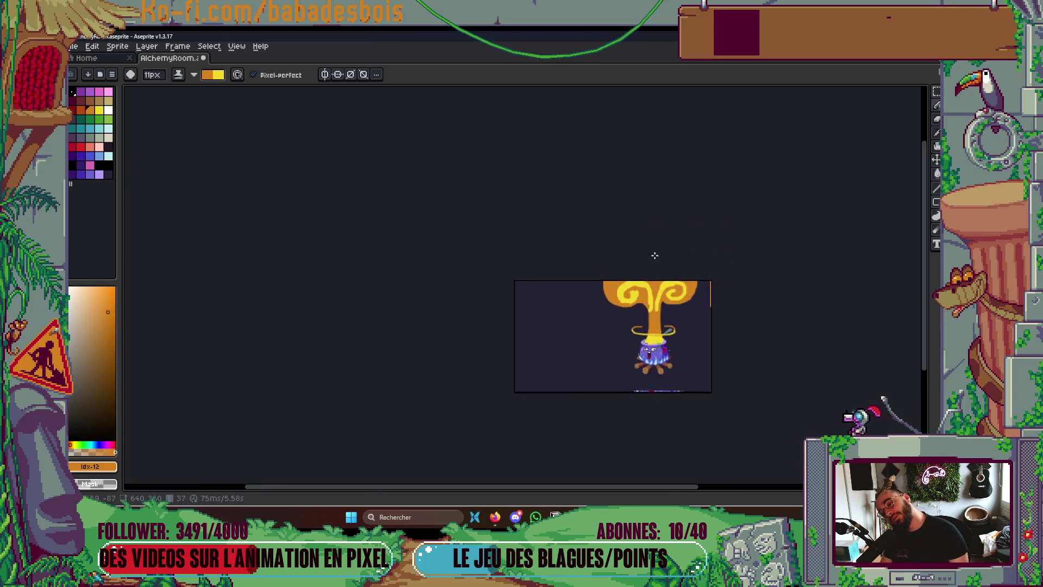
{"action": "scroll", "coordinate": [618, 274], "scroll_direction": "up", "scroll_amount": 5}
{"action": "mouse_move", "coordinate": [485, 325]}
{"action": "left_mouse_down"}
{"action": "mouse_move", "coordinate": [468, 204]}
{"action": "mouse_move", "coordinate": [491, 326]}
{"action": "mouse_move", "coordinate": [515, 201]}
{"action": "mouse_move", "coordinate": [508, 293]}
{"action": "mouse_move", "coordinate": [464, 254]}
{"action": "left_mouse_up"}
Tidy the cap's yellow spiral bands, widening their edges and enlarging the right spiral's curl
{"action": "scroll", "coordinate": [658, 283], "scroll_direction": "down", "scroll_amount": 2}
{"action": "scroll", "coordinate": [658, 283], "scroll_direction": "right", "scroll_amount": 3}
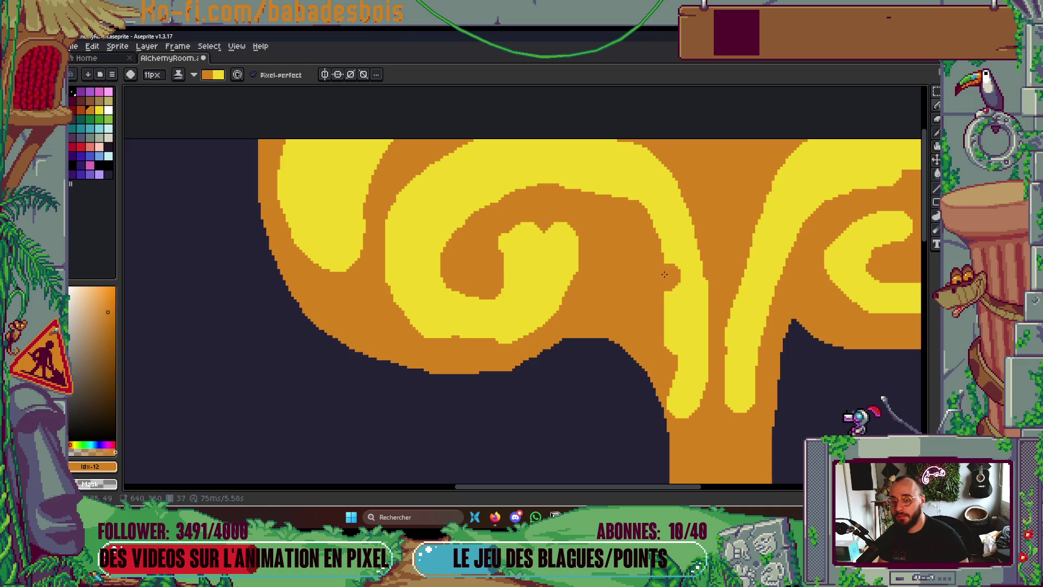
{"action": "left_click_drag", "start_coordinate": [503, 284], "coordinate": [502, 271]}
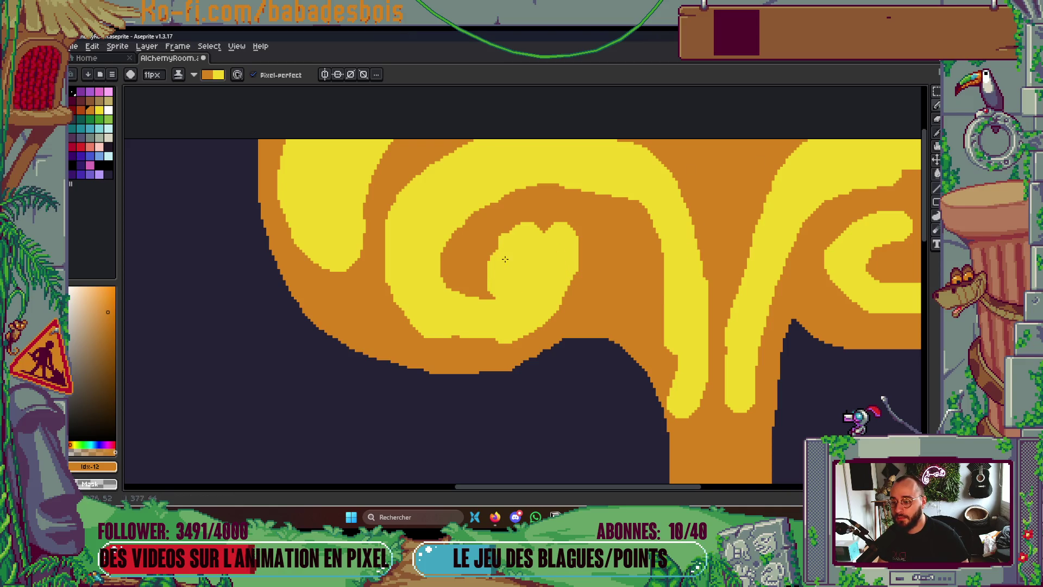
{"action": "left_click_drag", "start_coordinate": [659, 315], "coordinate": [661, 419]}
{"action": "key", "text": "ctrl+z"}
{"action": "mouse_move", "coordinate": [670, 305]}
{"action": "left_mouse_down"}
{"action": "mouse_move", "coordinate": [636, 205]}
{"action": "mouse_move", "coordinate": [640, 278]}
{"action": "left_mouse_up"}
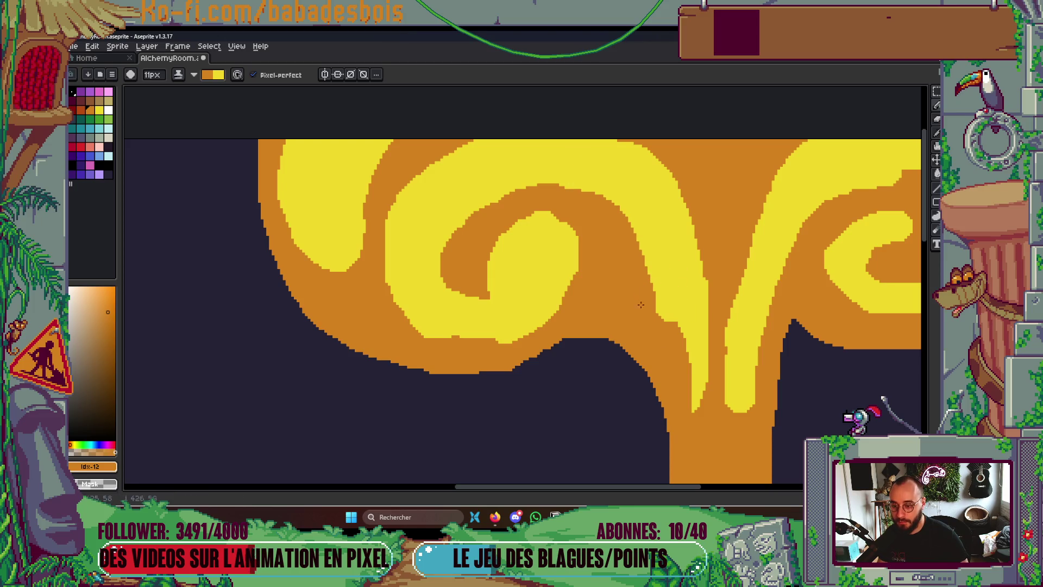
{"action": "scroll", "coordinate": [664, 393], "scroll_direction": "right", "scroll_amount": 5}
{"action": "mouse_move", "coordinate": [630, 416]}
{"action": "left_mouse_down"}
{"action": "mouse_move", "coordinate": [629, 380]}
{"action": "mouse_move", "coordinate": [693, 204]}
{"action": "left_mouse_up"}
{"action": "left_click_drag", "start_coordinate": [633, 303], "coordinate": [718, 182]}
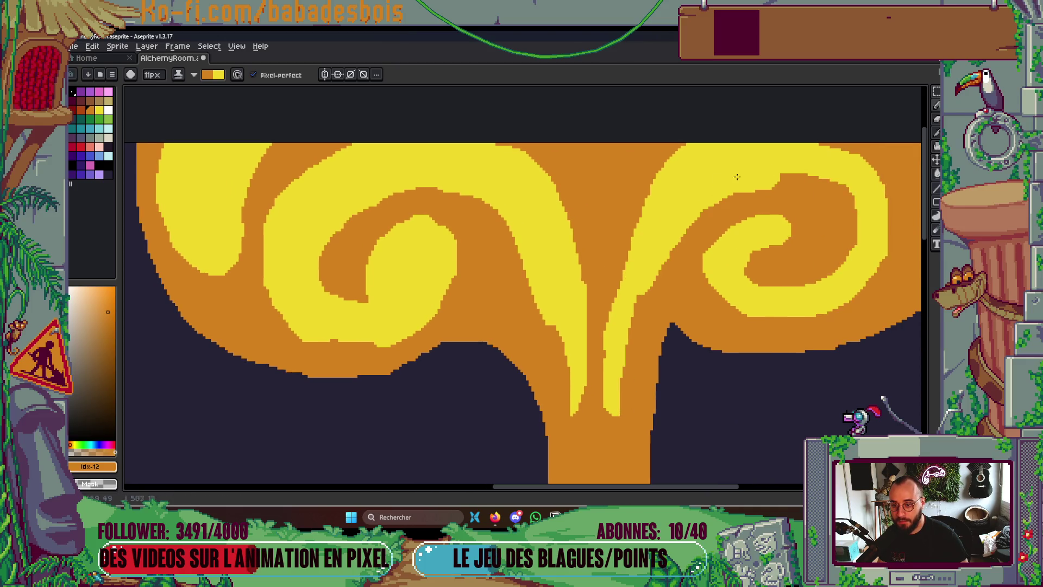
{"action": "mouse_move", "coordinate": [714, 247]}
{"action": "left_mouse_down"}
{"action": "mouse_move", "coordinate": [782, 217]}
{"action": "mouse_move", "coordinate": [761, 277]}
{"action": "left_mouse_up"}
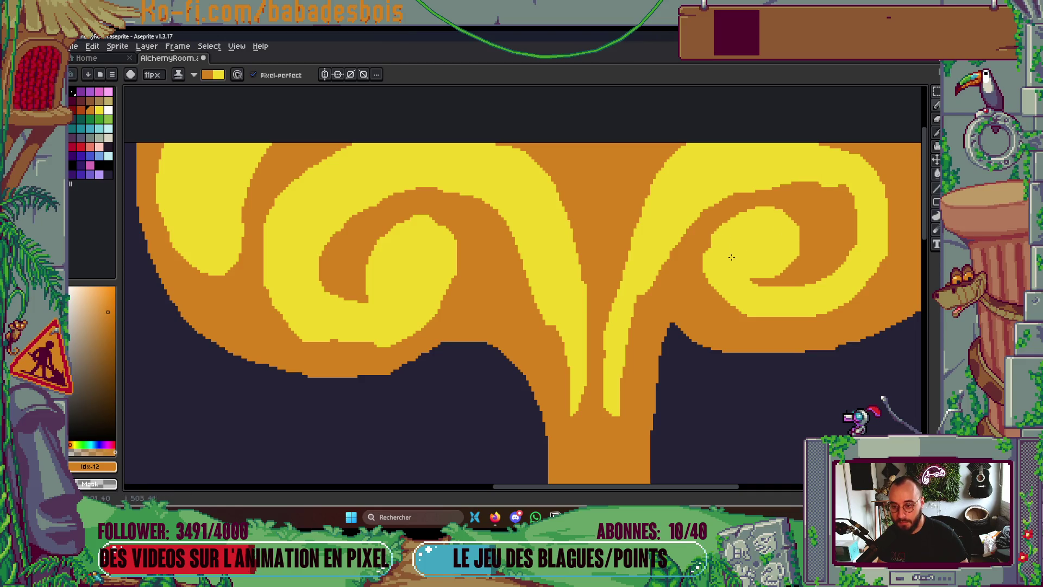
Paint two thin yellow stripes up the orange stem, extending one down to the ring
{"action": "scroll", "coordinate": [717, 269], "scroll_direction": "down", "scroll_amount": 5}
{"action": "scroll", "coordinate": [681, 312], "scroll_direction": "up", "scroll_amount": 4}
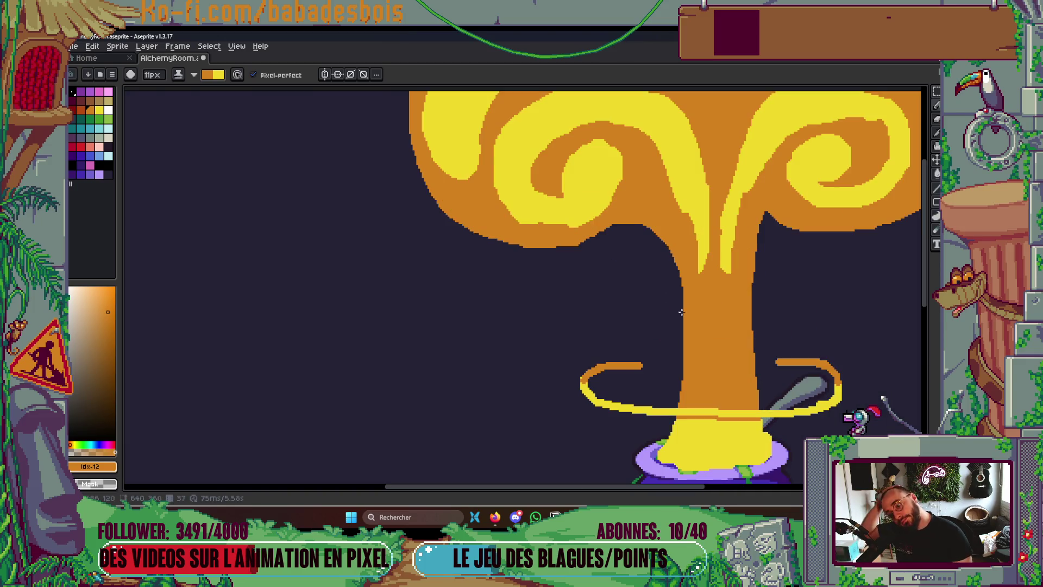
{"action": "left_click_drag", "start_coordinate": [699, 387], "coordinate": [702, 280]}
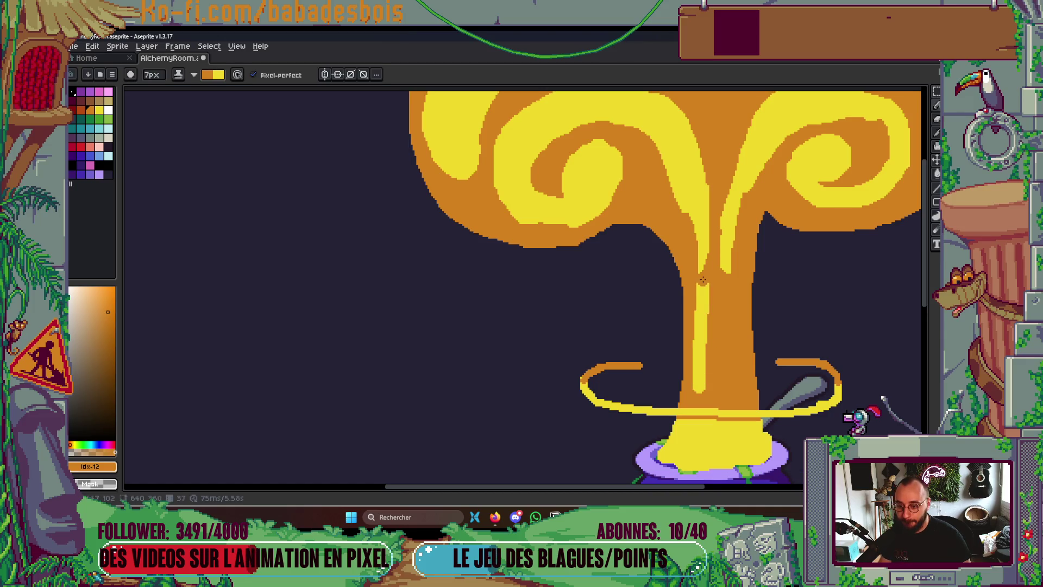
{"action": "left_click_drag", "start_coordinate": [732, 384], "coordinate": [729, 296]}
{"action": "left_click_drag", "start_coordinate": [728, 408], "coordinate": [729, 362]}
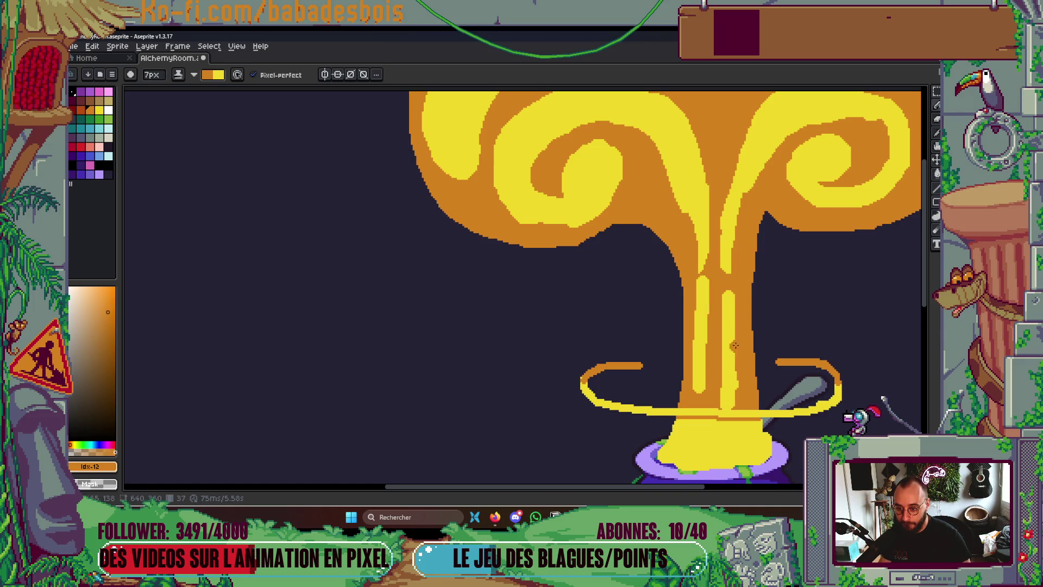
Bucket-fill the stem base below the ring orange and paint a yellow stripe across it
{"action": "key", "text": "g"}
{"action": "left_click", "coordinate": [736, 441]}
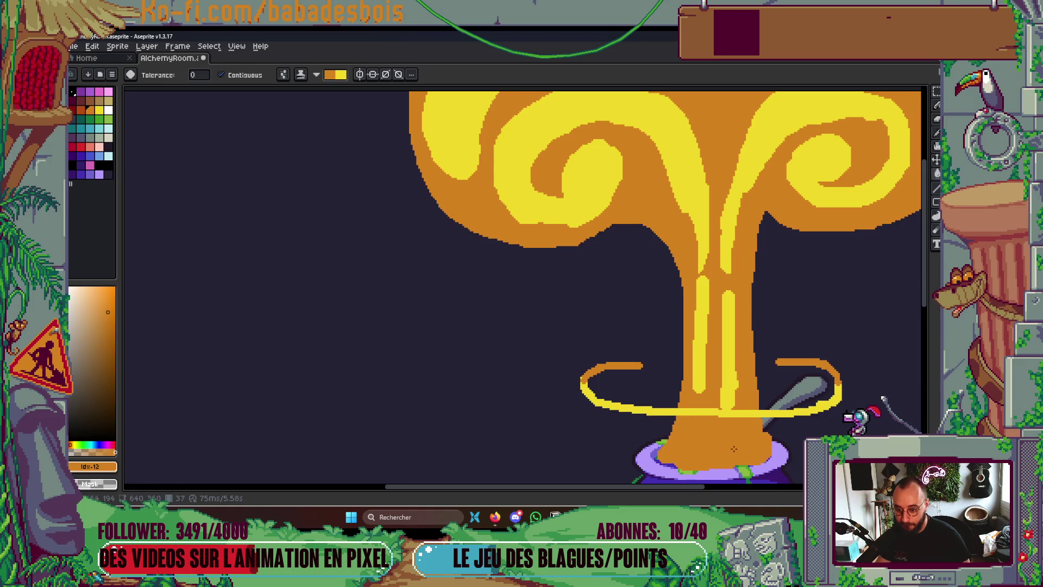
{"action": "key", "text": "b"}
{"action": "scroll", "coordinate": [737, 434], "scroll_direction": "down", "scroll_amount": 1}
{"action": "mouse_move", "coordinate": [750, 425]}
{"action": "left_mouse_down"}
{"action": "mouse_move", "coordinate": [755, 440]}
{"action": "mouse_move", "coordinate": [733, 456]}
{"action": "mouse_move", "coordinate": [701, 418]}
{"action": "left_mouse_up"}
Play back the explosion animation to preview the following frames
{"action": "scroll", "coordinate": [745, 435], "scroll_direction": "down", "scroll_amount": 1}
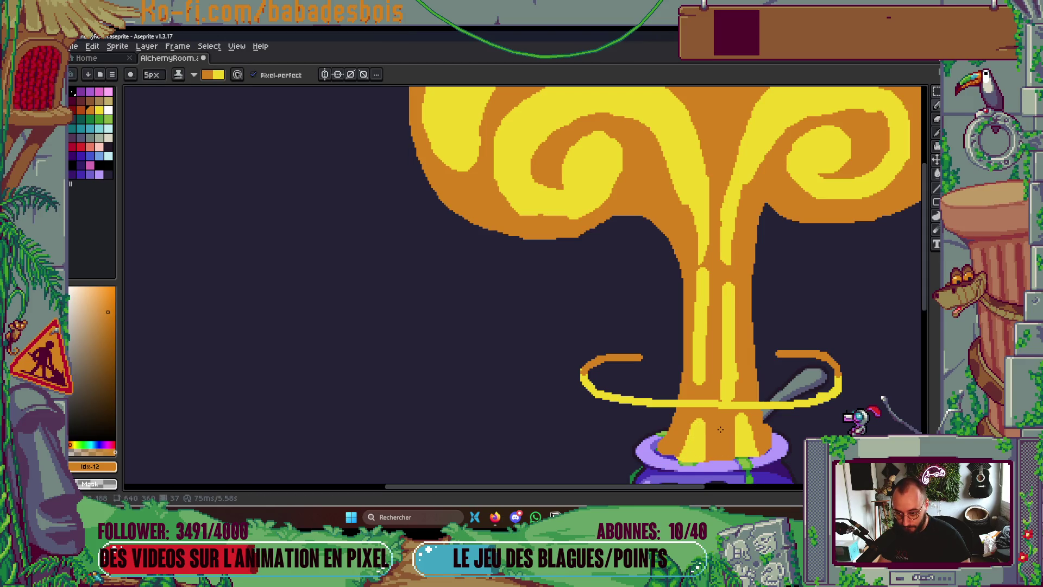
{"action": "scroll", "coordinate": [743, 350], "scroll_direction": "down", "scroll_amount": 8}
{"action": "scroll", "coordinate": [742, 350], "scroll_direction": "up", "scroll_amount": 2}
{"action": "key", "text": "Return"}
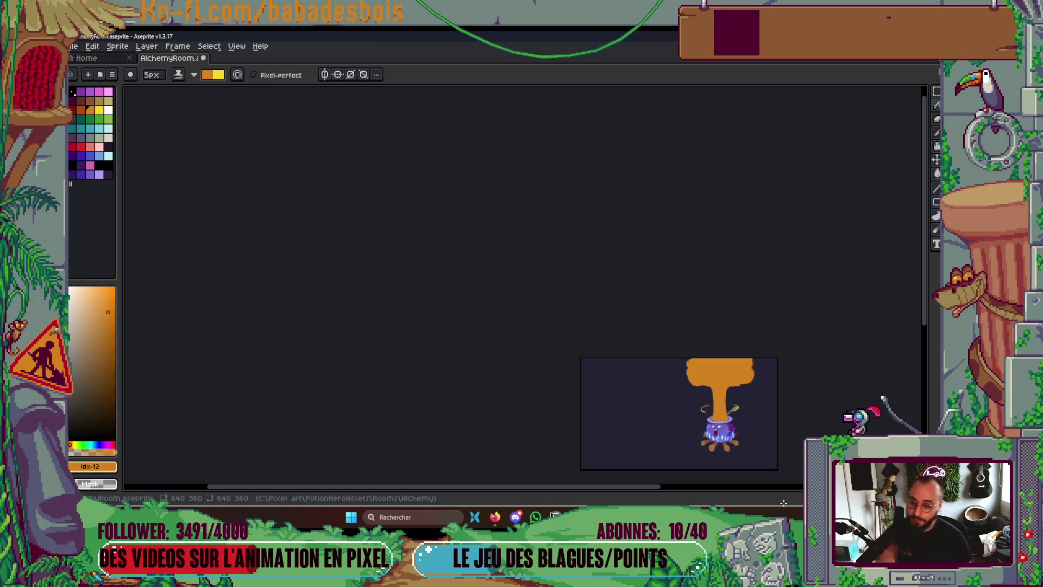
Enlarge the brush and bucket-fill the yellow mushroom cloud with orange
{"action": "scroll", "coordinate": [734, 381], "scroll_direction": "up", "scroll_amount": 5}
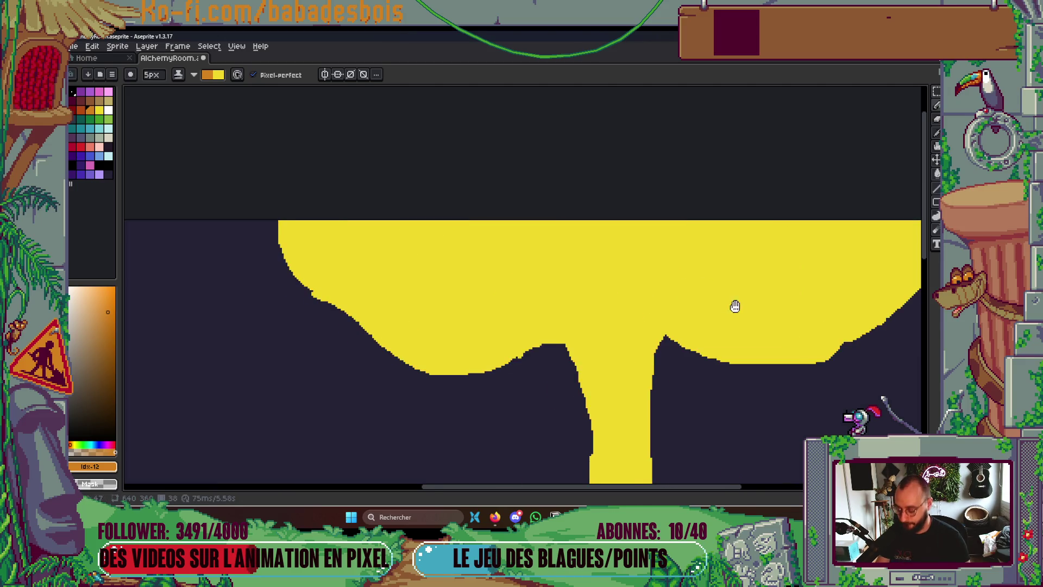
{"action": "left_click_drag", "start_coordinate": [743, 307], "coordinate": [708, 289]}
{"action": "key", "text": "plus"}
{"action": "key", "text": "plus"}
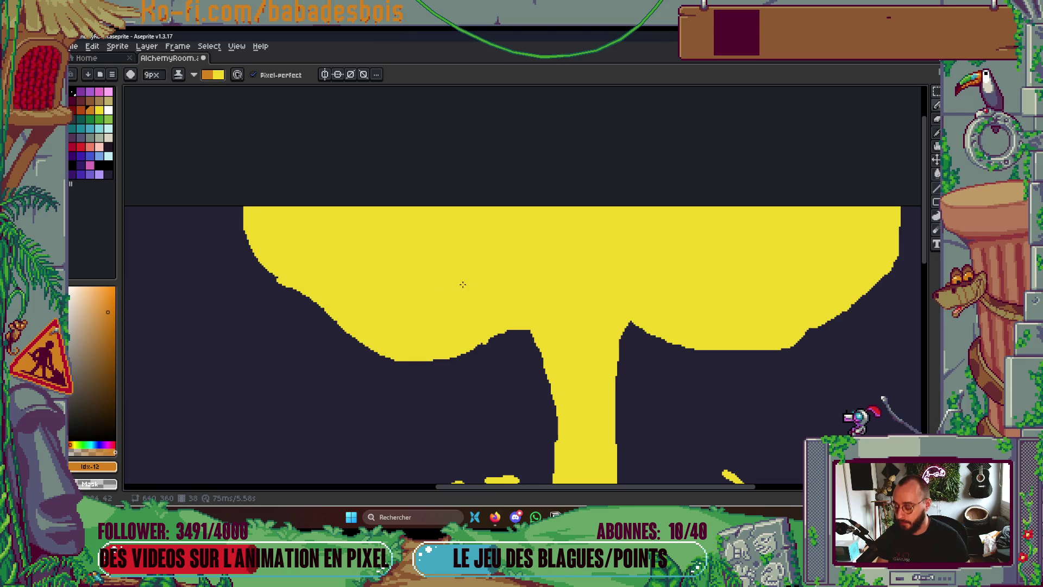
{"action": "scroll", "coordinate": [462, 284], "scroll_direction": "down", "scroll_amount": 3}
{"action": "key", "text": "g"}
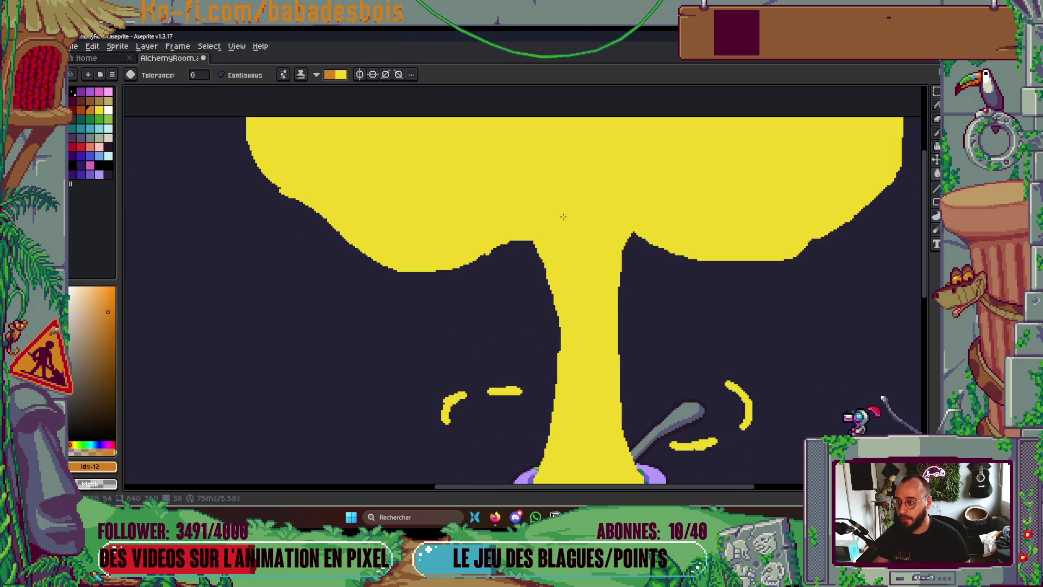
{"action": "left_click", "coordinate": [506, 195]}
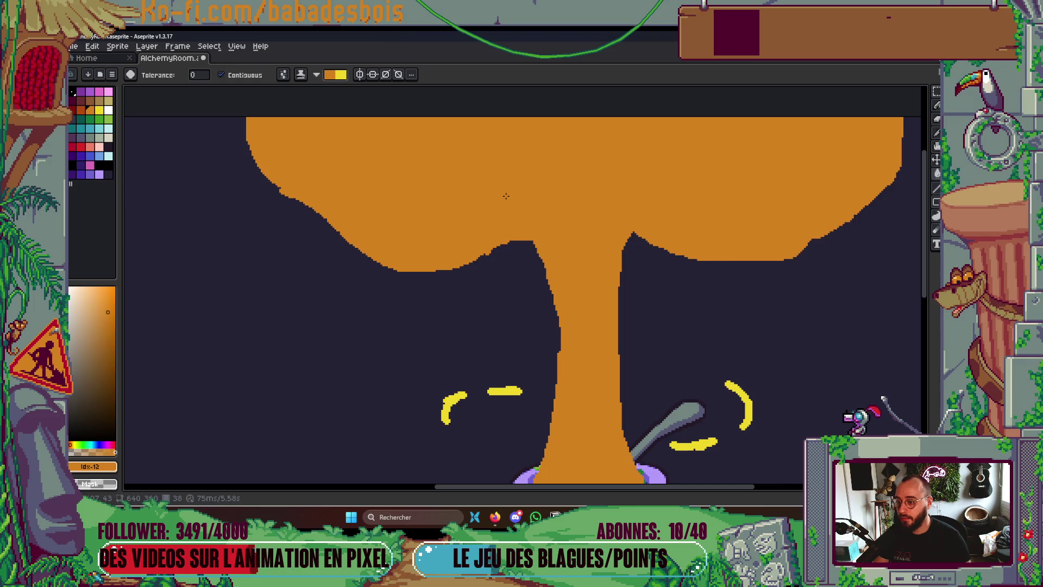
{"action": "scroll", "coordinate": [445, 233], "scroll_direction": "up", "scroll_amount": 1}
{"action": "key", "text": "b"}
{"action": "key", "text": "ctrl+z"}
{"action": "key", "text": "ctrl+y"}
Paint a yellow spiral on the cap's left, then try and discard several right-side spirals
{"action": "mouse_move", "coordinate": [423, 202]}
{"action": "left_mouse_down"}
{"action": "mouse_move", "coordinate": [495, 225]}
{"action": "mouse_move", "coordinate": [394, 254]}
{"action": "mouse_move", "coordinate": [443, 124]}
{"action": "mouse_move", "coordinate": [540, 154]}
{"action": "left_mouse_up"}
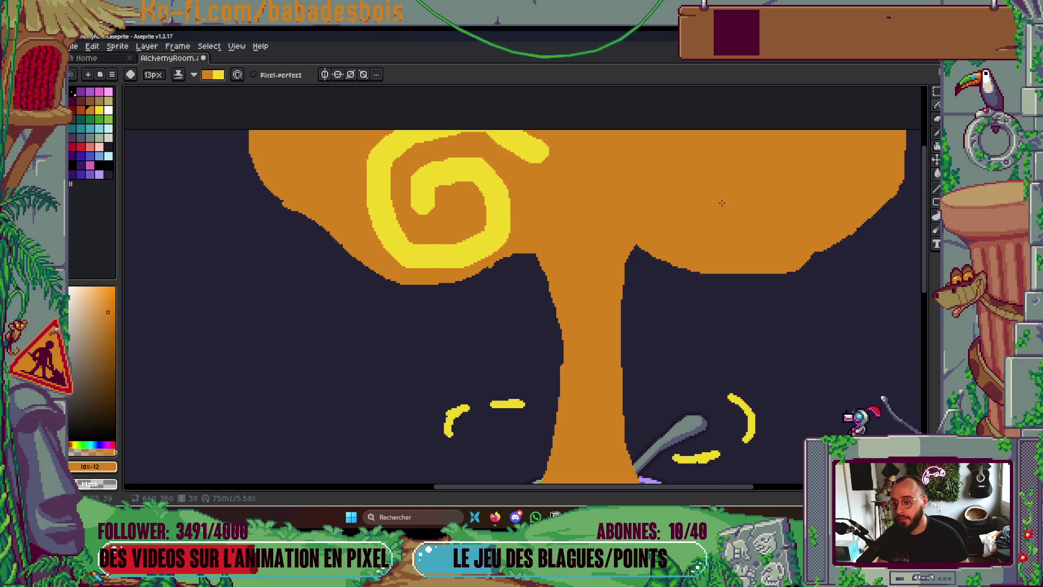
{"action": "mouse_move", "coordinate": [727, 207]}
{"action": "left_mouse_down"}
{"action": "mouse_move", "coordinate": [797, 185]}
{"action": "mouse_move", "coordinate": [750, 255]}
{"action": "left_mouse_up"}
{"action": "key", "text": "ctrl+z"}
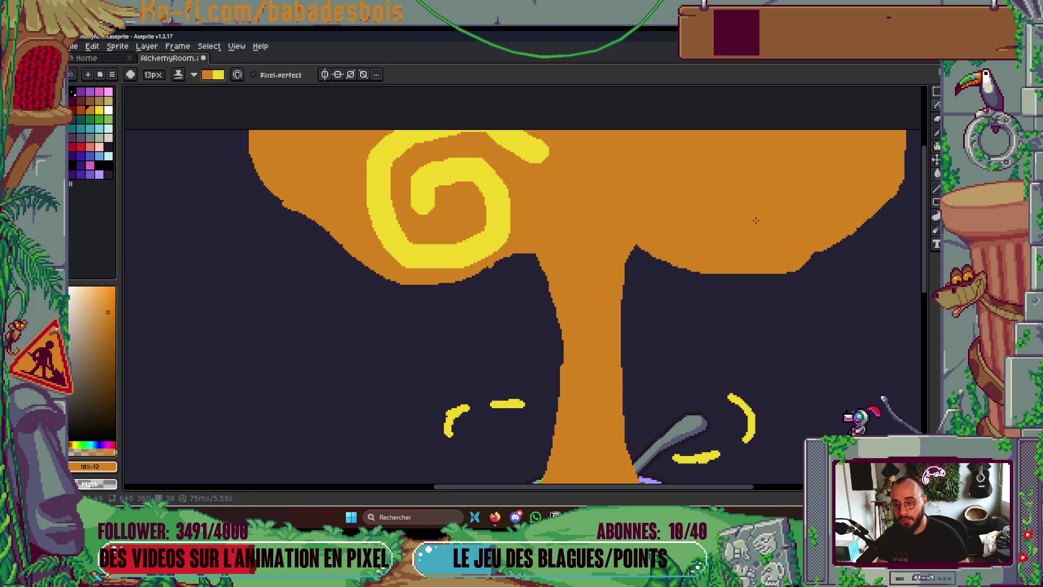
{"action": "mouse_move", "coordinate": [766, 203]}
{"action": "left_mouse_down"}
{"action": "mouse_move", "coordinate": [730, 248]}
{"action": "mouse_move", "coordinate": [706, 151]}
{"action": "left_mouse_up"}
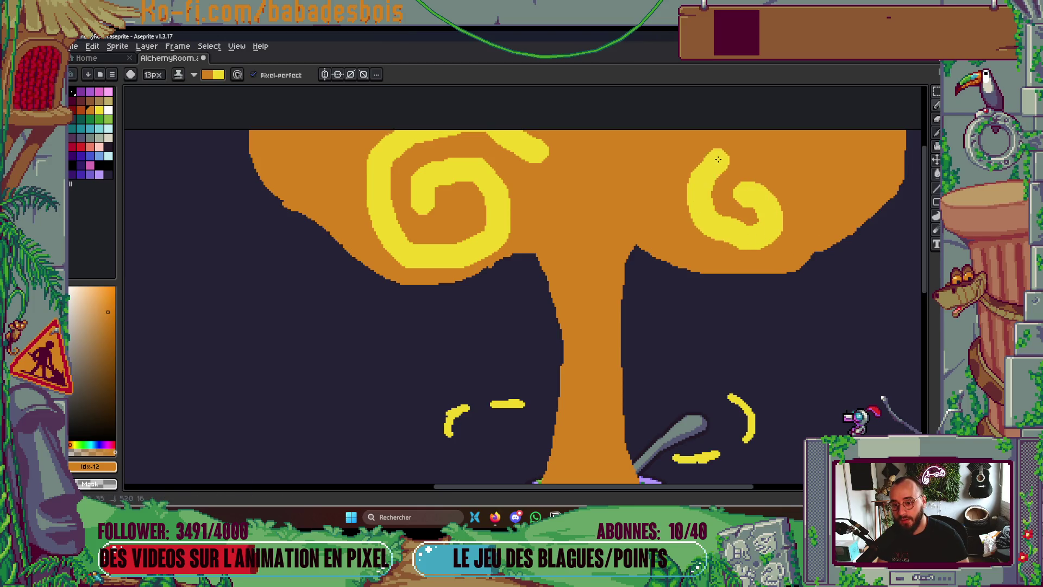
{"action": "key", "text": "ctrl+z"}
{"action": "mouse_move", "coordinate": [753, 193]}
{"action": "left_mouse_down"}
{"action": "mouse_move", "coordinate": [761, 180]}
{"action": "mouse_move", "coordinate": [752, 242]}
{"action": "mouse_move", "coordinate": [725, 157]}
{"action": "mouse_move", "coordinate": [828, 227]}
{"action": "left_mouse_up"}
{"action": "key", "text": "ctrl+z"}
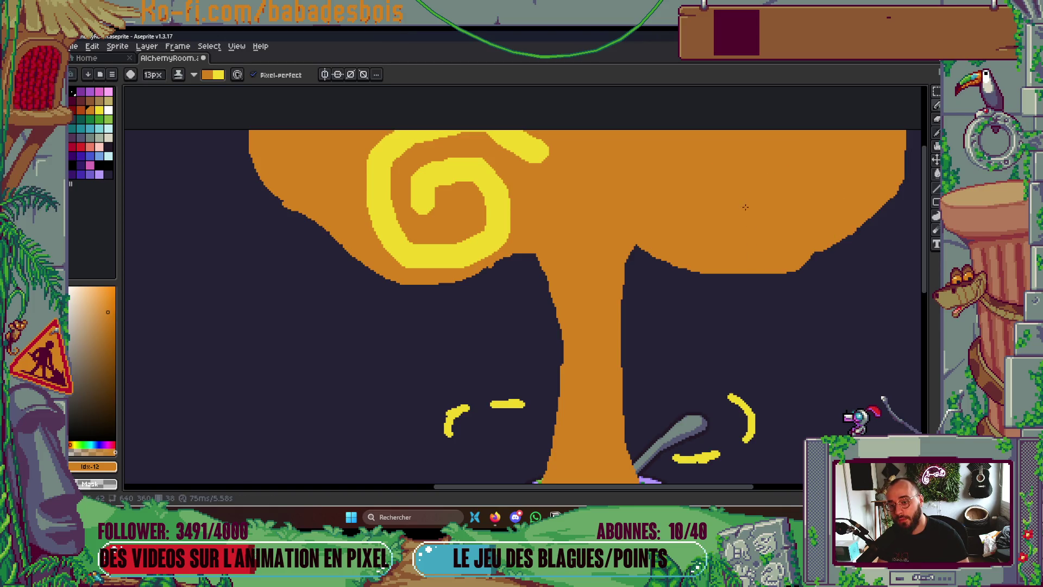
{"action": "mouse_move", "coordinate": [752, 223]}
{"action": "left_mouse_down"}
{"action": "mouse_move", "coordinate": [706, 185]}
{"action": "mouse_move", "coordinate": [815, 234]}
{"action": "mouse_move", "coordinate": [685, 266]}
{"action": "left_mouse_up"}
{"action": "key", "text": "ctrl+z"}
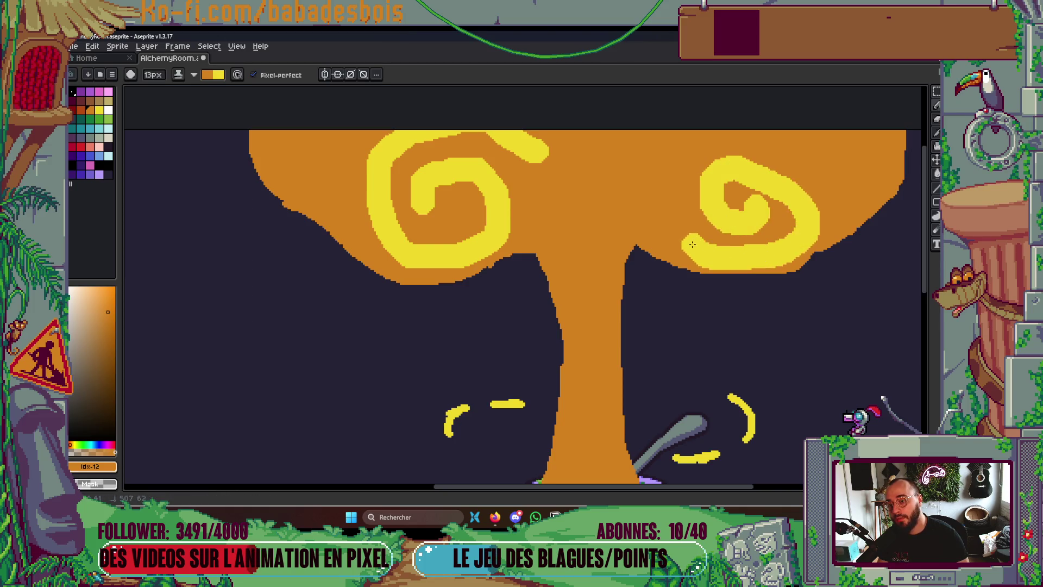
{"action": "key", "text": "ctrl+z"}
Redraw the right yellow swirl as a tighter curl and reshape the left swirl's top tail
{"action": "mouse_move", "coordinate": [704, 216]}
{"action": "left_mouse_down"}
{"action": "mouse_move", "coordinate": [709, 223]}
{"action": "mouse_move", "coordinate": [647, 174]}
{"action": "mouse_move", "coordinate": [766, 261]}
{"action": "left_mouse_up"}
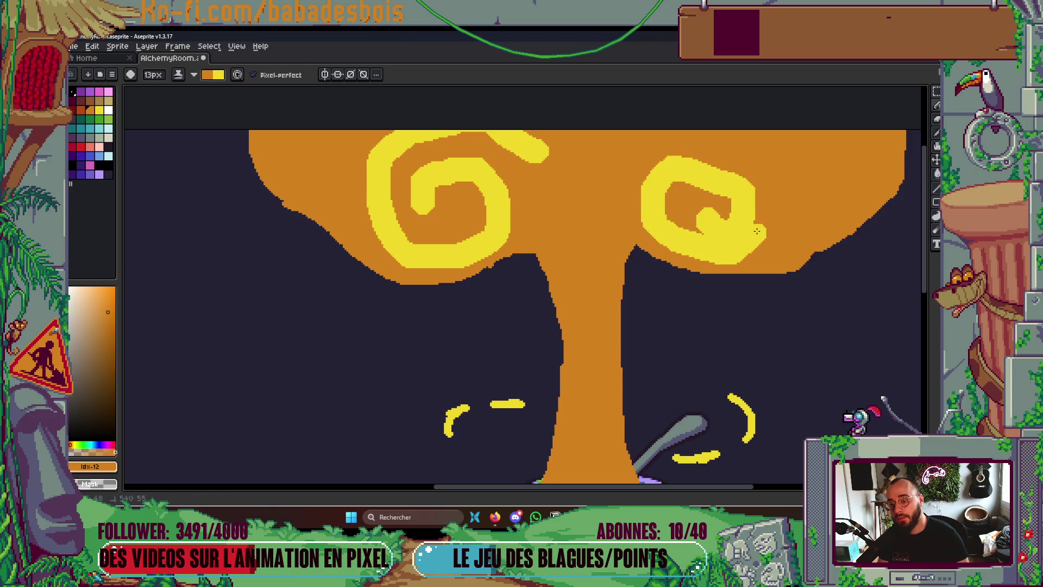
{"action": "key", "text": "ctrl+z"}
{"action": "mouse_move", "coordinate": [737, 195]}
{"action": "left_mouse_down"}
{"action": "mouse_move", "coordinate": [726, 200]}
{"action": "mouse_move", "coordinate": [746, 238]}
{"action": "left_mouse_up"}
{"action": "mouse_move", "coordinate": [759, 182]}
{"action": "left_mouse_down"}
{"action": "mouse_move", "coordinate": [700, 146]}
{"action": "mouse_move", "coordinate": [641, 174]}
{"action": "left_mouse_up"}
{"action": "mouse_move", "coordinate": [543, 147]}
{"action": "left_mouse_down"}
{"action": "mouse_move", "coordinate": [541, 157]}
{"action": "mouse_move", "coordinate": [494, 133]}
{"action": "mouse_move", "coordinate": [551, 177]}
{"action": "left_mouse_up"}
{"action": "mouse_move", "coordinate": [652, 180]}
{"action": "left_mouse_down"}
{"action": "mouse_move", "coordinate": [758, 144]}
{"action": "mouse_move", "coordinate": [781, 211]}
{"action": "left_mouse_up"}
{"action": "scroll", "coordinate": [775, 216], "scroll_direction": "down", "scroll_amount": 5}
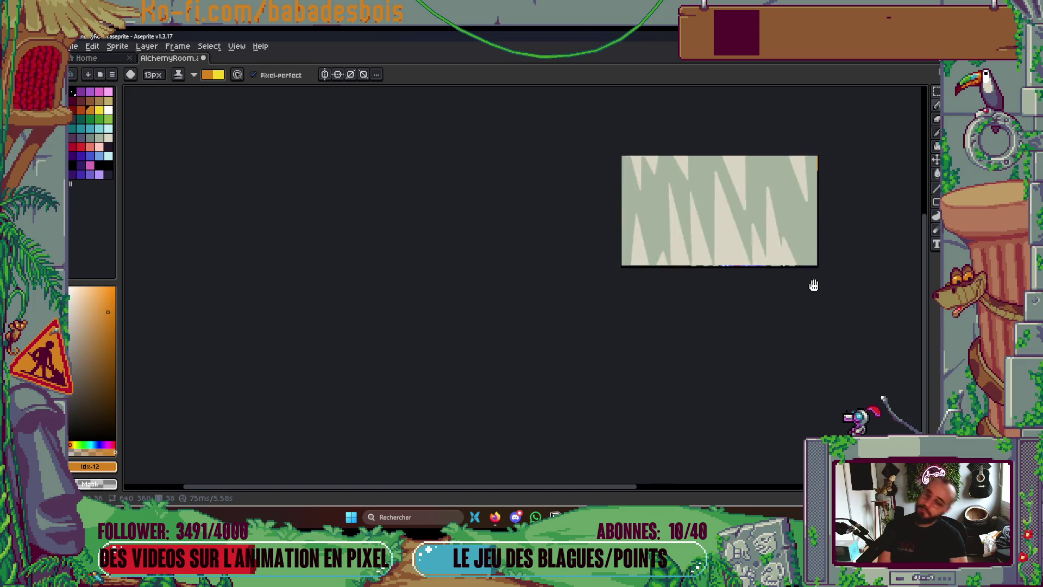
Frame the cloud and cauldron and set the ink mode to Simple ink
{"action": "left_click_drag", "start_coordinate": [820, 290], "coordinate": [799, 324]}
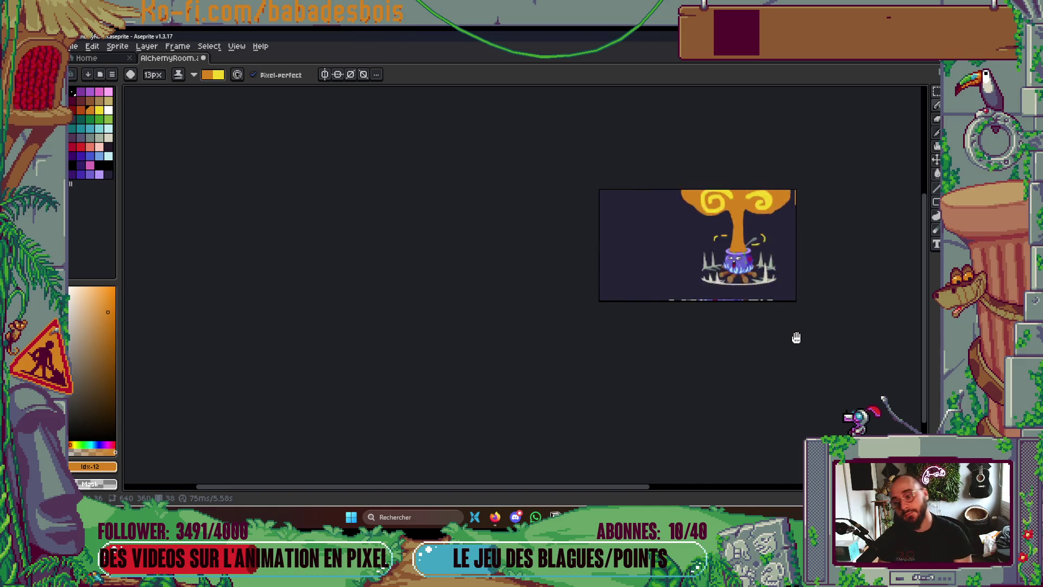
{"action": "scroll", "coordinate": [829, 276], "scroll_direction": "up", "scroll_amount": 2}
{"action": "left_click_drag", "start_coordinate": [697, 171], "coordinate": [710, 329]}
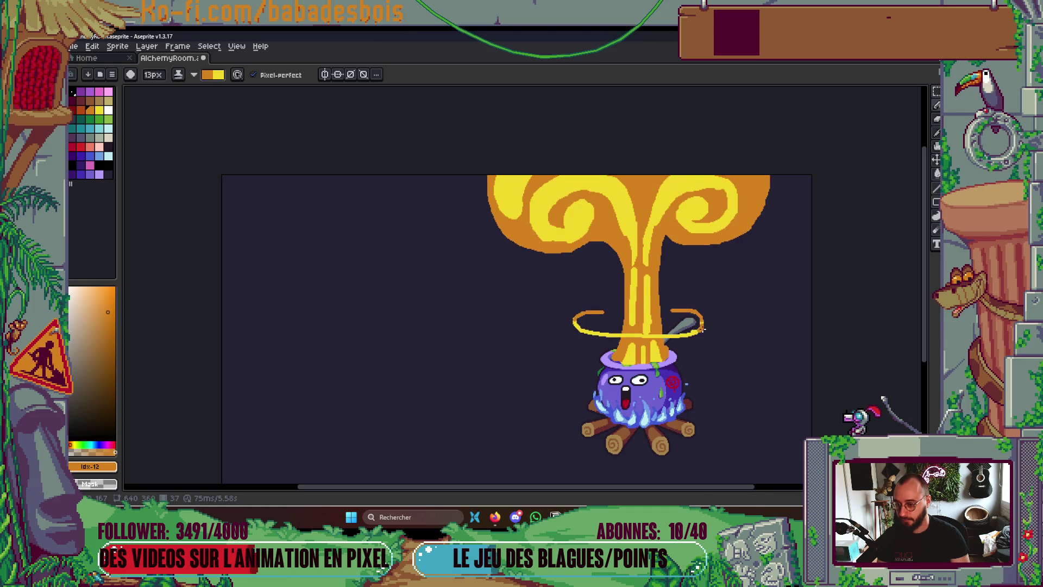
{"action": "scroll", "coordinate": [710, 329], "scroll_direction": "up", "scroll_amount": 1}
{"action": "scroll", "coordinate": [698, 316], "scroll_direction": "up", "scroll_amount": 1}
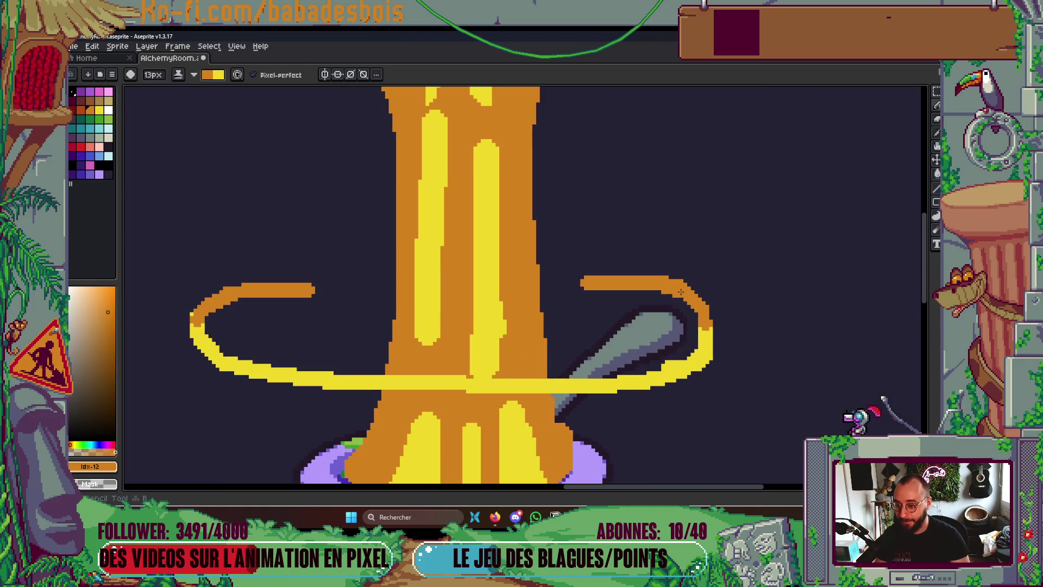
{"action": "left_click", "coordinate": [171, 74]}
{"action": "left_click", "coordinate": [190, 86]}
With a 4px pencil, trim the bump off the ring's orange arm and redraw its upper-right edge
{"action": "left_click_drag", "start_coordinate": [581, 329], "coordinate": [597, 269]}
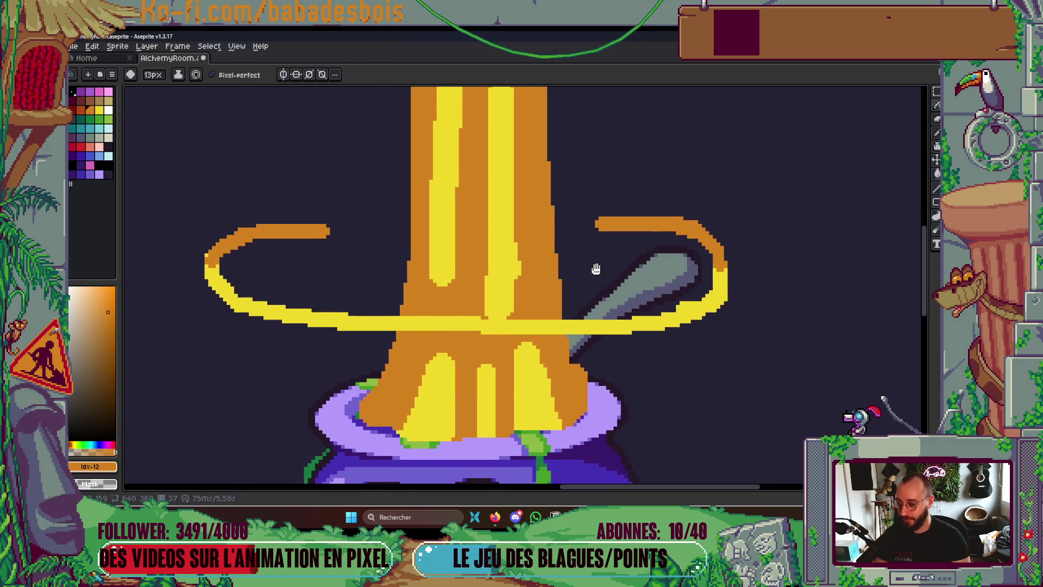
{"action": "key", "text": "m"}
{"action": "scroll", "coordinate": [647, 239], "scroll_direction": "up", "scroll_amount": 1}
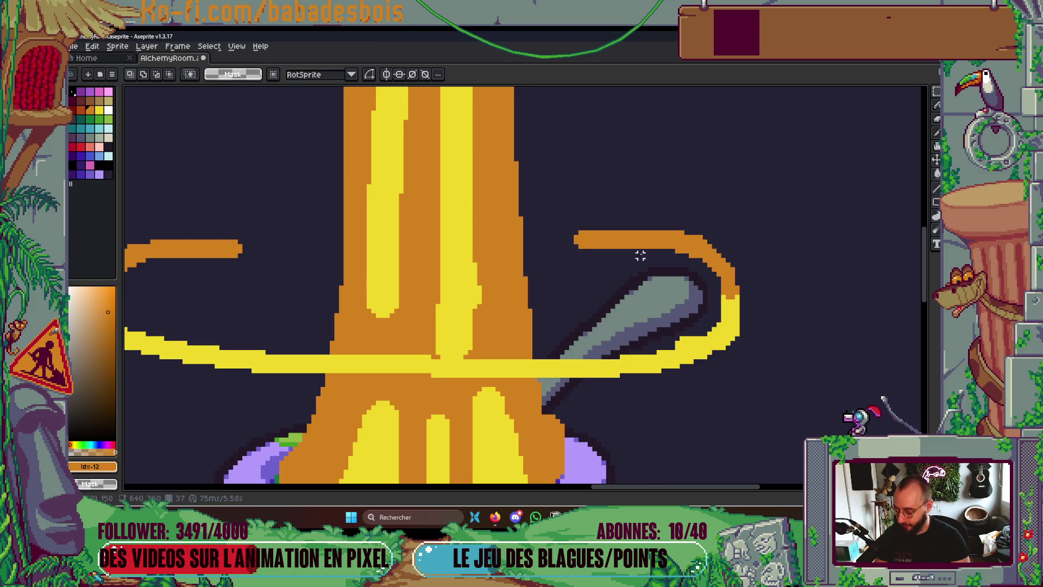
{"action": "key", "text": "b"}
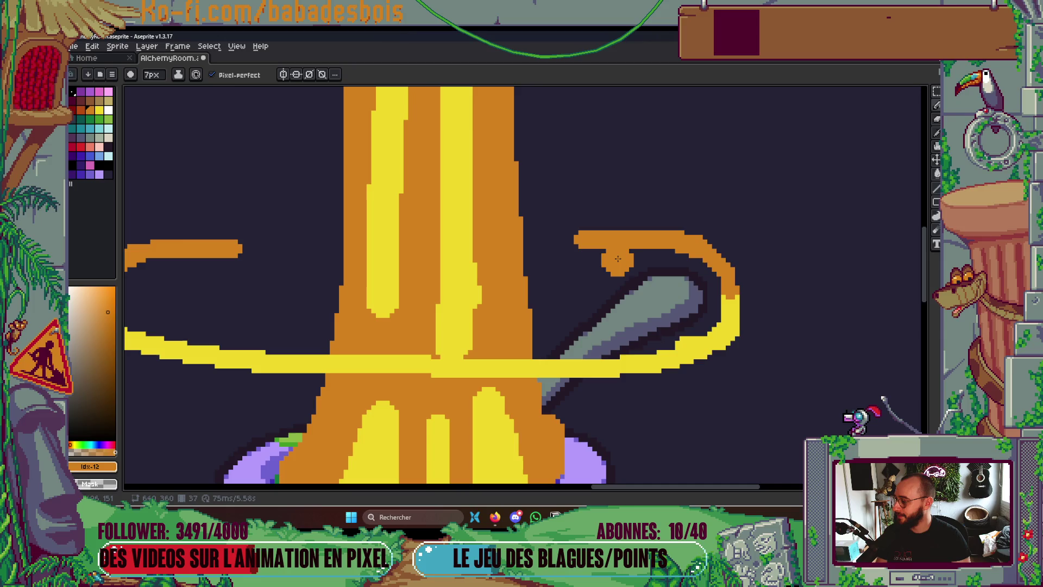
{"action": "key", "text": "minus"}
{"action": "key", "text": "minus"}
{"action": "key", "text": "minus"}
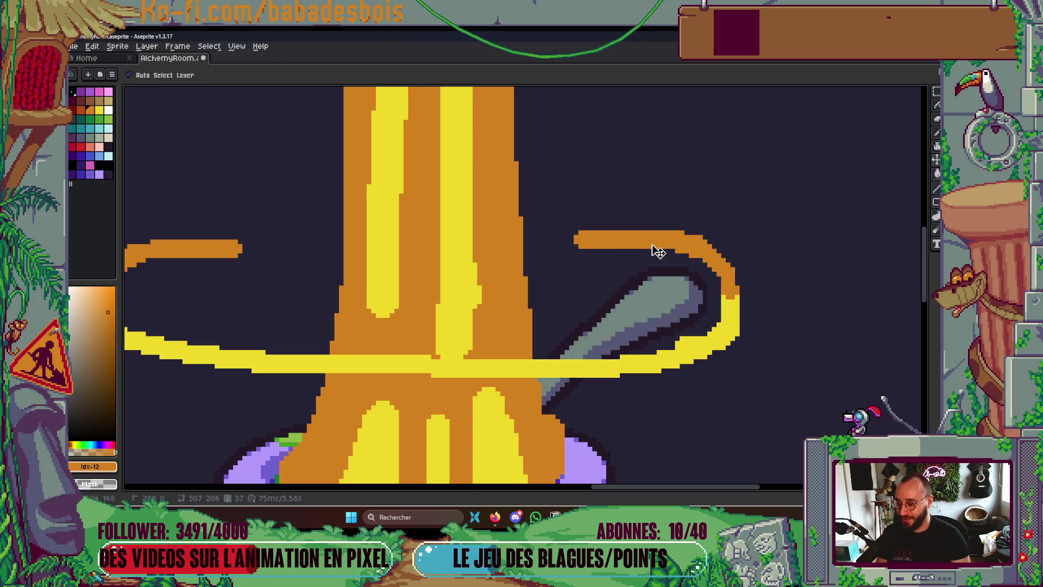
{"action": "mouse_move", "coordinate": [663, 231]}
{"action": "left_mouse_down"}
{"action": "mouse_move", "coordinate": [701, 236]}
{"action": "mouse_move", "coordinate": [716, 256]}
{"action": "mouse_move", "coordinate": [710, 280]}
{"action": "left_mouse_up"}
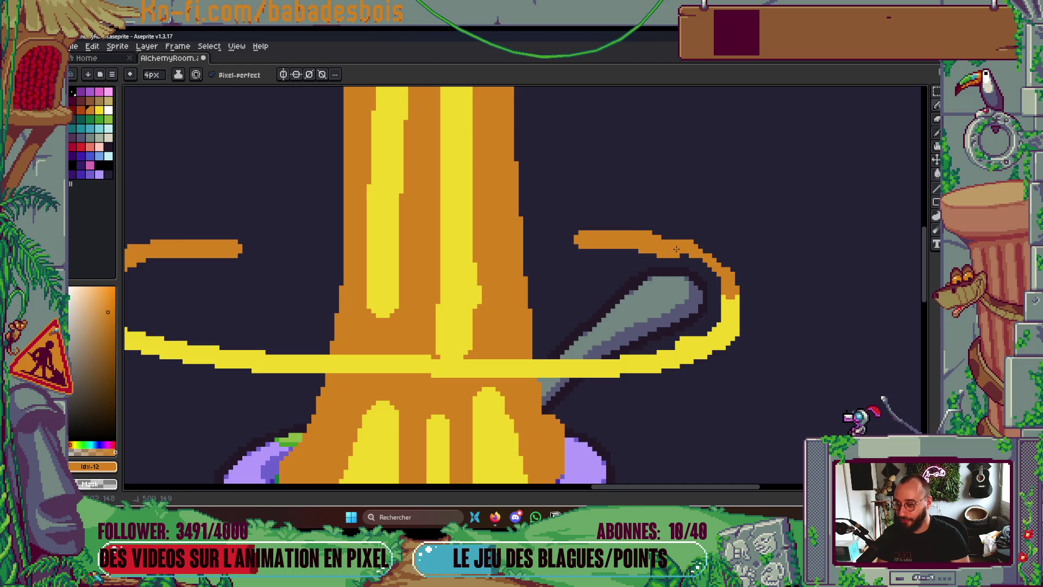
{"action": "left_click_drag", "start_coordinate": [678, 248], "coordinate": [736, 281]}
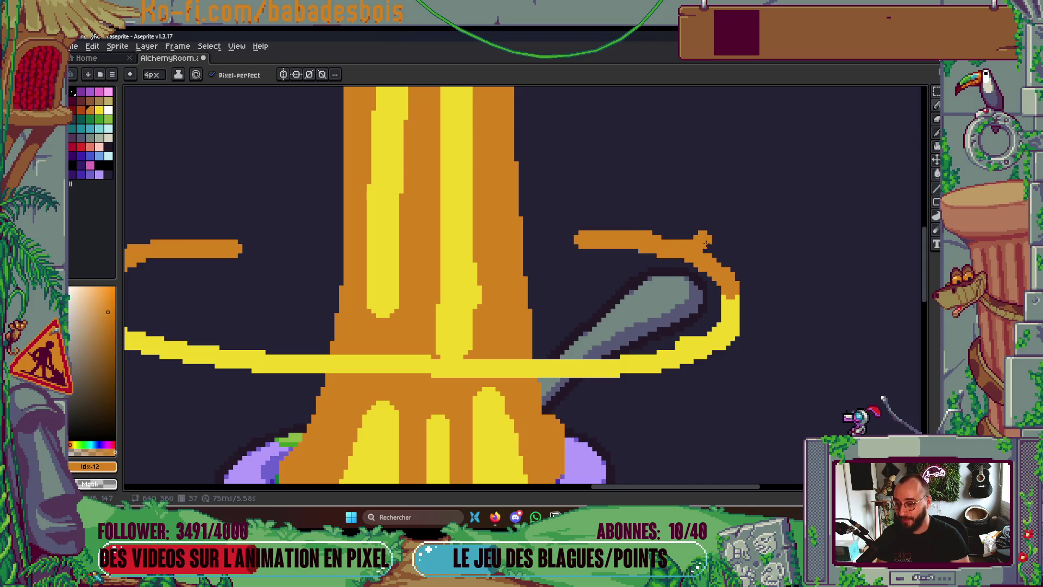
Select the ring's orange left arm and nudge it one pixel right
{"action": "scroll", "coordinate": [695, 237], "scroll_direction": "up", "scroll_amount": 2}
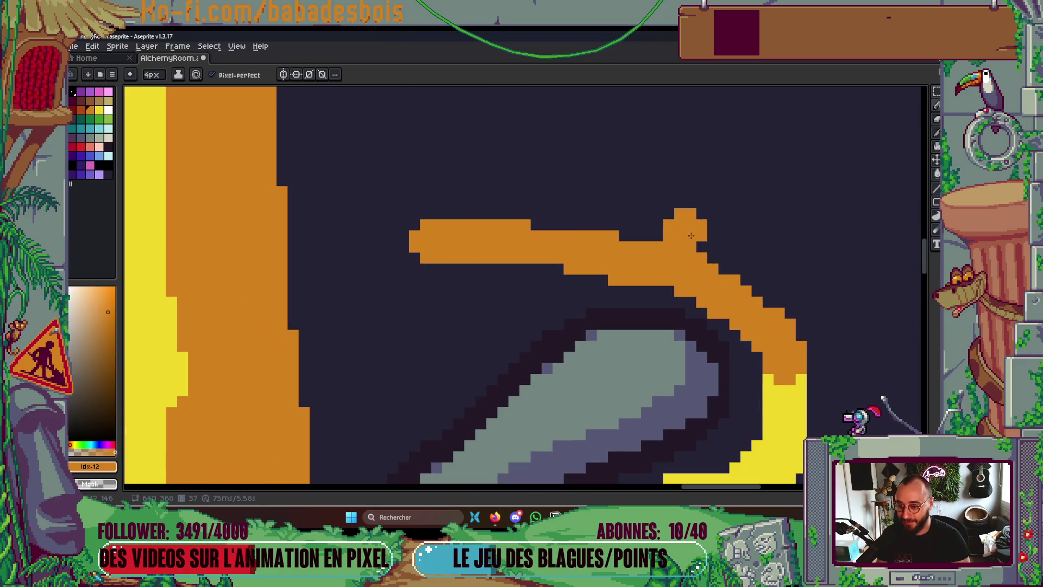
{"action": "scroll", "coordinate": [788, 254], "scroll_direction": "down", "scroll_amount": 2}
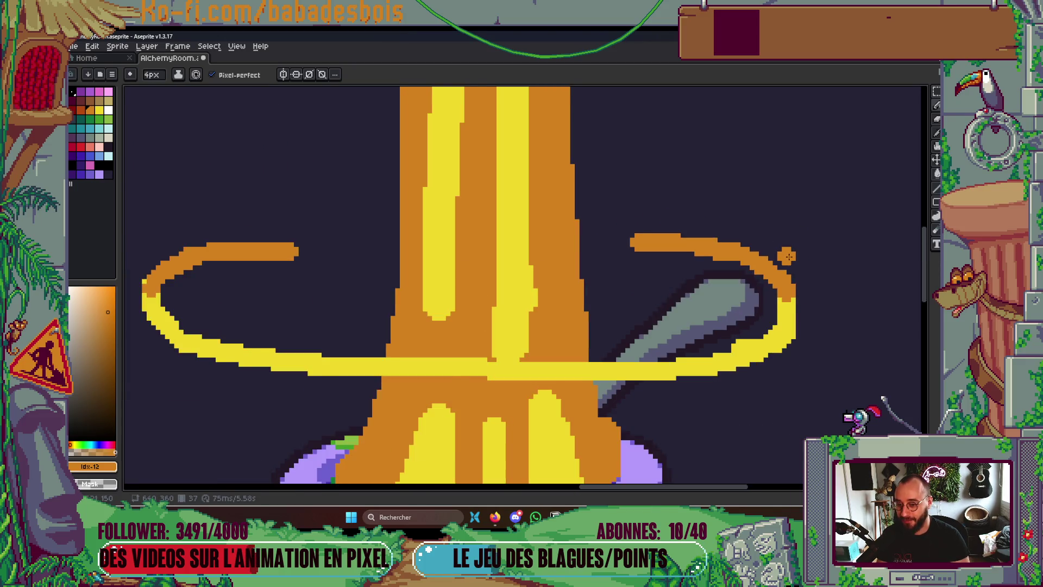
{"action": "scroll", "coordinate": [789, 256], "scroll_direction": "down", "scroll_amount": 1}
{"action": "scroll", "coordinate": [803, 200], "scroll_direction": "down", "scroll_amount": 1}
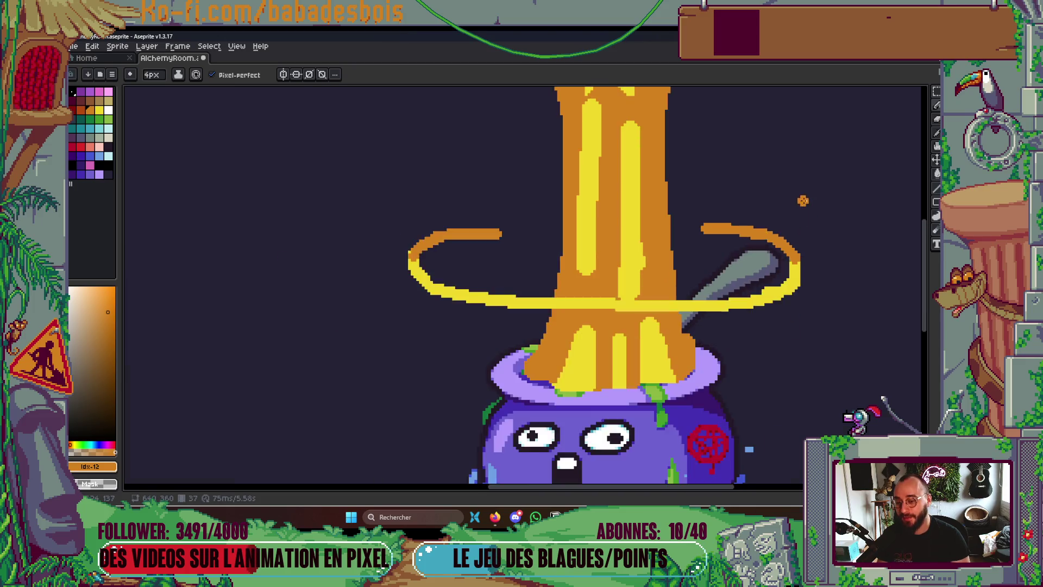
{"action": "scroll", "coordinate": [803, 200], "scroll_direction": "down", "scroll_amount": 2}
{"action": "scroll", "coordinate": [497, 257], "scroll_direction": "up", "scroll_amount": 4}
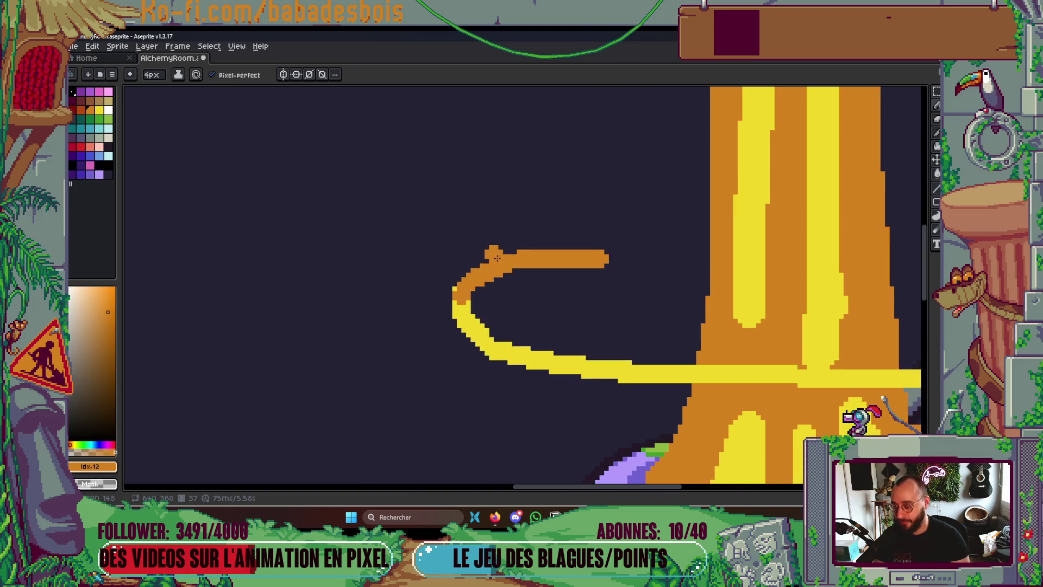
{"action": "key", "text": "m"}
{"action": "mouse_move", "coordinate": [368, 212]}
{"action": "left_mouse_down"}
{"action": "mouse_move", "coordinate": [608, 272]}
{"action": "mouse_move", "coordinate": [620, 295]}
{"action": "left_mouse_up"}
{"action": "key", "text": "Right"}
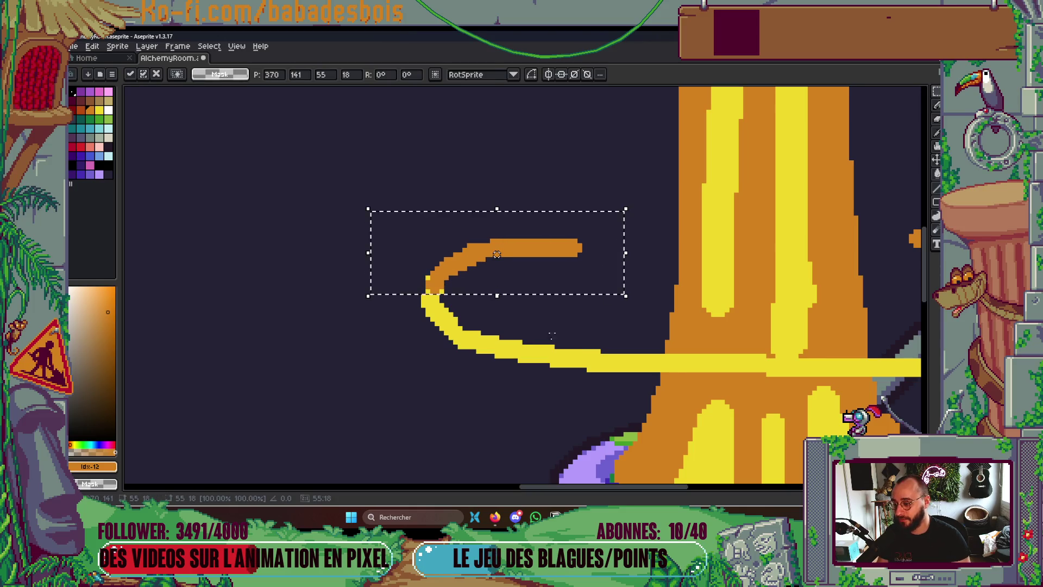
{"action": "key", "text": "Return"}
Thicken the orange arc's curled tail and add orange pixels at its left end
{"action": "scroll", "coordinate": [625, 242], "scroll_direction": "down", "scroll_amount": 3}
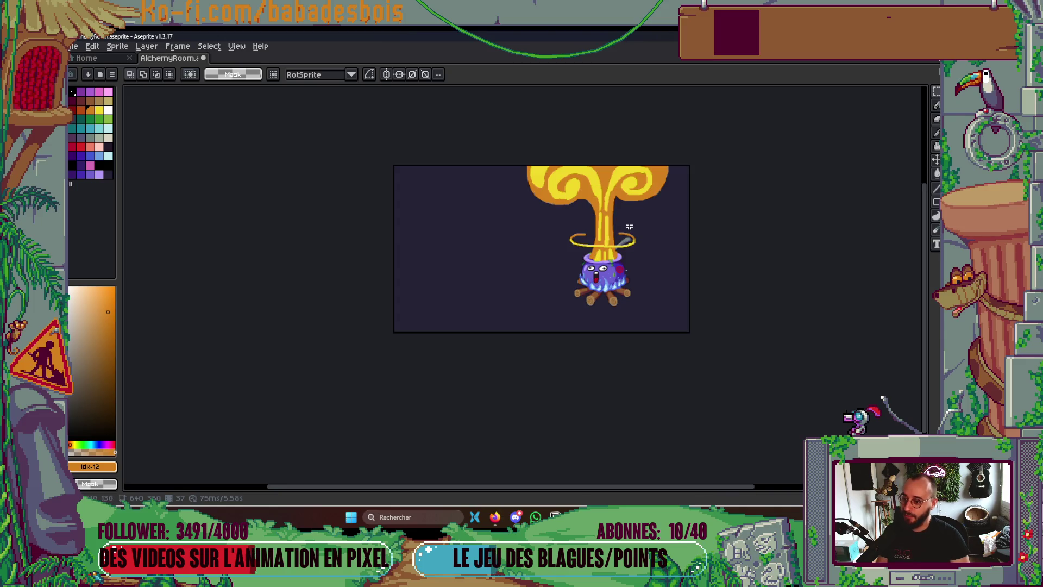
{"action": "scroll", "coordinate": [577, 202], "scroll_direction": "up", "scroll_amount": 3}
{"action": "scroll", "coordinate": [584, 292], "scroll_direction": "down", "scroll_amount": 2}
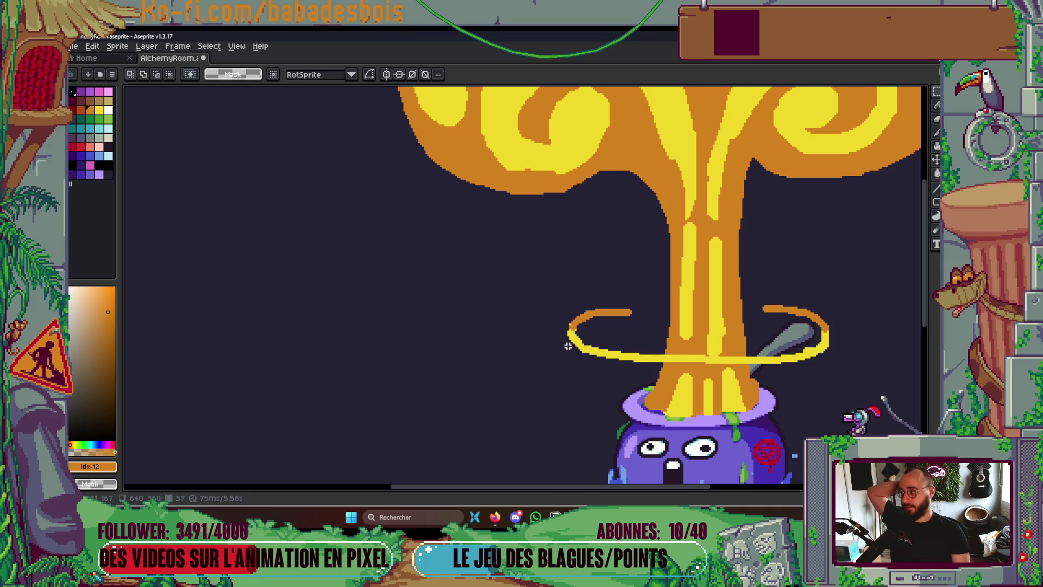
{"action": "scroll", "coordinate": [619, 337], "scroll_direction": "up", "scroll_amount": 2}
{"action": "key", "text": "b"}
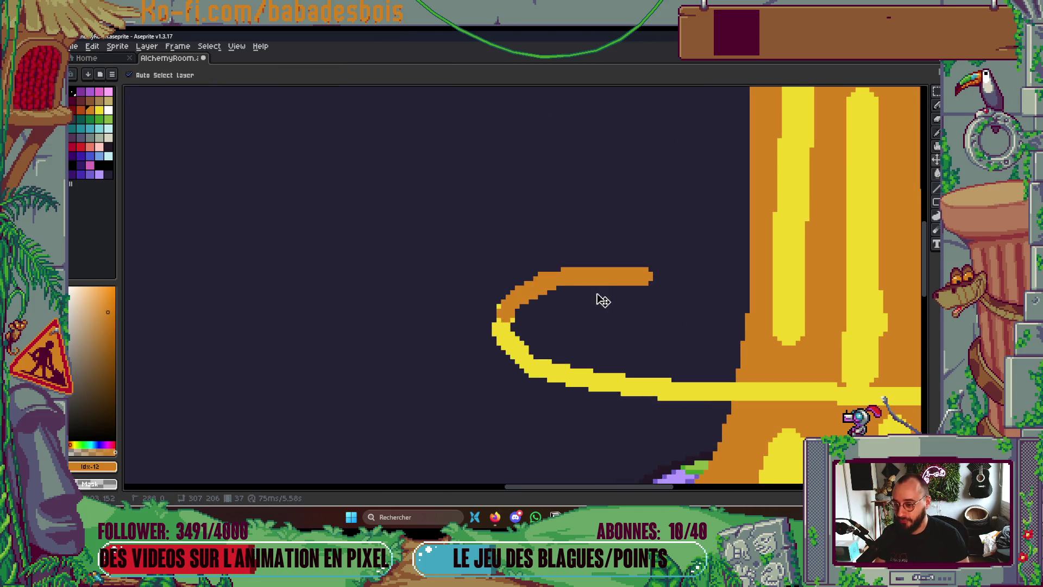
{"action": "left_click_drag", "start_coordinate": [651, 280], "coordinate": [589, 283]}
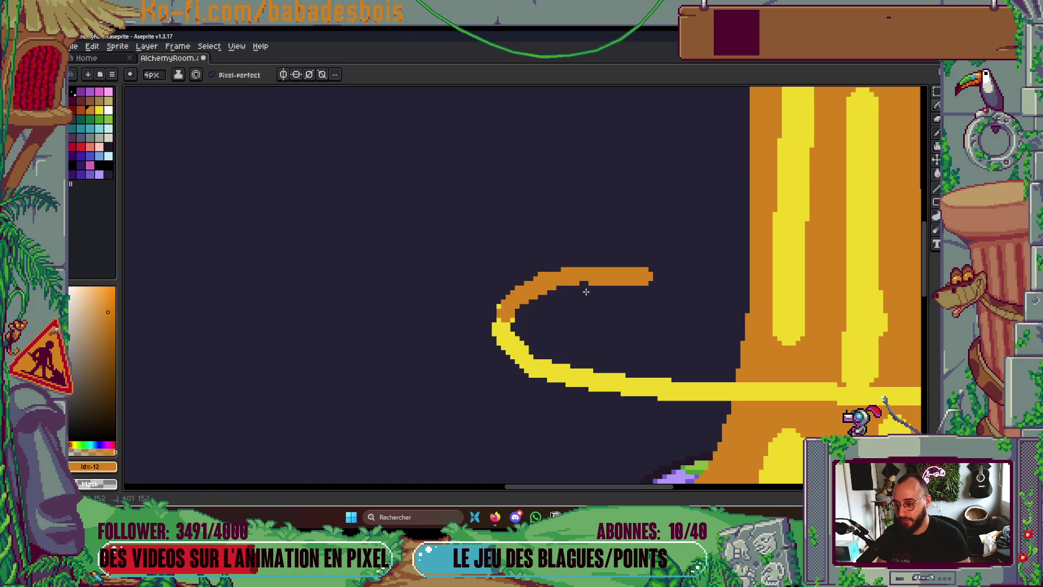
{"action": "left_click", "coordinate": [496, 322]}
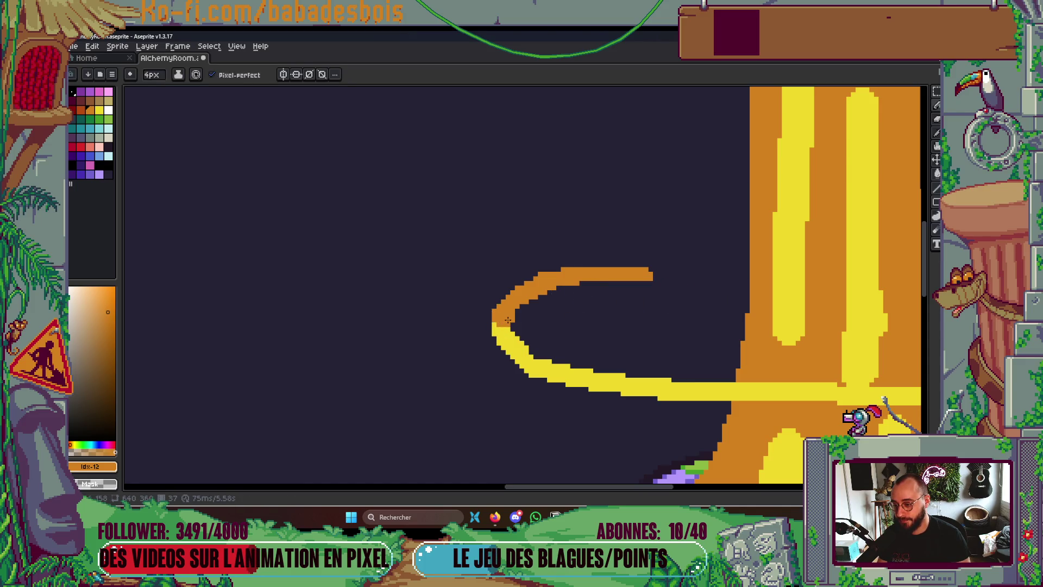
{"action": "scroll", "coordinate": [508, 320], "scroll_direction": "down", "scroll_amount": 3}
{"action": "scroll", "coordinate": [679, 244], "scroll_direction": "up", "scroll_amount": 3}
{"action": "left_click", "coordinate": [702, 299]}
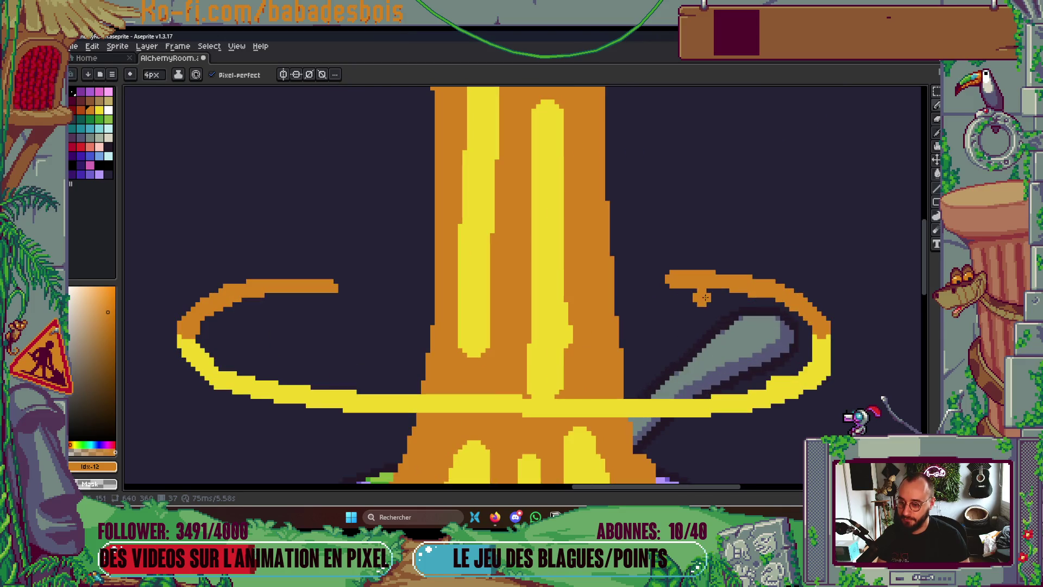
{"action": "key", "text": "ctrl+z"}
{"action": "scroll", "coordinate": [676, 261], "scroll_direction": "down", "scroll_amount": 4}
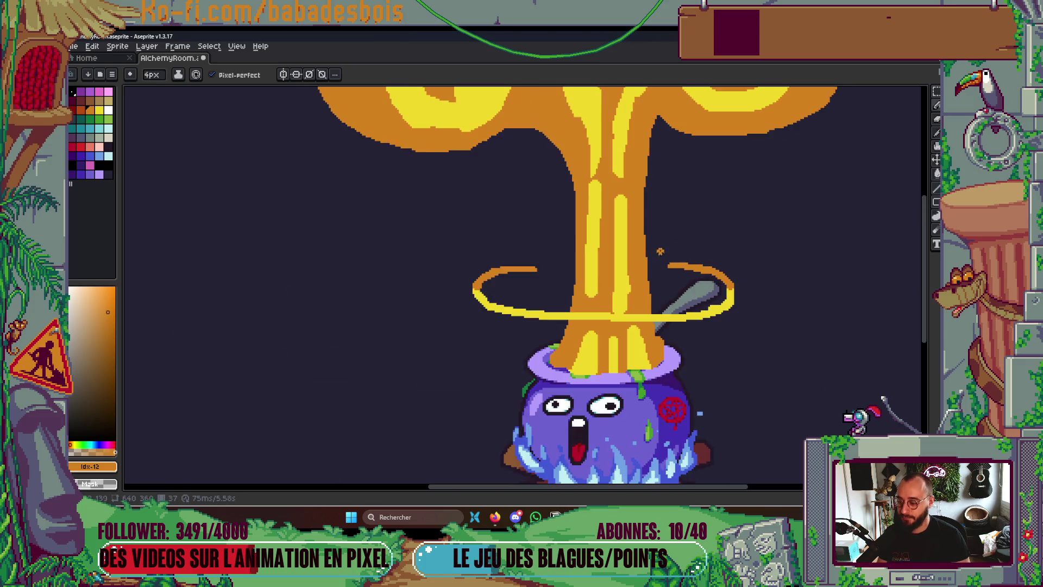
{"action": "scroll", "coordinate": [731, 238], "scroll_direction": "up", "scroll_amount": 2}
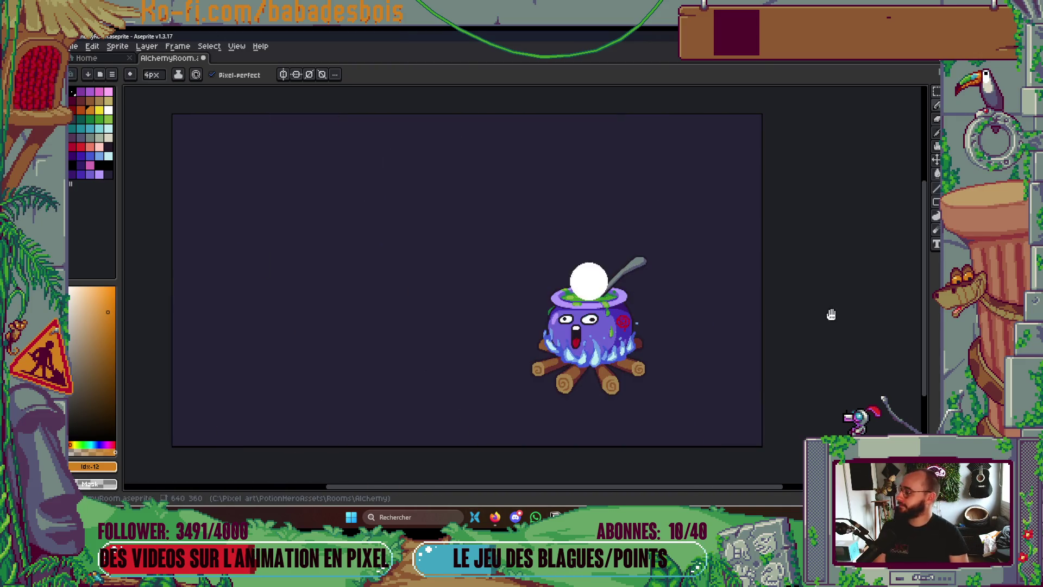
{"action": "left_click_drag", "start_coordinate": [832, 314], "coordinate": [819, 351]}
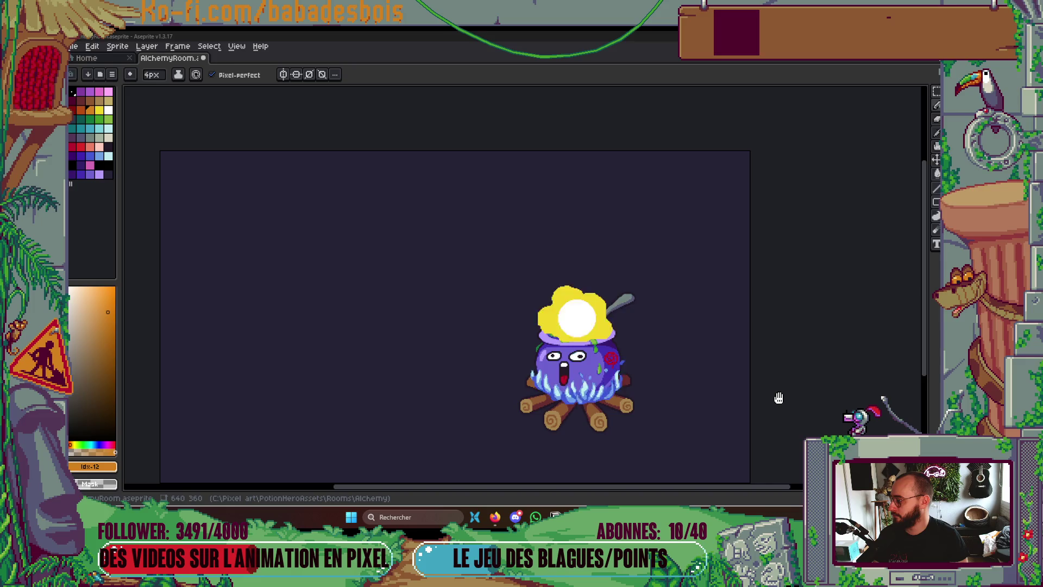
{"action": "left_click_drag", "start_coordinate": [675, 366], "coordinate": [692, 328]}
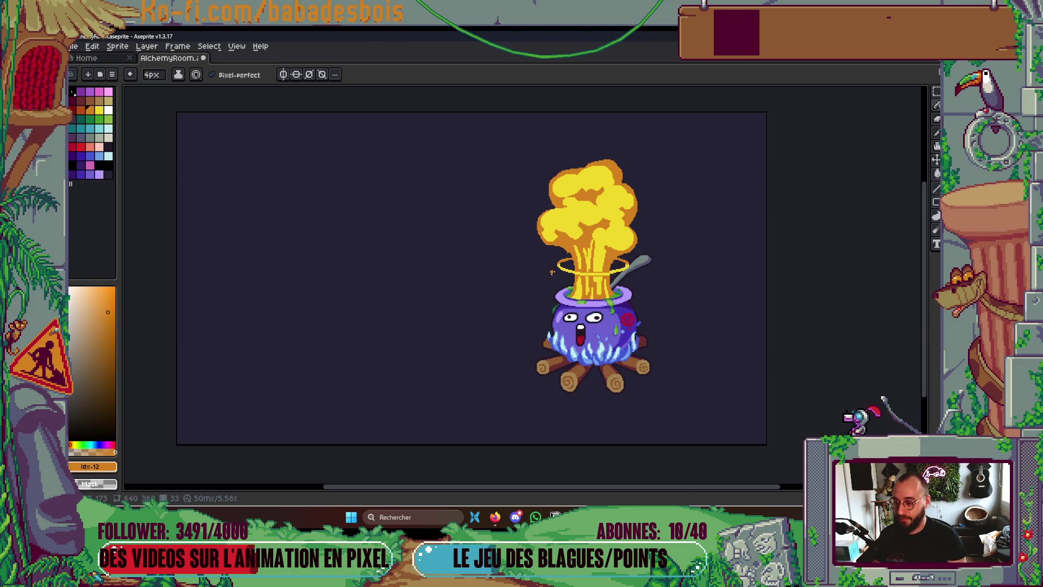
{"action": "scroll", "coordinate": [565, 261], "scroll_direction": "up", "scroll_amount": 5}
{"action": "key", "text": "v"}
{"action": "key", "text": "b"}
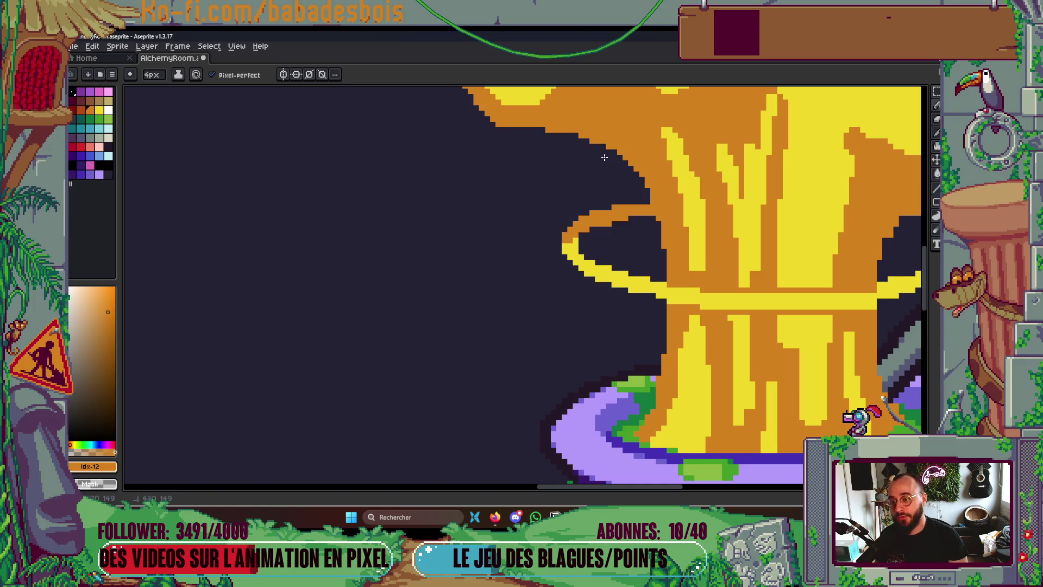
{"action": "left_click_drag", "start_coordinate": [752, 245], "coordinate": [708, 286]}
{"action": "scroll", "coordinate": [708, 285], "scroll_direction": "down", "scroll_amount": 2}
{"action": "scroll", "coordinate": [845, 260], "scroll_direction": "down", "scroll_amount": 2}
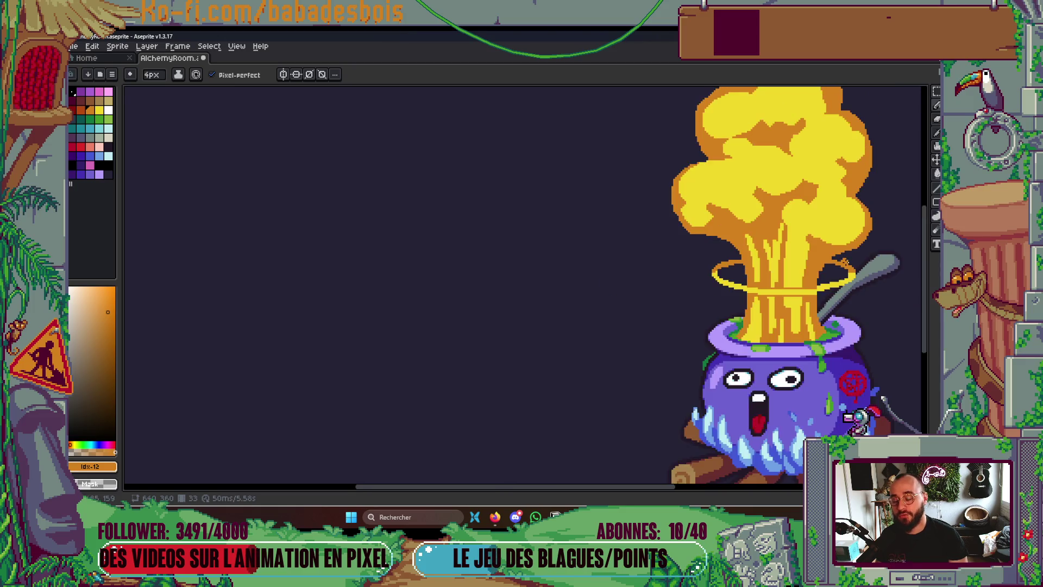
{"action": "scroll", "coordinate": [845, 261], "scroll_direction": "up", "scroll_amount": 1}
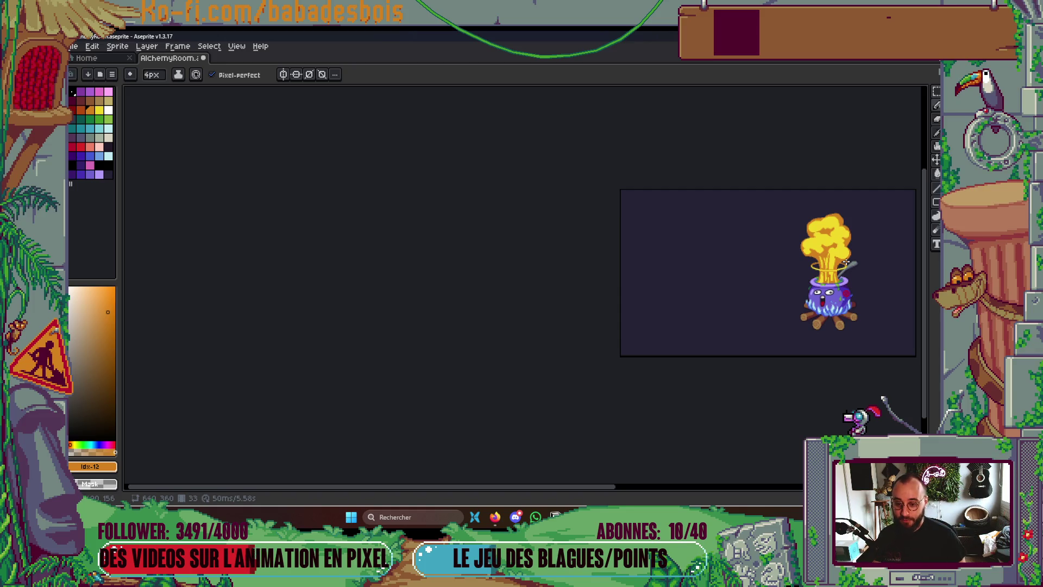
Center the explosion and compare frames 34 and 35, undoing a stray dark stroke
{"action": "scroll", "coordinate": [847, 260], "scroll_direction": "up", "scroll_amount": 4}
{"action": "left_click_drag", "start_coordinate": [773, 284], "coordinate": [725, 328]}
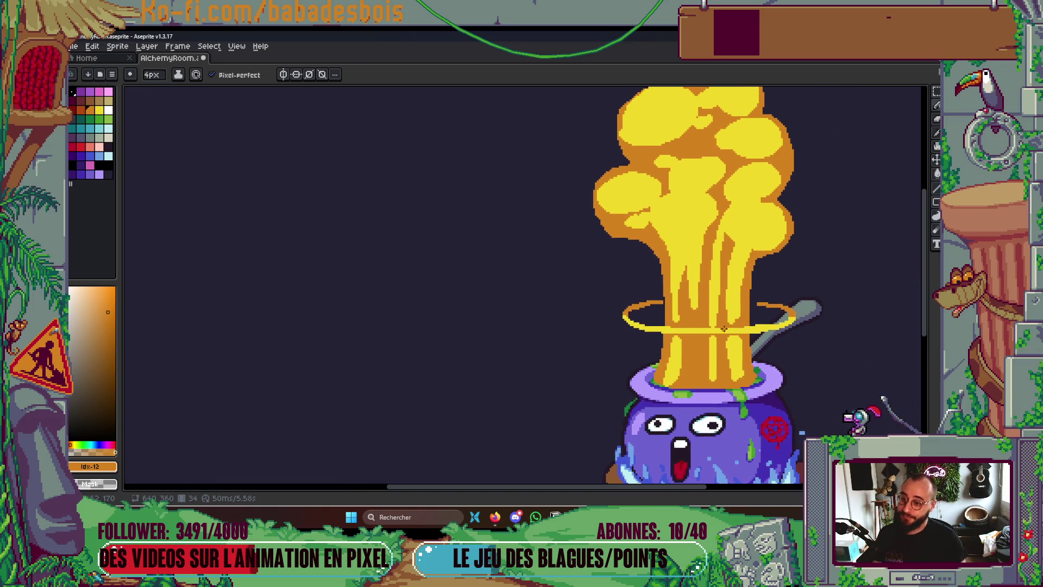
{"action": "key", "text": "Right"}
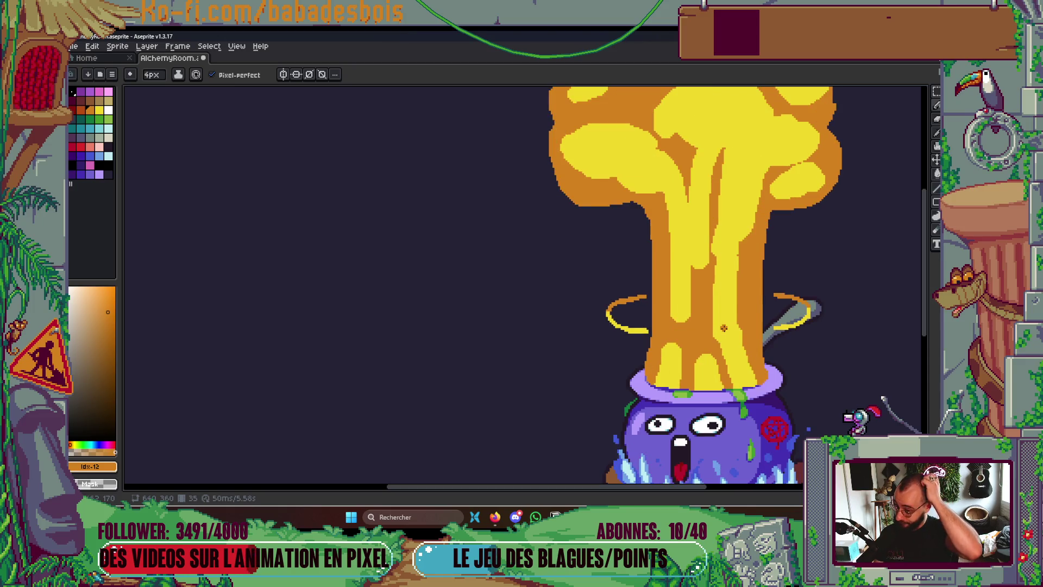
{"action": "key", "text": "Left"}
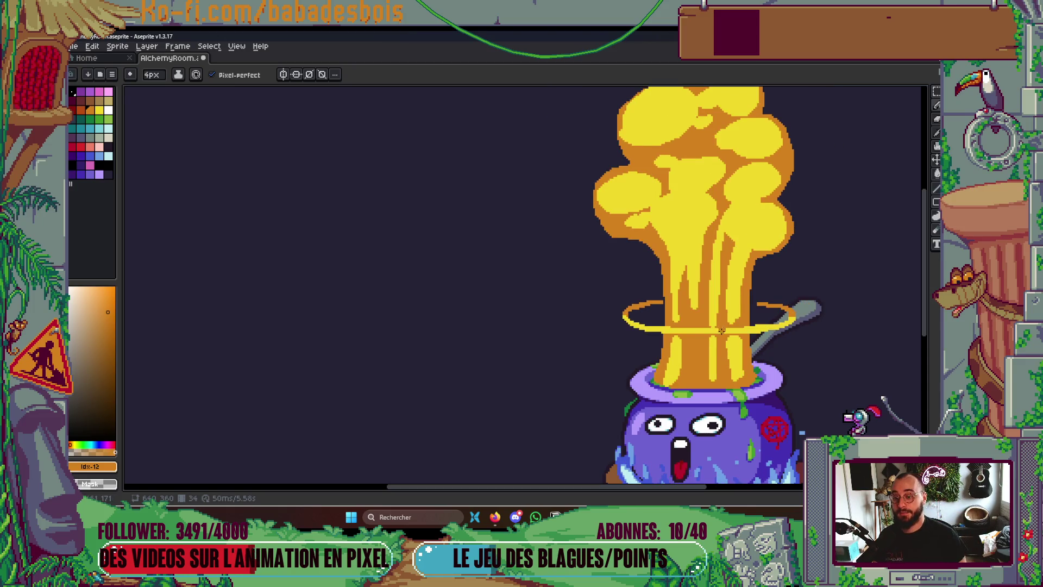
{"action": "key", "text": "Right"}
{"action": "scroll", "coordinate": [641, 291], "scroll_direction": "up", "scroll_amount": 2}
{"action": "key", "text": "v"}
{"action": "key", "text": "b"}
{"action": "mouse_move", "coordinate": [609, 281]}
{"action": "left_mouse_down"}
{"action": "mouse_move", "coordinate": [647, 272]}
{"action": "mouse_move", "coordinate": [625, 267]}
{"action": "mouse_move", "coordinate": [651, 257]}
{"action": "left_mouse_up"}
{"action": "key", "text": "ctrl+z"}
Eyedrop the cloud's bright yellow and paint over the orange notch in the cap
{"action": "key", "text": "Left"}
{"action": "key", "text": "i"}
{"action": "left_click", "coordinate": [632, 283]}
{"action": "key", "text": "b"}
{"action": "scroll", "coordinate": [739, 225], "scroll_direction": "down", "scroll_amount": 5}
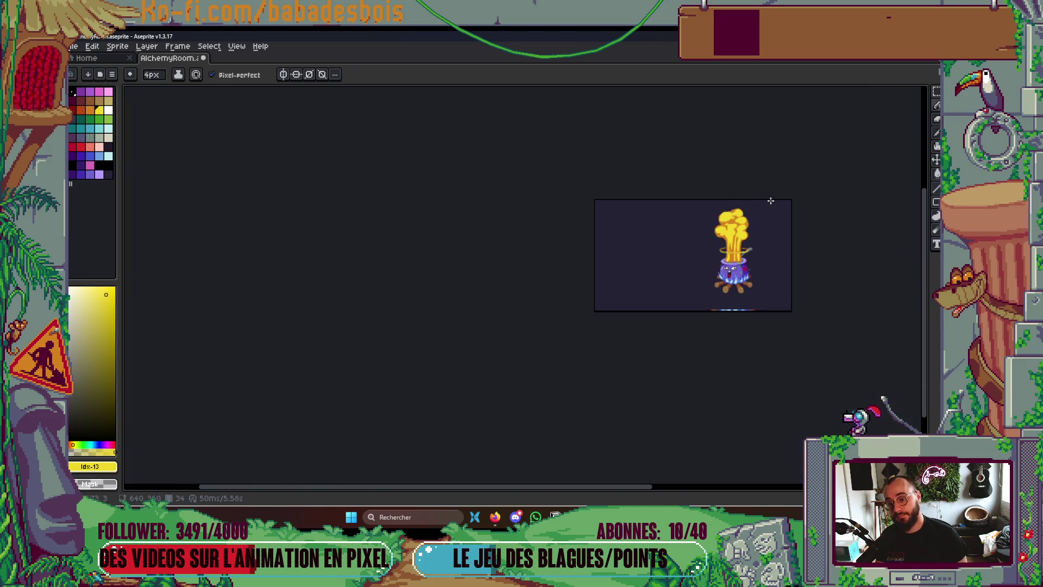
{"action": "scroll", "coordinate": [767, 201], "scroll_direction": "up", "scroll_amount": 3}
{"action": "scroll", "coordinate": [673, 253], "scroll_direction": "up", "scroll_amount": 3}
{"action": "left_click", "coordinate": [647, 253]}
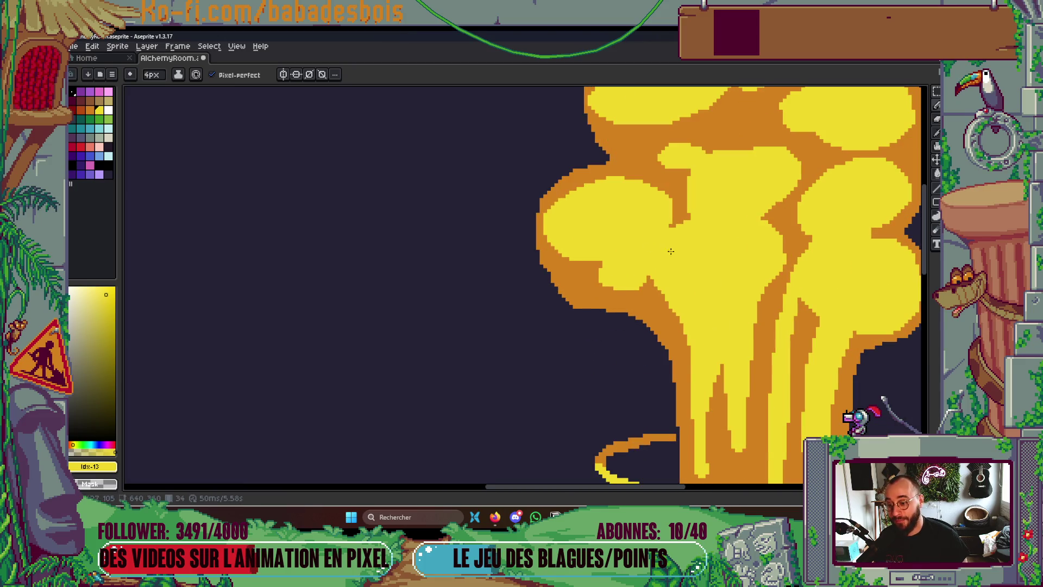
Paint over a second small orange patch in the cap with yellow
{"action": "scroll", "coordinate": [704, 236], "scroll_direction": "down", "scroll_amount": 5}
{"action": "scroll", "coordinate": [789, 237], "scroll_direction": "up", "scroll_amount": 5}
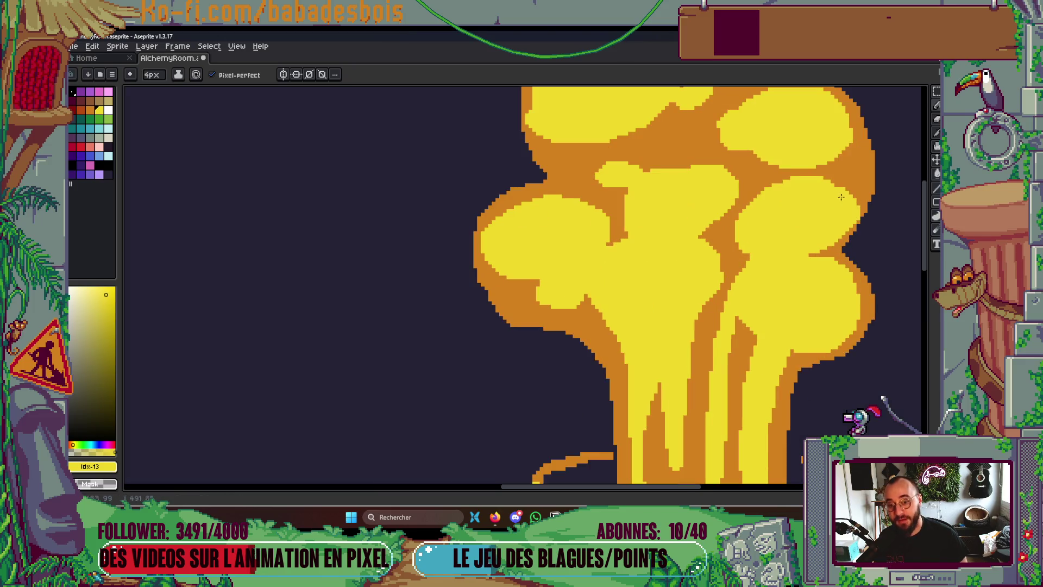
{"action": "scroll", "coordinate": [847, 185], "scroll_direction": "down", "scroll_amount": 3}
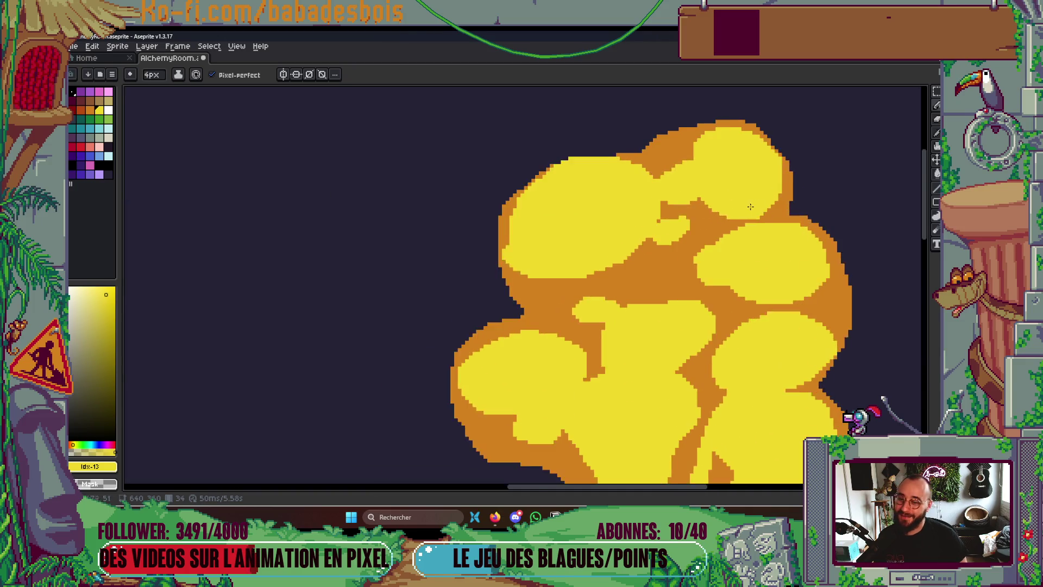
{"action": "scroll", "coordinate": [800, 222], "scroll_direction": "up", "scroll_amount": 5}
{"action": "left_click", "coordinate": [646, 227]}
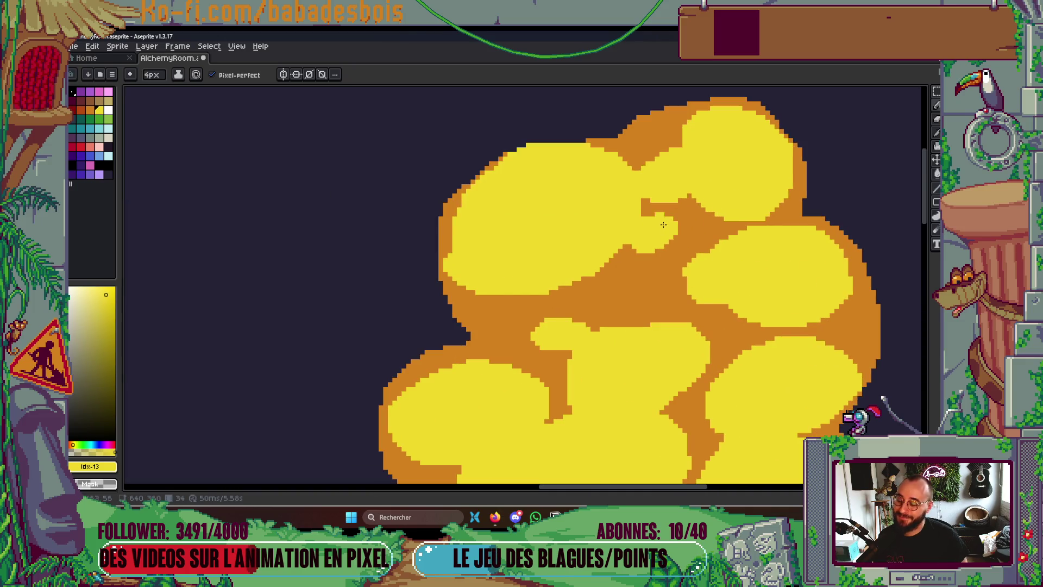
{"action": "scroll", "coordinate": [690, 213], "scroll_direction": "down", "scroll_amount": 3}
{"action": "scroll", "coordinate": [728, 196], "scroll_direction": "down", "scroll_amount": 3}
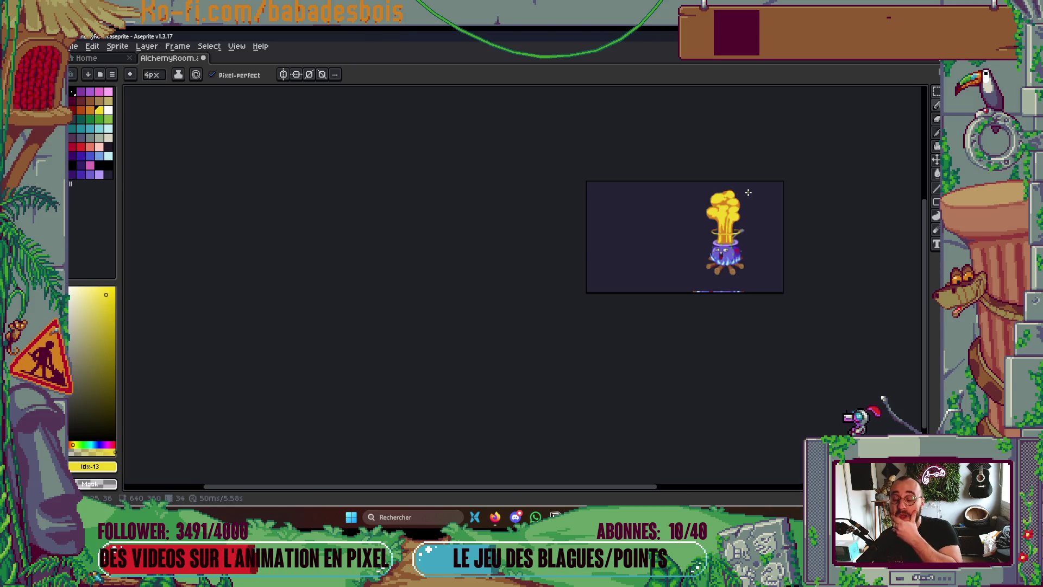
{"action": "scroll", "coordinate": [748, 193], "scroll_direction": "up", "scroll_amount": 4}
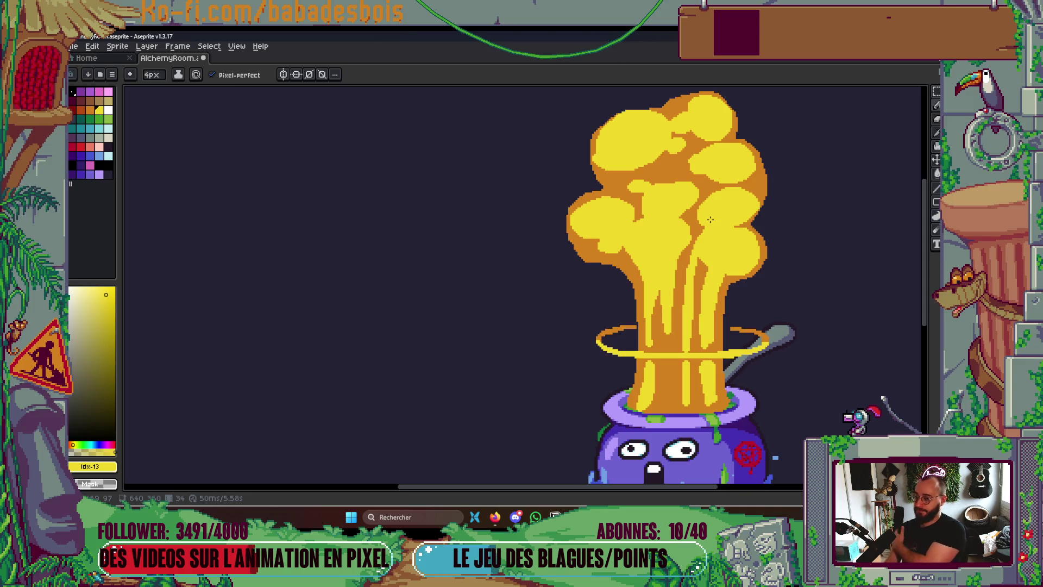
Play the explosion animation, then stop back on frame 36 with the timeline hidden
{"action": "key", "text": "Right"}
{"action": "key", "text": "Tab"}
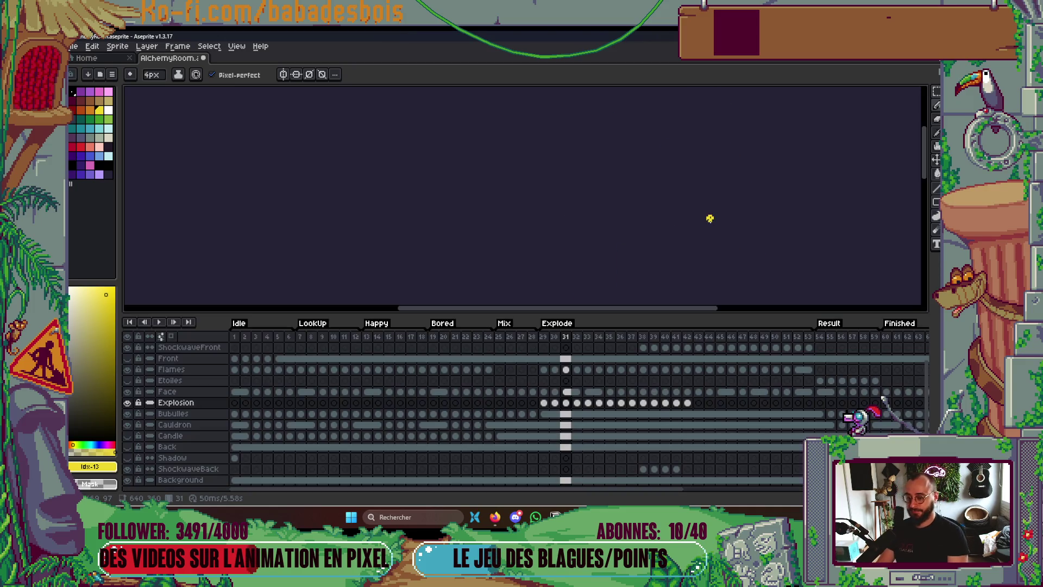
{"action": "key", "text": "Right"}
{"action": "key", "text": "Right"}
{"action": "key", "text": "Right"}
{"action": "key", "text": "Tab"}
{"action": "scroll", "coordinate": [717, 219], "scroll_direction": "down", "scroll_amount": 8}
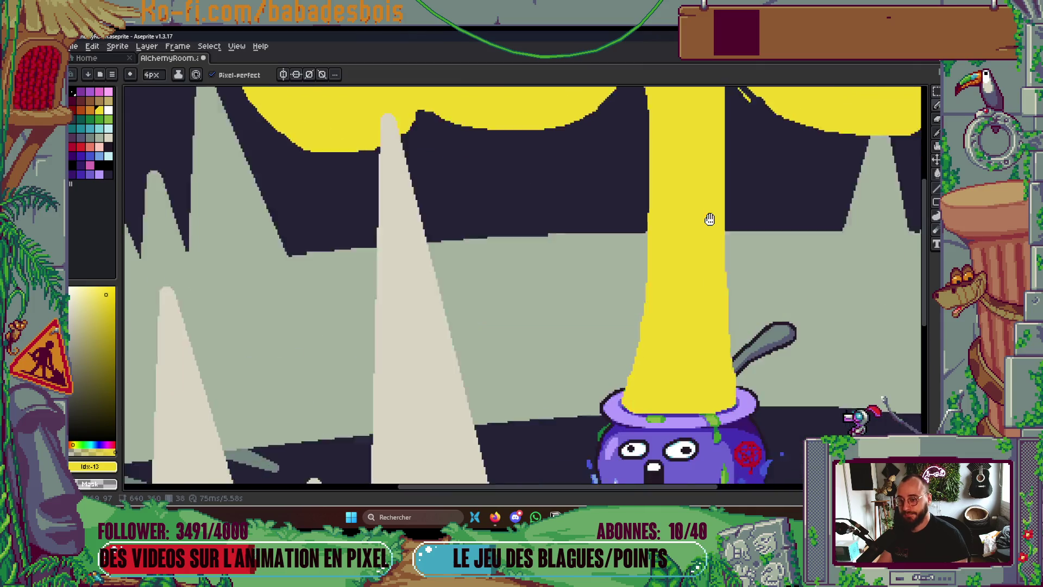
{"action": "key", "text": "Return"}
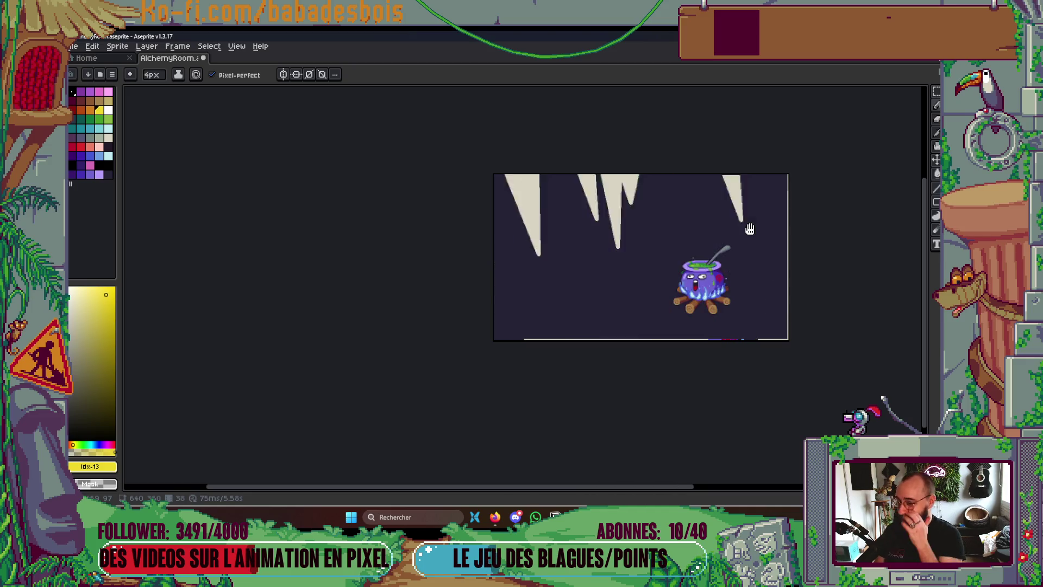
{"action": "key", "text": "Tab"}
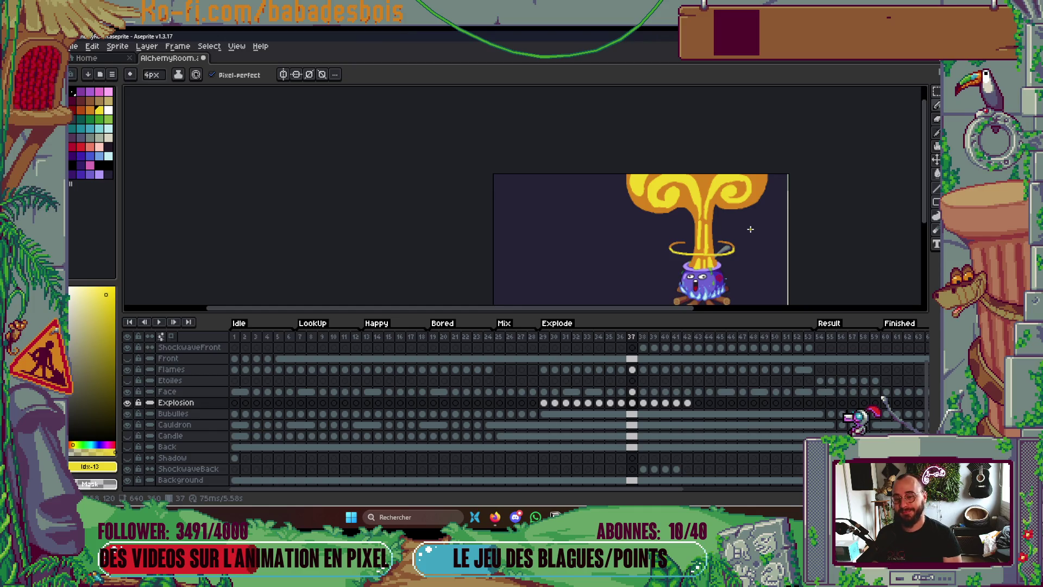
{"action": "key", "text": "Left"}
{"action": "key", "text": "Tab"}
{"action": "scroll", "coordinate": [706, 231], "scroll_direction": "up", "scroll_amount": 3}
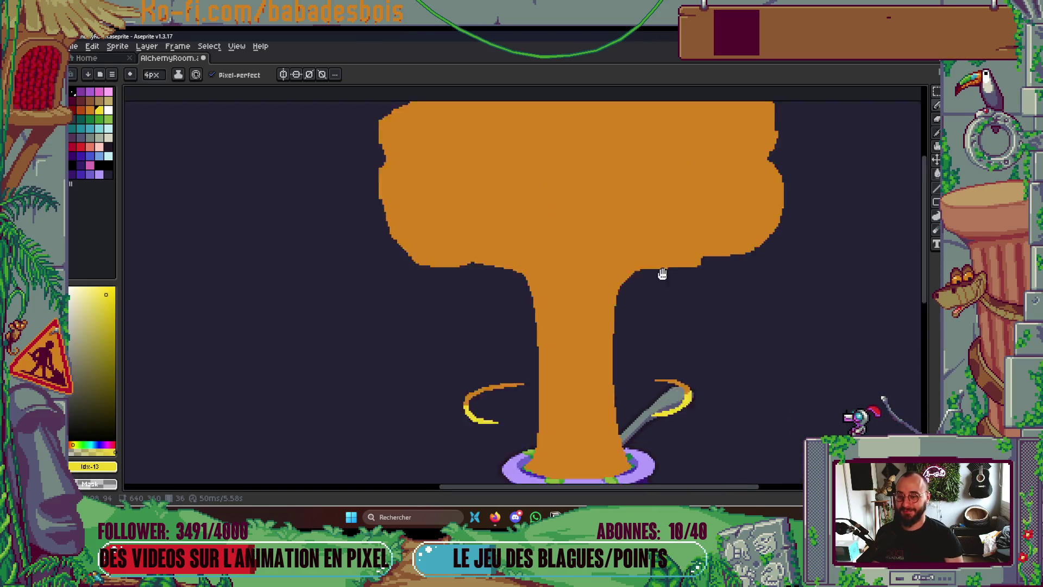
Paint a solid yellow blob in the cap's upper left with the 8px brush
{"action": "key", "text": "Tab"}
{"action": "key", "text": "Tab"}
{"action": "key", "text": "Tab"}
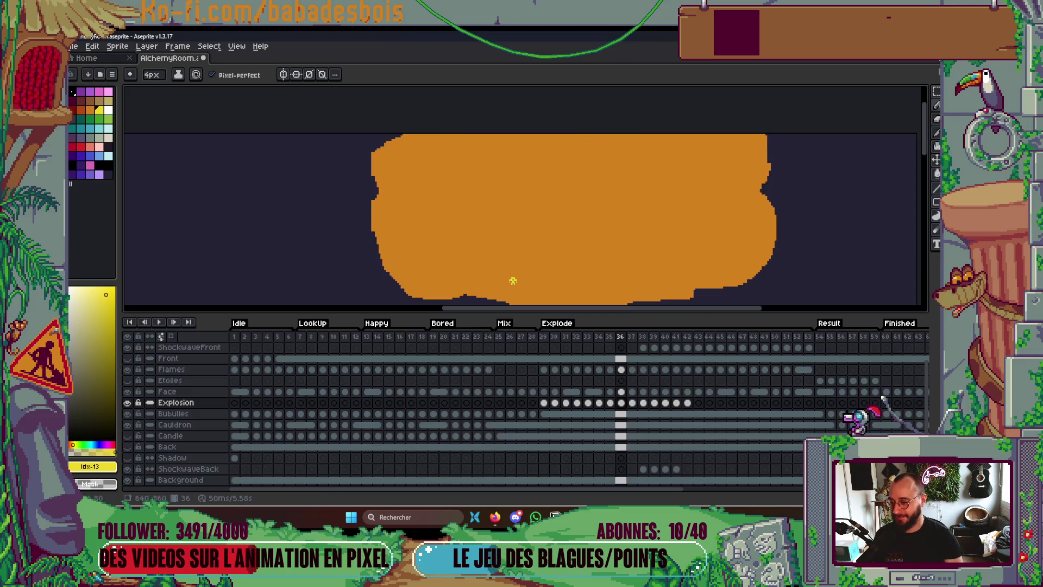
{"action": "key", "text": "v"}
{"action": "key", "text": "b"}
{"action": "mouse_move", "coordinate": [430, 255]}
{"action": "left_mouse_down"}
{"action": "mouse_move", "coordinate": [459, 213]}
{"action": "mouse_move", "coordinate": [456, 250]}
{"action": "mouse_move", "coordinate": [432, 260]}
{"action": "mouse_move", "coordinate": [476, 252]}
{"action": "mouse_move", "coordinate": [455, 232]}
{"action": "left_mouse_up"}
{"action": "key", "text": "Tab"}
{"action": "left_click", "coordinate": [455, 233]}
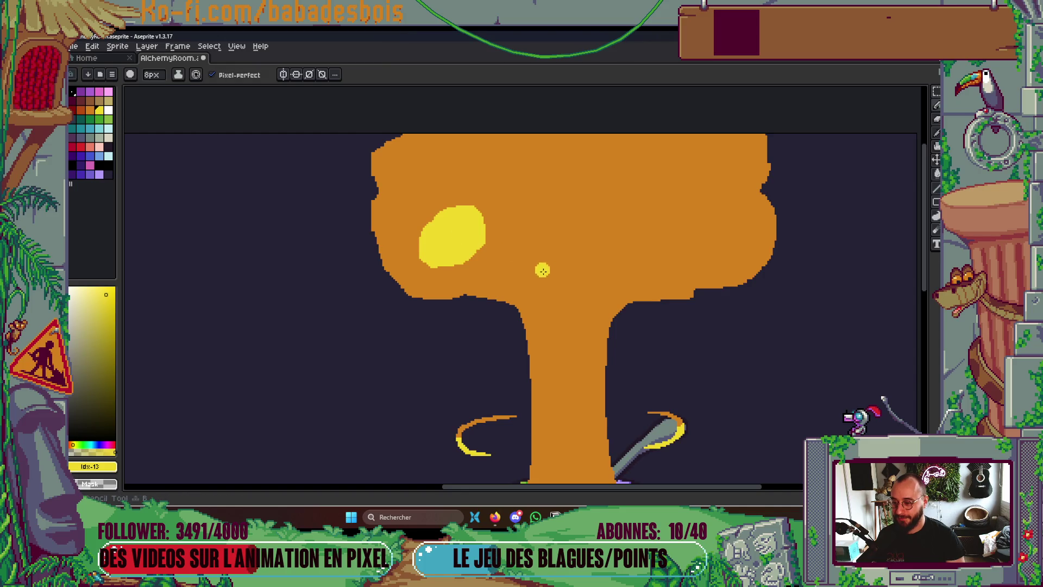
Paint two curving yellow streaks up the trunk, then play the animation
{"action": "left_click_drag", "start_coordinate": [553, 377], "coordinate": [520, 241]}
{"action": "mouse_move", "coordinate": [579, 377]}
{"action": "left_mouse_down"}
{"action": "mouse_move", "coordinate": [602, 240]}
{"action": "mouse_move", "coordinate": [633, 230]}
{"action": "mouse_move", "coordinate": [604, 266]}
{"action": "mouse_move", "coordinate": [616, 243]}
{"action": "left_mouse_up"}
{"action": "scroll", "coordinate": [615, 244], "scroll_direction": "down", "scroll_amount": 5}
{"action": "key", "text": "Return"}
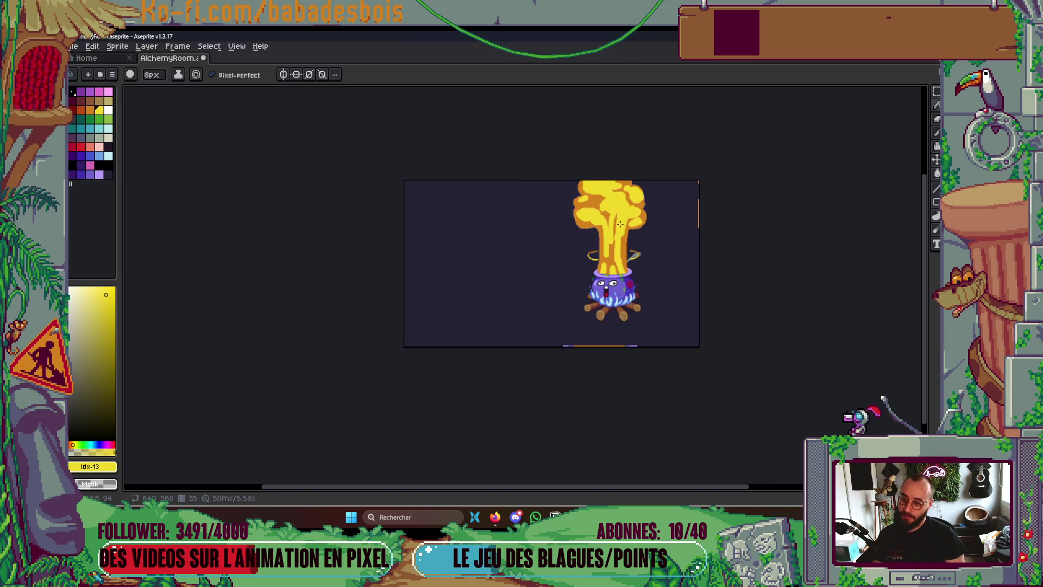
Widen and round out the left and right yellow streaks on the mushroom cap
{"action": "scroll", "coordinate": [613, 226], "scroll_direction": "up", "scroll_amount": 3}
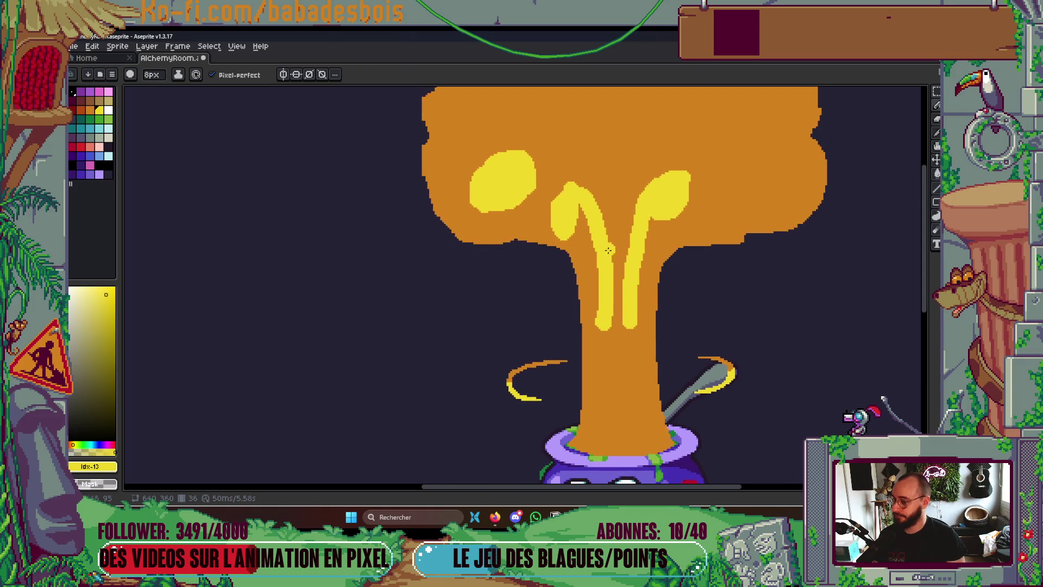
{"action": "scroll", "coordinate": [589, 207], "scroll_direction": "up", "scroll_amount": 1}
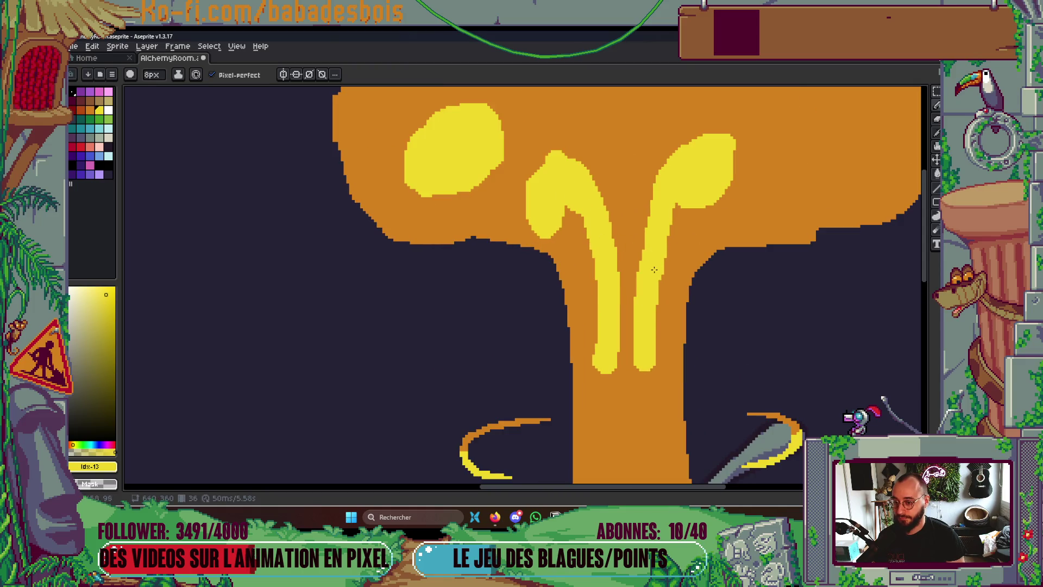
{"action": "left_click_drag", "start_coordinate": [645, 281], "coordinate": [655, 222]}
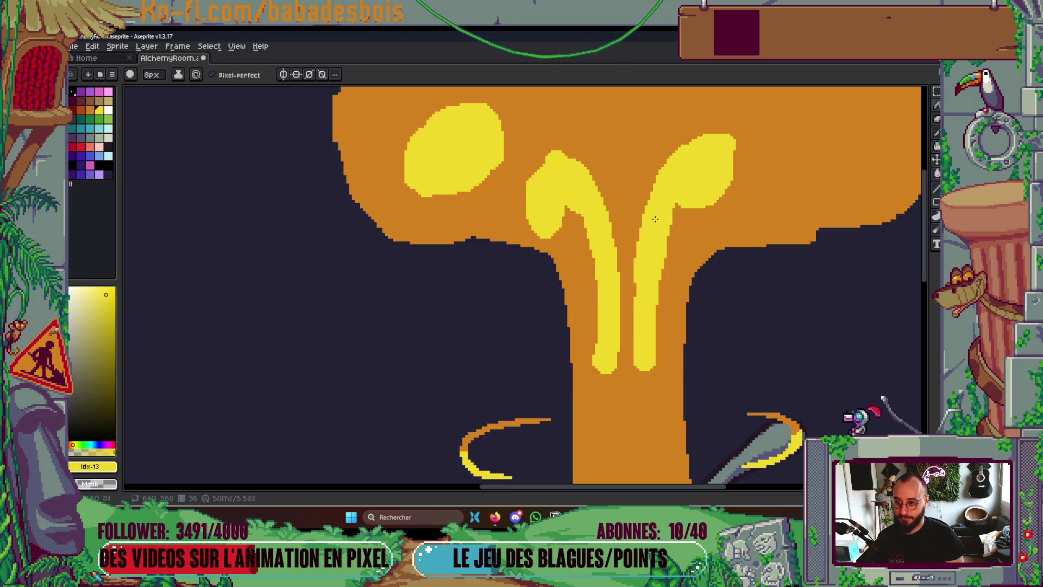
{"action": "left_click_drag", "start_coordinate": [648, 199], "coordinate": [652, 179]}
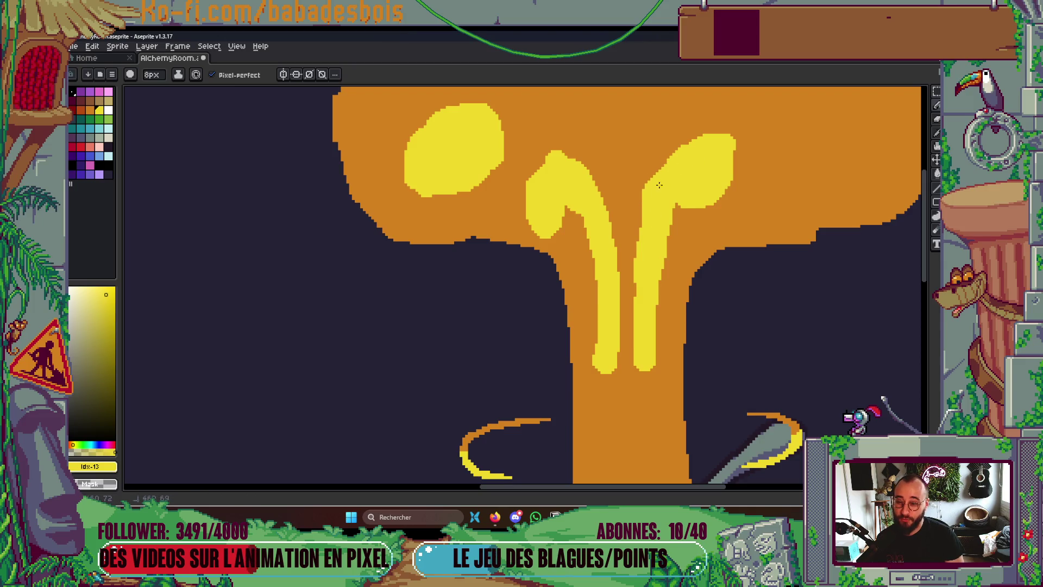
{"action": "mouse_move", "coordinate": [695, 142]}
{"action": "left_mouse_down"}
{"action": "mouse_move", "coordinate": [686, 138]}
{"action": "mouse_move", "coordinate": [673, 161]}
{"action": "left_mouse_up"}
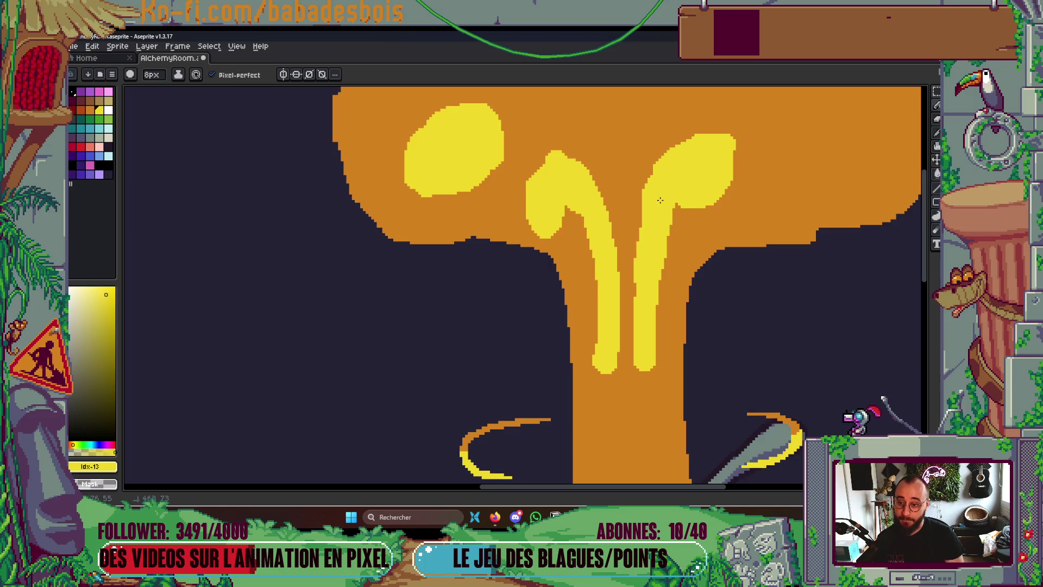
{"action": "left_click_drag", "start_coordinate": [565, 157], "coordinate": [588, 178]}
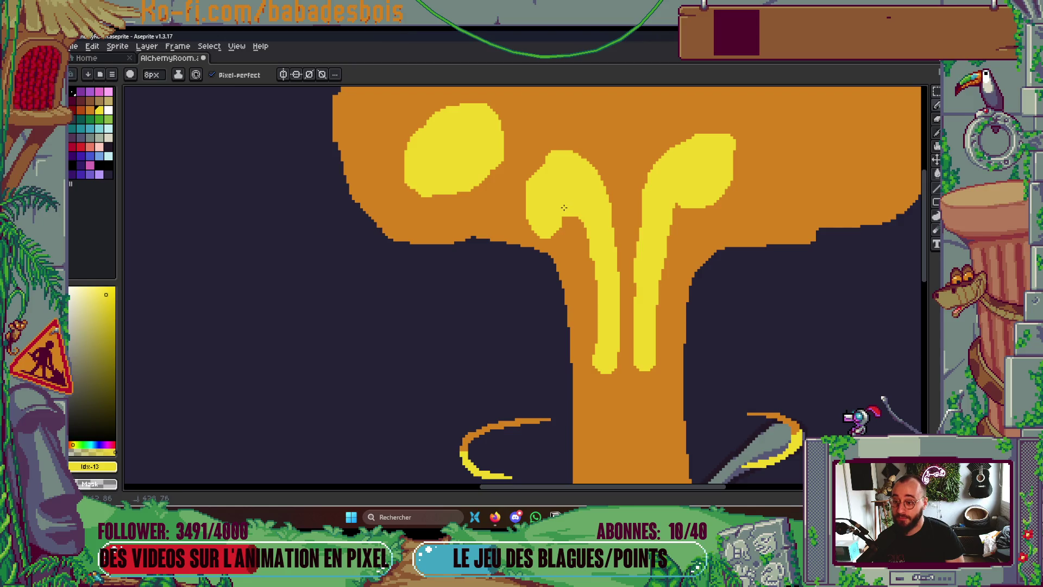
{"action": "mouse_move", "coordinate": [538, 182]}
{"action": "left_mouse_down"}
{"action": "mouse_move", "coordinate": [534, 169]}
{"action": "mouse_move", "coordinate": [555, 167]}
{"action": "left_mouse_up"}
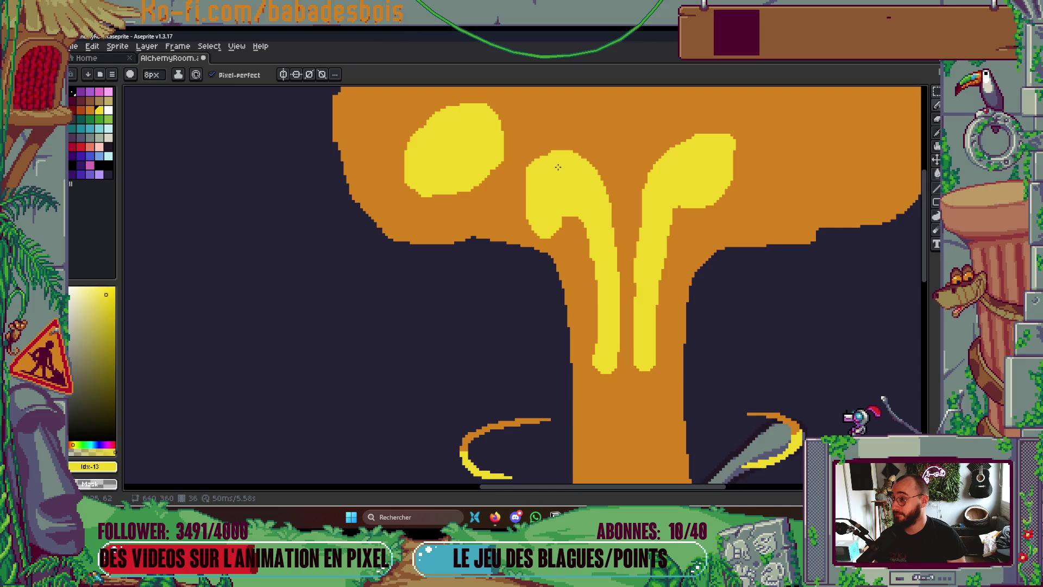
Thin the right yellow drip by painting sampled orange over its edges
{"action": "scroll", "coordinate": [657, 182], "scroll_direction": "down", "scroll_amount": 3}
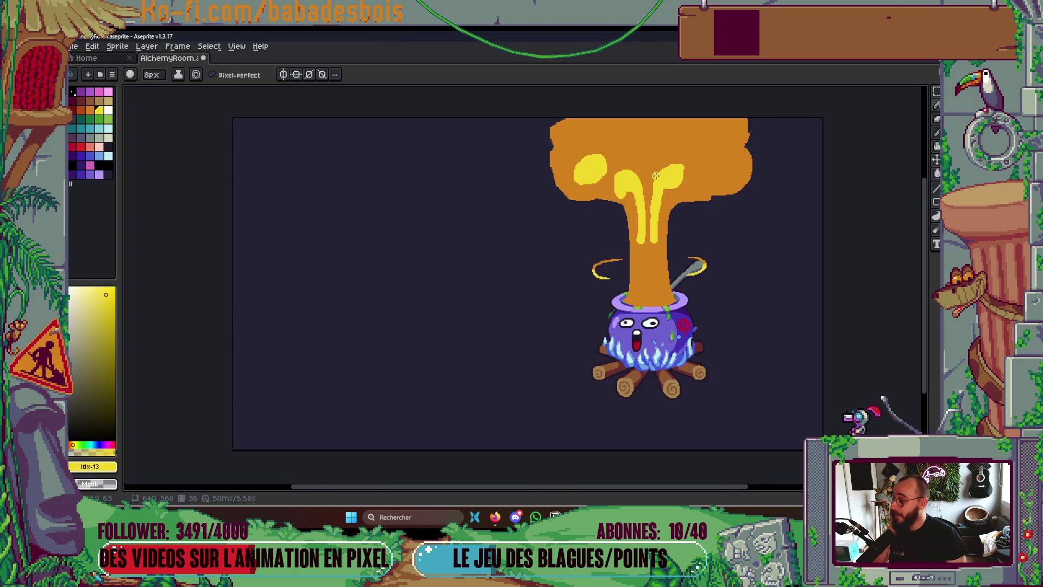
{"action": "scroll", "coordinate": [652, 215], "scroll_direction": "up", "scroll_amount": 3}
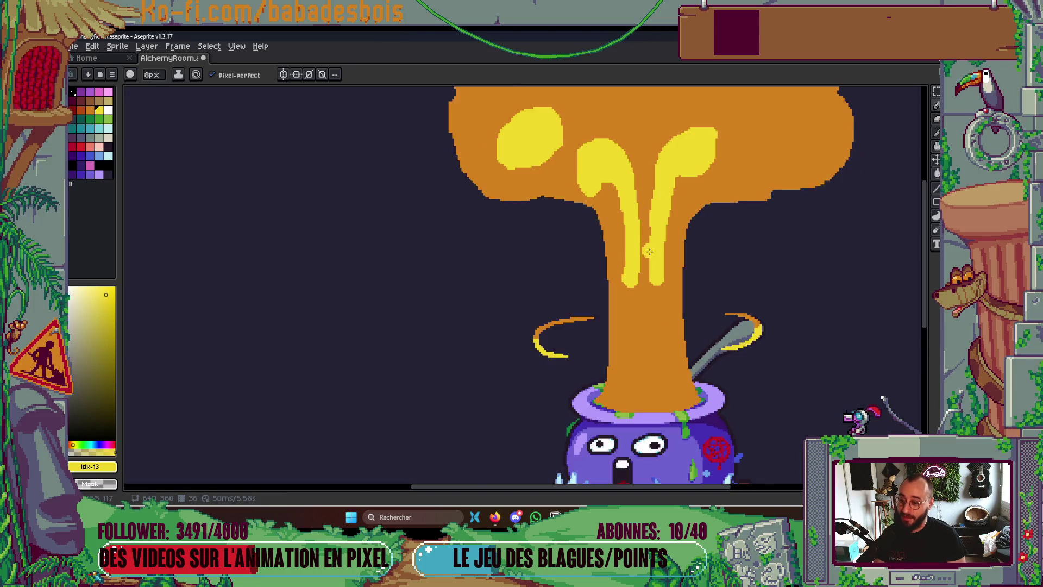
{"action": "left_click_drag", "start_coordinate": [608, 203], "coordinate": [611, 306]}
{"action": "key", "text": "ctrl+z"}
{"action": "key", "text": "b"}
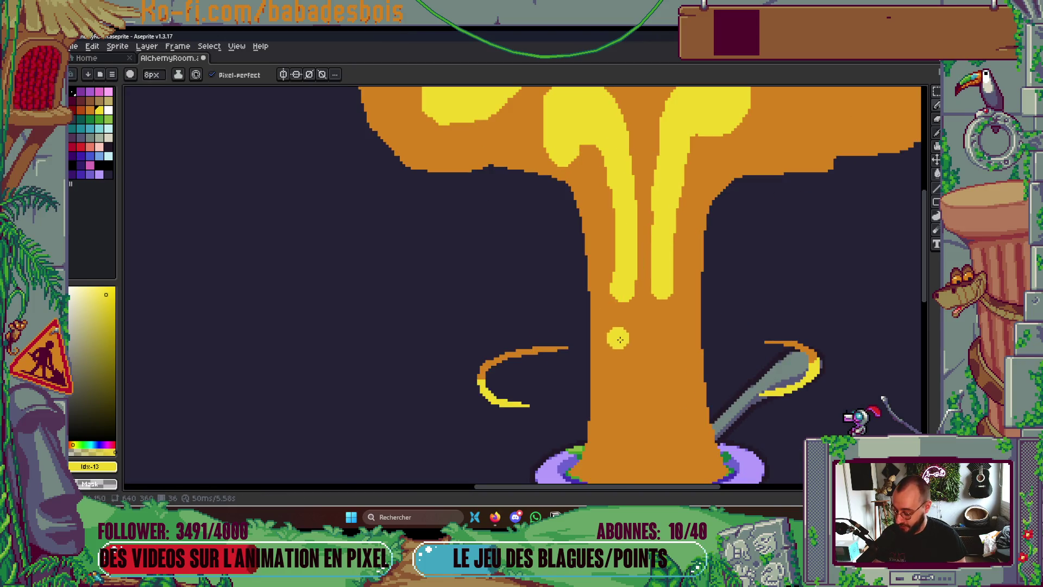
{"action": "left_click", "coordinate": [624, 346], "text": "alt"}
{"action": "mouse_move", "coordinate": [612, 247]}
{"action": "left_mouse_down"}
{"action": "mouse_move", "coordinate": [618, 300]}
{"action": "mouse_move", "coordinate": [667, 281]}
{"action": "mouse_move", "coordinate": [673, 191]}
{"action": "left_mouse_up"}
{"action": "key", "text": "ctrl+z"}
{"action": "left_click_drag", "start_coordinate": [666, 298], "coordinate": [682, 160]}
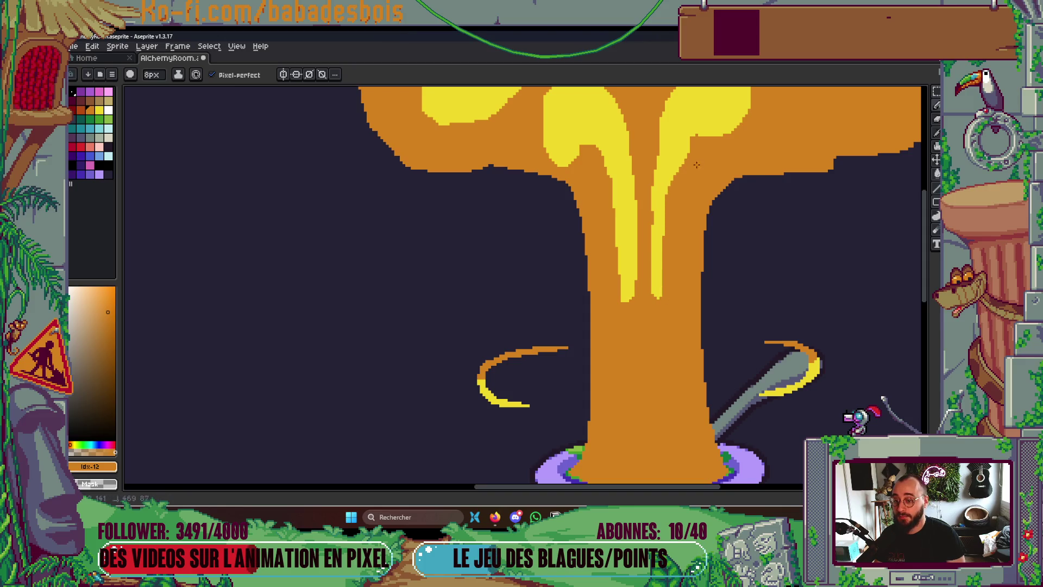
Paint yellow rings on the orange cap and bucket-fill their interiors yellow
{"action": "scroll", "coordinate": [708, 201], "scroll_direction": "down", "scroll_amount": 6}
{"action": "scroll", "coordinate": [703, 186], "scroll_direction": "up", "scroll_amount": 2}
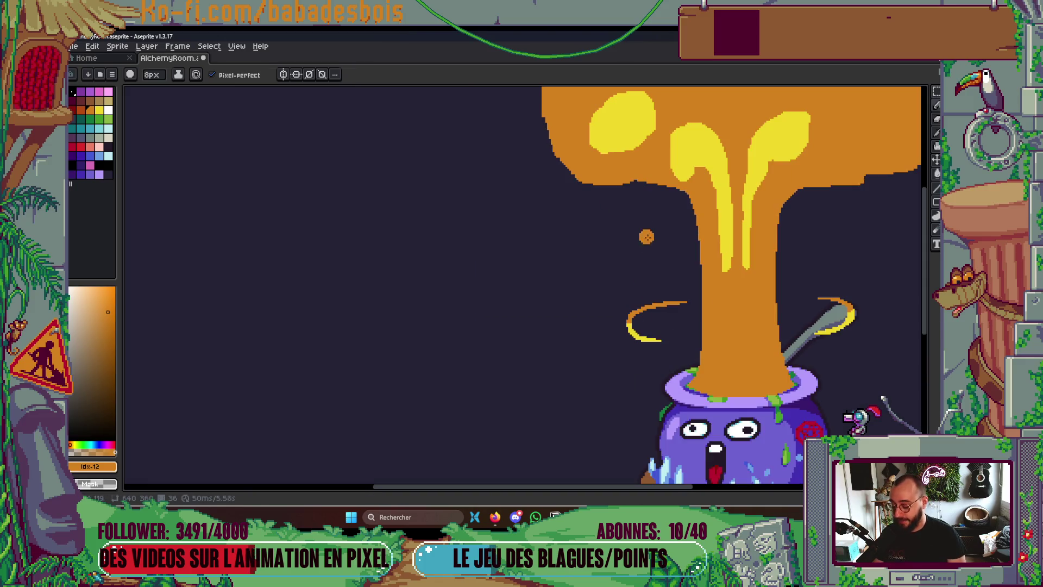
{"action": "left_click", "coordinate": [624, 110], "text": "alt"}
{"action": "scroll", "coordinate": [533, 218], "scroll_direction": "down", "scroll_amount": 1}
{"action": "mouse_move", "coordinate": [533, 219]}
{"action": "left_mouse_down"}
{"action": "mouse_move", "coordinate": [538, 233]}
{"action": "mouse_move", "coordinate": [570, 191]}
{"action": "mouse_move", "coordinate": [529, 212]}
{"action": "mouse_move", "coordinate": [579, 208]}
{"action": "left_mouse_up"}
{"action": "scroll", "coordinate": [733, 199], "scroll_direction": "right", "scroll_amount": 3}
{"action": "mouse_move", "coordinate": [658, 239]}
{"action": "left_mouse_down"}
{"action": "mouse_move", "coordinate": [665, 251]}
{"action": "mouse_move", "coordinate": [741, 195]}
{"action": "mouse_move", "coordinate": [658, 231]}
{"action": "mouse_move", "coordinate": [679, 265]}
{"action": "mouse_move", "coordinate": [709, 273]}
{"action": "mouse_move", "coordinate": [701, 263]}
{"action": "left_mouse_up"}
{"action": "key", "text": "g"}
{"action": "left_click", "coordinate": [688, 238]}
{"action": "key", "text": "b"}
Return to the 8px brush and play the animation
{"action": "key", "text": "g"}
{"action": "key", "text": "b"}
{"action": "scroll", "coordinate": [707, 258], "scroll_direction": "down", "scroll_amount": 5}
{"action": "key", "text": "Return"}
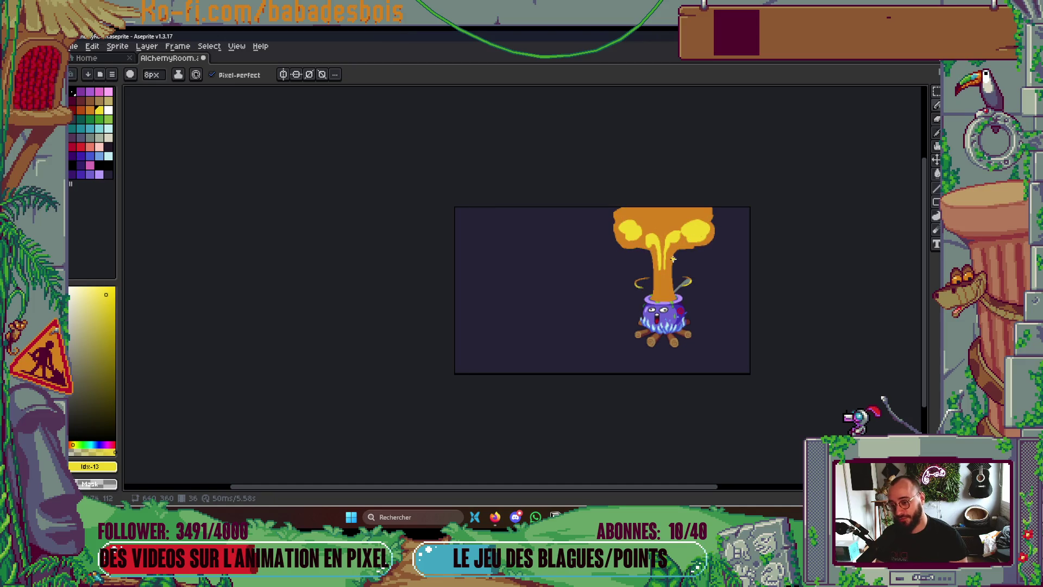
Paint a yellow ring on the orange cloud and fill it with yellow
{"action": "left_click_drag", "start_coordinate": [672, 236], "coordinate": [674, 197]}
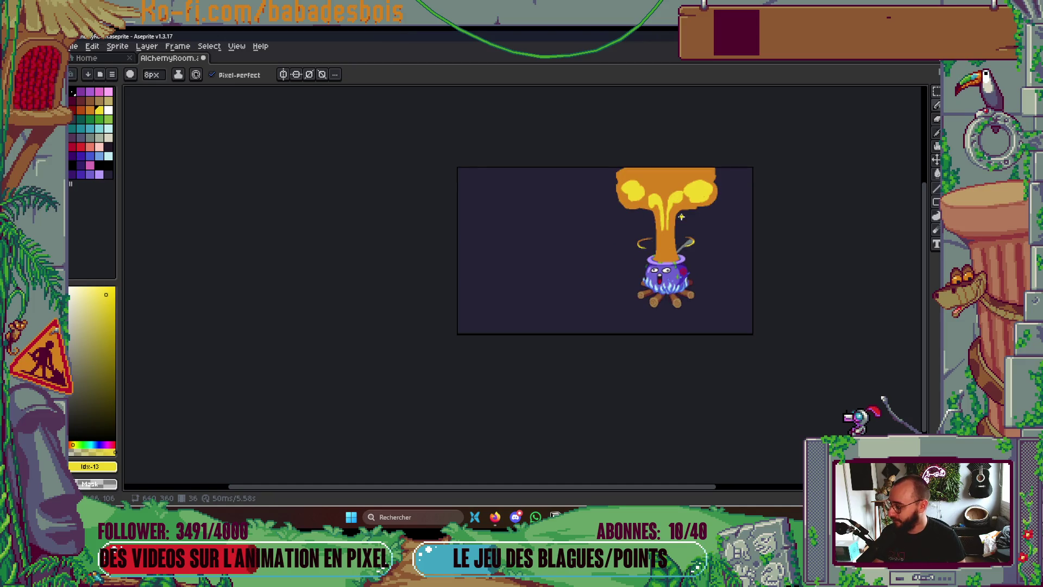
{"action": "scroll", "coordinate": [681, 216], "scroll_direction": "up", "scroll_amount": 5}
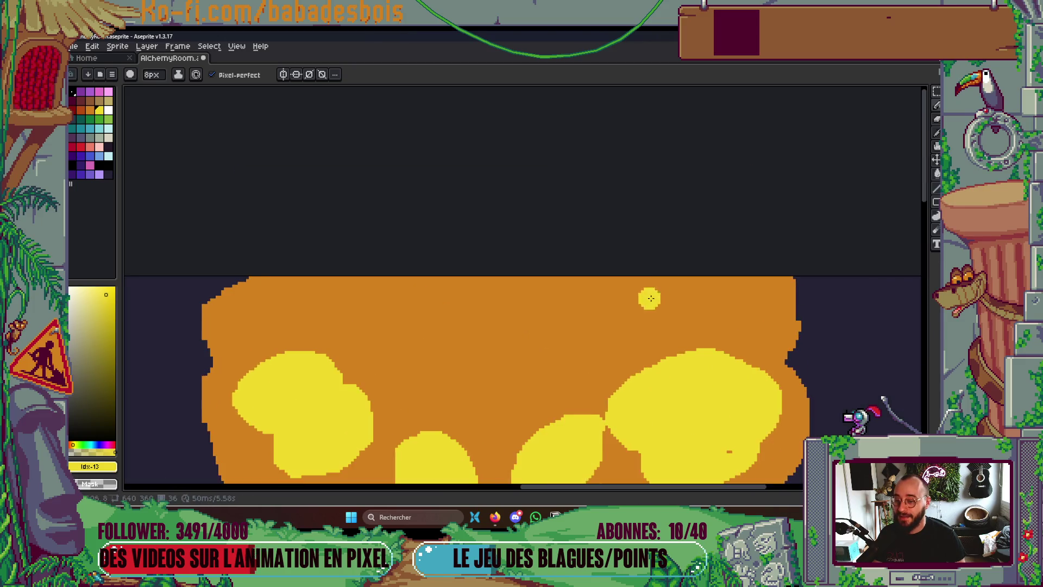
{"action": "mouse_move", "coordinate": [562, 234]}
{"action": "left_mouse_down"}
{"action": "mouse_move", "coordinate": [589, 269]}
{"action": "mouse_move", "coordinate": [725, 223]}
{"action": "mouse_move", "coordinate": [575, 217]}
{"action": "mouse_move", "coordinate": [559, 239]}
{"action": "left_mouse_up"}
{"action": "key", "text": "g"}
{"action": "left_click", "coordinate": [641, 245]}
{"action": "key", "text": "b"}
Add a filled yellow curl on the cloud's left side, then play the animation
{"action": "mouse_move", "coordinate": [329, 185]}
{"action": "left_mouse_down"}
{"action": "mouse_move", "coordinate": [296, 267]}
{"action": "mouse_move", "coordinate": [480, 254]}
{"action": "mouse_move", "coordinate": [489, 187]}
{"action": "left_mouse_up"}
{"action": "key", "text": "g"}
{"action": "left_click", "coordinate": [391, 223]}
{"action": "scroll", "coordinate": [517, 174], "scroll_direction": "down", "scroll_amount": 5}
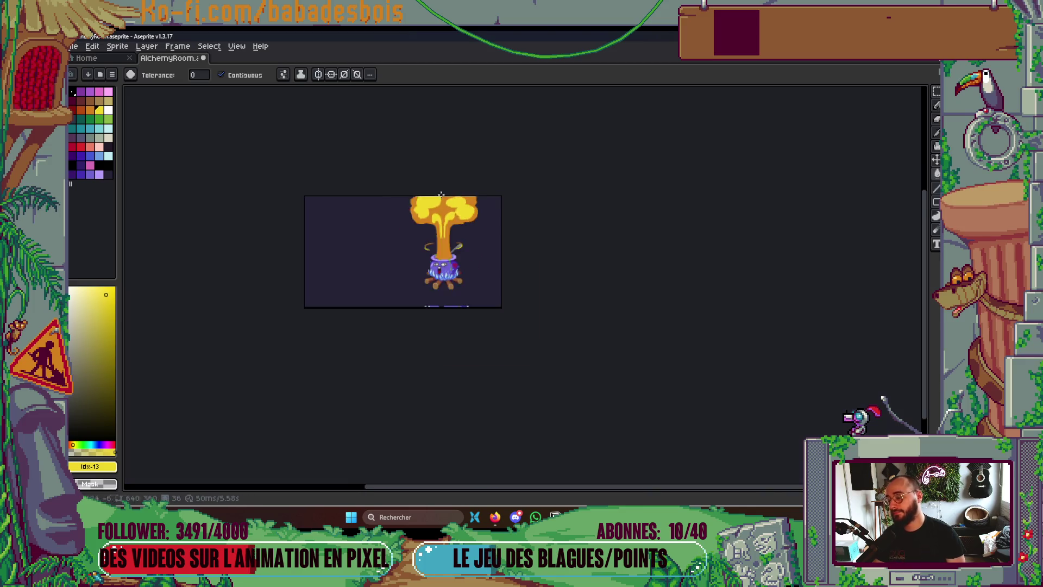
{"action": "scroll", "coordinate": [533, 163], "scroll_direction": "up", "scroll_amount": 1}
{"action": "key", "text": "Return"}
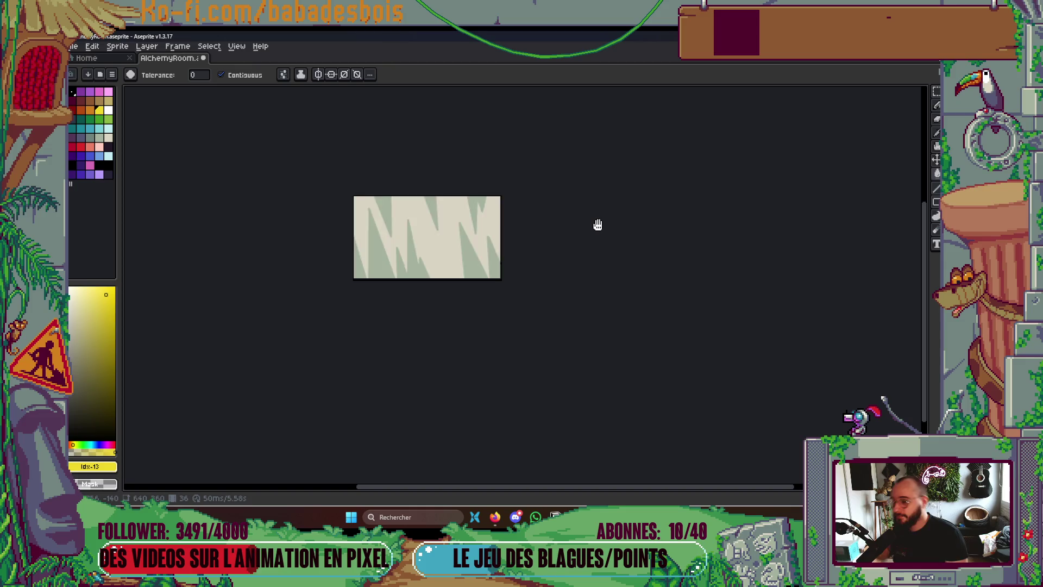
{"action": "scroll", "coordinate": [451, 257], "scroll_direction": "up", "scroll_amount": 1}
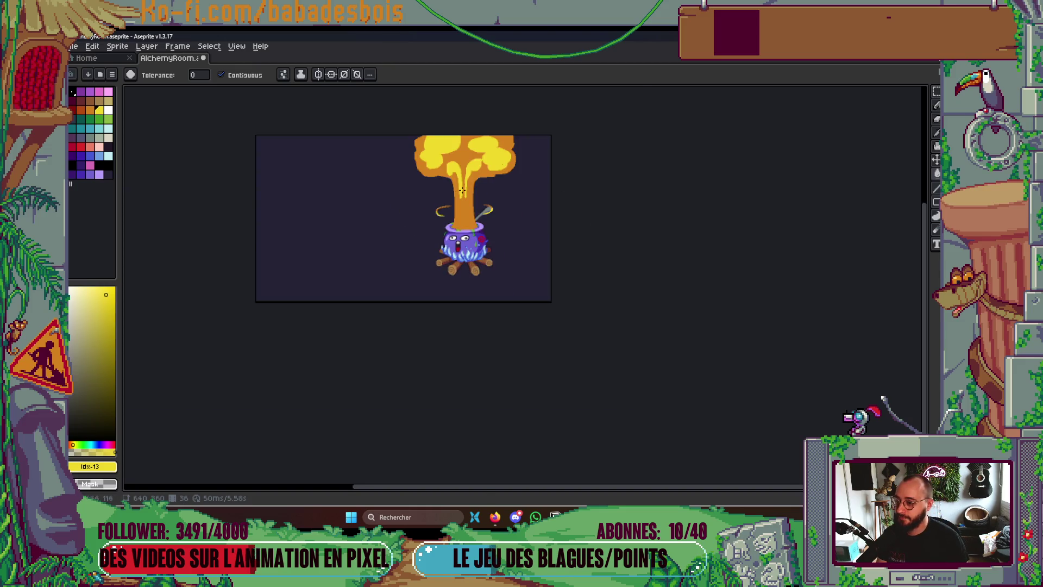
{"action": "scroll", "coordinate": [461, 188], "scroll_direction": "up", "scroll_amount": 4}
Draw a 6px yellow highlight streak down the column's right side
{"action": "key", "text": "b"}
{"action": "key", "text": "minus"}
{"action": "key", "text": "minus"}
{"action": "left_click_drag", "start_coordinate": [476, 258], "coordinate": [500, 386]}
{"action": "key", "text": "ctrl+z"}
{"action": "left_click_drag", "start_coordinate": [482, 260], "coordinate": [507, 361]}
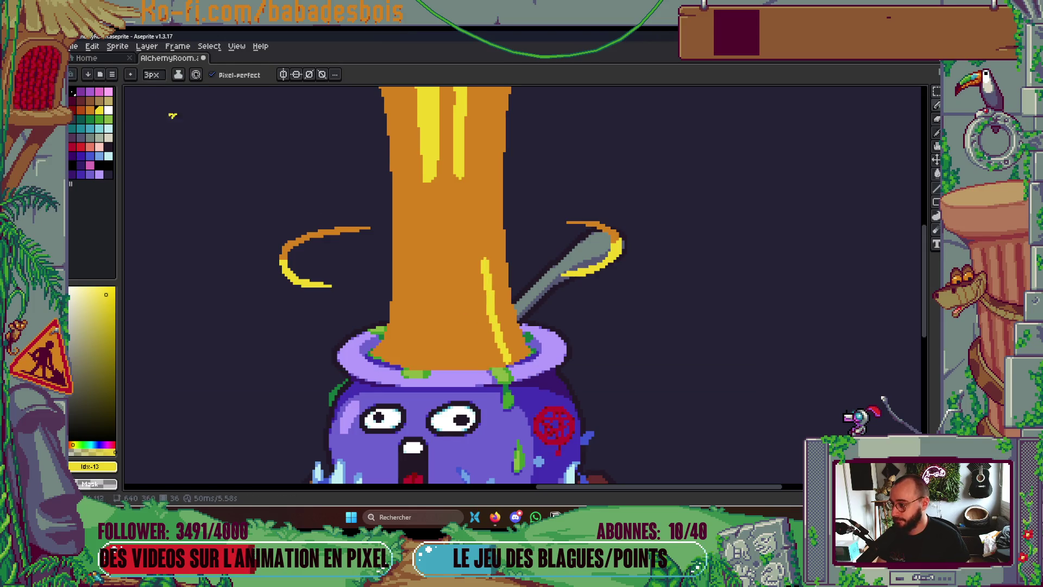
Brush orange with Shading ink over the highlight stripe and the column base
{"action": "key", "text": "bracketleft"}
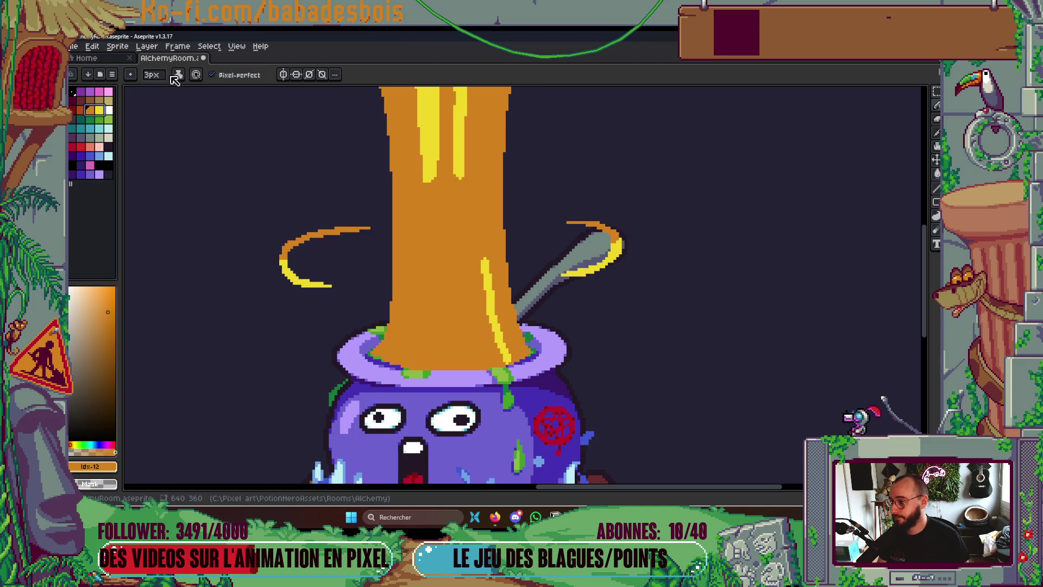
{"action": "left_click", "coordinate": [175, 76]}
{"action": "left_click", "coordinate": [190, 129]}
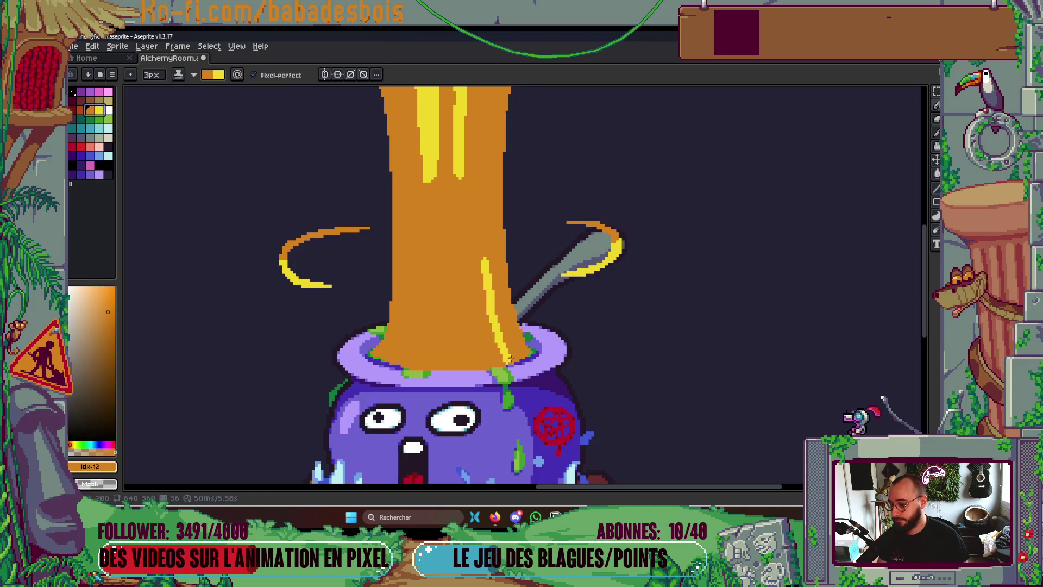
{"action": "left_click_drag", "start_coordinate": [503, 361], "coordinate": [491, 301]}
{"action": "mouse_move", "coordinate": [482, 236]}
{"action": "left_mouse_down"}
{"action": "mouse_move", "coordinate": [493, 370]}
{"action": "mouse_move", "coordinate": [506, 368]}
{"action": "left_mouse_up"}
{"action": "mouse_move", "coordinate": [397, 371]}
{"action": "left_mouse_down"}
{"action": "mouse_move", "coordinate": [421, 196]}
{"action": "mouse_move", "coordinate": [448, 369]}
{"action": "left_mouse_up"}
{"action": "key", "text": "g"}
{"action": "scroll", "coordinate": [484, 206], "scroll_direction": "down", "scroll_amount": 3}
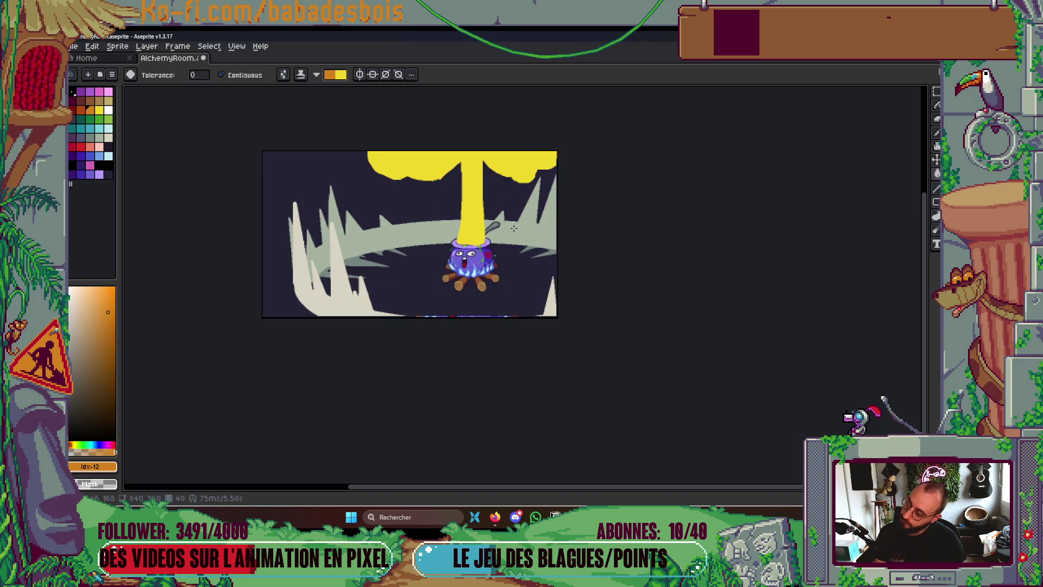
Bucket-fill the yellow smoke column orange and recentre the view on the sprite
{"action": "scroll", "coordinate": [493, 228], "scroll_direction": "up", "scroll_amount": 2}
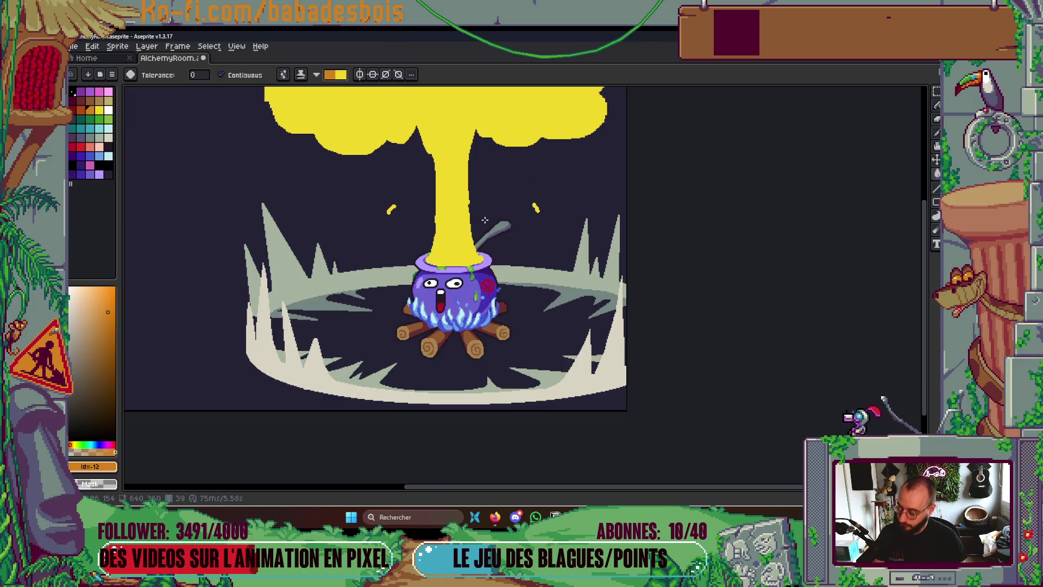
{"action": "left_click", "coordinate": [453, 201]}
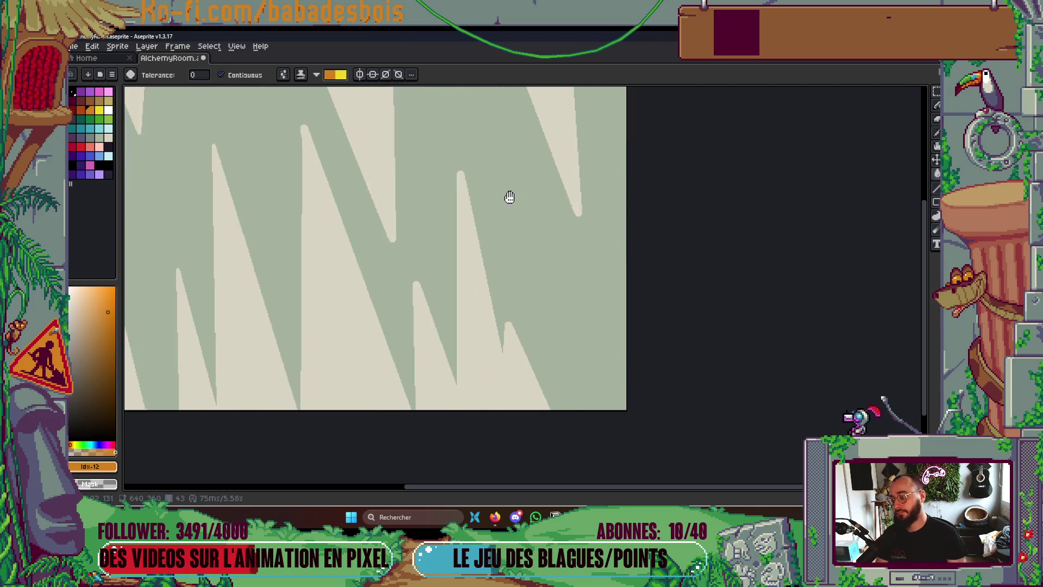
{"action": "scroll", "coordinate": [542, 186], "scroll_direction": "down", "scroll_amount": 2}
{"action": "left_click_drag", "start_coordinate": [591, 275], "coordinate": [587, 363]}
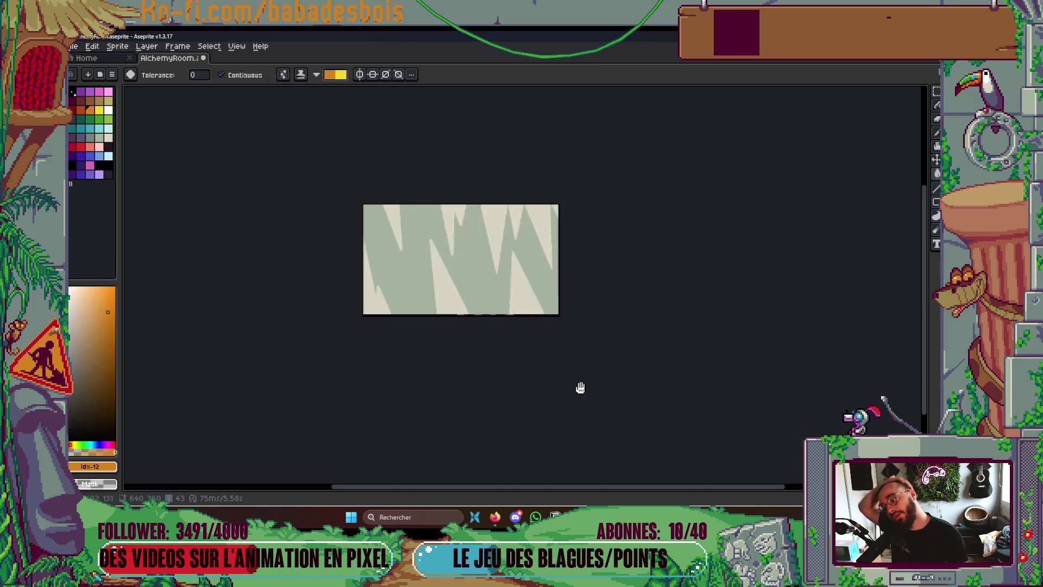
{"action": "scroll", "coordinate": [477, 183], "scroll_direction": "up", "scroll_amount": 1}
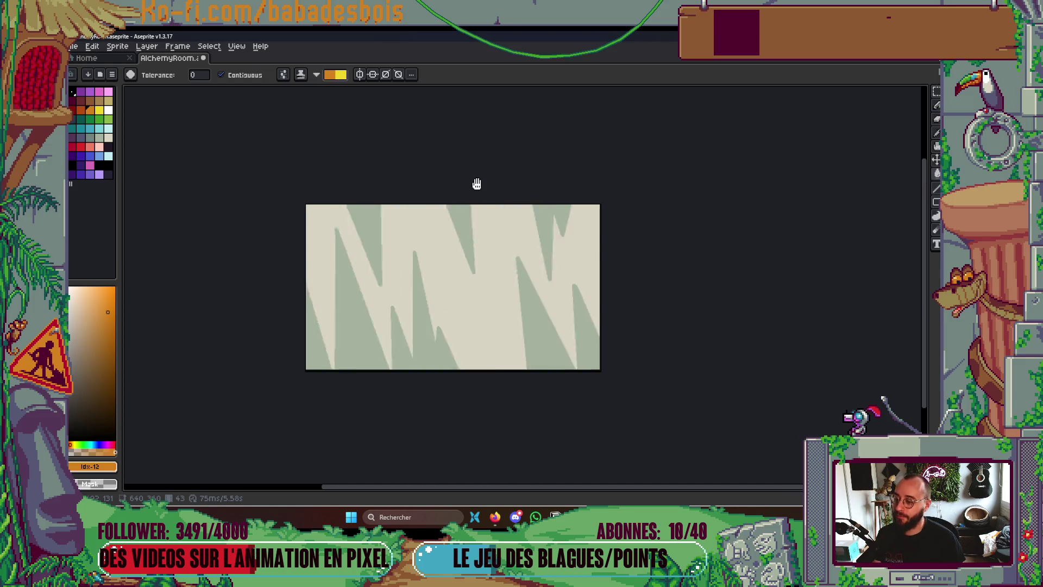
{"action": "scroll", "coordinate": [476, 184], "scroll_direction": "up", "scroll_amount": 2}
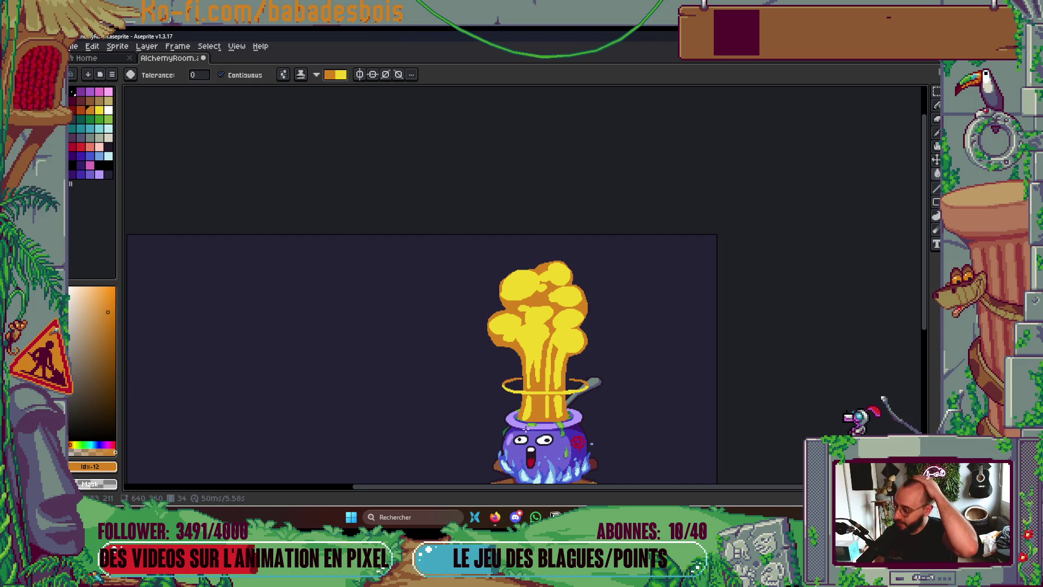
Step forward to frame 38 and frame the cloud and cauldron in view
{"action": "key", "text": "Right"}
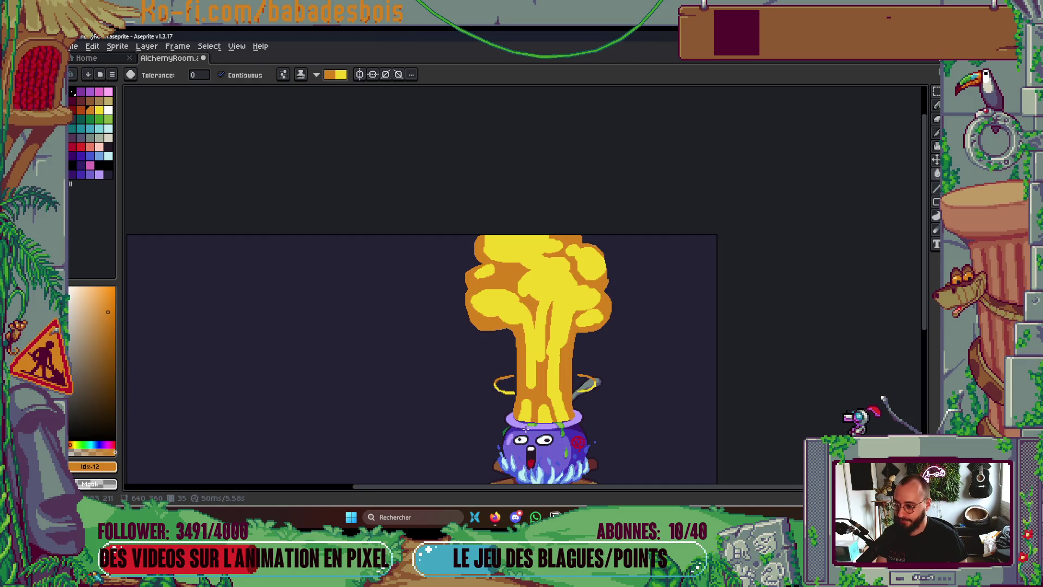
{"action": "key", "text": "Right"}
{"action": "scroll", "coordinate": [540, 313], "scroll_direction": "up", "scroll_amount": 2}
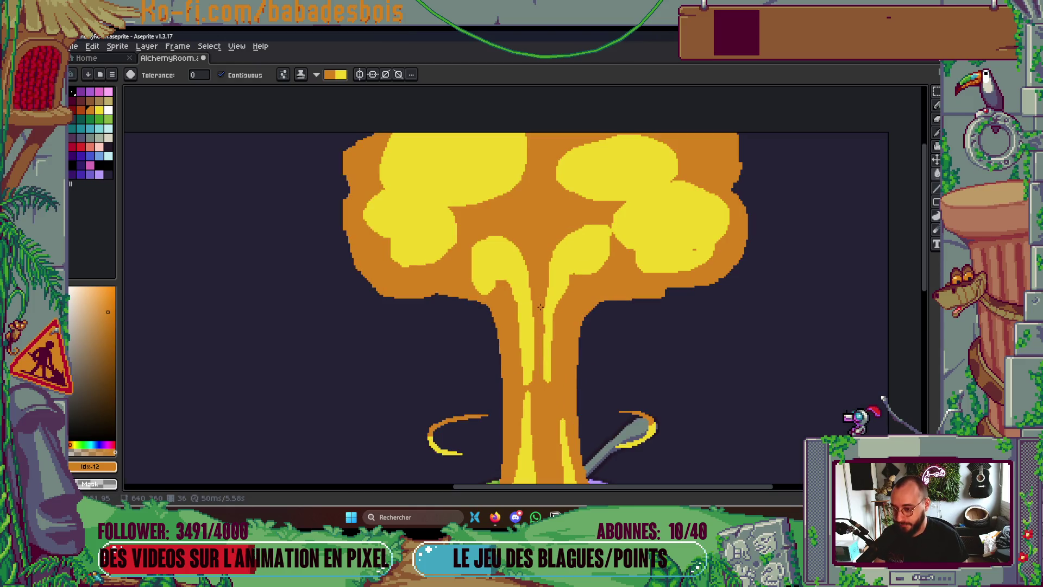
{"action": "key", "text": "Right"}
{"action": "key", "text": "Right"}
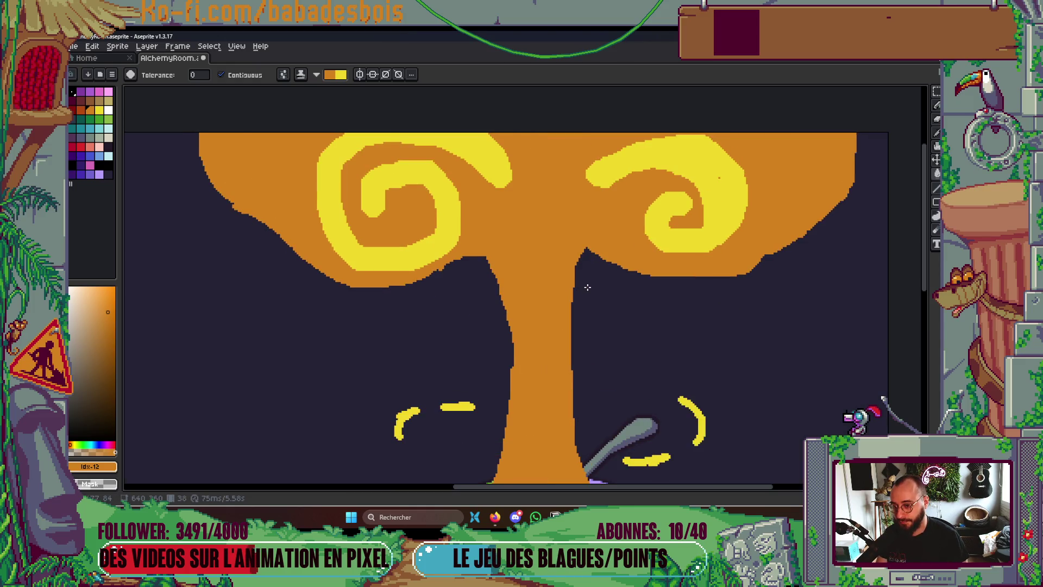
{"action": "left_click_drag", "start_coordinate": [587, 287], "coordinate": [533, 293]}
{"action": "left_click_drag", "start_coordinate": [597, 265], "coordinate": [615, 228]}
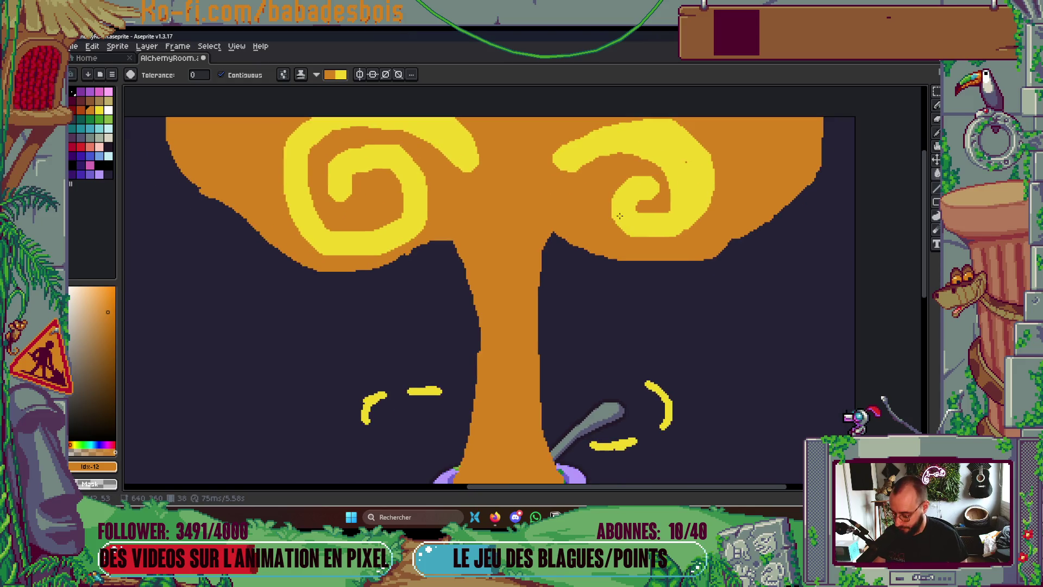
{"action": "left_click", "coordinate": [645, 147], "text": "alt"}
{"action": "left_click_drag", "start_coordinate": [460, 340], "coordinate": [526, 214]}
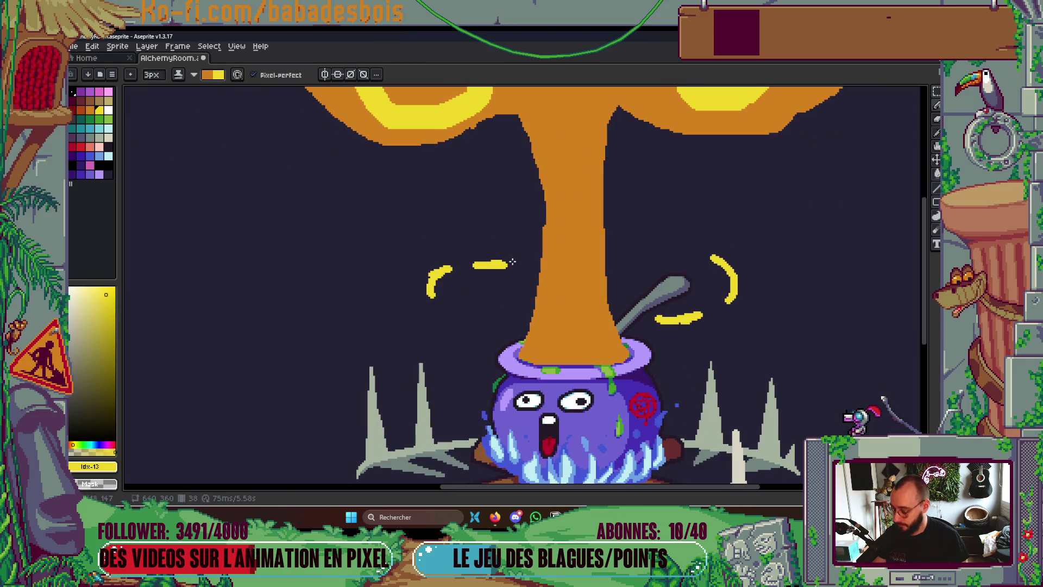
Bucket-fill the middle yellow dash, left arc and right arc orange
{"action": "left_click", "coordinate": [464, 136]}
{"action": "key", "text": "g"}
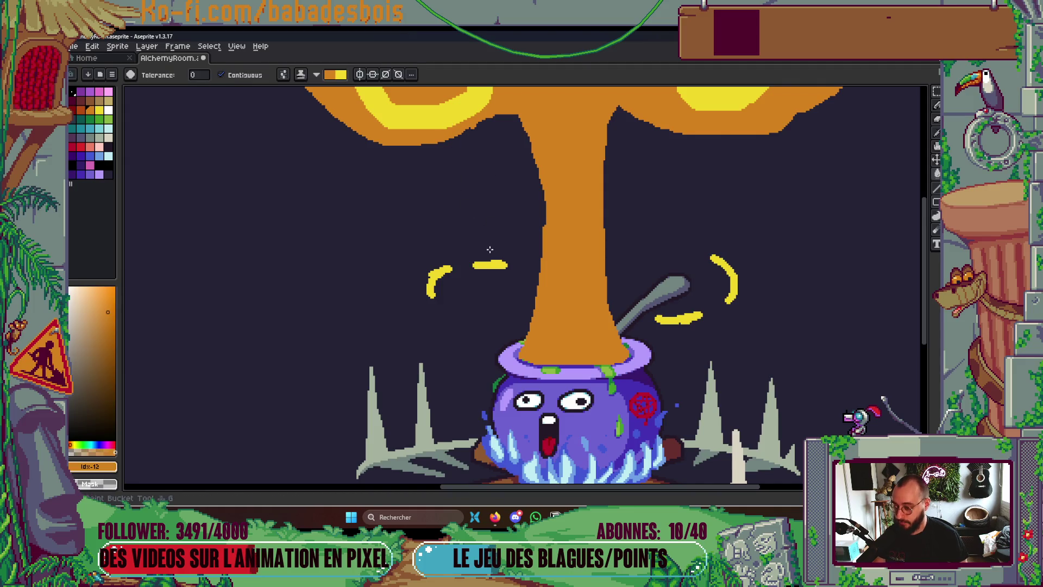
{"action": "left_click", "coordinate": [490, 265]}
{"action": "left_click", "coordinate": [437, 280]}
{"action": "left_click", "coordinate": [730, 270]}
{"action": "scroll", "coordinate": [731, 271], "scroll_direction": "down", "scroll_amount": 3}
{"action": "scroll", "coordinate": [752, 291], "scroll_direction": "up", "scroll_amount": 4}
{"action": "scroll", "coordinate": [578, 264], "scroll_direction": "down", "scroll_amount": 2}
{"action": "scroll", "coordinate": [578, 264], "scroll_direction": "down", "scroll_amount": 3}
{"action": "scroll", "coordinate": [645, 360], "scroll_direction": "up", "scroll_amount": 5}
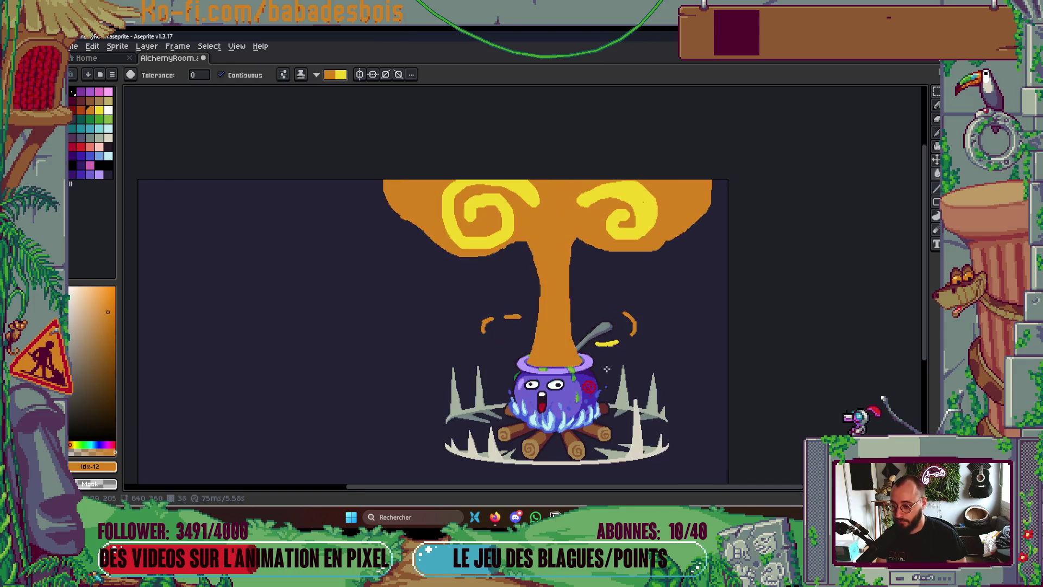
{"action": "scroll", "coordinate": [501, 327], "scroll_direction": "up", "scroll_amount": 1}
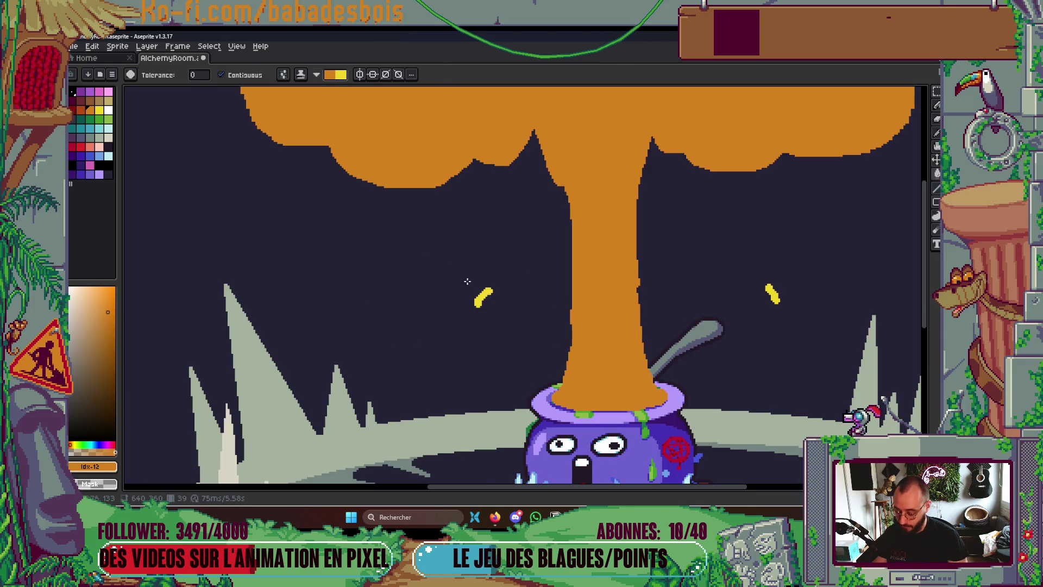
Marquee-select the two yellow drops and nudge them into new positions beside the column
{"action": "key", "text": "m"}
{"action": "left_click_drag", "start_coordinate": [449, 267], "coordinate": [497, 312]}
{"action": "left_click_drag", "start_coordinate": [739, 256], "coordinate": [804, 331]}
{"action": "key", "text": "Down"}
{"action": "key", "text": "Down"}
{"action": "key", "text": "Down"}
{"action": "key", "text": "Down"}
{"action": "key", "text": "Down"}
{"action": "key", "text": "Return"}
{"action": "scroll", "coordinate": [798, 348], "scroll_direction": "down", "scroll_amount": 3}
{"action": "scroll", "coordinate": [827, 371], "scroll_direction": "up", "scroll_amount": 1}
{"action": "key", "text": "Return"}
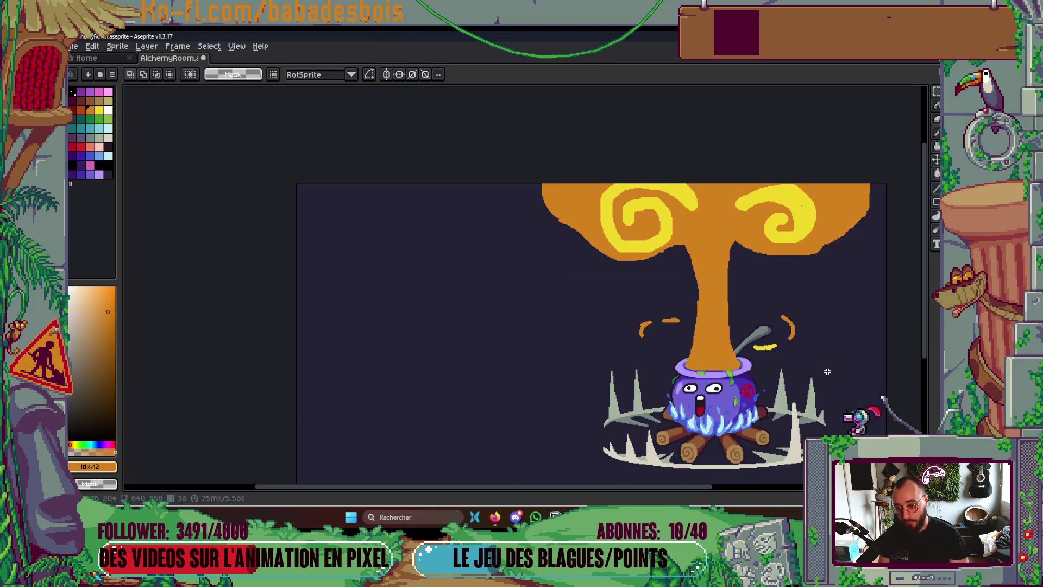
{"action": "mouse_move", "coordinate": [633, 311]}
{"action": "left_mouse_down"}
{"action": "mouse_move", "coordinate": [659, 340]}
{"action": "mouse_move", "coordinate": [649, 341]}
{"action": "left_mouse_up"}
{"action": "left_click", "coordinate": [655, 340]}
{"action": "key", "text": "Return"}
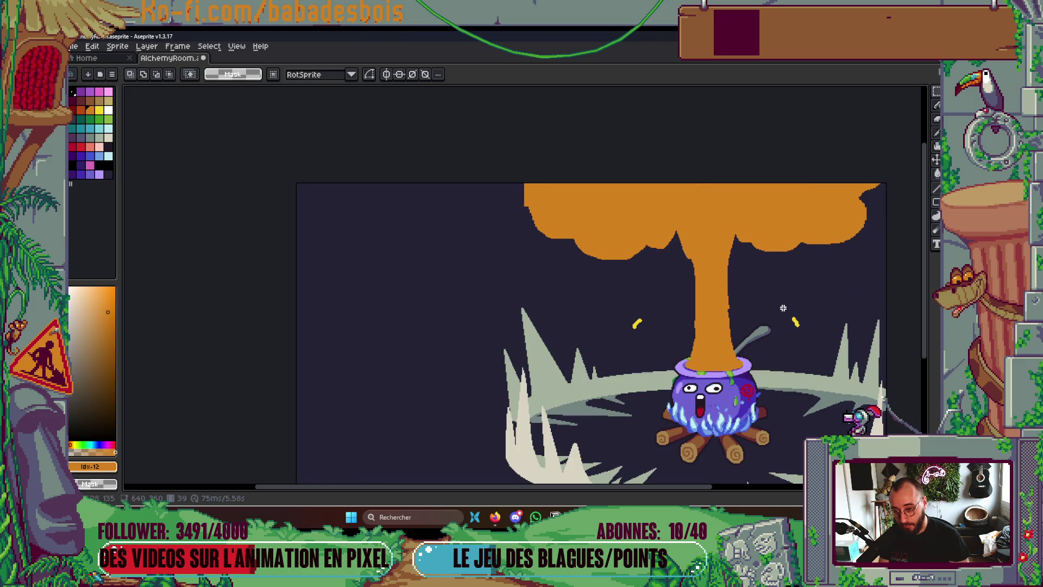
Recolour the small yellow spark orange, then switch to the Firefox window
{"action": "key", "text": "i"}
{"action": "left_click", "coordinate": [637, 324]}
{"action": "scroll", "coordinate": [802, 318], "scroll_direction": "up", "scroll_amount": 2}
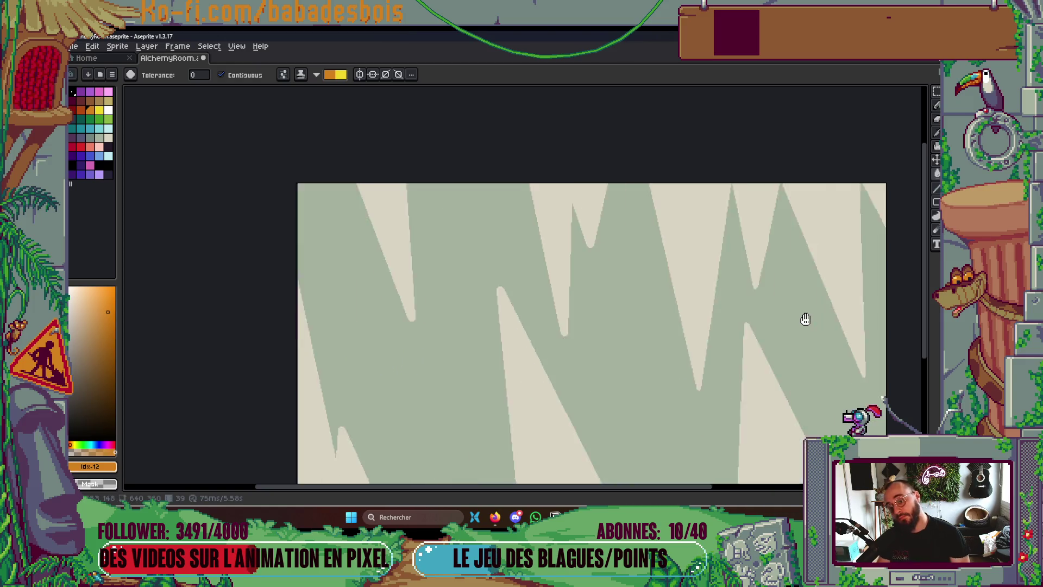
{"action": "scroll", "coordinate": [804, 317], "scroll_direction": "down", "scroll_amount": 5}
{"action": "scroll", "coordinate": [815, 320], "scroll_direction": "up", "scroll_amount": 1}
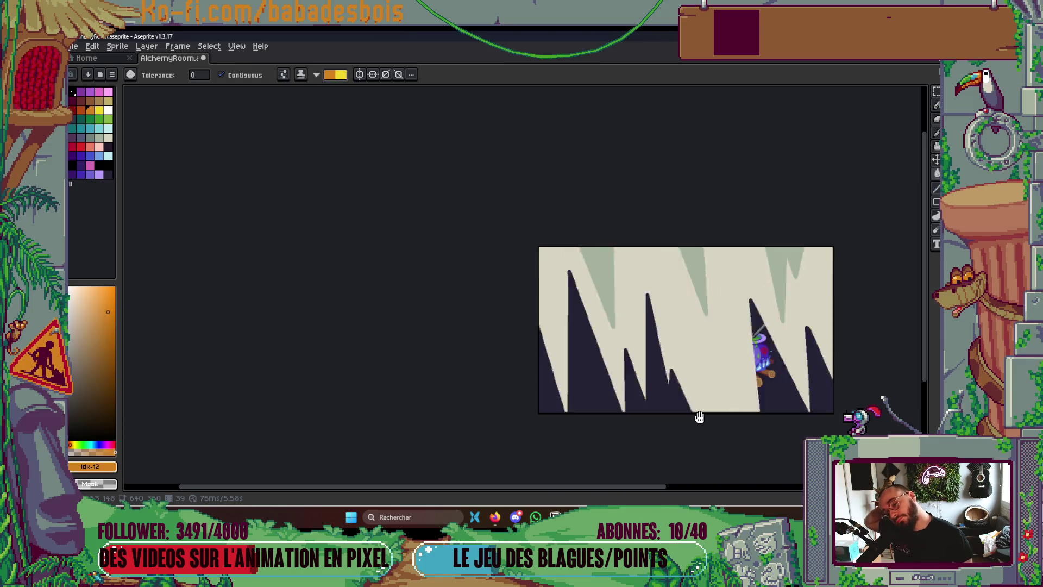
{"action": "left_click_drag", "start_coordinate": [757, 396], "coordinate": [633, 426]}
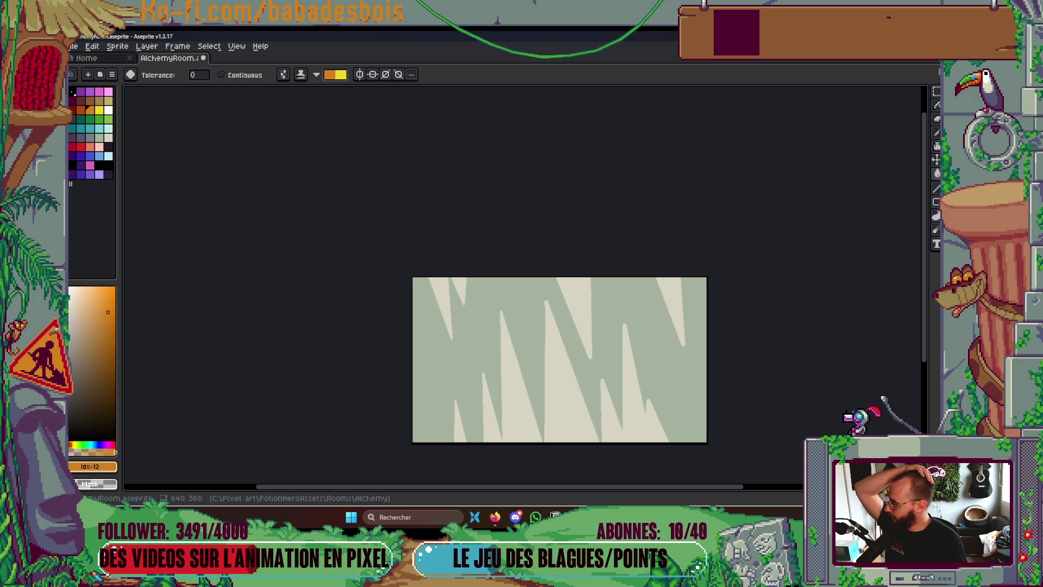
{"action": "left_click", "coordinate": [495, 517]}
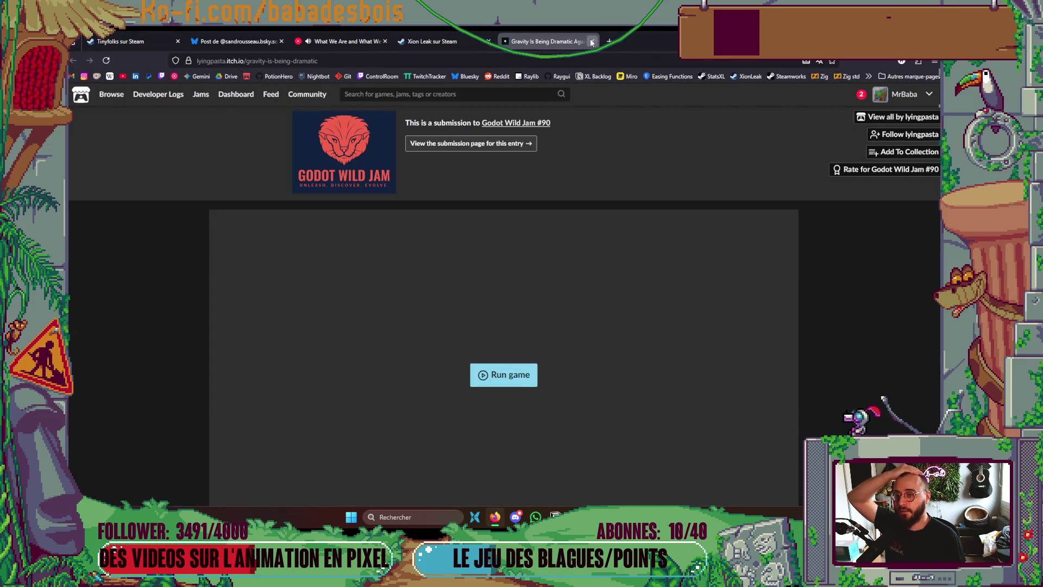
Close the itch.io tab and browse the YouTube Music library
{"action": "left_click", "coordinate": [592, 41]}
{"action": "left_click", "coordinate": [343, 42]}
{"action": "scroll", "coordinate": [523, 311], "scroll_direction": "down", "scroll_amount": 3}
{"action": "scroll", "coordinate": [522, 310], "scroll_direction": "down", "scroll_amount": 5}
{"action": "scroll", "coordinate": [513, 294], "scroll_direction": "down", "scroll_amount": 6}
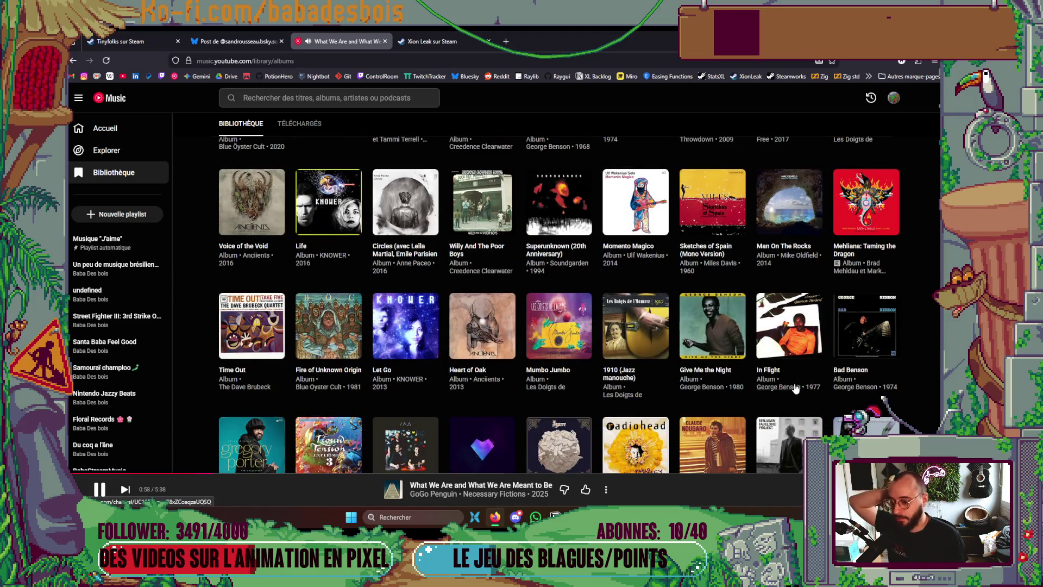
{"action": "scroll", "coordinate": [782, 370], "scroll_direction": "down", "scroll_amount": 2}
Play Porcupine Tree's In Absentia album and return to Aseprite
{"action": "scroll", "coordinate": [758, 342], "scroll_direction": "down", "scroll_amount": 2}
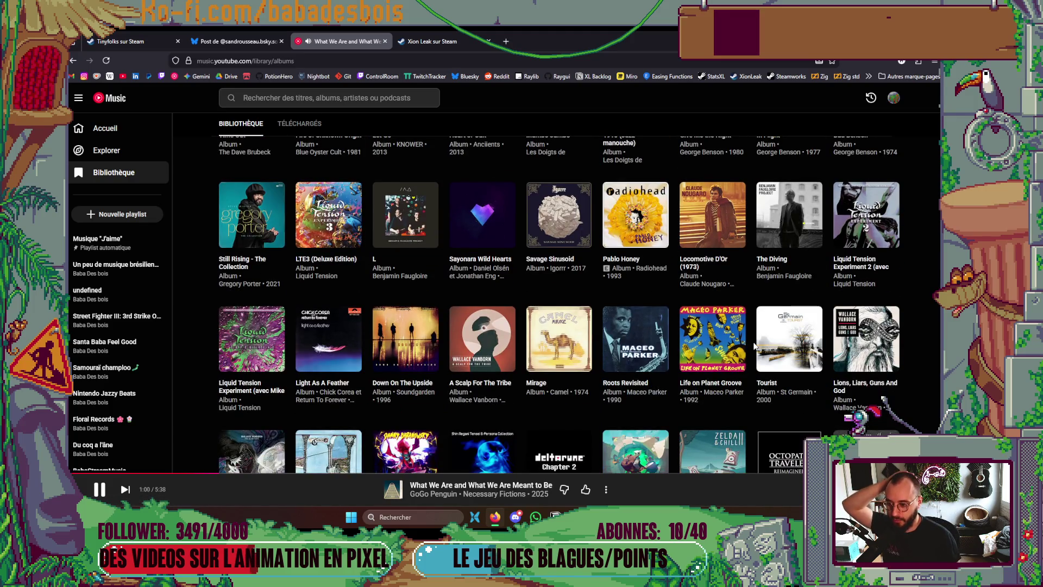
{"action": "scroll", "coordinate": [754, 346], "scroll_direction": "down", "scroll_amount": 2}
{"action": "scroll", "coordinate": [752, 346], "scroll_direction": "down", "scroll_amount": 7}
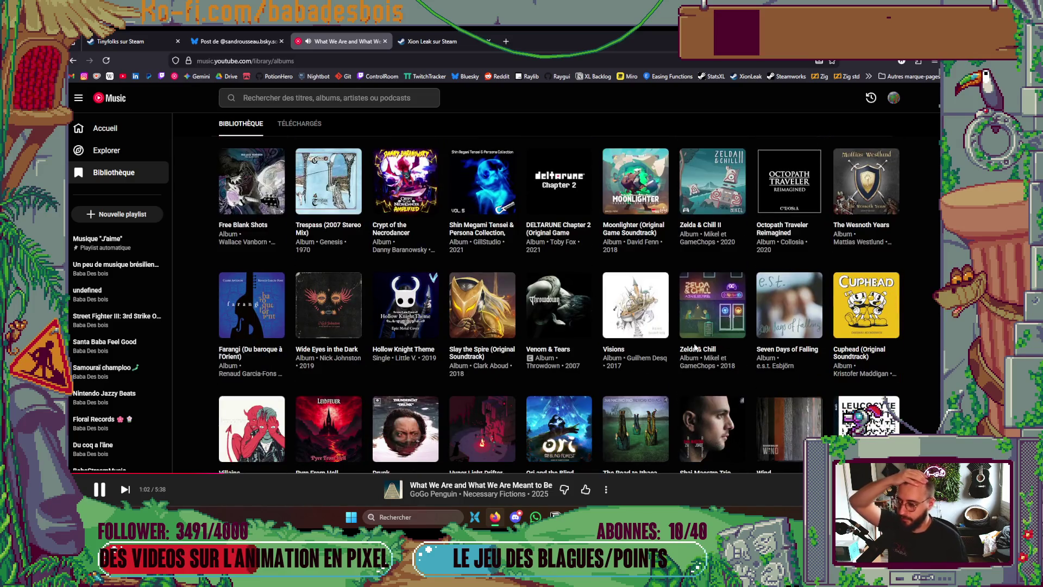
{"action": "scroll", "coordinate": [642, 388], "scroll_direction": "down", "scroll_amount": 2}
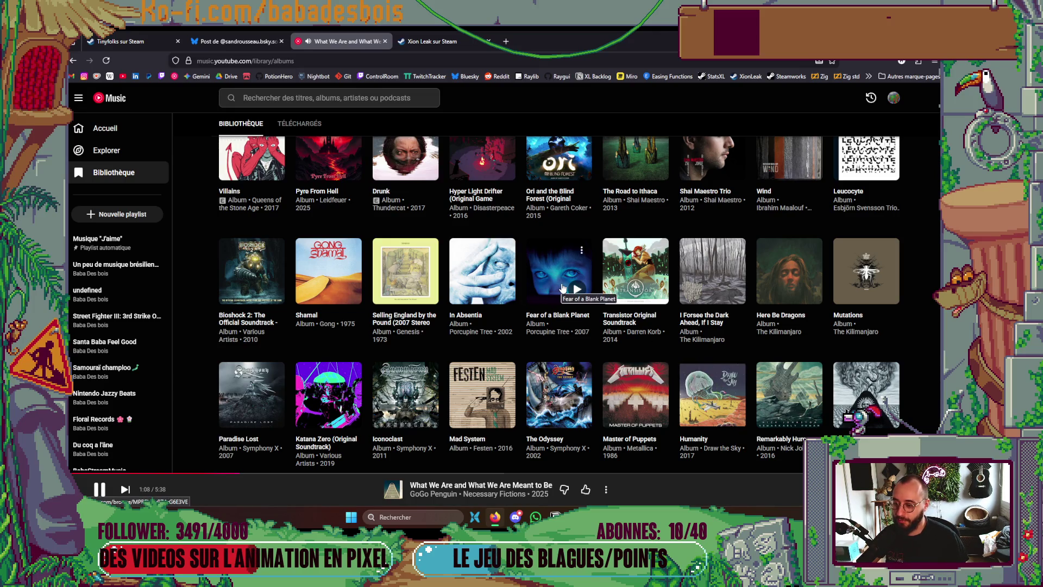
{"action": "left_click", "coordinate": [500, 289]}
{"action": "key", "text": "alt+Tab"}
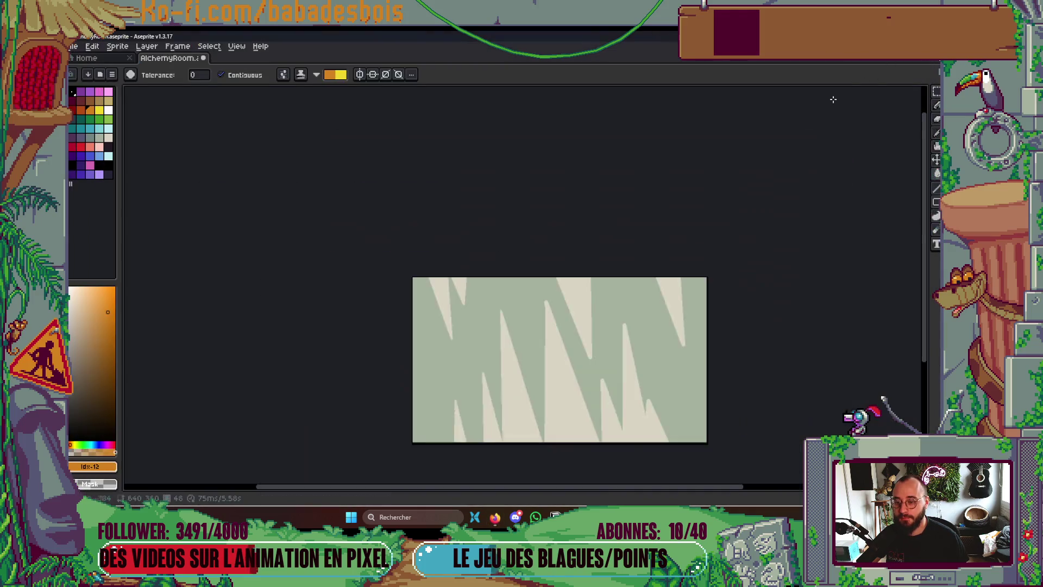
With a bright yellow 4px Pencil, paint yellow over the orange band in the cap
{"action": "scroll", "coordinate": [652, 287], "scroll_direction": "down", "scroll_amount": 2}
{"action": "scroll", "coordinate": [631, 295], "scroll_direction": "up", "scroll_amount": 1}
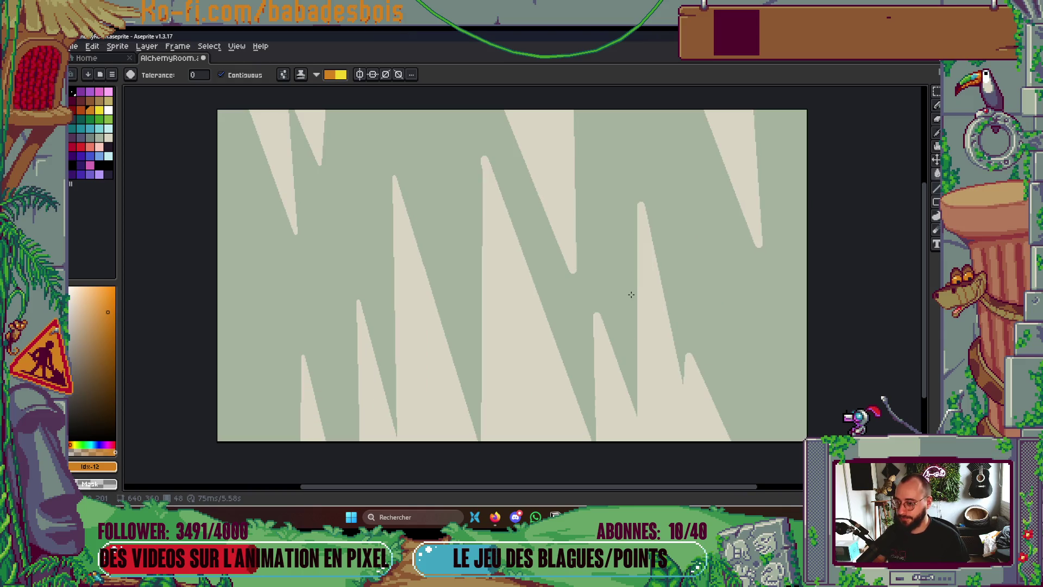
{"action": "scroll", "coordinate": [635, 237], "scroll_direction": "down", "scroll_amount": 3}
{"action": "scroll", "coordinate": [638, 239], "scroll_direction": "up", "scroll_amount": 1}
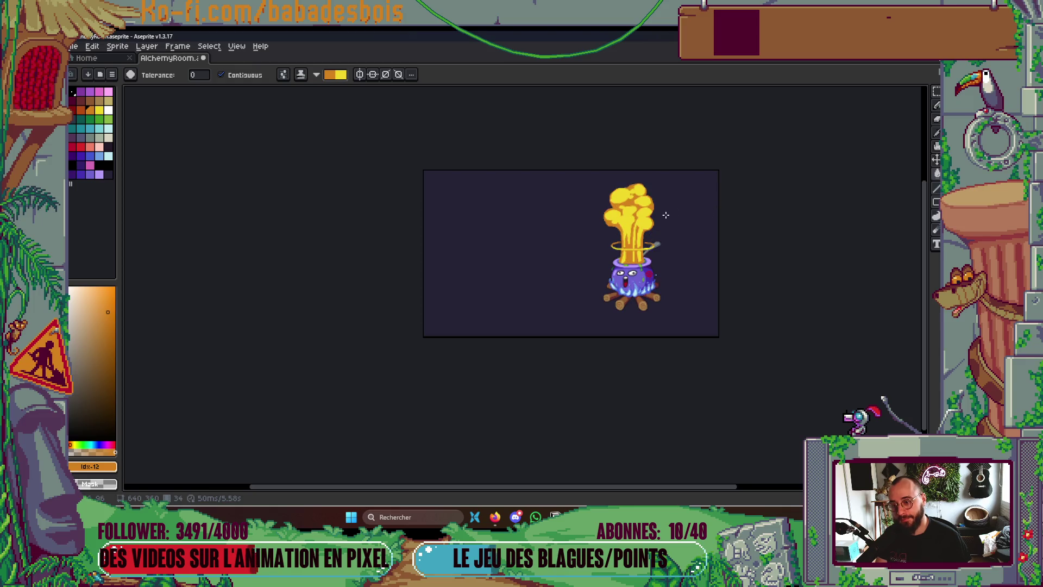
{"action": "scroll", "coordinate": [592, 209], "scroll_direction": "up", "scroll_amount": 3}
{"action": "scroll", "coordinate": [605, 236], "scroll_direction": "up", "scroll_amount": 2}
{"action": "left_click", "coordinate": [614, 235], "text": "alt"}
{"action": "key", "text": "b"}
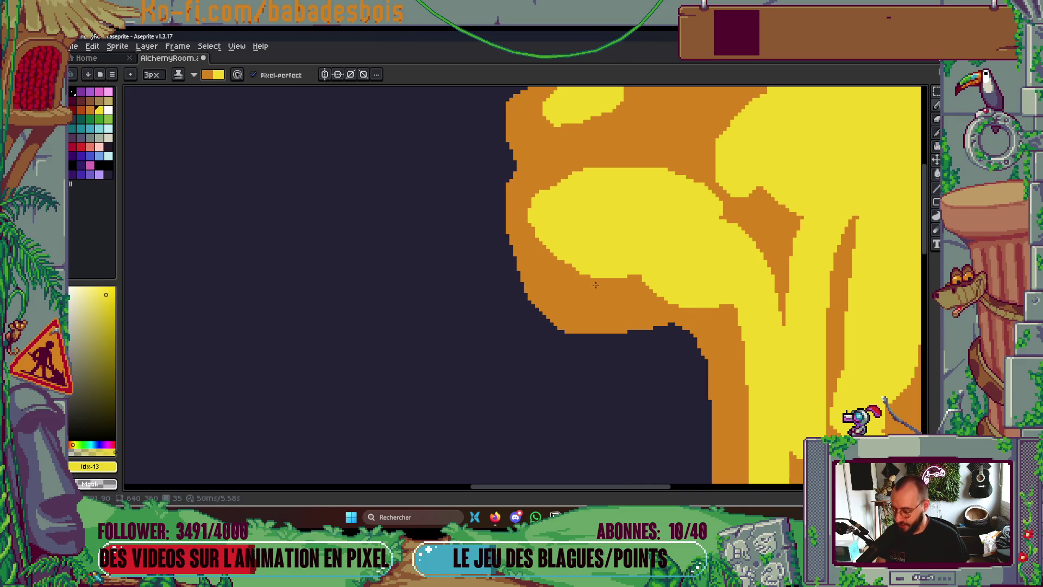
{"action": "key", "text": "plus"}
{"action": "mouse_move", "coordinate": [585, 305]}
{"action": "left_mouse_down"}
{"action": "mouse_move", "coordinate": [660, 298]}
{"action": "mouse_move", "coordinate": [599, 297]}
{"action": "mouse_move", "coordinate": [633, 279]}
{"action": "left_mouse_up"}
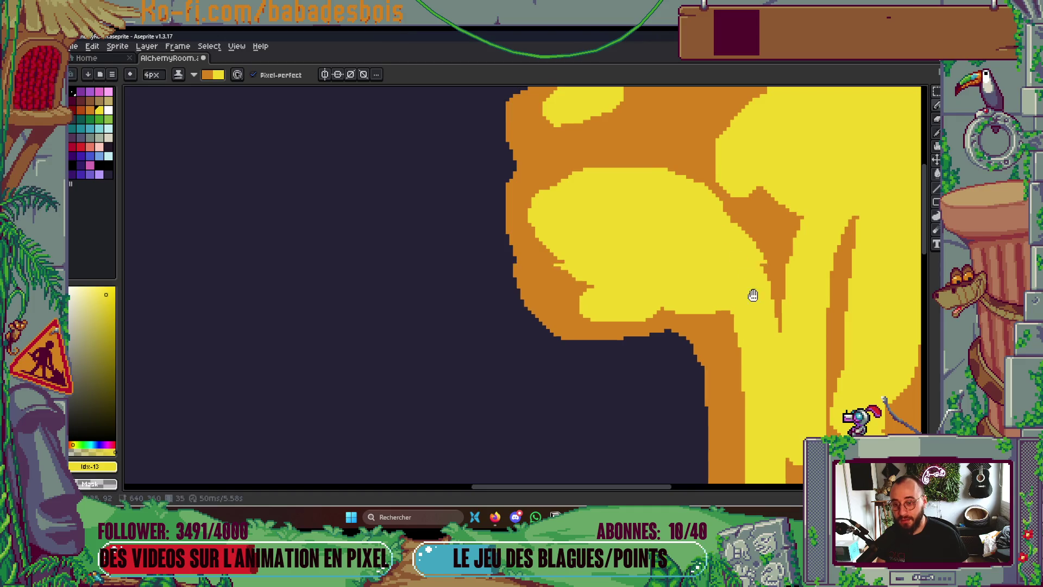
Paint a yellow spiral, smooth the small yellow blob's edge, and turn the orange curl yellow
{"action": "scroll", "coordinate": [760, 277], "scroll_direction": "down", "scroll_amount": 2}
{"action": "scroll", "coordinate": [729, 261], "scroll_direction": "up", "scroll_amount": 4}
{"action": "mouse_move", "coordinate": [614, 251]}
{"action": "left_mouse_down"}
{"action": "mouse_move", "coordinate": [642, 267]}
{"action": "mouse_move", "coordinate": [641, 250]}
{"action": "left_mouse_up"}
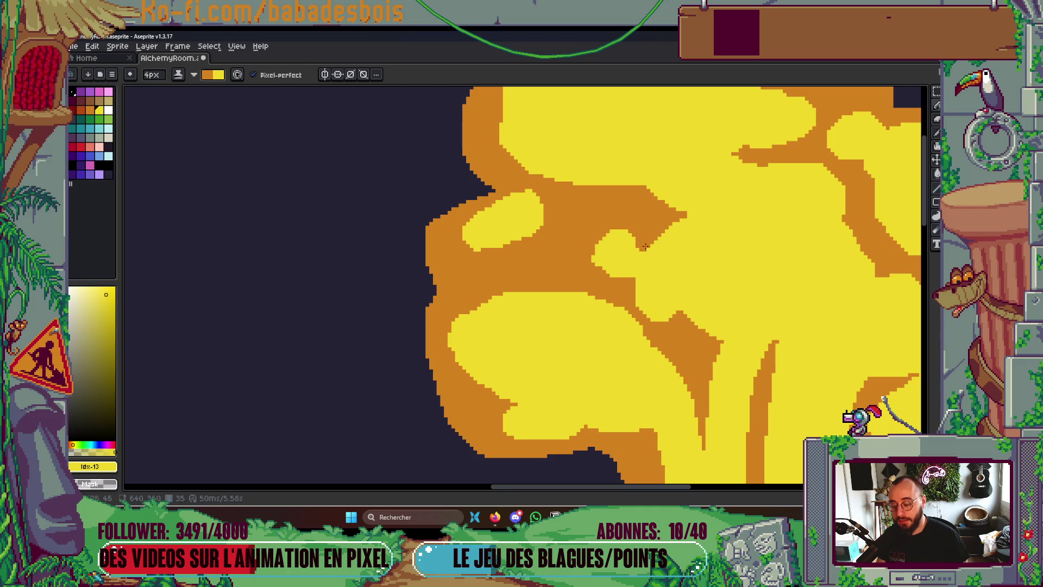
{"action": "left_click_drag", "start_coordinate": [484, 245], "coordinate": [523, 236]}
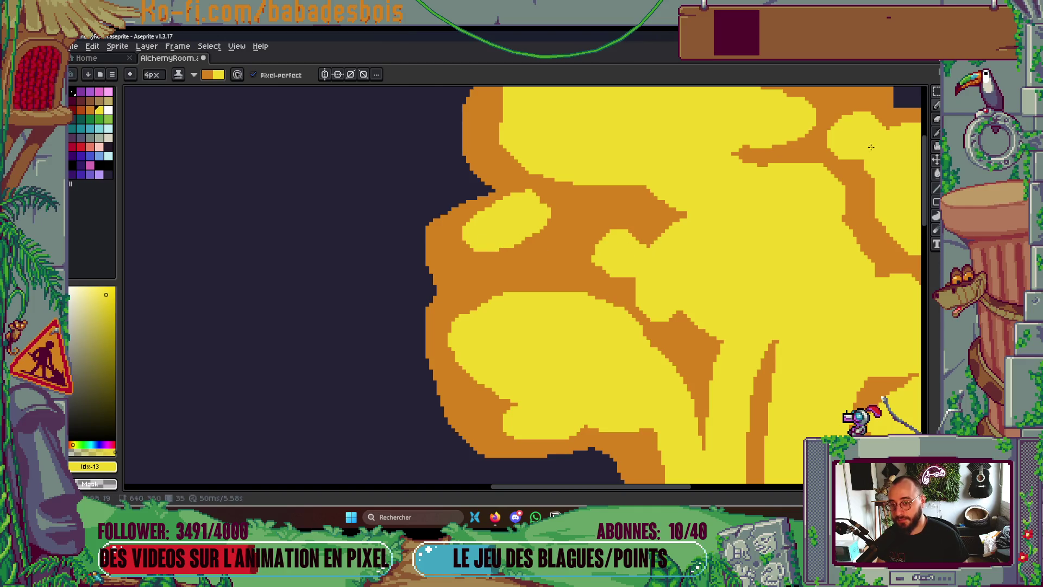
{"action": "scroll", "coordinate": [639, 246], "scroll_direction": "down", "scroll_amount": 4}
{"action": "scroll", "coordinate": [648, 344], "scroll_direction": "up", "scroll_amount": 4}
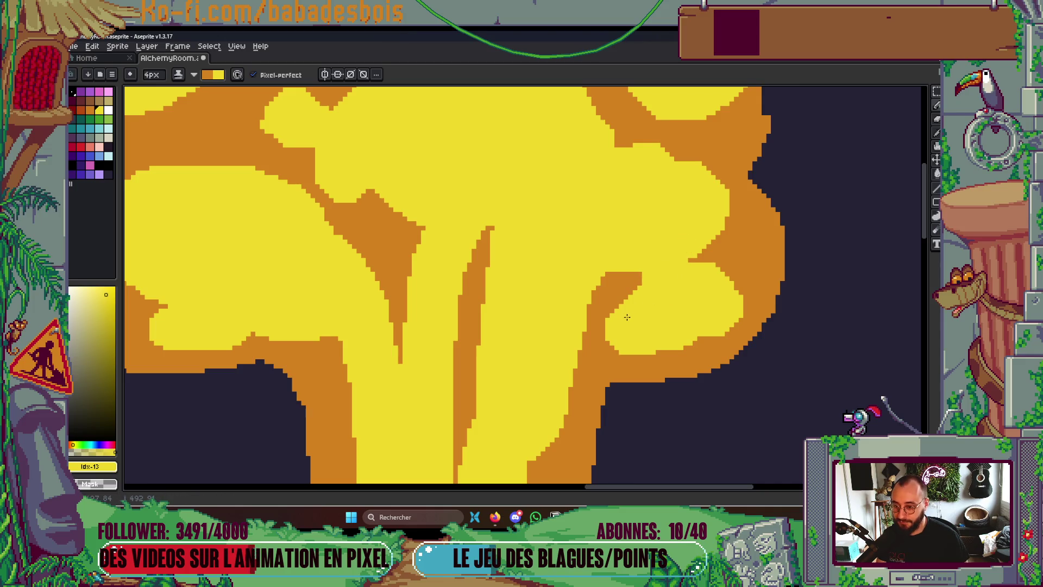
{"action": "left_click_drag", "start_coordinate": [620, 302], "coordinate": [659, 204]}
{"action": "scroll", "coordinate": [649, 288], "scroll_direction": "down", "scroll_amount": 4}
{"action": "scroll", "coordinate": [636, 283], "scroll_direction": "up", "scroll_amount": 3}
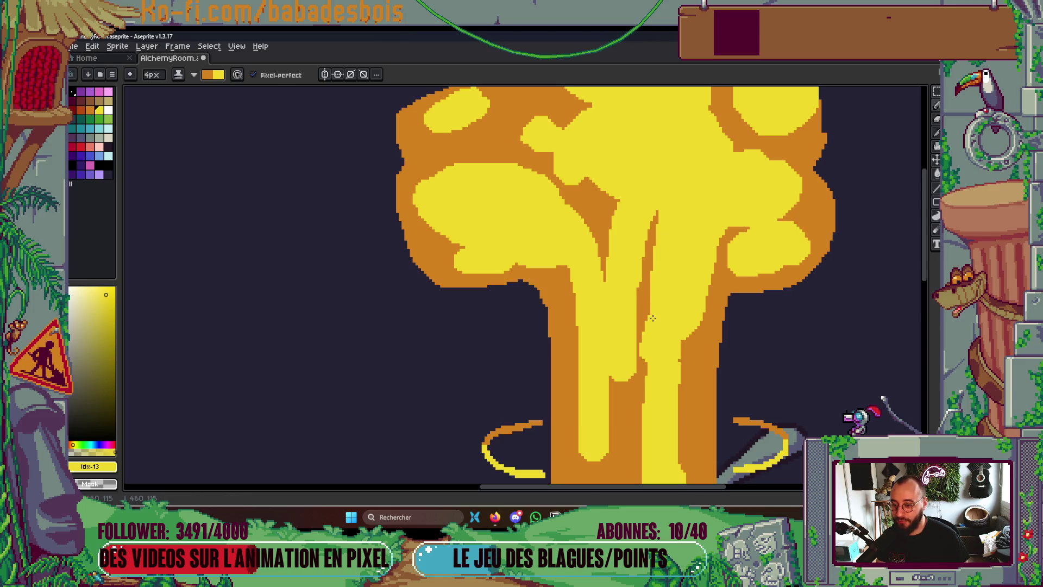
Paint yellow along the stem streak and briefly preview the animation
{"action": "left_click_drag", "start_coordinate": [648, 343], "coordinate": [649, 301]}
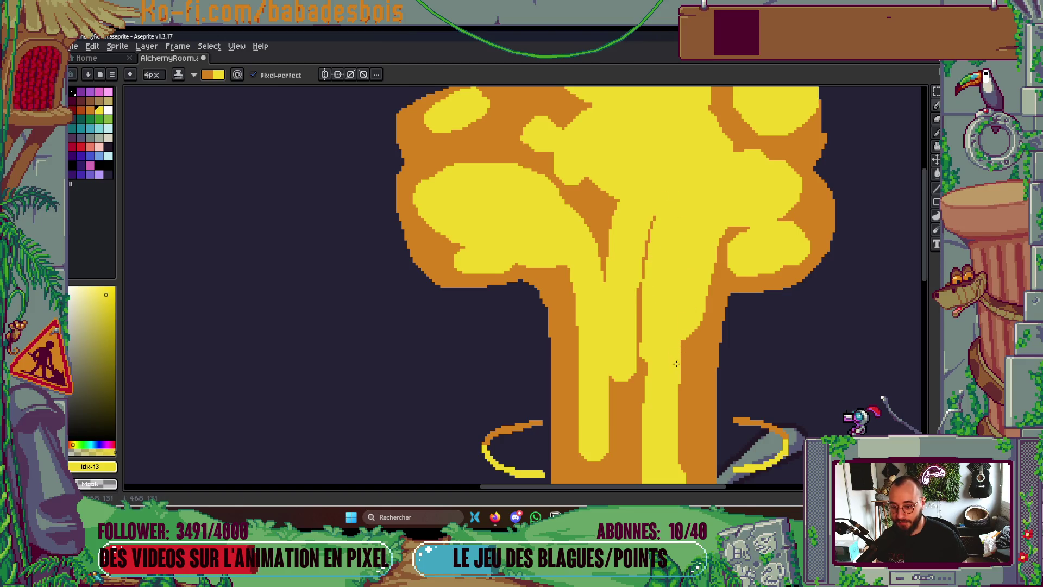
{"action": "scroll", "coordinate": [657, 348], "scroll_direction": "down", "scroll_amount": 3}
{"action": "key", "text": "Return"}
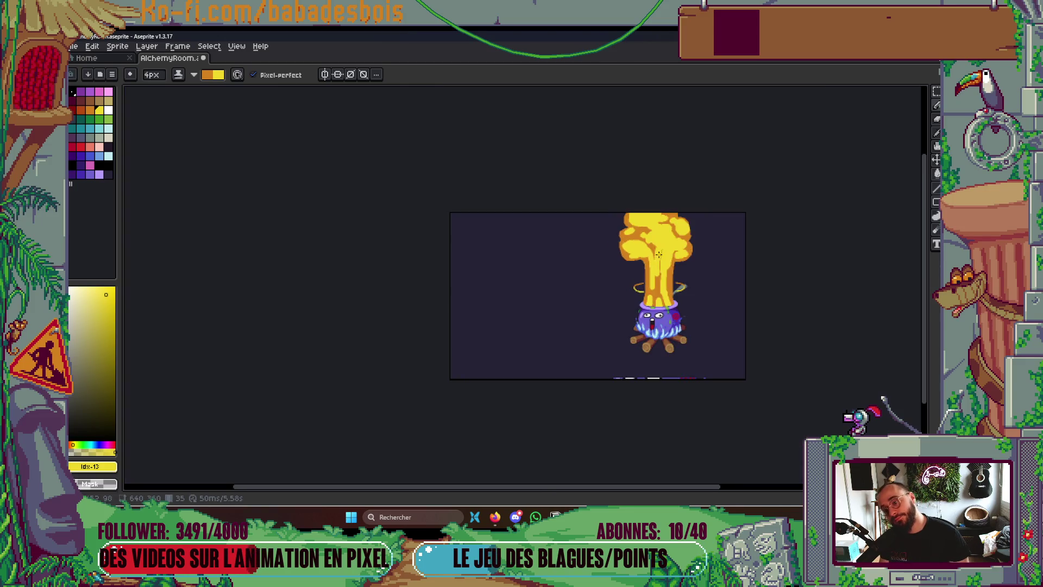
{"action": "key", "text": "Return"}
{"action": "scroll", "coordinate": [648, 252], "scroll_direction": "up", "scroll_amount": 3}
{"action": "scroll", "coordinate": [648, 252], "scroll_direction": "up", "scroll_amount": 2}
Extend yellow up the left curl and the right stem's edge, and fill the small orange notch
{"action": "mouse_move", "coordinate": [578, 276]}
{"action": "left_mouse_down"}
{"action": "mouse_move", "coordinate": [542, 273]}
{"action": "mouse_move", "coordinate": [535, 217]}
{"action": "mouse_move", "coordinate": [538, 256]}
{"action": "left_mouse_up"}
{"action": "key", "text": "ctrl+z"}
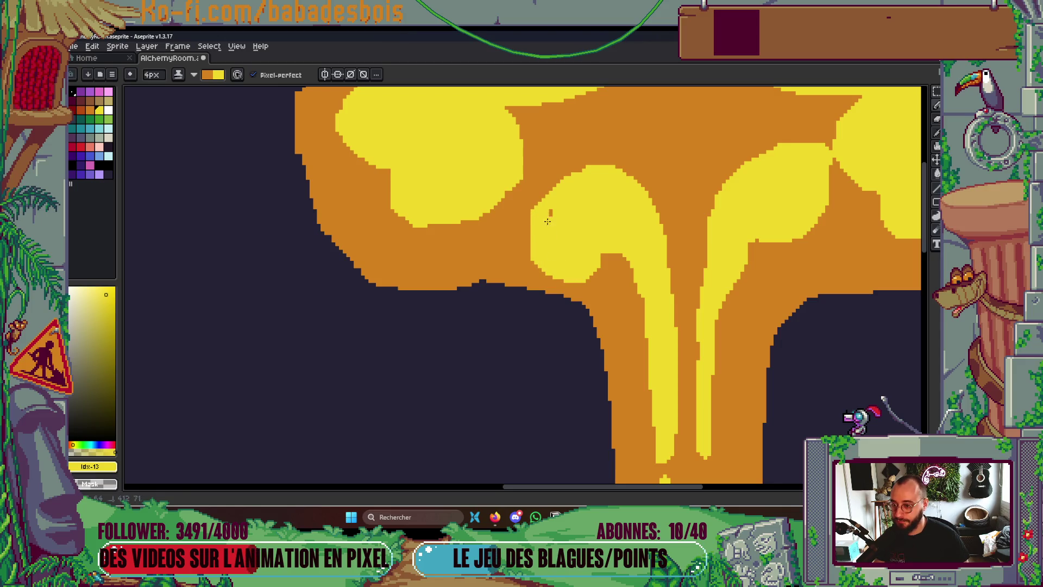
{"action": "mouse_move", "coordinate": [537, 205]}
{"action": "left_mouse_down"}
{"action": "mouse_move", "coordinate": [565, 170]}
{"action": "mouse_move", "coordinate": [592, 164]}
{"action": "left_mouse_up"}
{"action": "left_click_drag", "start_coordinate": [716, 305], "coordinate": [705, 354]}
{"action": "mouse_move", "coordinate": [703, 302]}
{"action": "left_mouse_down"}
{"action": "mouse_move", "coordinate": [706, 209]}
{"action": "mouse_move", "coordinate": [758, 150]}
{"action": "left_mouse_up"}
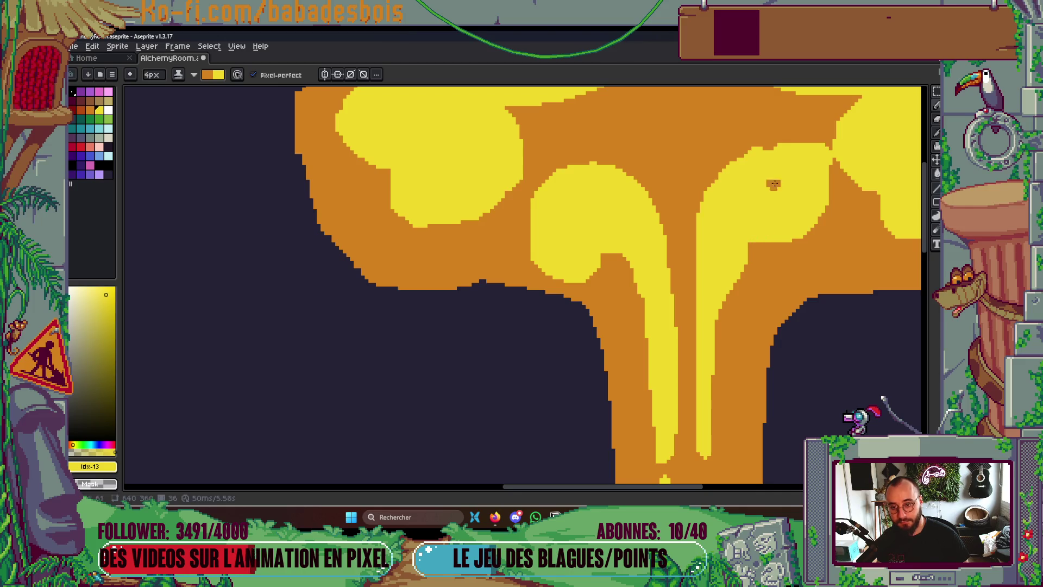
{"action": "left_click", "coordinate": [769, 148]}
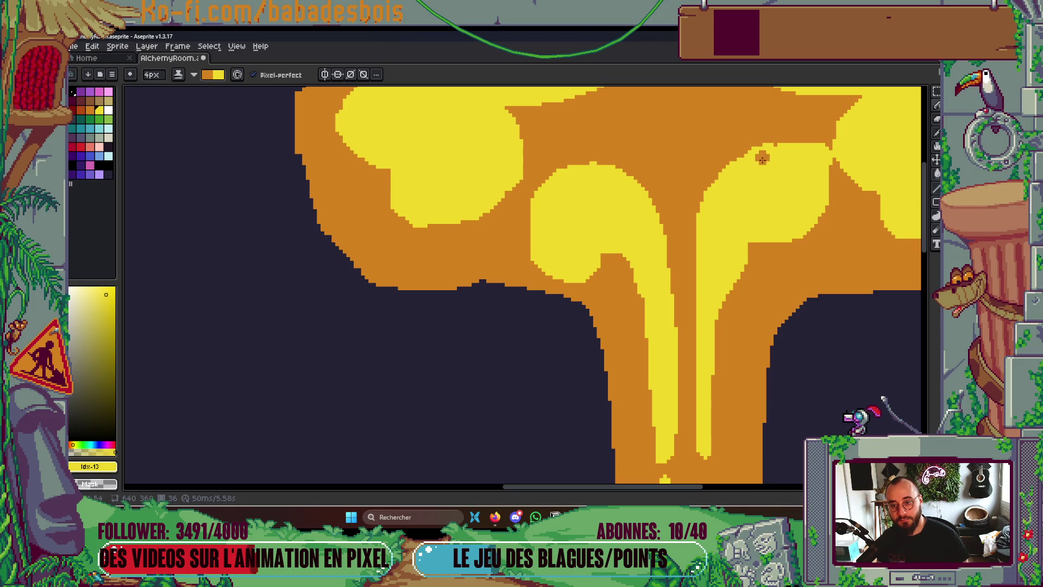
{"action": "scroll", "coordinate": [786, 148], "scroll_direction": "down", "scroll_amount": 5}
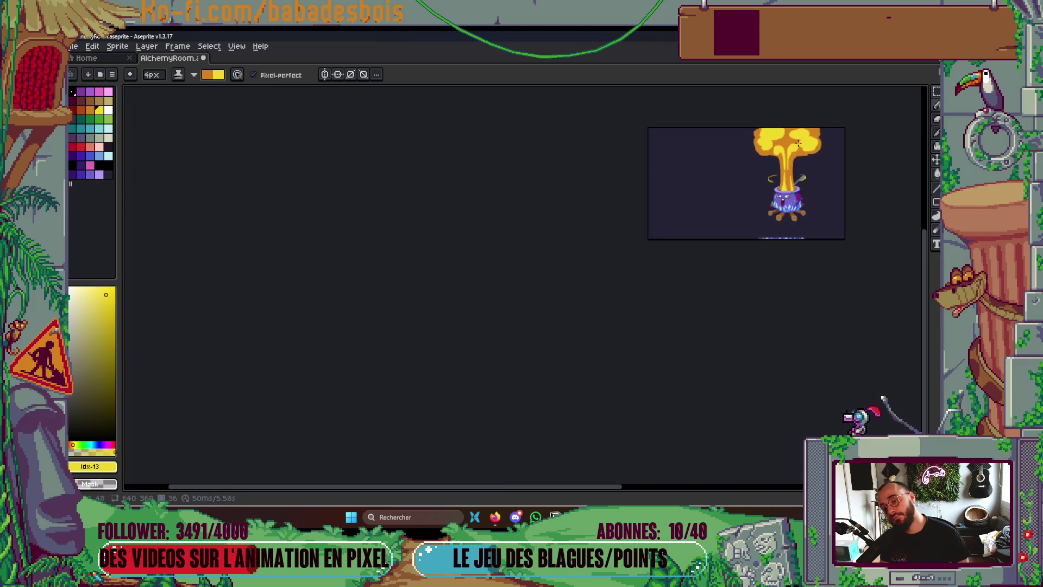
Grow the top-right yellow blob and paint a yellow ring around the top-left orange spot
{"action": "scroll", "coordinate": [678, 216], "scroll_direction": "up", "scroll_amount": 4}
{"action": "scroll", "coordinate": [678, 215], "scroll_direction": "down", "scroll_amount": 3}
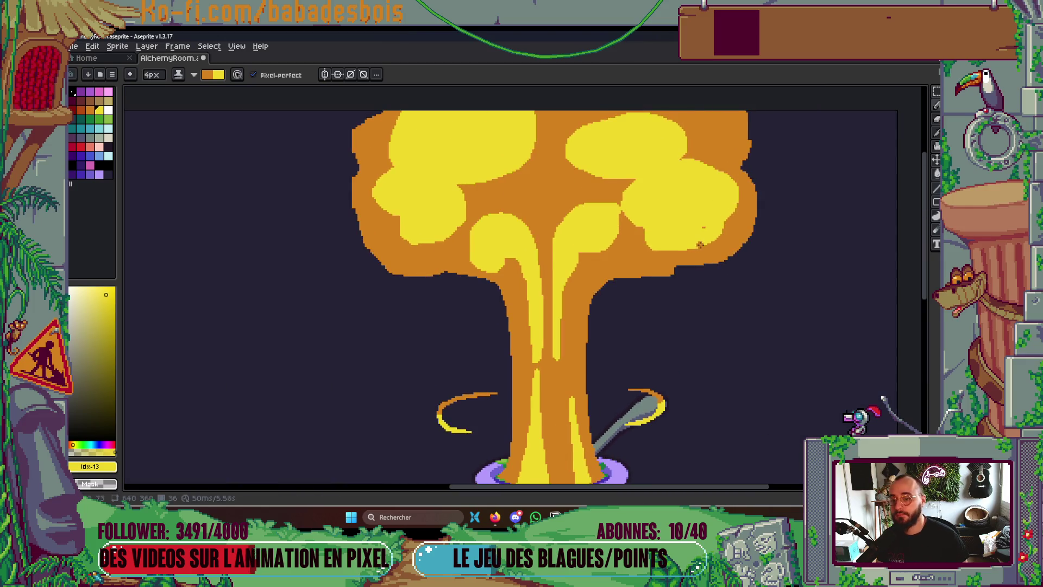
{"action": "scroll", "coordinate": [779, 193], "scroll_direction": "up", "scroll_amount": 4}
{"action": "left_click_drag", "start_coordinate": [782, 202], "coordinate": [821, 176]}
{"action": "mouse_move", "coordinate": [200, 172]}
{"action": "left_mouse_down"}
{"action": "mouse_move", "coordinate": [269, 201]}
{"action": "mouse_move", "coordinate": [238, 193]}
{"action": "left_mouse_up"}
{"action": "scroll", "coordinate": [304, 179], "scroll_direction": "down", "scroll_amount": 3}
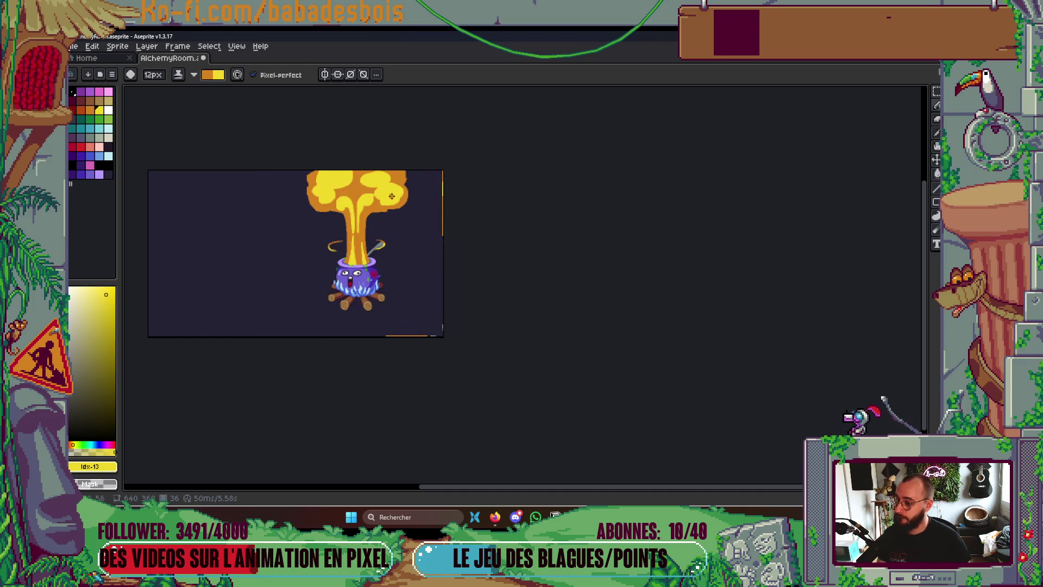
{"action": "scroll", "coordinate": [371, 203], "scroll_direction": "up", "scroll_amount": 3}
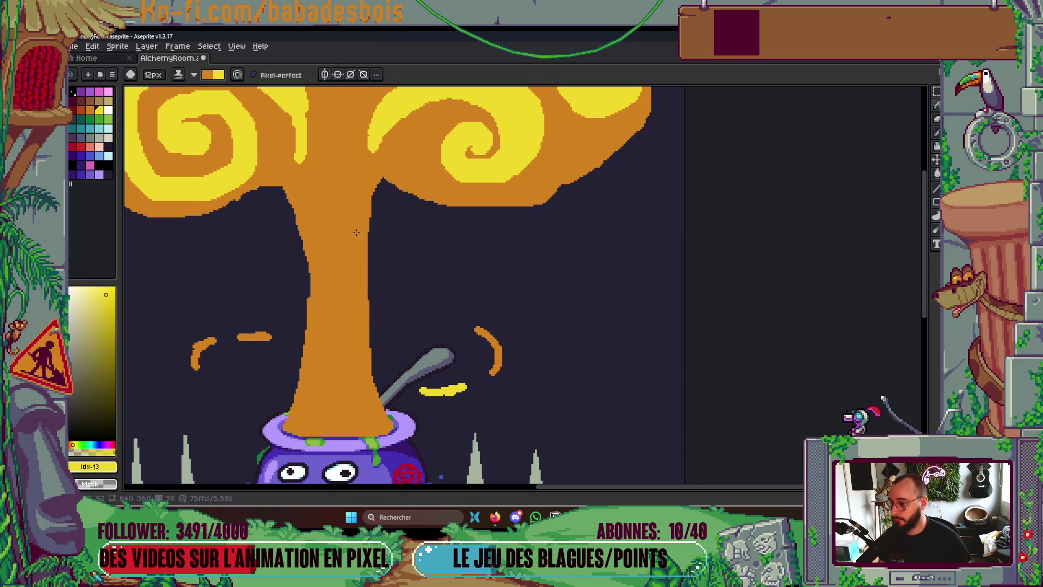
Draw a yellow highlight up the trunk with a 6px brush, redrawing the lower part shorter
{"action": "left_click_drag", "start_coordinate": [349, 246], "coordinate": [360, 154]}
{"action": "key", "text": "ctrl+z"}
{"action": "key", "text": "minus"}
{"action": "key", "text": "minus"}
{"action": "mouse_move", "coordinate": [348, 243]}
{"action": "left_mouse_down"}
{"action": "mouse_move", "coordinate": [360, 153]}
{"action": "mouse_move", "coordinate": [319, 239]}
{"action": "mouse_move", "coordinate": [329, 386]}
{"action": "mouse_move", "coordinate": [319, 430]}
{"action": "left_mouse_up"}
{"action": "key", "text": "ctrl+z"}
{"action": "mouse_move", "coordinate": [337, 362]}
{"action": "left_mouse_down"}
{"action": "mouse_move", "coordinate": [319, 437]}
{"action": "mouse_move", "coordinate": [333, 363]}
{"action": "mouse_move", "coordinate": [459, 287]}
{"action": "left_mouse_up"}
Bucket-fill the orange gap in the lower trunk yellow and paint a vertical yellow stripe down it
{"action": "key", "text": "g"}
{"action": "scroll", "coordinate": [435, 301], "scroll_direction": "up", "scroll_amount": 1}
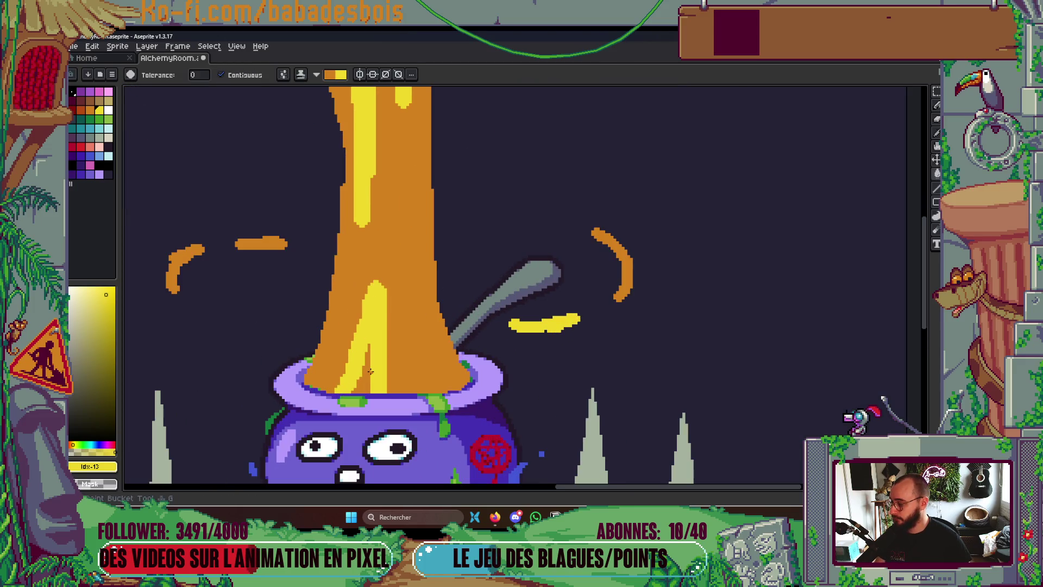
{"action": "left_click", "coordinate": [367, 383]}
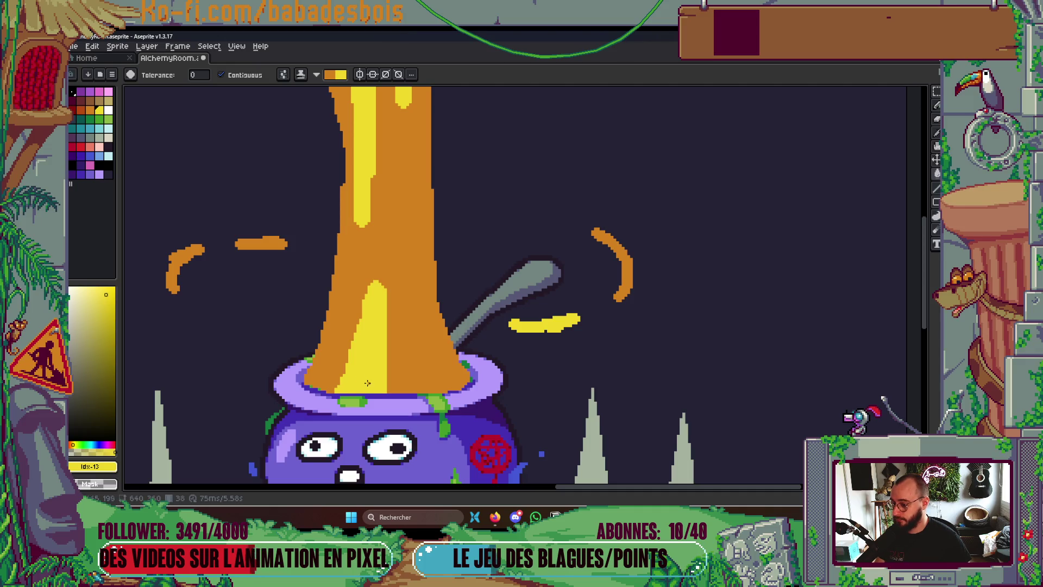
{"action": "key", "text": "b"}
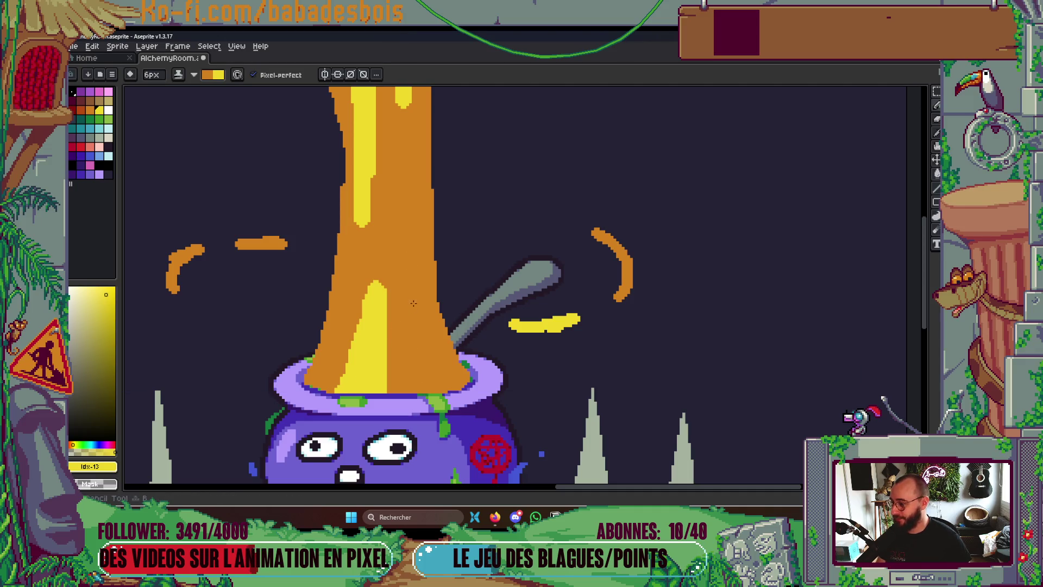
{"action": "left_click_drag", "start_coordinate": [410, 245], "coordinate": [416, 389]}
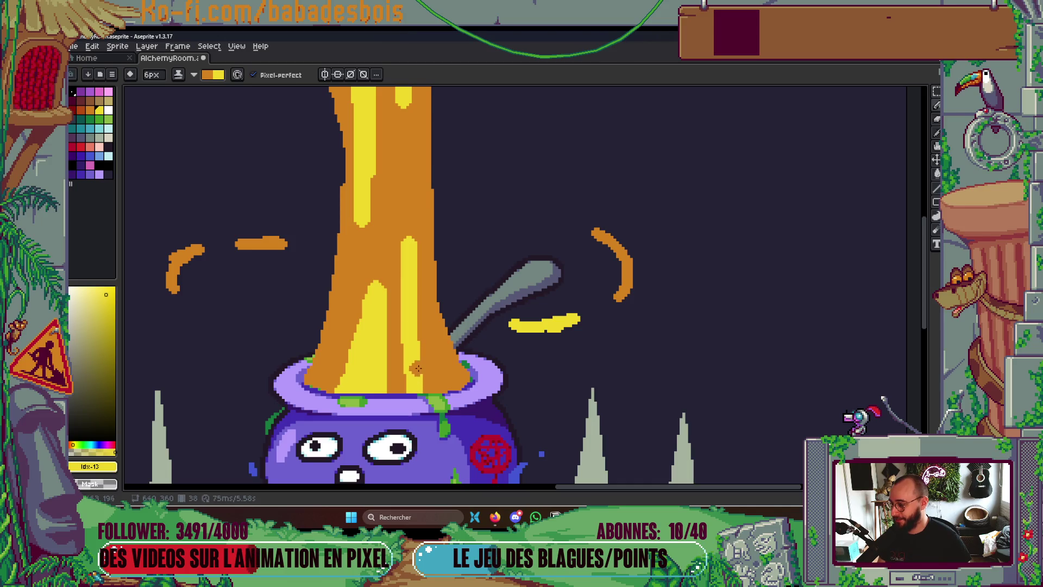
{"action": "scroll", "coordinate": [417, 272], "scroll_direction": "down", "scroll_amount": 5}
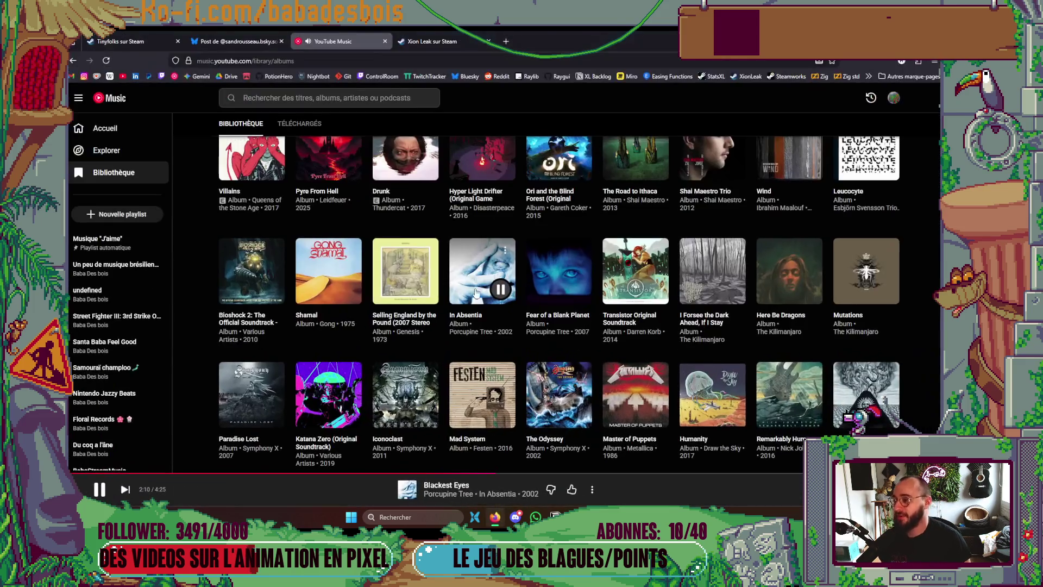
Load the Miro dashboard in a new browser tab and dismiss the translation offer
{"action": "left_click", "coordinate": [499, 520]}
{"action": "left_click", "coordinate": [507, 41]}
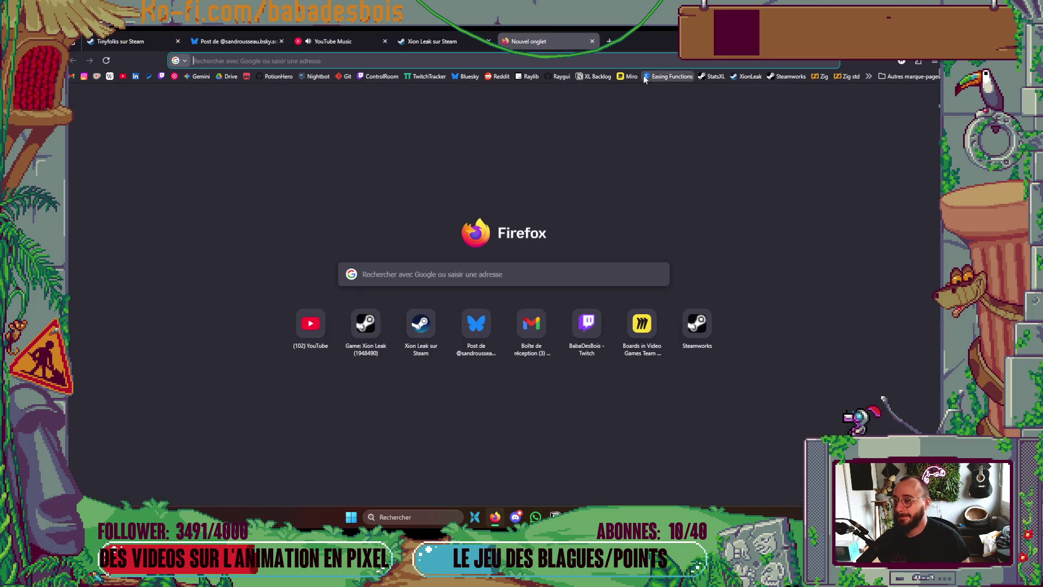
{"action": "left_click", "coordinate": [628, 77]}
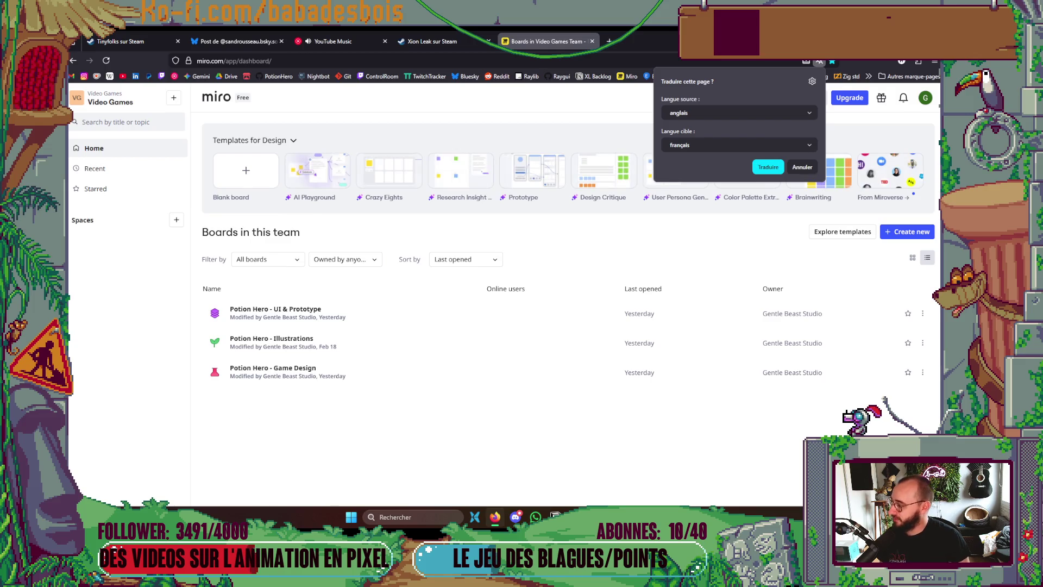
{"action": "left_click", "coordinate": [370, 427]}
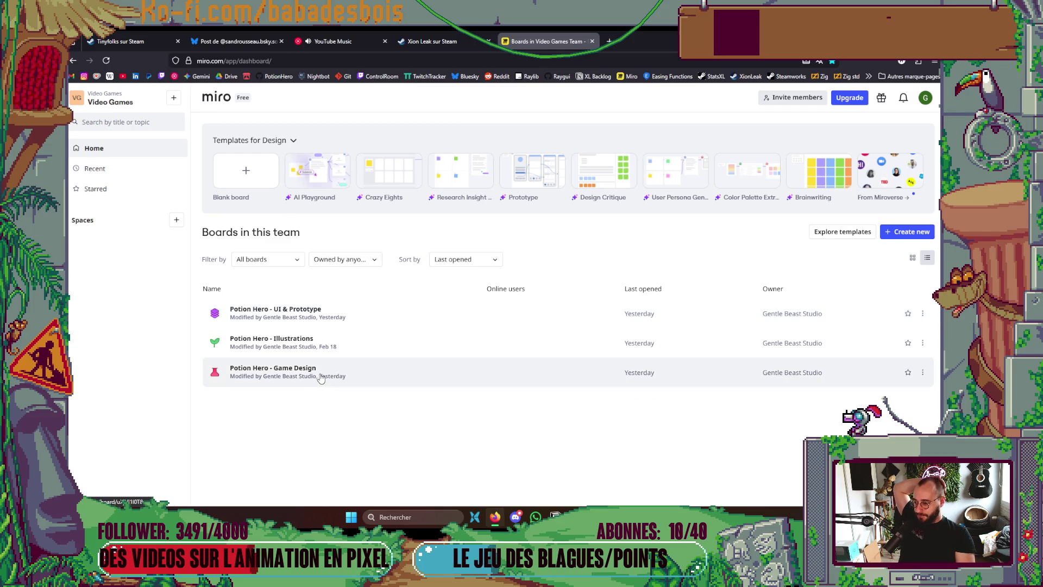
Look over the Potion Hero - Illustrations board, then load the Miro dashboard in the other tab
{"action": "left_click", "coordinate": [331, 345]}
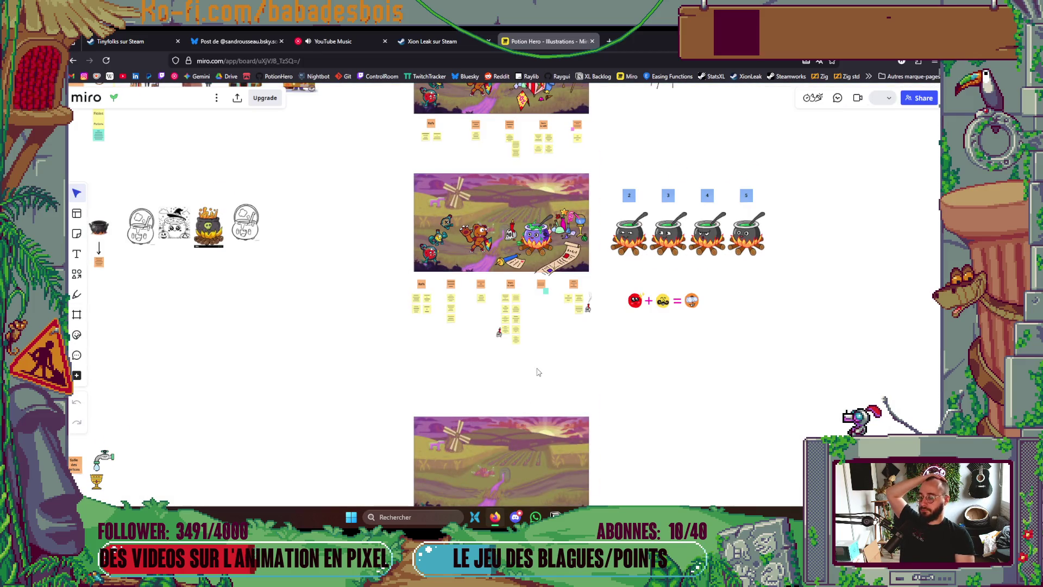
{"action": "scroll", "coordinate": [542, 361], "scroll_direction": "down", "scroll_amount": 10}
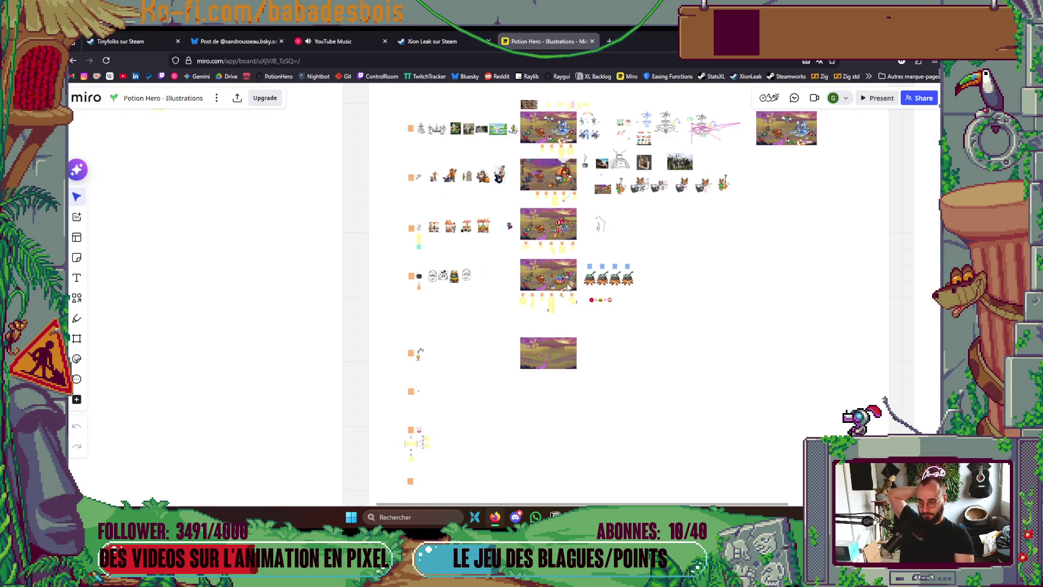
{"action": "left_click_drag", "start_coordinate": [664, 334], "coordinate": [407, 252]}
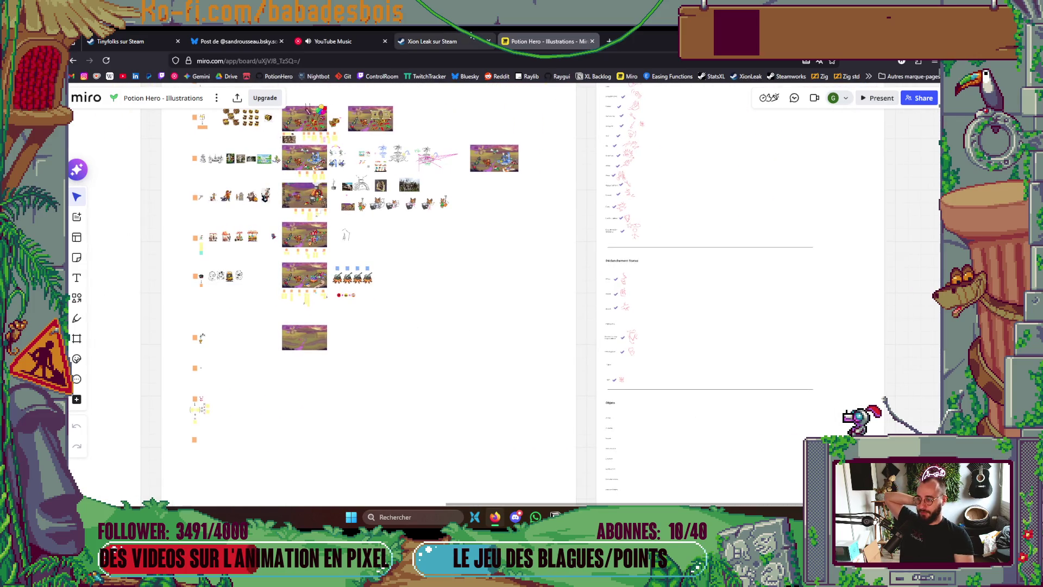
{"action": "left_click", "coordinate": [440, 41]}
{"action": "left_click", "coordinate": [629, 76]}
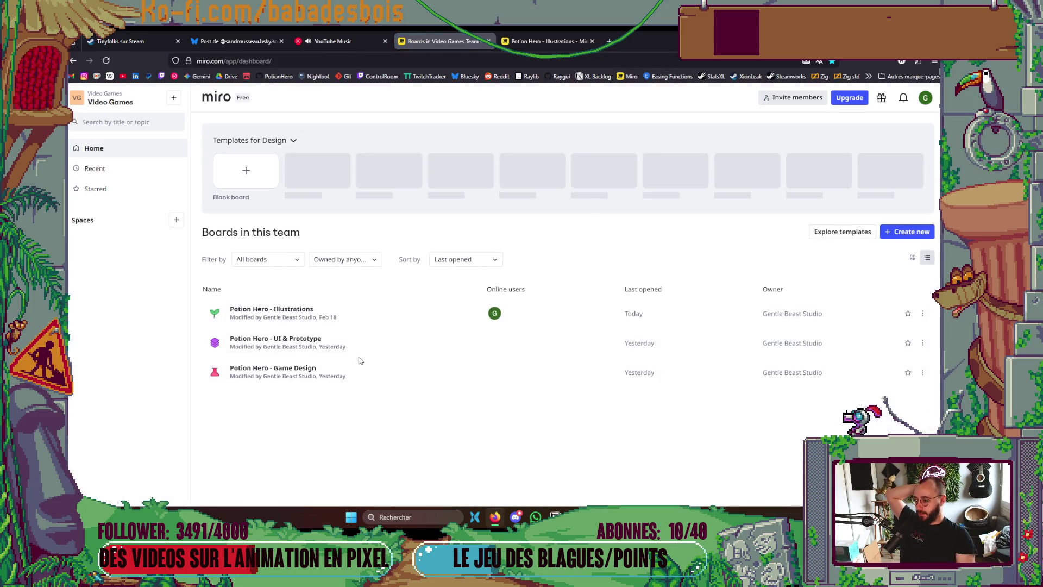
Open the Potion Hero - UI & Prototype board and close the Illustrations board tab
{"action": "left_click", "coordinate": [346, 341]}
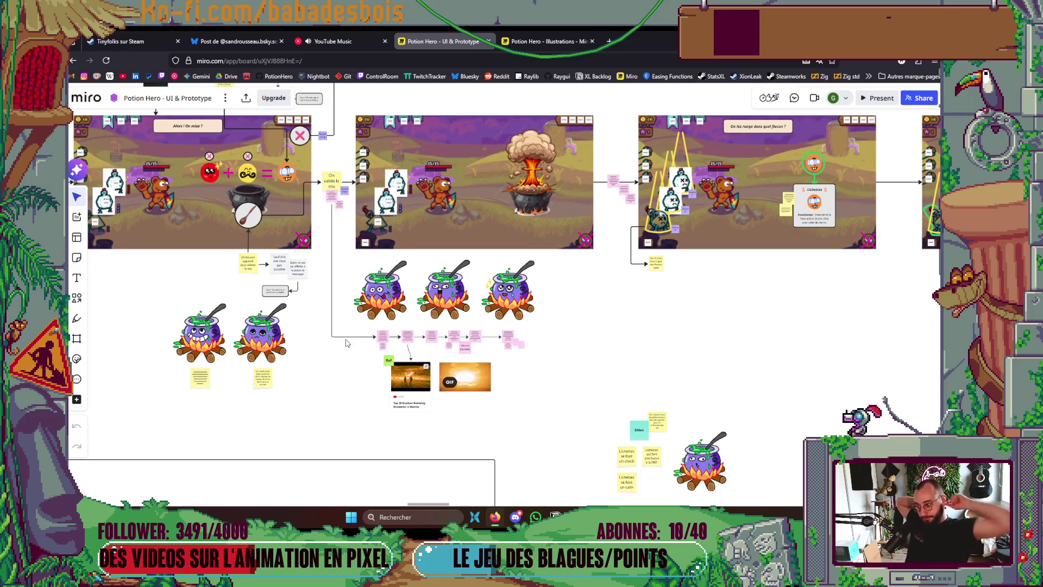
{"action": "scroll", "coordinate": [424, 392], "scroll_direction": "up", "scroll_amount": 5}
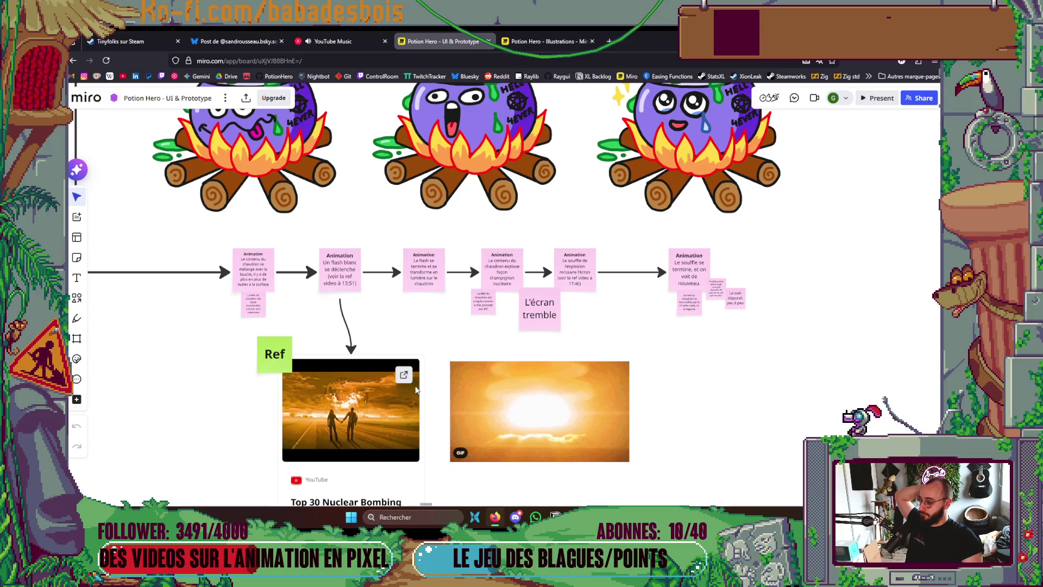
{"action": "scroll", "coordinate": [415, 389], "scroll_direction": "down", "scroll_amount": 2}
{"action": "scroll", "coordinate": [407, 402], "scroll_direction": "down", "scroll_amount": 3}
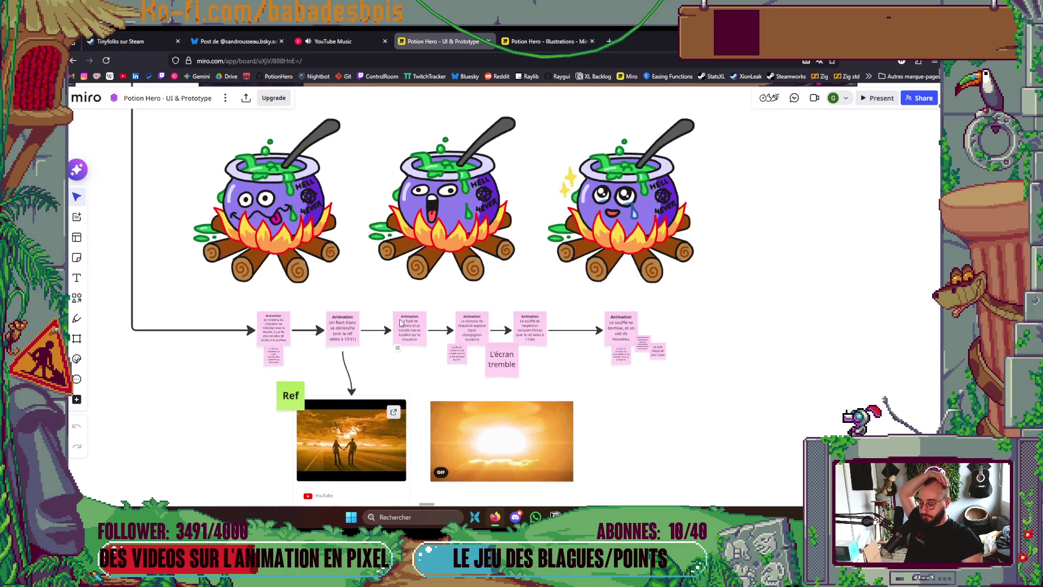
{"action": "left_click", "coordinate": [543, 41]}
{"action": "left_click", "coordinate": [593, 41]}
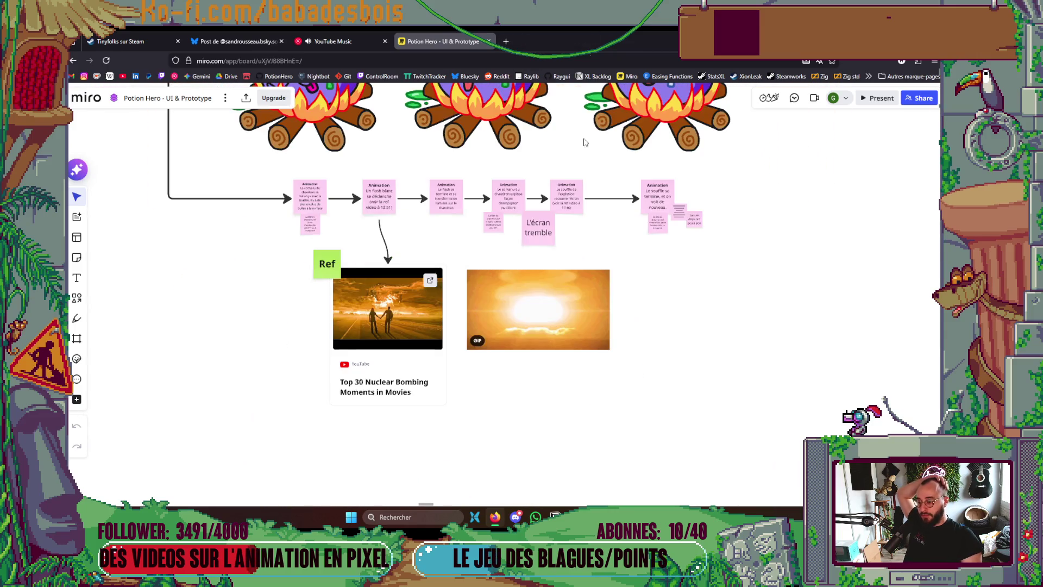
{"action": "scroll", "coordinate": [668, 193], "scroll_direction": "up", "scroll_amount": 4}
{"action": "scroll", "coordinate": [668, 193], "scroll_direction": "down", "scroll_amount": 4}
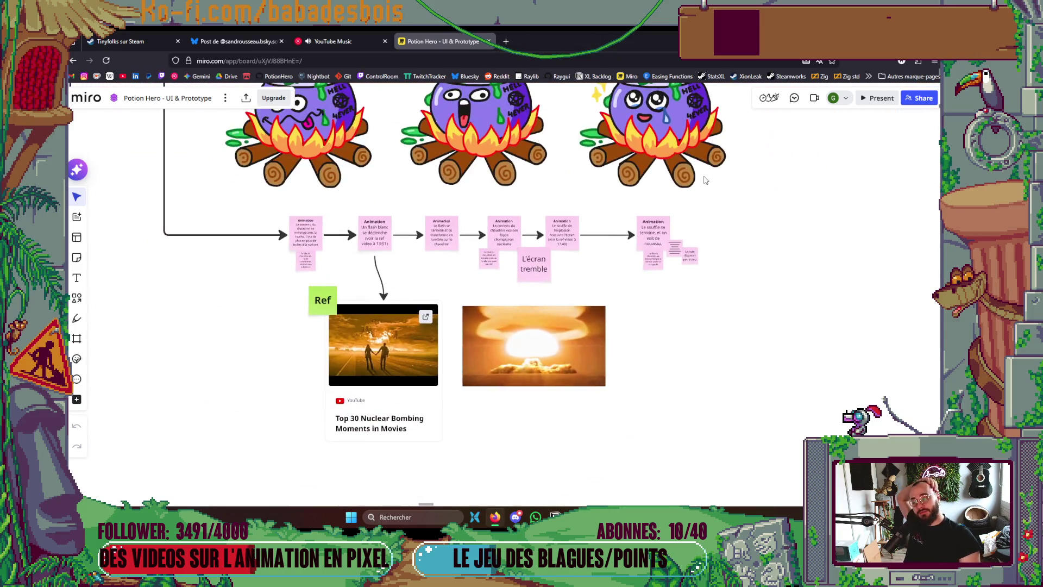
{"action": "scroll", "coordinate": [655, 373], "scroll_direction": "up", "scroll_amount": 8}
{"action": "scroll", "coordinate": [663, 367], "scroll_direction": "down", "scroll_amount": 5}
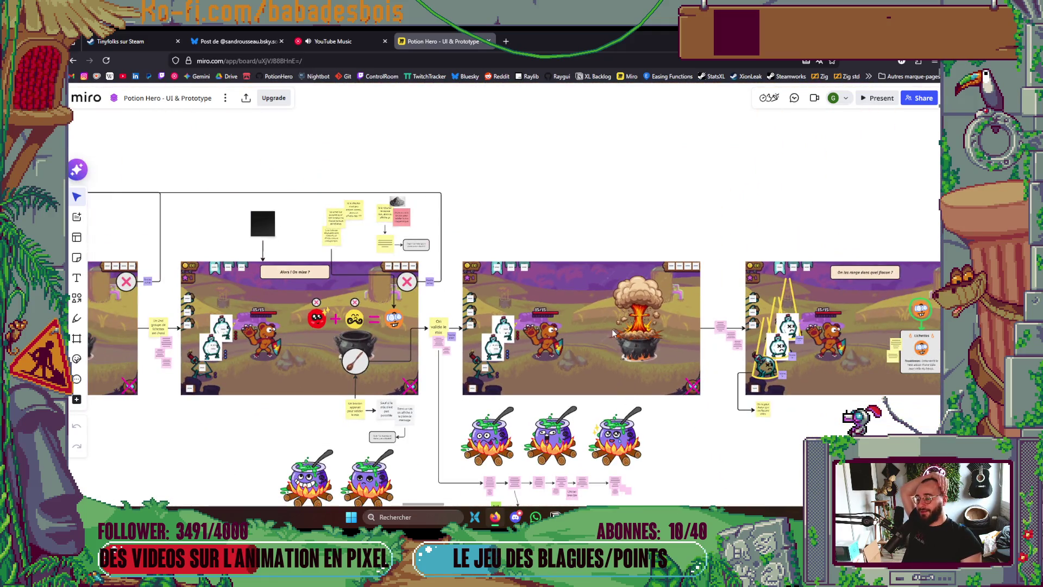
Pan across the board's mockup screens to review the cauldron explosion mockup
{"action": "mouse_move", "coordinate": [314, 364]}
{"action": "left_mouse_down"}
{"action": "mouse_move", "coordinate": [725, 400]}
{"action": "mouse_move", "coordinate": [800, 429]}
{"action": "mouse_move", "coordinate": [712, 405]}
{"action": "mouse_move", "coordinate": [693, 376]}
{"action": "mouse_move", "coordinate": [409, 284]}
{"action": "left_mouse_up"}
{"action": "scroll", "coordinate": [764, 351], "scroll_direction": "right", "scroll_amount": 3}
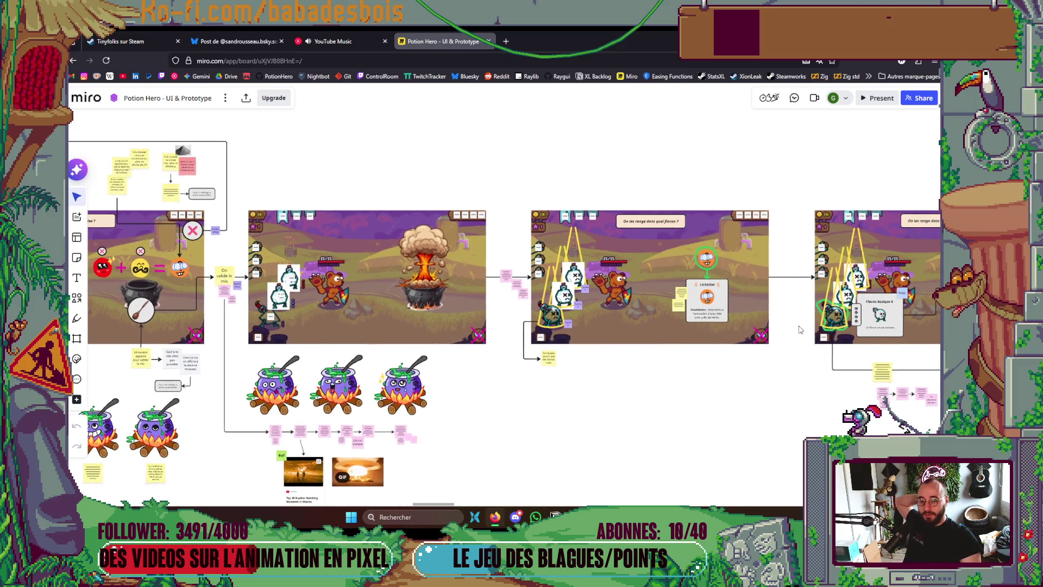
{"action": "scroll", "coordinate": [589, 280], "scroll_direction": "right", "scroll_amount": 3}
{"action": "scroll", "coordinate": [597, 283], "scroll_direction": "left", "scroll_amount": 2}
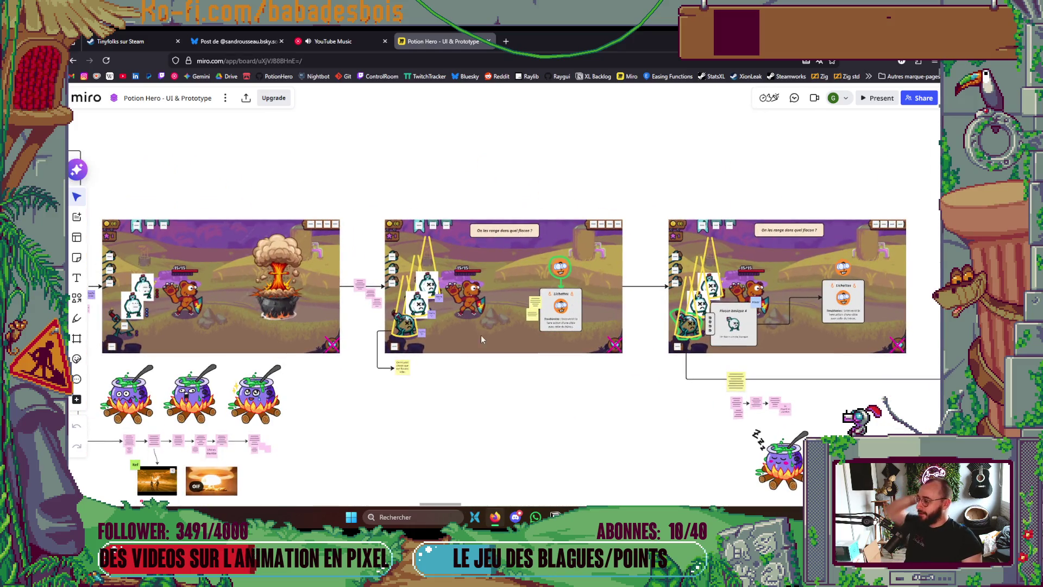
{"action": "scroll", "coordinate": [511, 336], "scroll_direction": "left", "scroll_amount": 1}
{"action": "scroll", "coordinate": [462, 288], "scroll_direction": "up", "scroll_amount": 5}
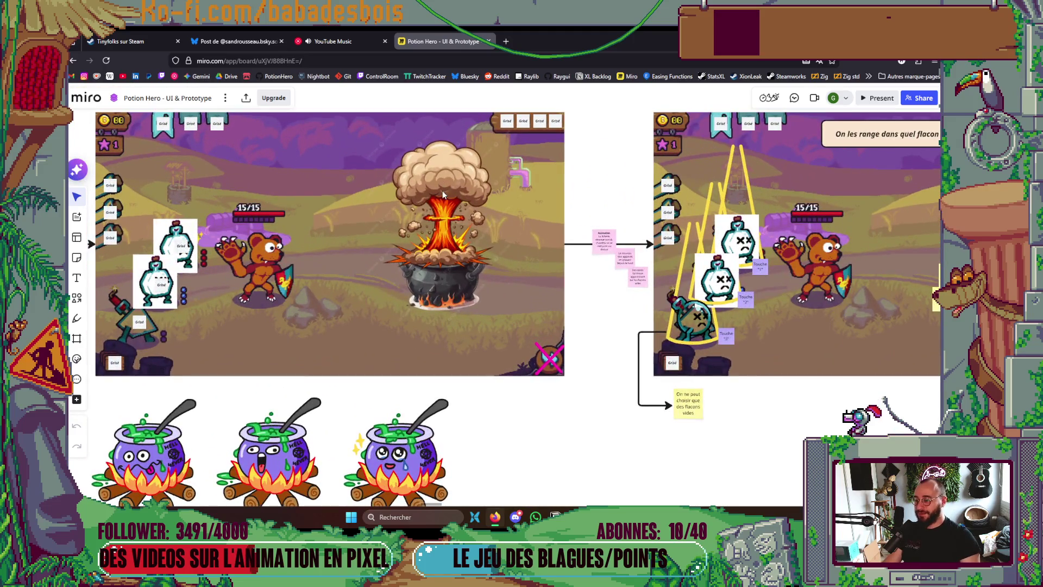
{"action": "key", "text": "alt+Tab"}
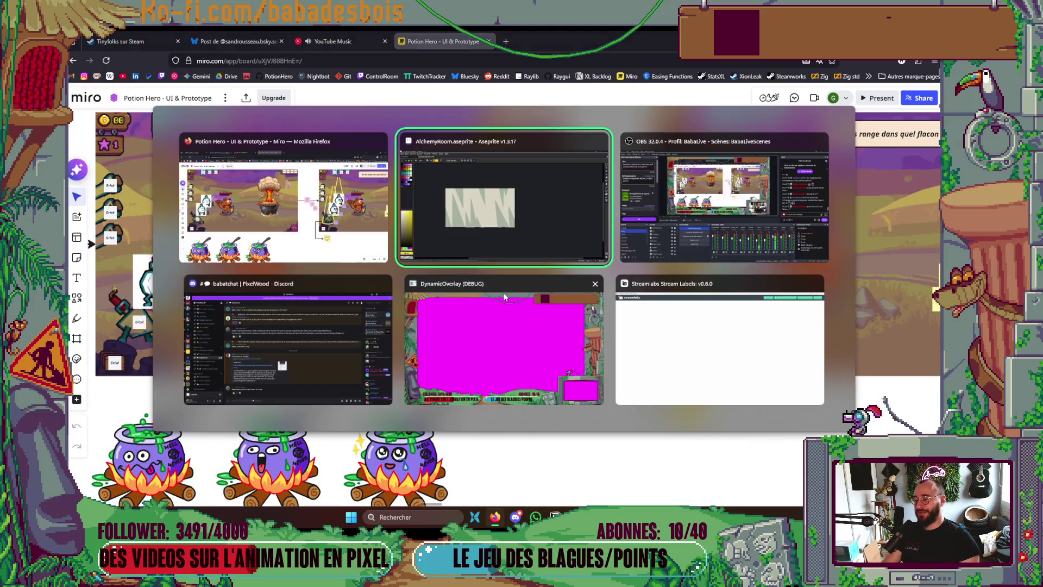
Return to AlchemyRoom, play the explosion full-canvas, restore the timeline, and zoom in
{"action": "key", "text": "Tab"}
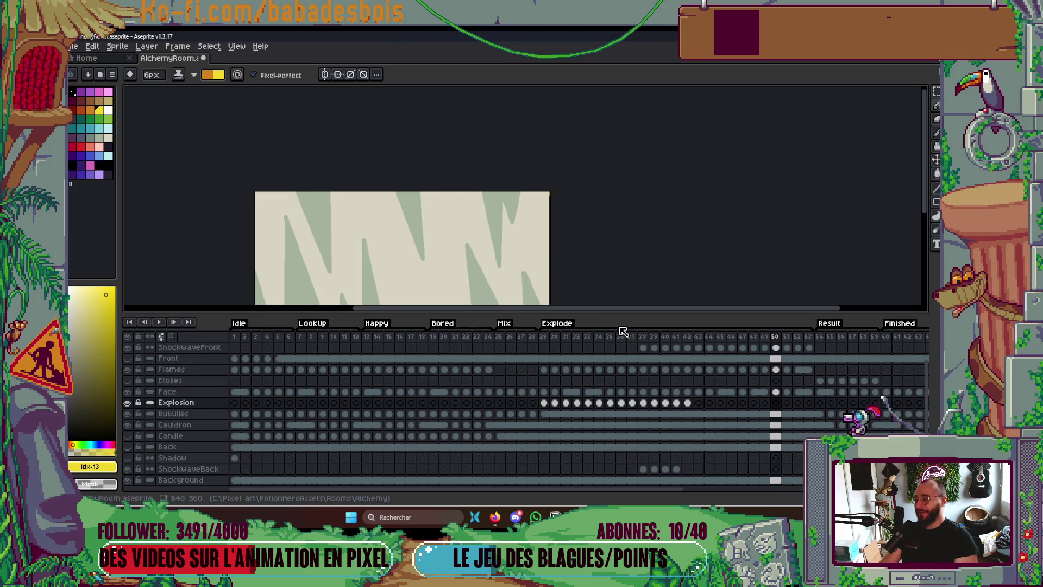
{"action": "key", "text": "Tab"}
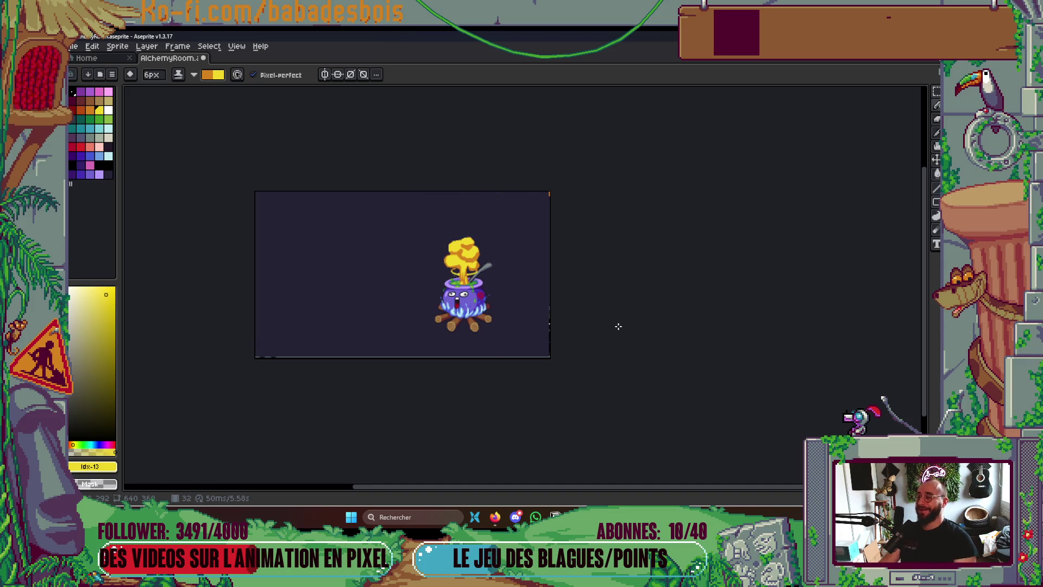
{"action": "key", "text": "Tab"}
{"action": "key", "text": "Tab"}
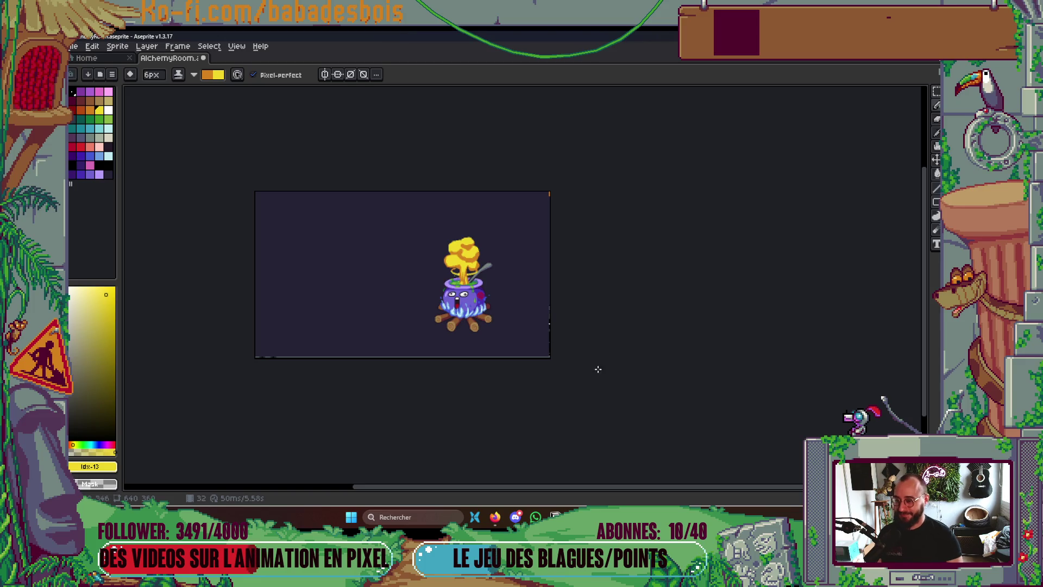
{"action": "scroll", "coordinate": [461, 307], "scroll_direction": "up", "scroll_amount": 2}
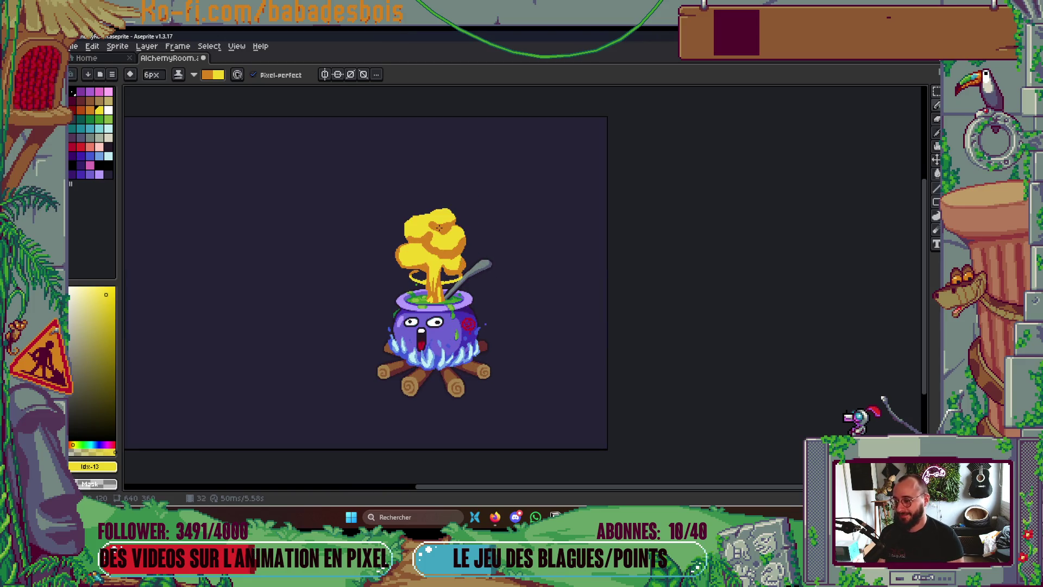
{"action": "scroll", "coordinate": [427, 232], "scroll_direction": "up", "scroll_amount": 4}
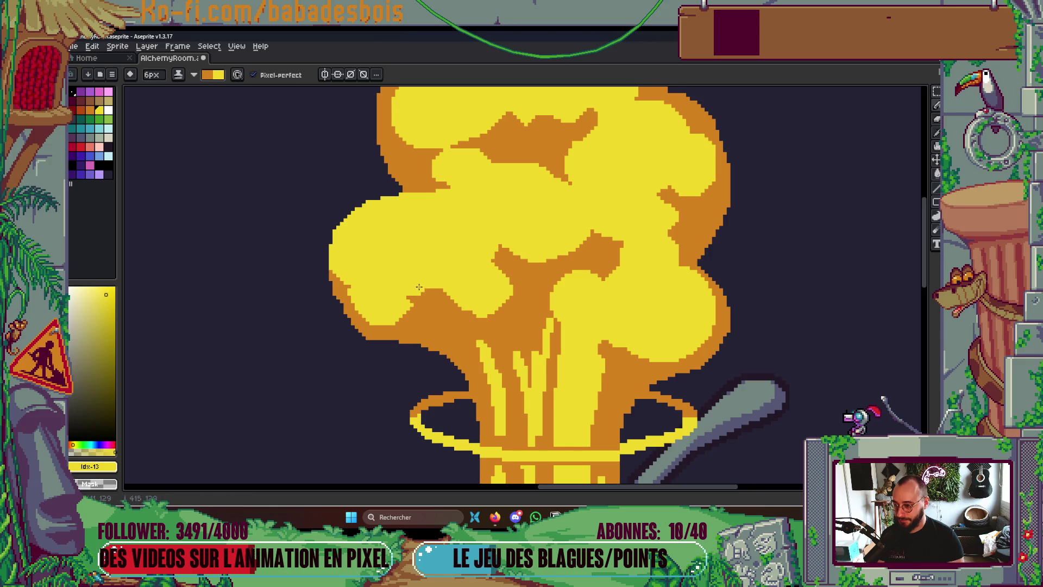
Bucket-fill the orange strip on the plume's right lobe yellow
{"action": "scroll", "coordinate": [503, 252], "scroll_direction": "down", "scroll_amount": 3}
{"action": "scroll", "coordinate": [598, 218], "scroll_direction": "up", "scroll_amount": 2}
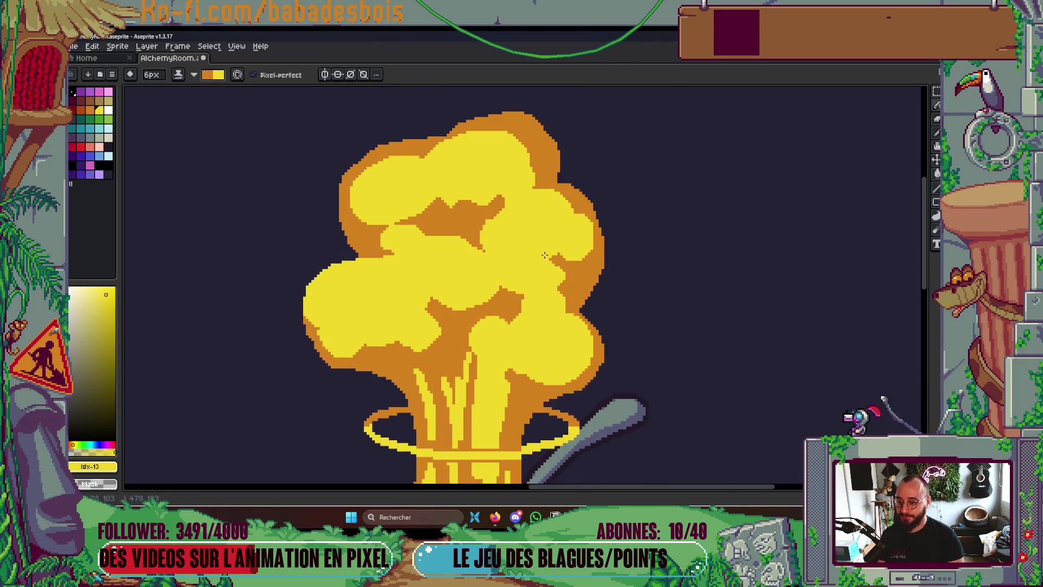
{"action": "key", "text": "g"}
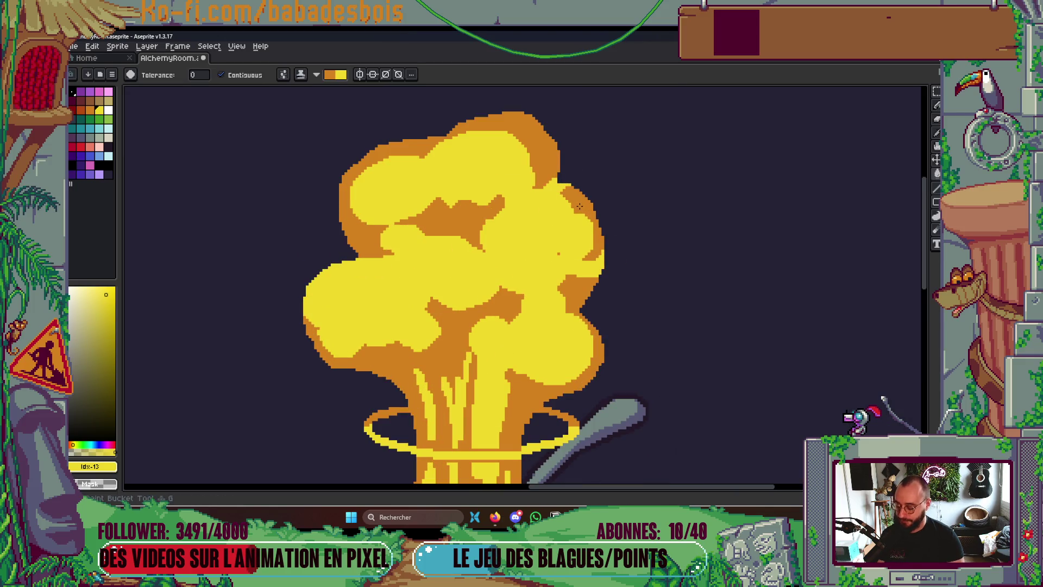
{"action": "left_click", "coordinate": [580, 203]}
{"action": "key", "text": "b"}
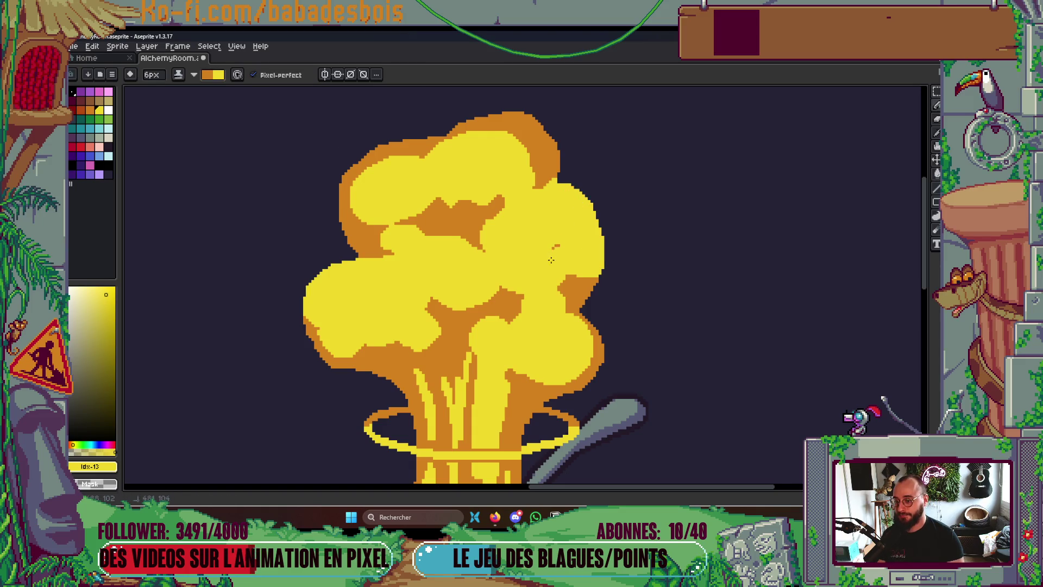
Recolour the left, upper-left and right upper blobs' orange edges yellow
{"action": "scroll", "coordinate": [582, 252], "scroll_direction": "down", "scroll_amount": 4}
{"action": "scroll", "coordinate": [598, 243], "scroll_direction": "up", "scroll_amount": 1}
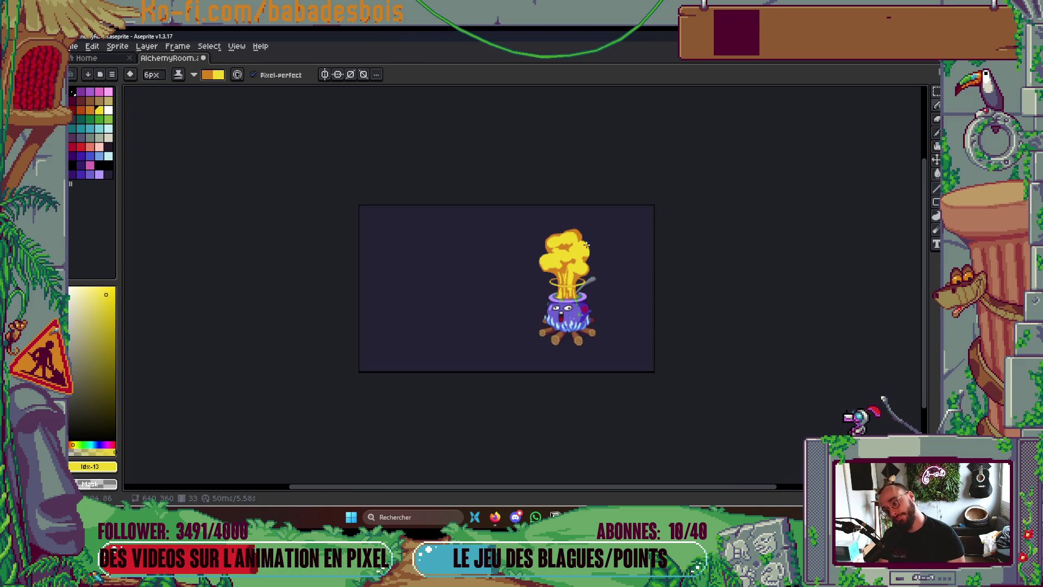
{"action": "scroll", "coordinate": [571, 243], "scroll_direction": "up", "scroll_amount": 2}
{"action": "scroll", "coordinate": [490, 244], "scroll_direction": "up", "scroll_amount": 3}
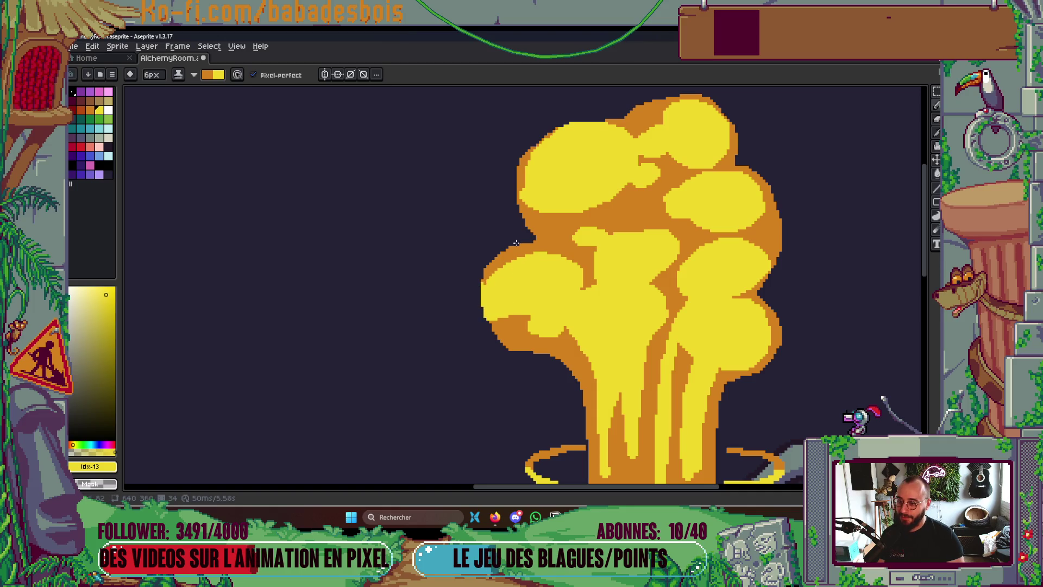
{"action": "key", "text": "g"}
{"action": "left_click", "coordinate": [506, 256]}
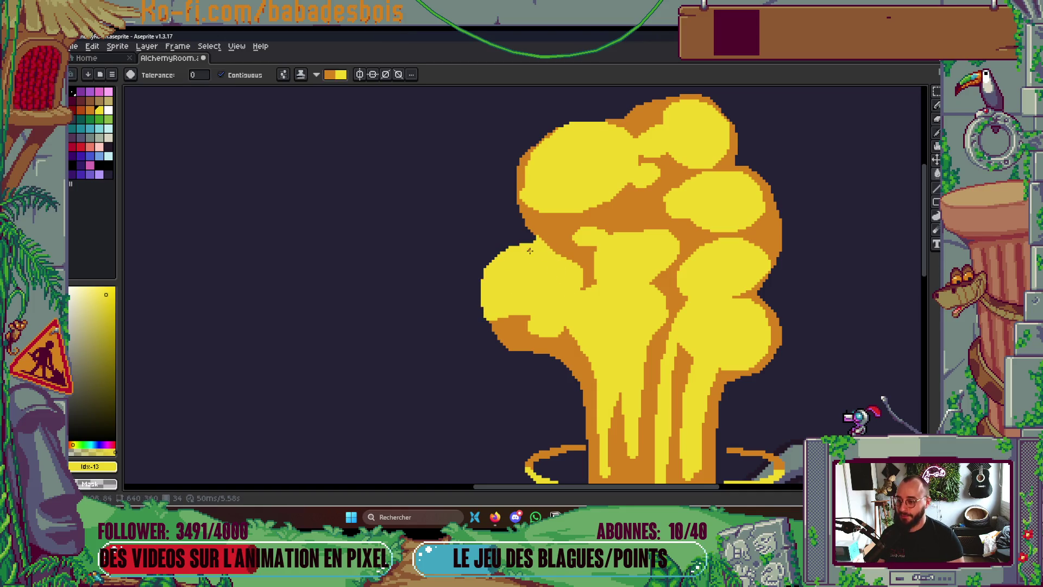
{"action": "key", "text": "b"}
{"action": "left_click_drag", "start_coordinate": [525, 180], "coordinate": [519, 167]}
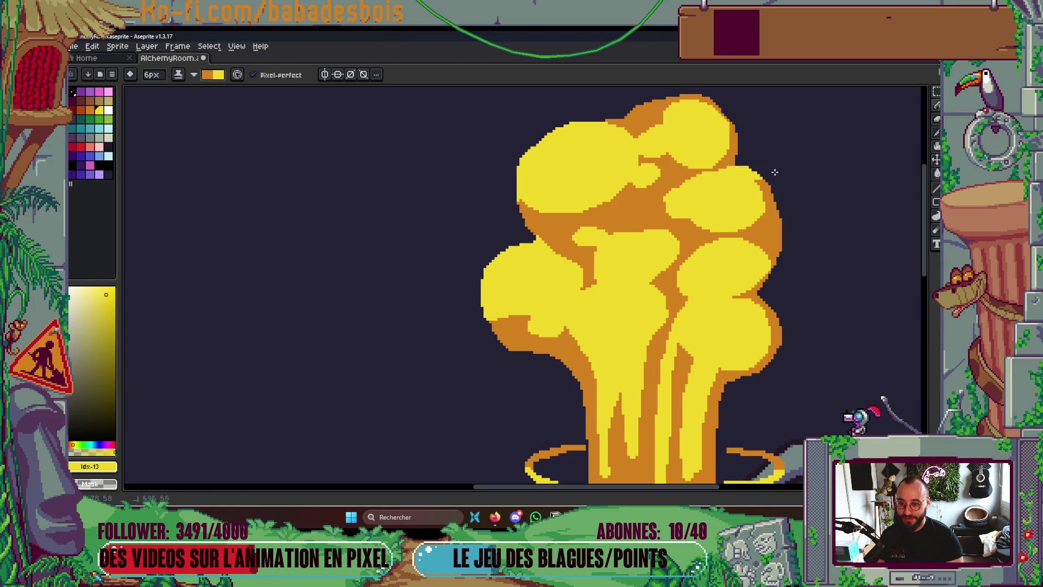
{"action": "left_click_drag", "start_coordinate": [741, 224], "coordinate": [777, 222]}
Fill the right upper blob's remaining orange edge yellow and save AlchemyRoom.aseprite
{"action": "key", "text": "g"}
{"action": "left_click", "coordinate": [768, 201]}
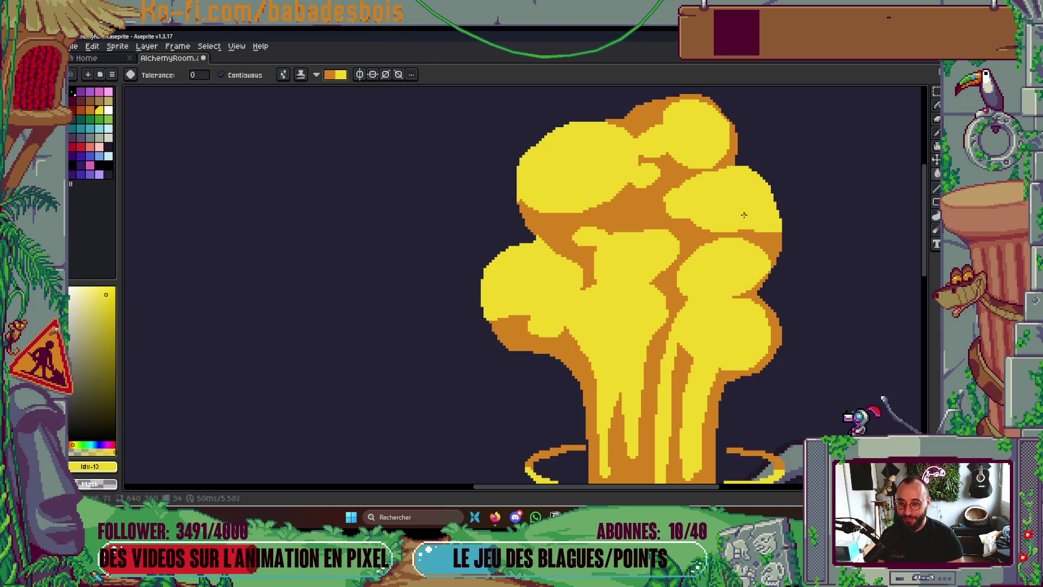
{"action": "key", "text": "b"}
{"action": "scroll", "coordinate": [718, 218], "scroll_direction": "down", "scroll_amount": 3}
{"action": "key", "text": "ctrl+s"}
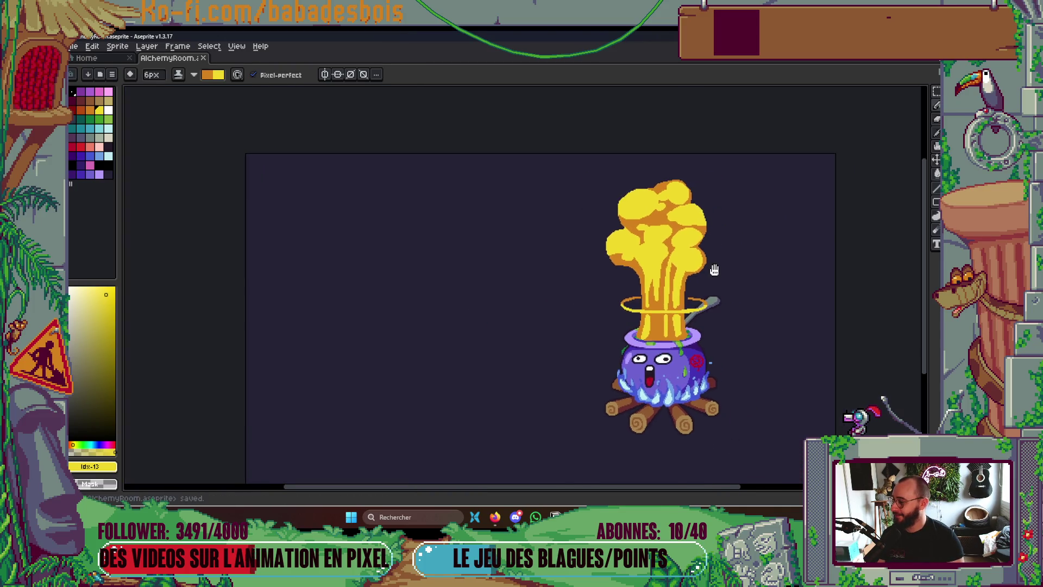
Paint the right blob's orange edge yellow and advance to the next frame
{"action": "scroll", "coordinate": [707, 270], "scroll_direction": "up", "scroll_amount": 4}
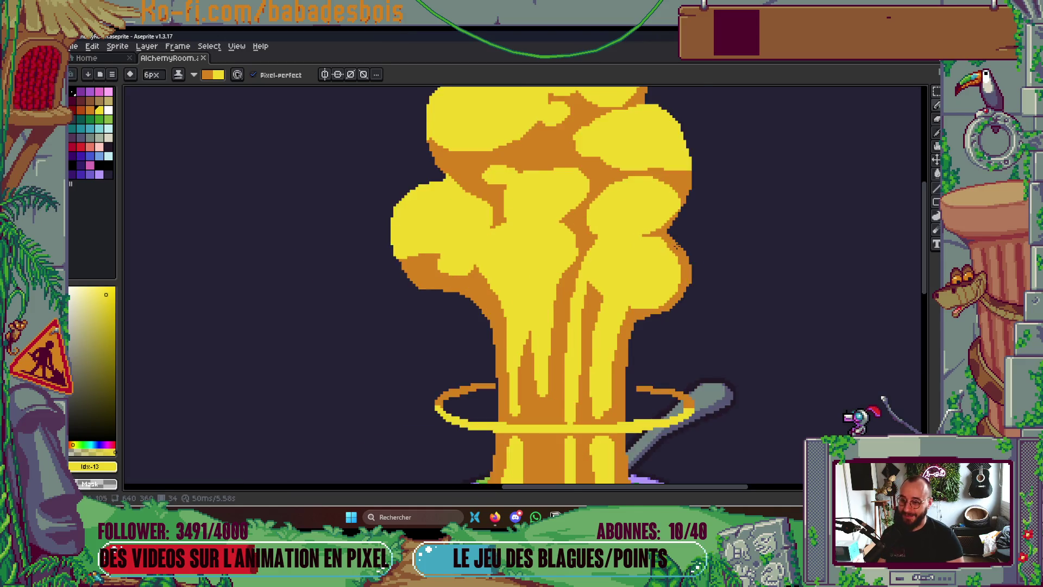
{"action": "mouse_move", "coordinate": [651, 347]}
{"action": "left_mouse_down"}
{"action": "mouse_move", "coordinate": [695, 260]}
{"action": "mouse_move", "coordinate": [657, 240]}
{"action": "left_mouse_up"}
{"action": "scroll", "coordinate": [721, 206], "scroll_direction": "down", "scroll_amount": 4}
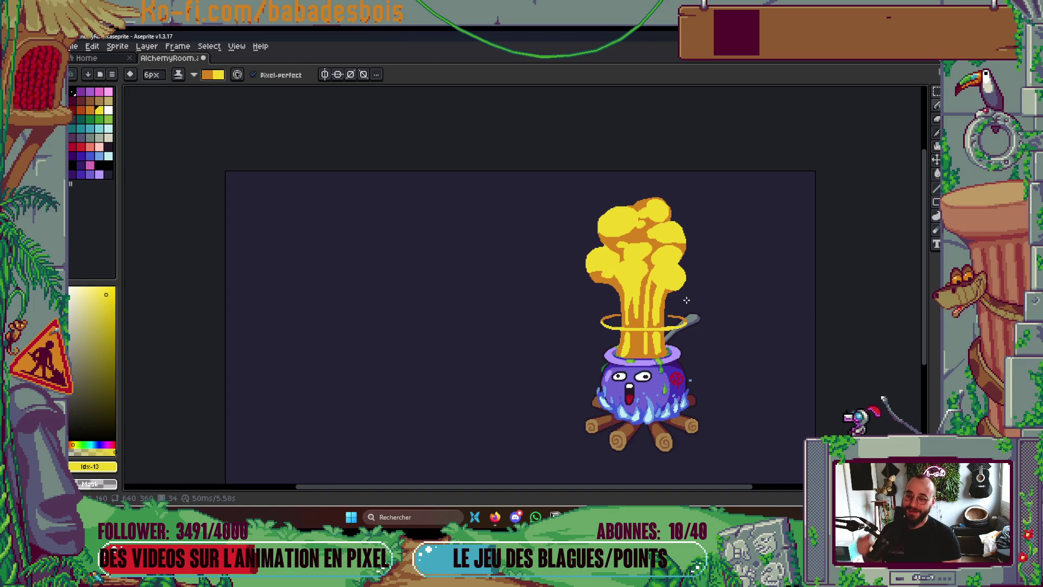
{"action": "key", "text": "Right"}
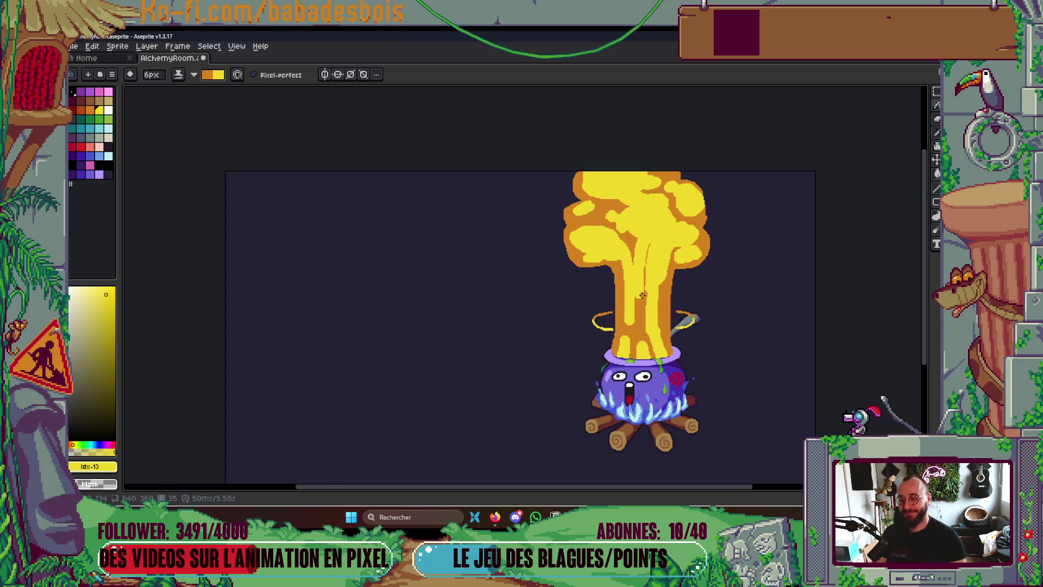
Undo the thin orange stem line and paint the top-right and right blobs' rims yellow
{"action": "scroll", "coordinate": [642, 294], "scroll_direction": "up", "scroll_amount": 3}
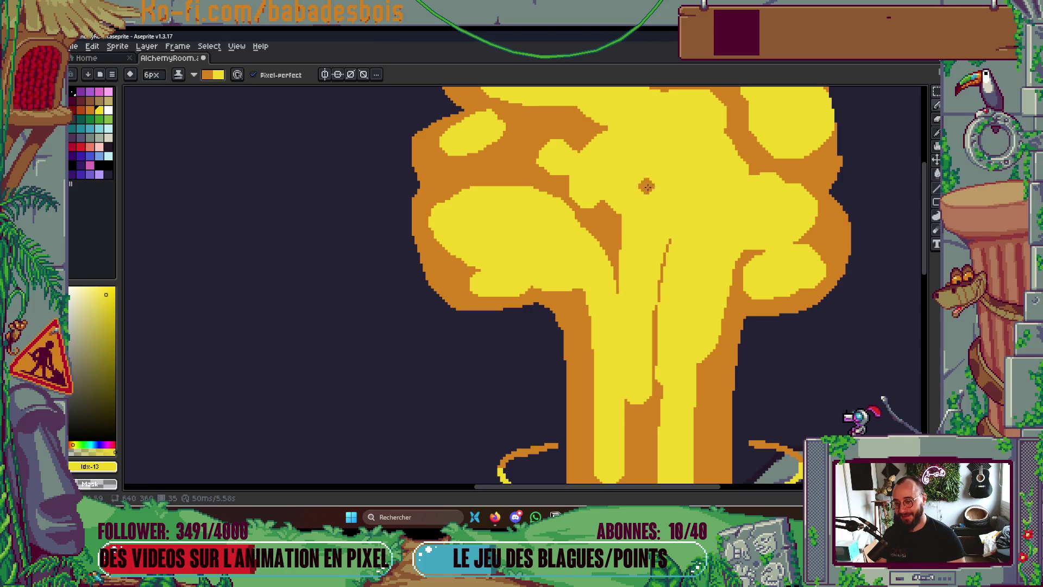
{"action": "key", "text": "ctrl+z"}
{"action": "mouse_move", "coordinate": [658, 272]}
{"action": "left_mouse_down"}
{"action": "mouse_move", "coordinate": [667, 220]}
{"action": "mouse_move", "coordinate": [680, 255]}
{"action": "mouse_move", "coordinate": [654, 307]}
{"action": "left_mouse_up"}
{"action": "scroll", "coordinate": [654, 308], "scroll_direction": "down", "scroll_amount": 2}
{"action": "scroll", "coordinate": [691, 273], "scroll_direction": "up", "scroll_amount": 2}
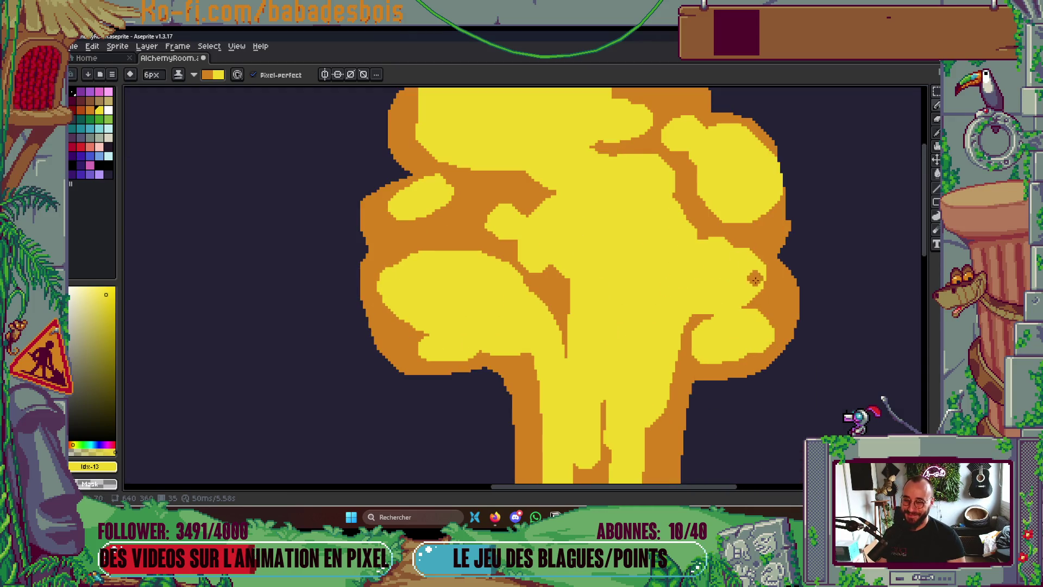
{"action": "left_click_drag", "start_coordinate": [715, 129], "coordinate": [764, 135]}
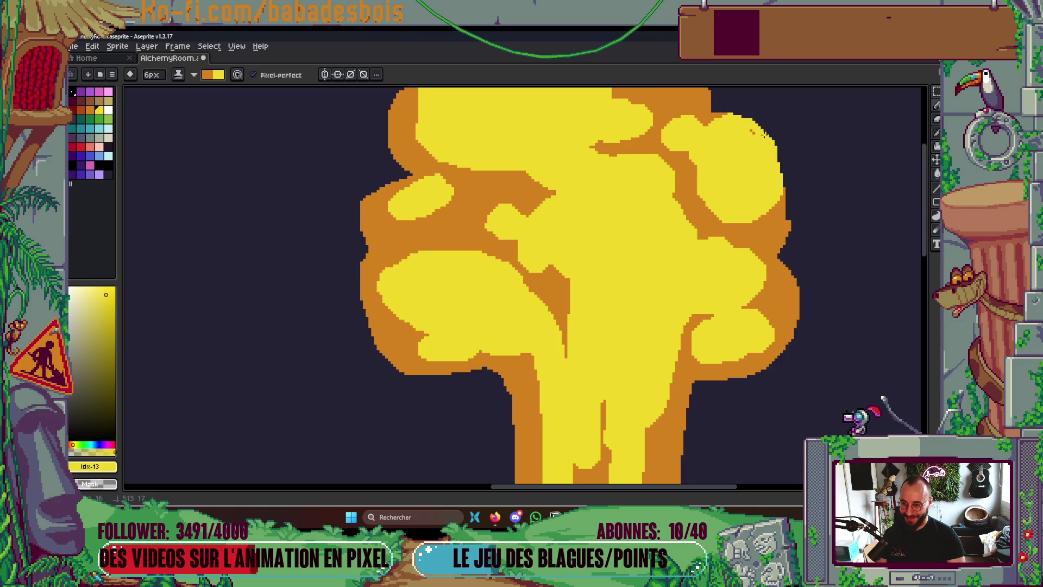
{"action": "left_click", "coordinate": [772, 210]}
Extend the left and lower-left blobs in yellow, adding small orange notches
{"action": "left_click_drag", "start_coordinate": [365, 223], "coordinate": [379, 215]}
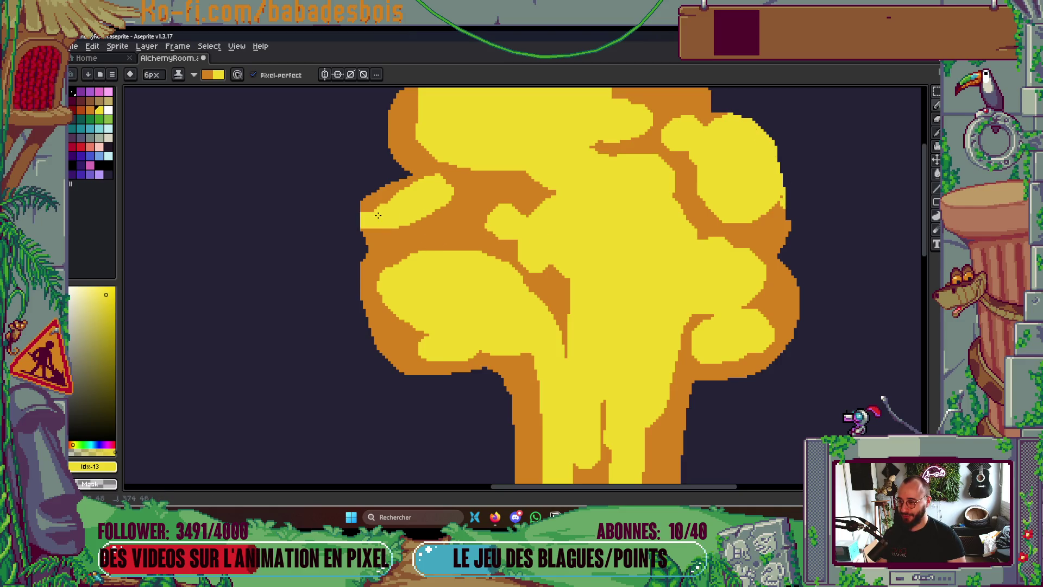
{"action": "mouse_move", "coordinate": [386, 294]}
{"action": "left_mouse_down"}
{"action": "mouse_move", "coordinate": [402, 321]}
{"action": "mouse_move", "coordinate": [414, 256]}
{"action": "left_mouse_up"}
{"action": "left_click_drag", "start_coordinate": [370, 312], "coordinate": [404, 324]}
{"action": "left_click", "coordinate": [466, 251]}
{"action": "left_click_drag", "start_coordinate": [464, 252], "coordinate": [447, 280]}
{"action": "mouse_move", "coordinate": [372, 140]}
{"action": "left_mouse_down"}
{"action": "mouse_move", "coordinate": [410, 176]}
{"action": "mouse_move", "coordinate": [403, 112]}
{"action": "left_mouse_up"}
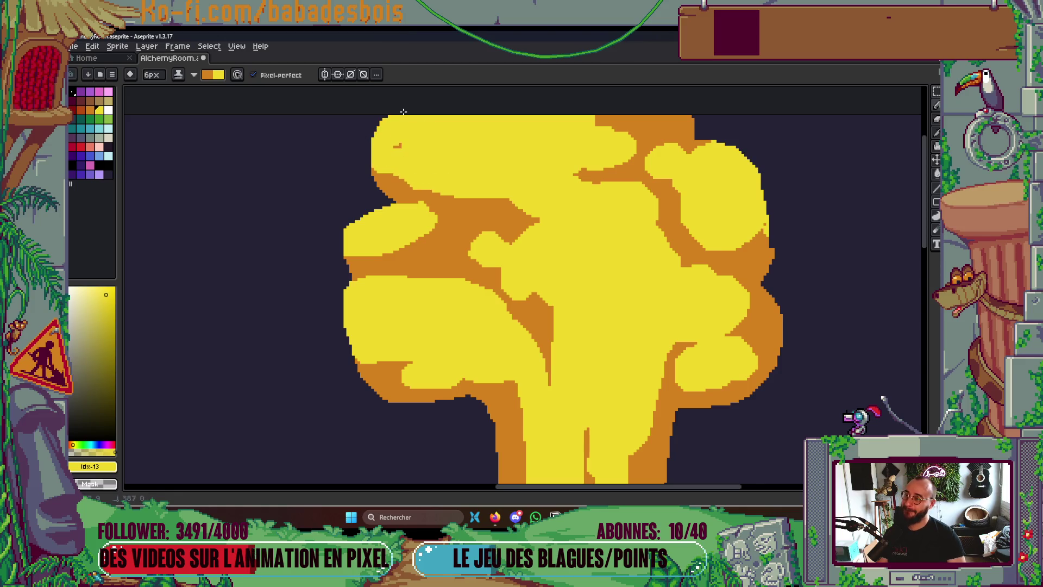
Paint yellow over the orange rim along the cloud's right side and bottom edge
{"action": "scroll", "coordinate": [533, 143], "scroll_direction": "down", "scroll_amount": 10}
{"action": "scroll", "coordinate": [533, 143], "scroll_direction": "up", "scroll_amount": 5}
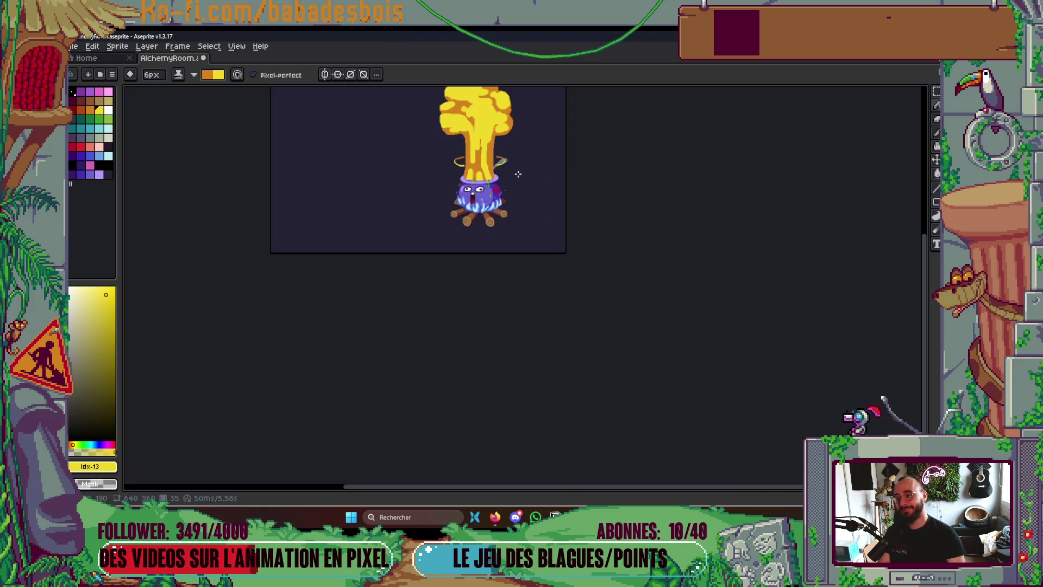
{"action": "left_click_drag", "start_coordinate": [531, 170], "coordinate": [530, 257]}
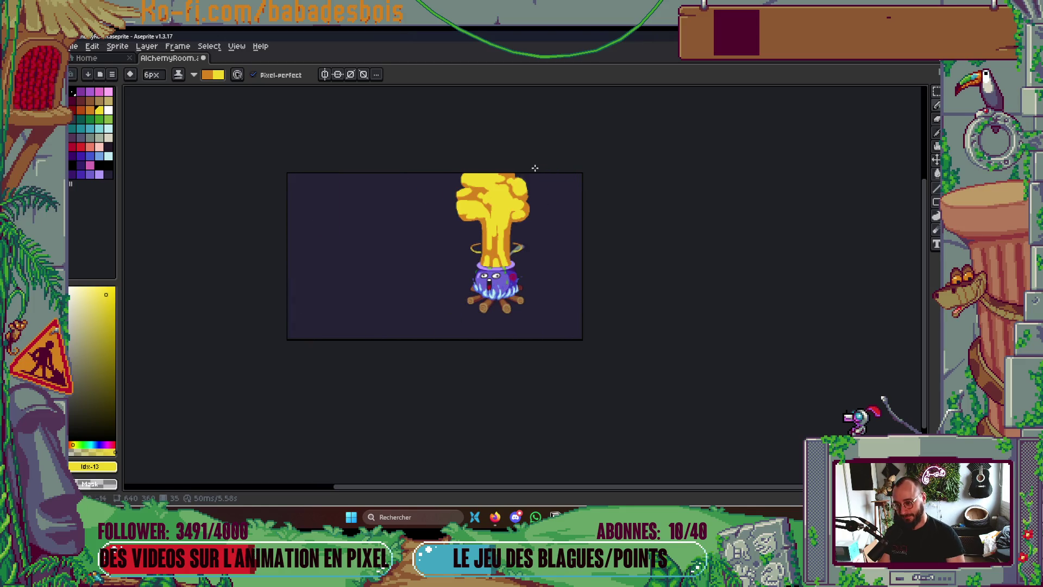
{"action": "scroll", "coordinate": [533, 167], "scroll_direction": "up", "scroll_amount": 5}
{"action": "mouse_move", "coordinate": [573, 340]}
{"action": "left_mouse_down"}
{"action": "mouse_move", "coordinate": [633, 311]}
{"action": "mouse_move", "coordinate": [558, 344]}
{"action": "mouse_move", "coordinate": [633, 318]}
{"action": "left_mouse_up"}
{"action": "mouse_move", "coordinate": [569, 257]}
{"action": "left_mouse_down"}
{"action": "mouse_move", "coordinate": [611, 239]}
{"action": "mouse_move", "coordinate": [627, 300]}
{"action": "mouse_move", "coordinate": [633, 277]}
{"action": "left_mouse_up"}
{"action": "mouse_move", "coordinate": [508, 362]}
{"action": "left_mouse_down"}
{"action": "mouse_move", "coordinate": [570, 372]}
{"action": "mouse_move", "coordinate": [510, 376]}
{"action": "left_mouse_up"}
With a 10px pencil, paint yellow over the cloud's left and lower-left orange rim on frame 36
{"action": "scroll", "coordinate": [227, 268], "scroll_direction": "left", "scroll_amount": 5}
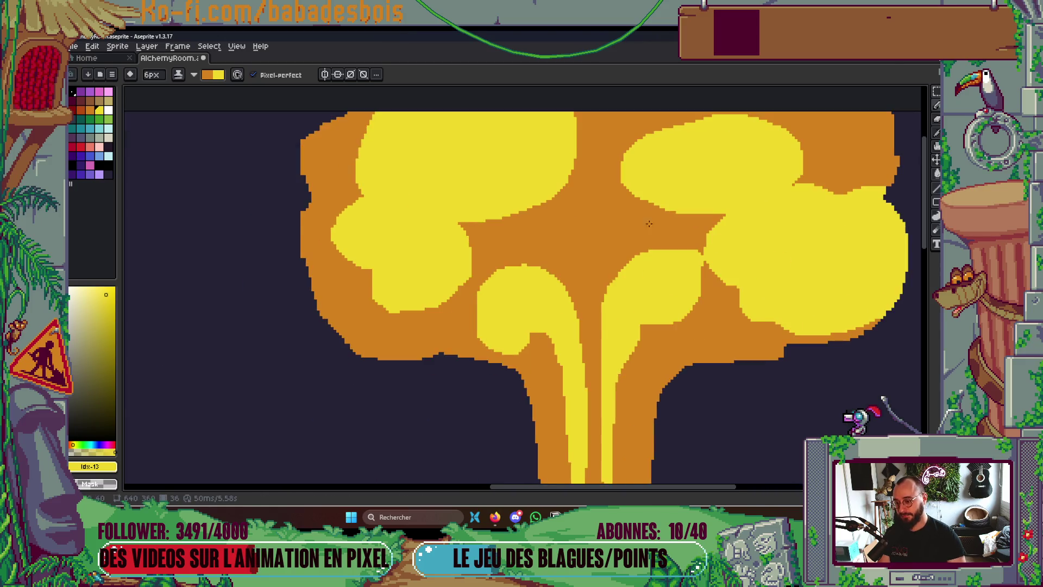
{"action": "scroll", "coordinate": [227, 268], "scroll_direction": "up", "scroll_amount": 2}
{"action": "key", "text": "plus"}
{"action": "key", "text": "plus"}
{"action": "key", "text": "plus"}
{"action": "left_click_drag", "start_coordinate": [359, 353], "coordinate": [389, 342]}
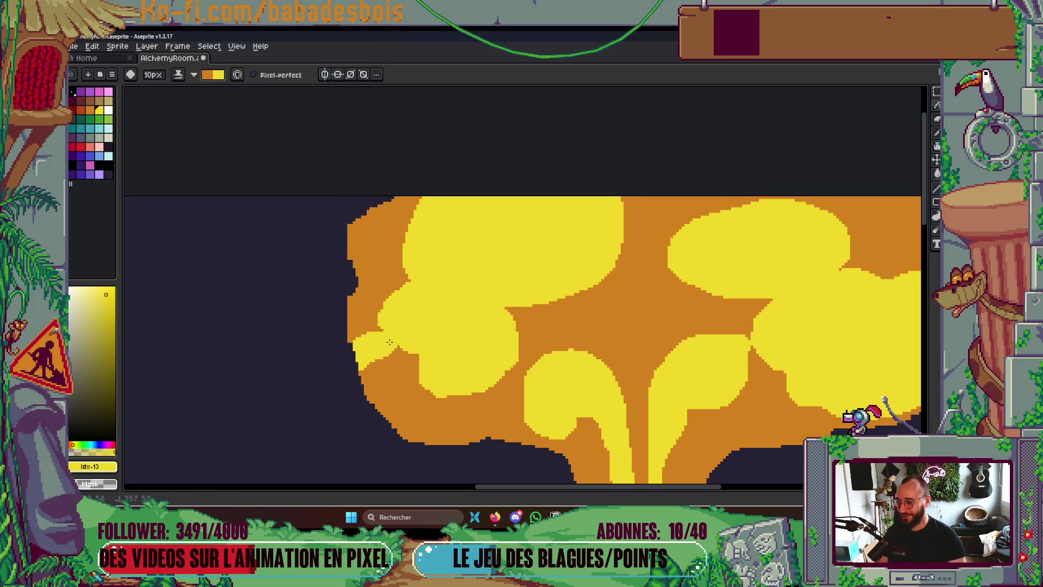
{"action": "left_click", "coordinate": [356, 370]}
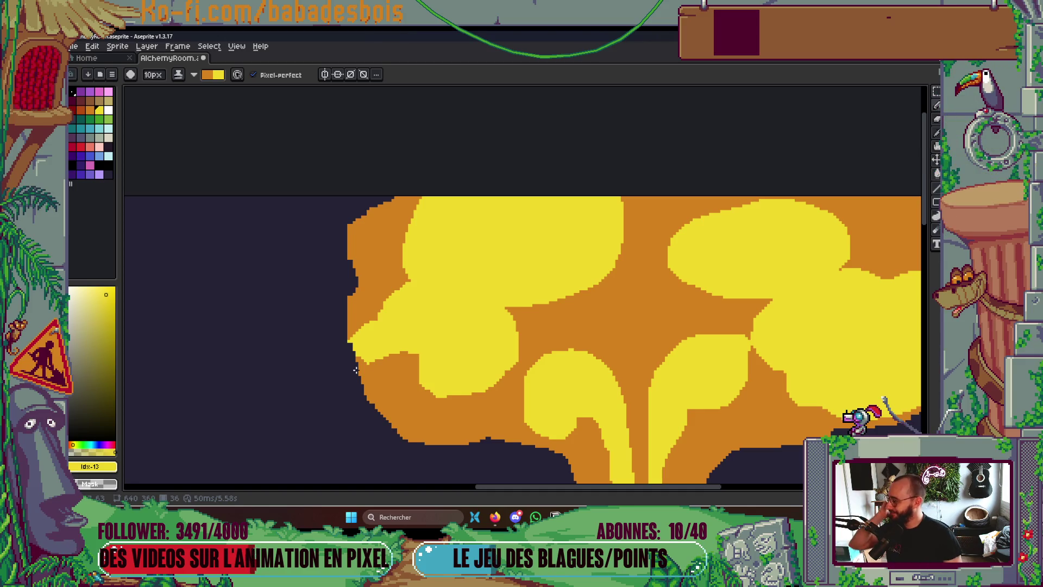
{"action": "key", "text": "ctrl+z"}
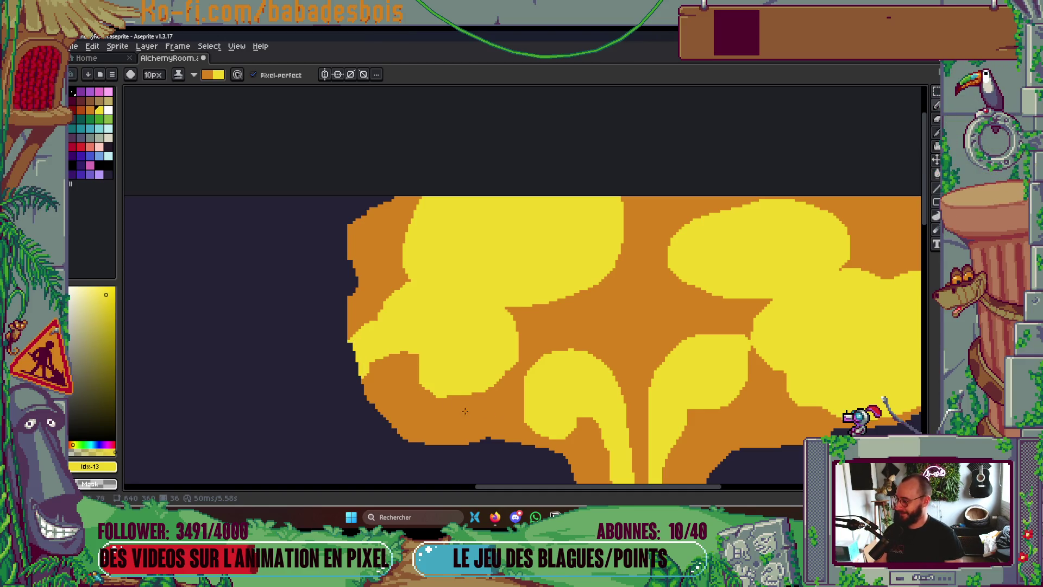
{"action": "scroll", "coordinate": [445, 337], "scroll_direction": "down", "scroll_amount": 3}
{"action": "left_click_drag", "start_coordinate": [370, 354], "coordinate": [417, 299]}
Fill the lower-left orange area and the upper-left orange spots with yellow
{"action": "key", "text": "g"}
{"action": "left_click", "coordinate": [414, 299]}
{"action": "key", "text": "b"}
{"action": "scroll", "coordinate": [404, 261], "scroll_direction": "up", "scroll_amount": 2}
{"action": "mouse_move", "coordinate": [404, 261]}
{"action": "left_mouse_down"}
{"action": "mouse_move", "coordinate": [380, 217]}
{"action": "mouse_move", "coordinate": [405, 234]}
{"action": "left_mouse_up"}
{"action": "key", "text": "g"}
{"action": "left_click", "coordinate": [404, 207]}
Paint the orange patch on the cloud's right side yellow
{"action": "scroll", "coordinate": [605, 145], "scroll_direction": "down", "scroll_amount": 6}
{"action": "scroll", "coordinate": [613, 161], "scroll_direction": "up", "scroll_amount": 5}
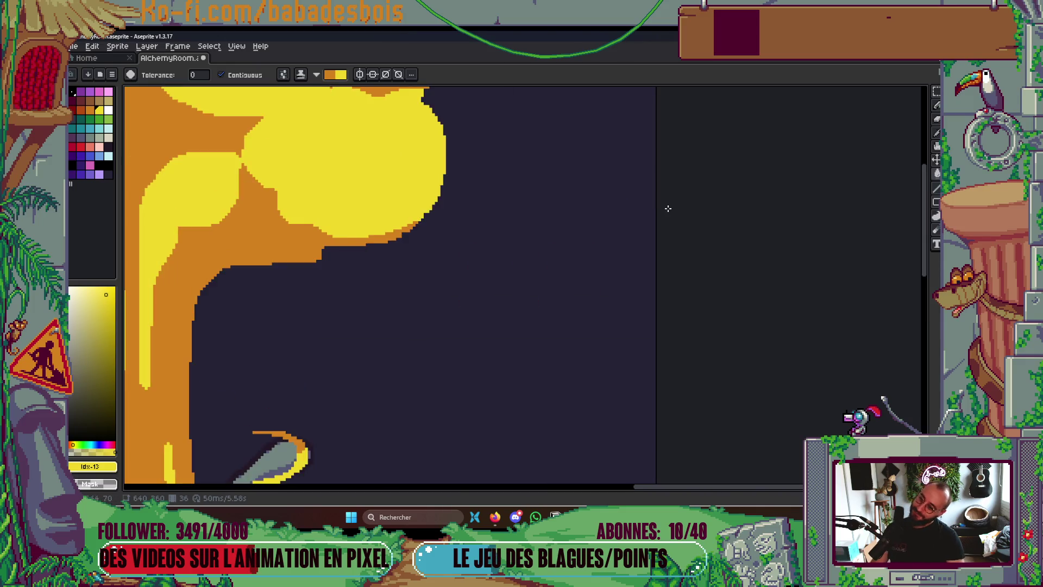
{"action": "scroll", "coordinate": [668, 207], "scroll_direction": "down", "scroll_amount": 2}
{"action": "key", "text": "b"}
{"action": "left_click_drag", "start_coordinate": [660, 260], "coordinate": [671, 291]}
{"action": "scroll", "coordinate": [683, 220], "scroll_direction": "down", "scroll_amount": 5}
{"action": "scroll", "coordinate": [687, 222], "scroll_direction": "up", "scroll_amount": 1}
On frame 37, cover the top orange notch and smooth and widen the yellow swirl
{"action": "key", "text": "Right"}
{"action": "scroll", "coordinate": [690, 217], "scroll_direction": "up", "scroll_amount": 4}
{"action": "left_click", "coordinate": [612, 184]}
{"action": "left_click_drag", "start_coordinate": [593, 212], "coordinate": [646, 245]}
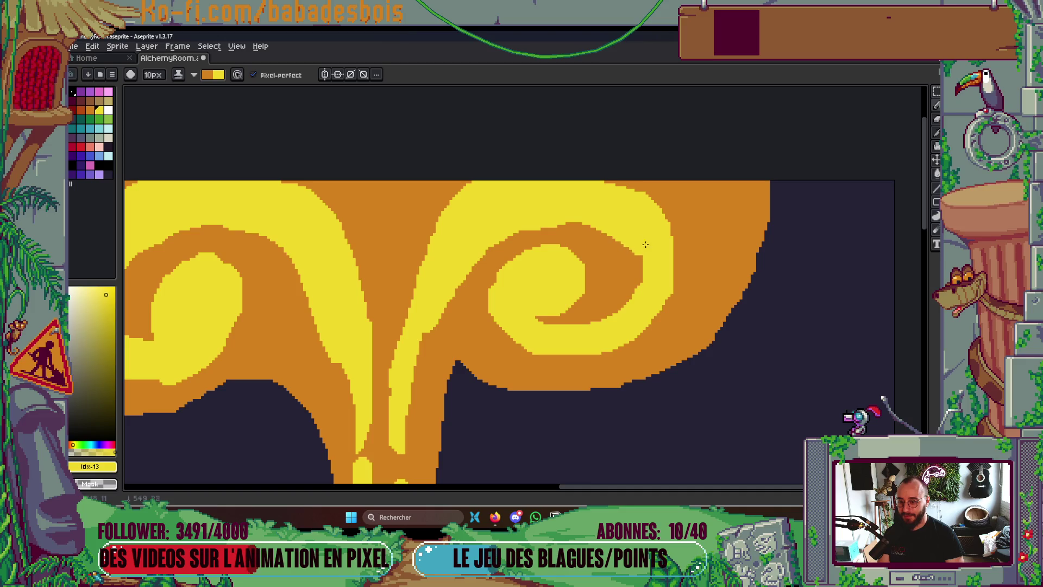
{"action": "left_click_drag", "start_coordinate": [594, 181], "coordinate": [662, 231]}
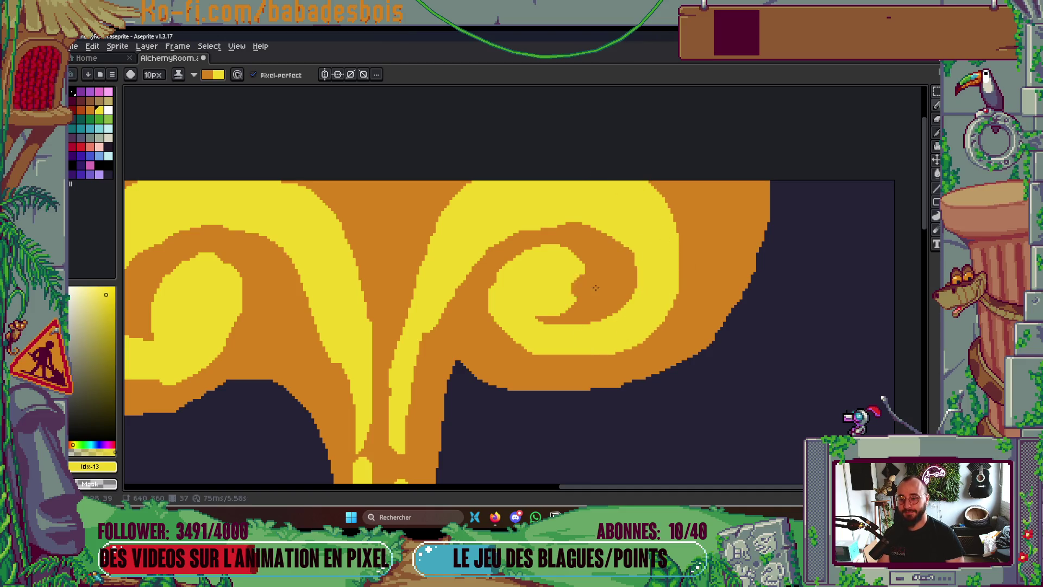
{"action": "scroll", "coordinate": [605, 262], "scroll_direction": "down", "scroll_amount": 4}
{"action": "scroll", "coordinate": [605, 262], "scroll_direction": "up", "scroll_amount": 5}
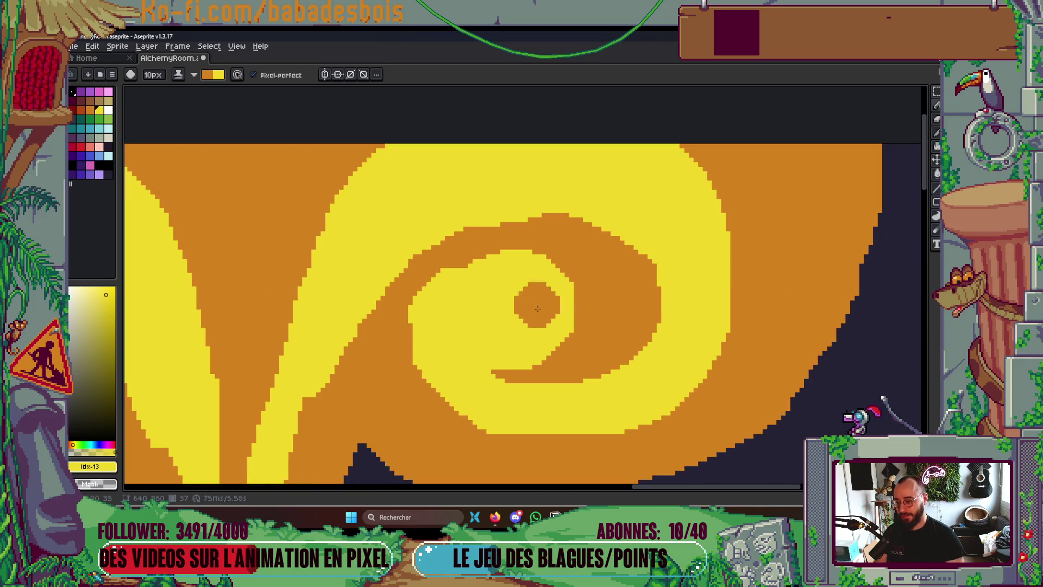
Add yellow to the swirl's inner left edge, its top-right orange, and the left orange band
{"action": "left_click_drag", "start_coordinate": [437, 321], "coordinate": [438, 312]}
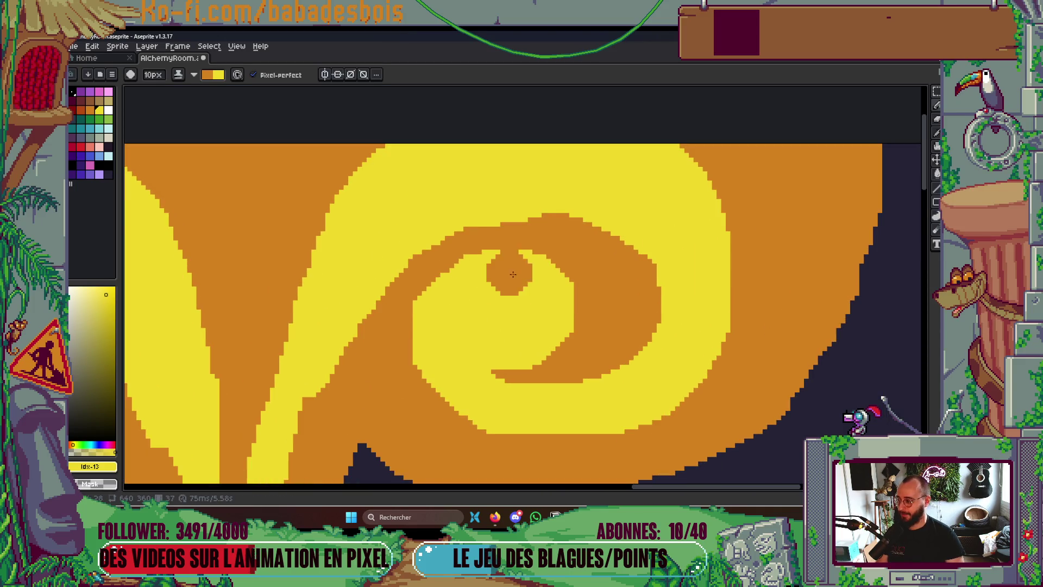
{"action": "scroll", "coordinate": [507, 275], "scroll_direction": "down", "scroll_amount": 3}
{"action": "scroll", "coordinate": [669, 235], "scroll_direction": "up", "scroll_amount": 2}
{"action": "mouse_move", "coordinate": [670, 235]}
{"action": "left_mouse_down"}
{"action": "mouse_move", "coordinate": [630, 272]}
{"action": "mouse_move", "coordinate": [662, 304]}
{"action": "mouse_move", "coordinate": [701, 239]}
{"action": "mouse_move", "coordinate": [672, 332]}
{"action": "left_mouse_up"}
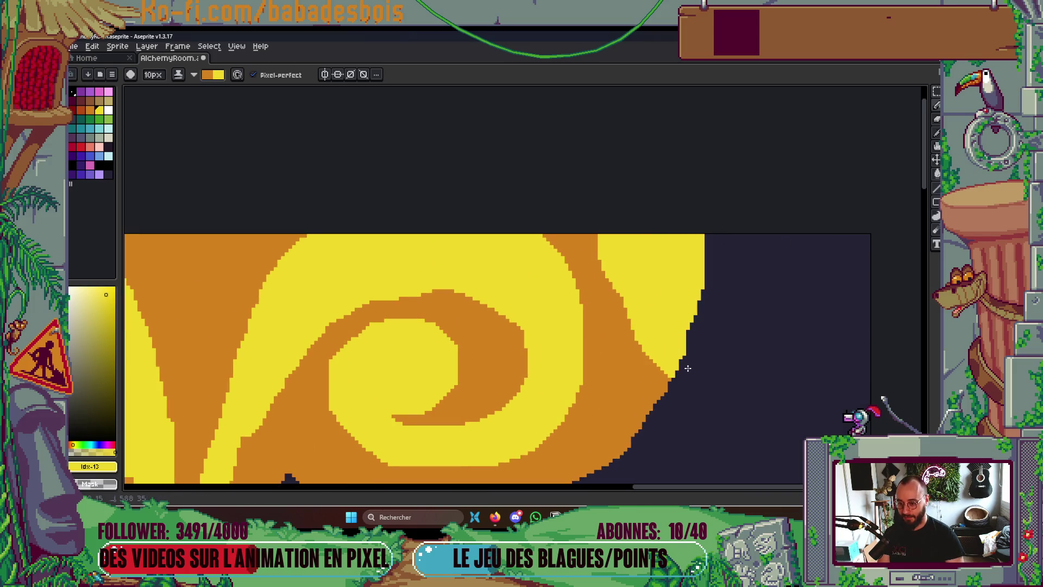
{"action": "scroll", "coordinate": [768, 170], "scroll_direction": "down", "scroll_amount": 3}
{"action": "scroll", "coordinate": [755, 239], "scroll_direction": "up", "scroll_amount": 5}
{"action": "mouse_move", "coordinate": [626, 289]}
{"action": "left_mouse_down"}
{"action": "mouse_move", "coordinate": [637, 290]}
{"action": "mouse_move", "coordinate": [570, 263]}
{"action": "mouse_move", "coordinate": [606, 321]}
{"action": "mouse_move", "coordinate": [615, 272]}
{"action": "left_mouse_up"}
{"action": "scroll", "coordinate": [669, 182], "scroll_direction": "left", "scroll_amount": 5}
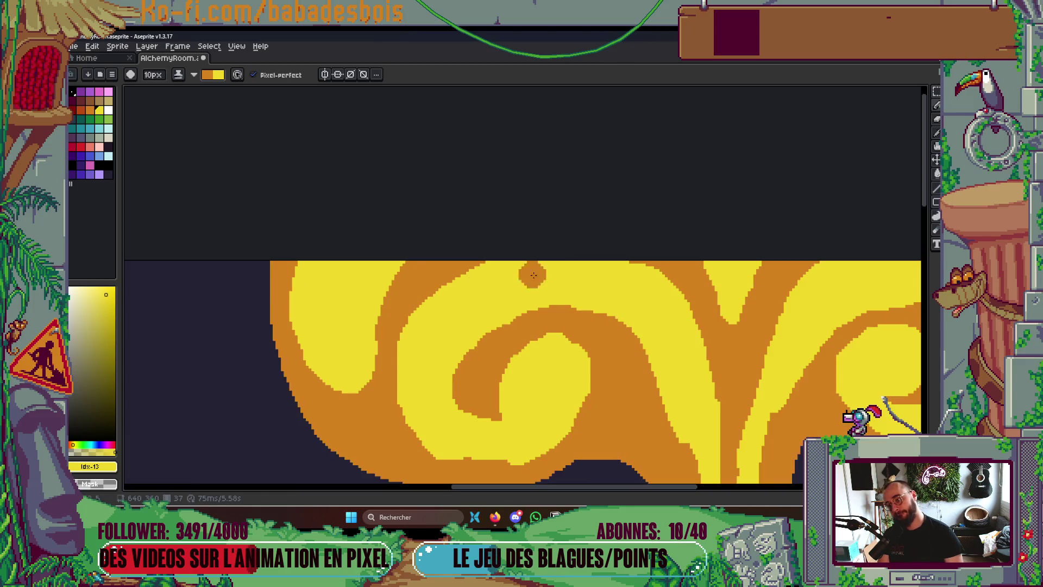
{"action": "mouse_move", "coordinate": [284, 343]}
{"action": "left_mouse_down"}
{"action": "mouse_move", "coordinate": [304, 383]}
{"action": "mouse_move", "coordinate": [296, 353]}
{"action": "mouse_move", "coordinate": [357, 344]}
{"action": "left_mouse_up"}
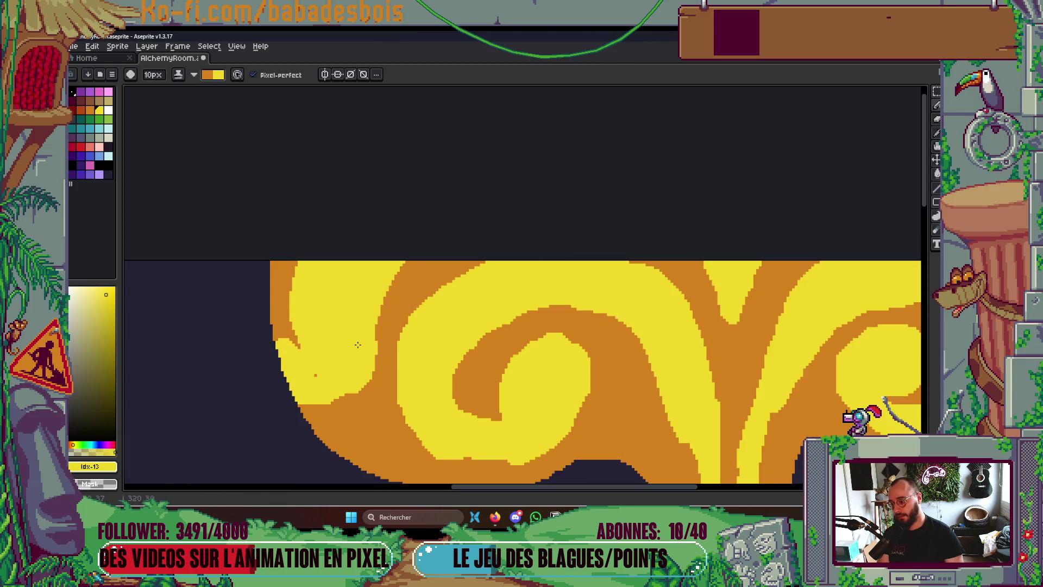
{"action": "scroll", "coordinate": [293, 326], "scroll_direction": "down", "scroll_amount": 4}
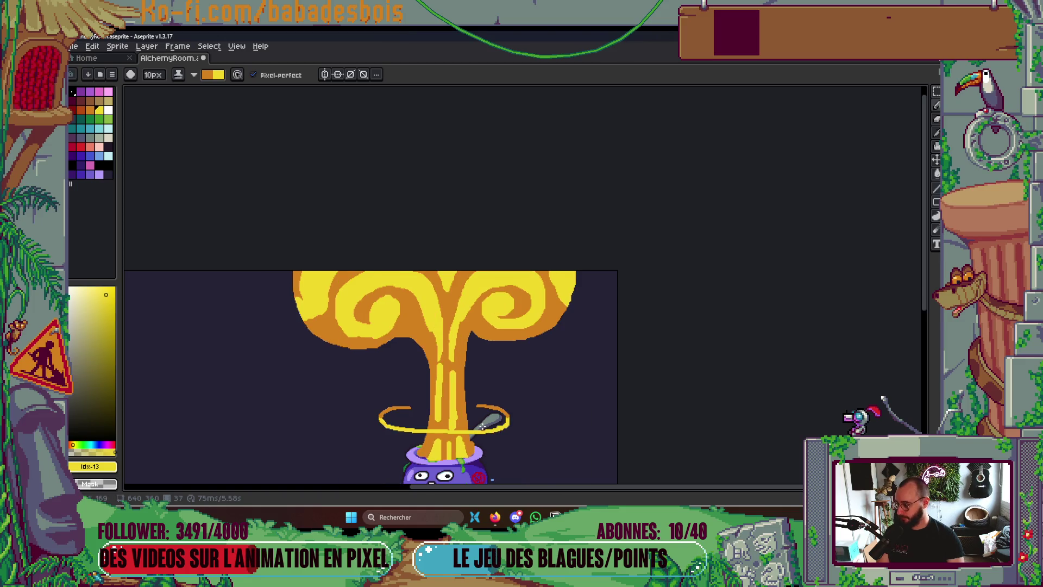
Draw a 4px yellow highlight streak up the explosion's trunk
{"action": "left_click_drag", "start_coordinate": [482, 426], "coordinate": [504, 324]}
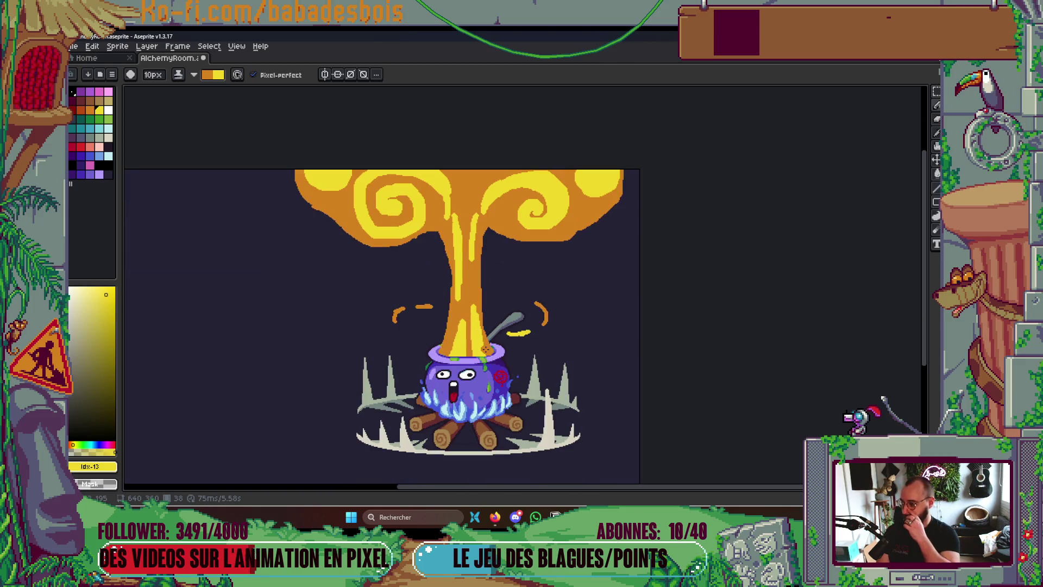
{"action": "scroll", "coordinate": [487, 349], "scroll_direction": "up", "scroll_amount": 1}
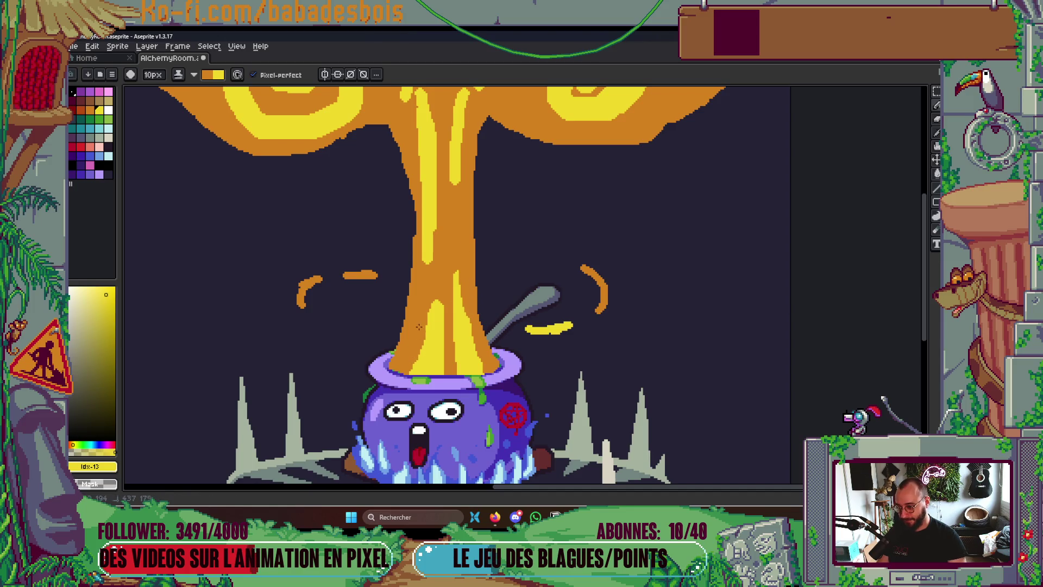
{"action": "scroll", "coordinate": [493, 239], "scroll_direction": "up", "scroll_amount": 2}
{"action": "scroll", "coordinate": [494, 241], "scroll_direction": "up", "scroll_amount": 5}
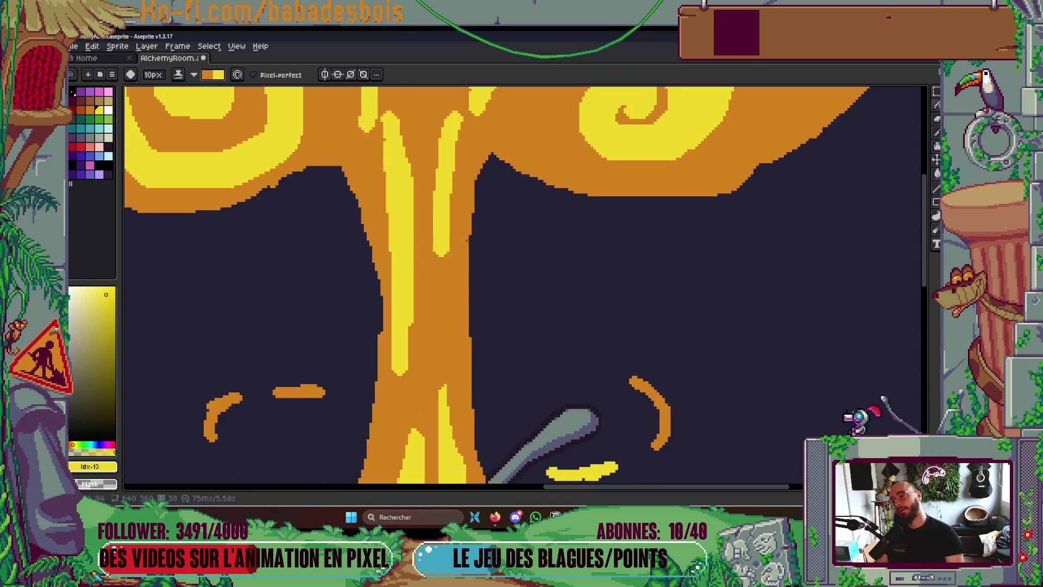
{"action": "key", "text": "minus"}
{"action": "key", "text": "minus"}
{"action": "key", "text": "minus"}
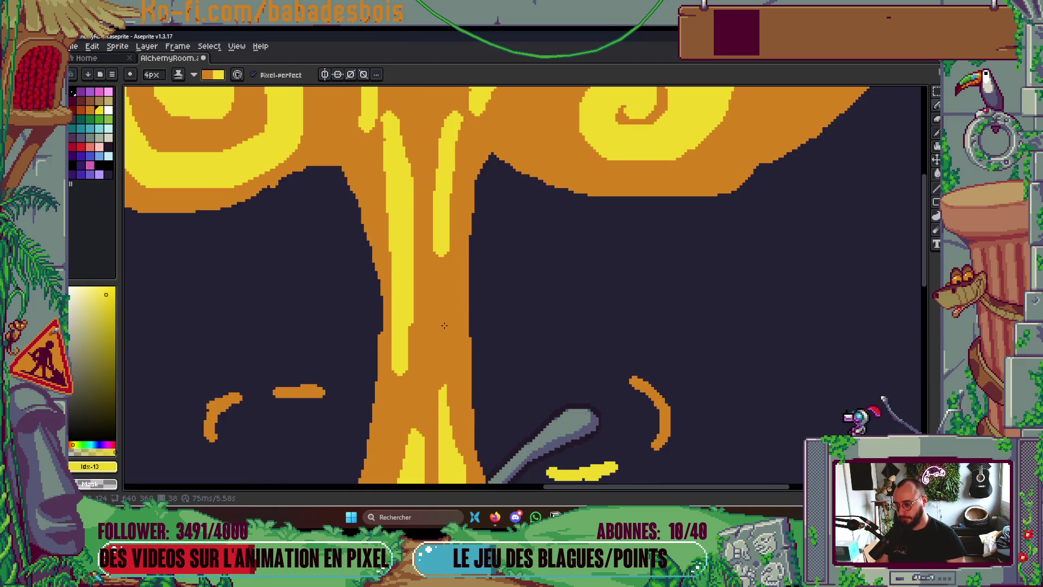
{"action": "left_click_drag", "start_coordinate": [445, 323], "coordinate": [444, 251]}
{"action": "scroll", "coordinate": [462, 283], "scroll_direction": "up", "scroll_amount": 4}
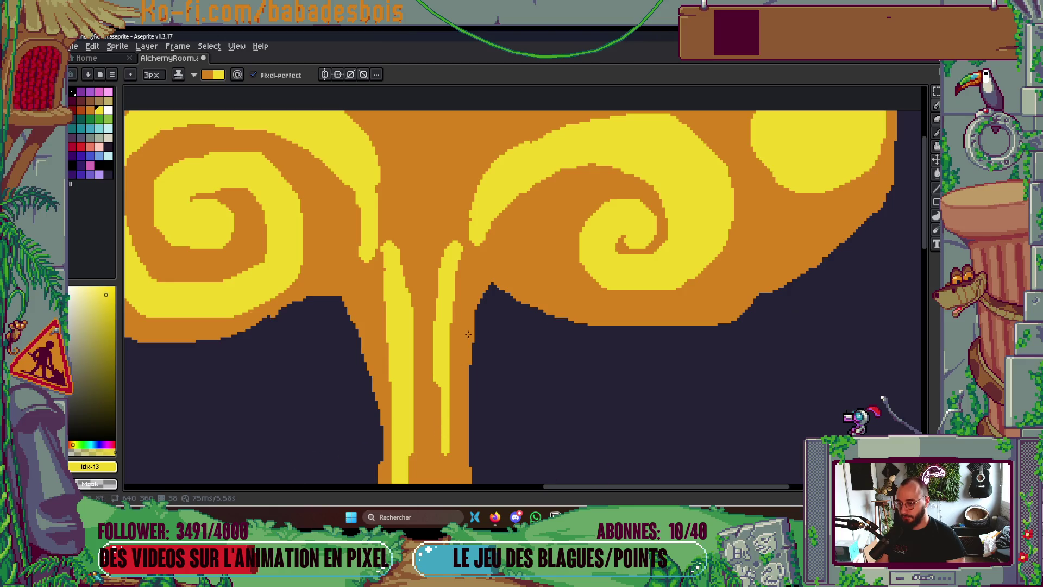
{"action": "scroll", "coordinate": [468, 334], "scroll_direction": "up", "scroll_amount": 1}
{"action": "scroll", "coordinate": [471, 195], "scroll_direction": "down", "scroll_amount": 4}
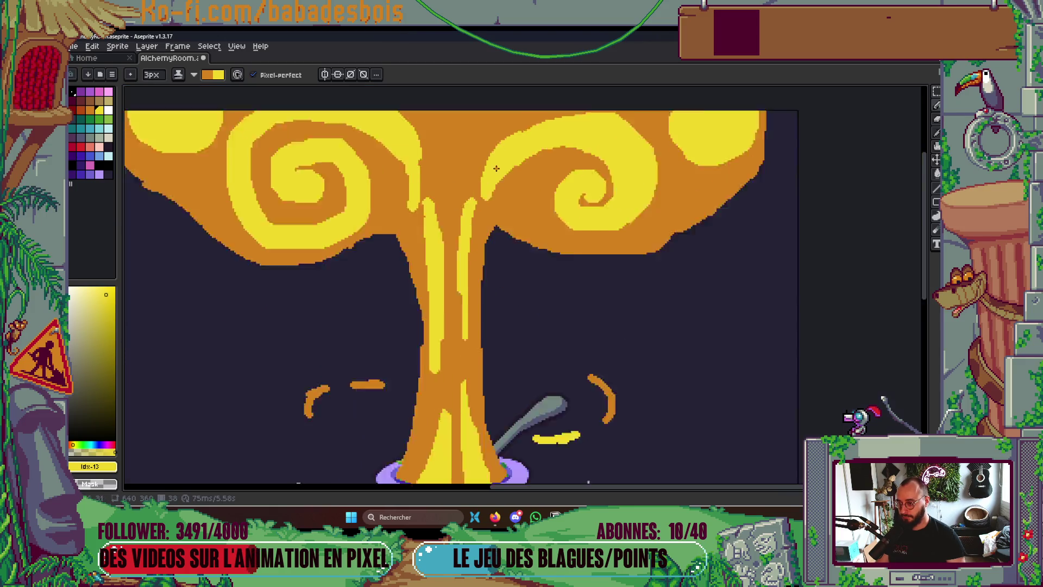
Advance a frame, preview the animation, and dab orange onto a spiral's edge
{"action": "key", "text": "period"}
{"action": "scroll", "coordinate": [510, 213], "scroll_direction": "up", "scroll_amount": 3}
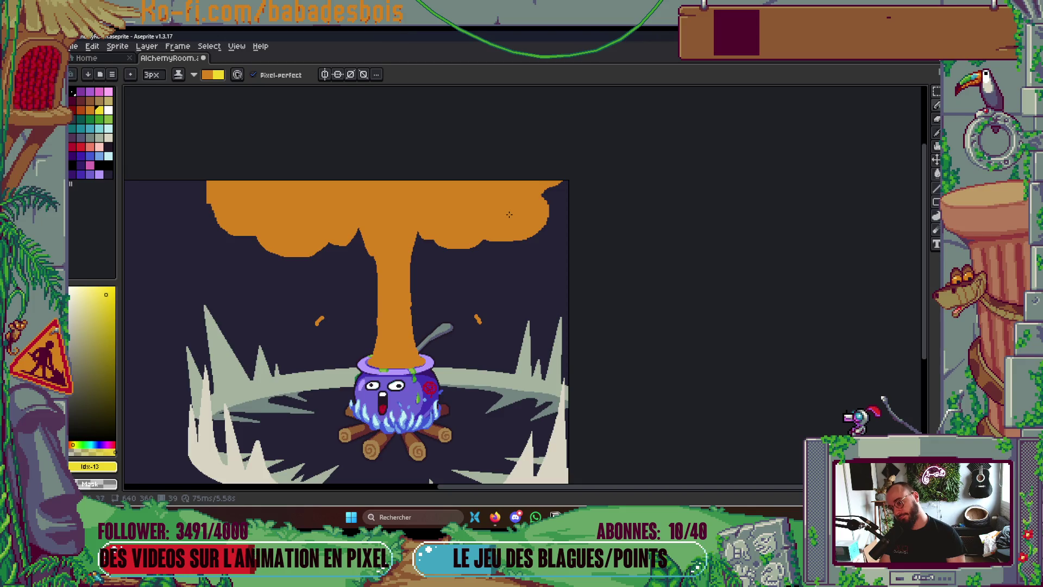
{"action": "key", "text": "Return"}
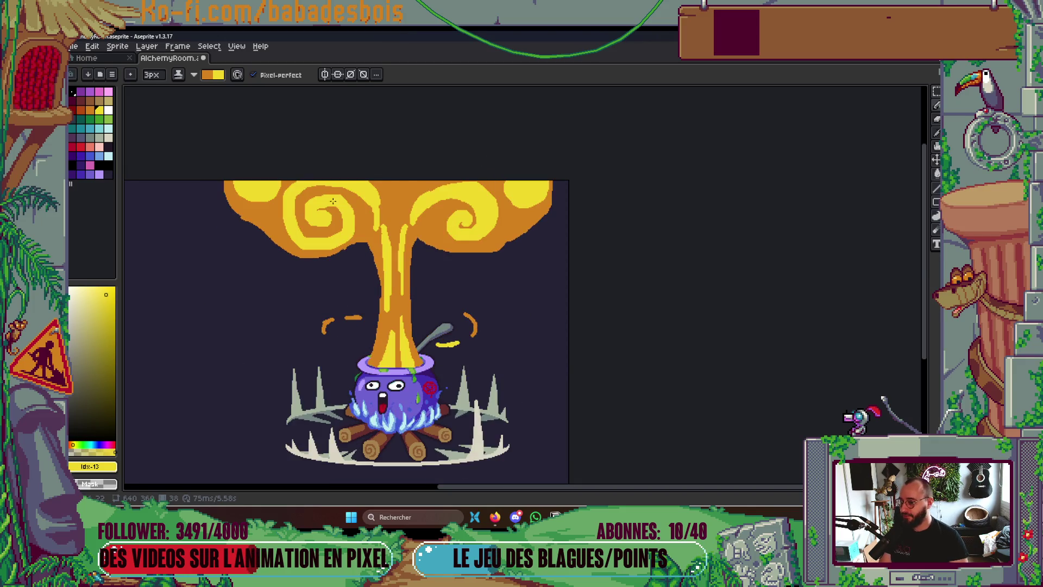
{"action": "scroll", "coordinate": [332, 201], "scroll_direction": "up", "scroll_amount": 3}
{"action": "key", "text": "plus"}
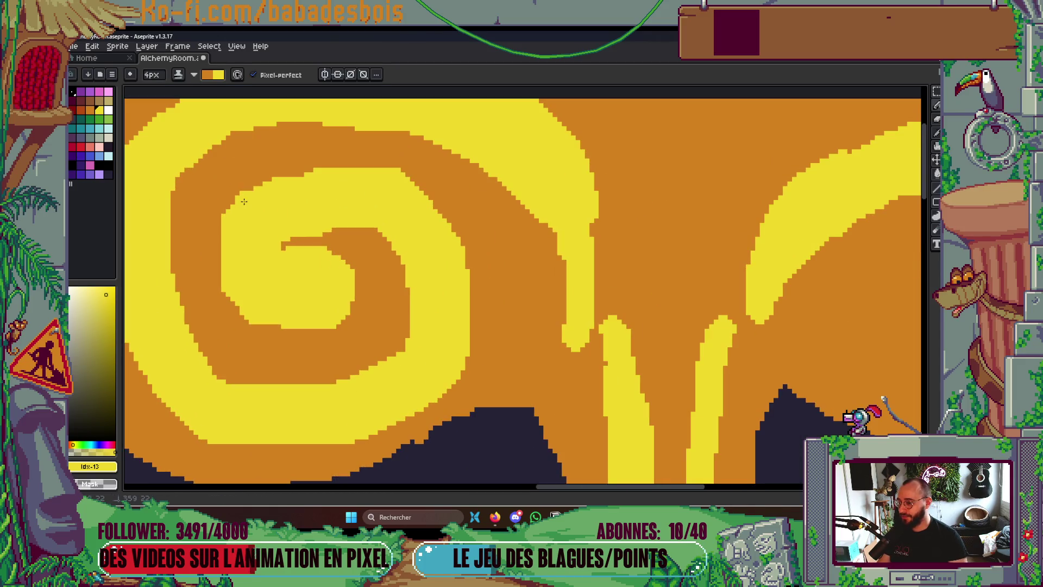
{"action": "left_click", "coordinate": [282, 184]}
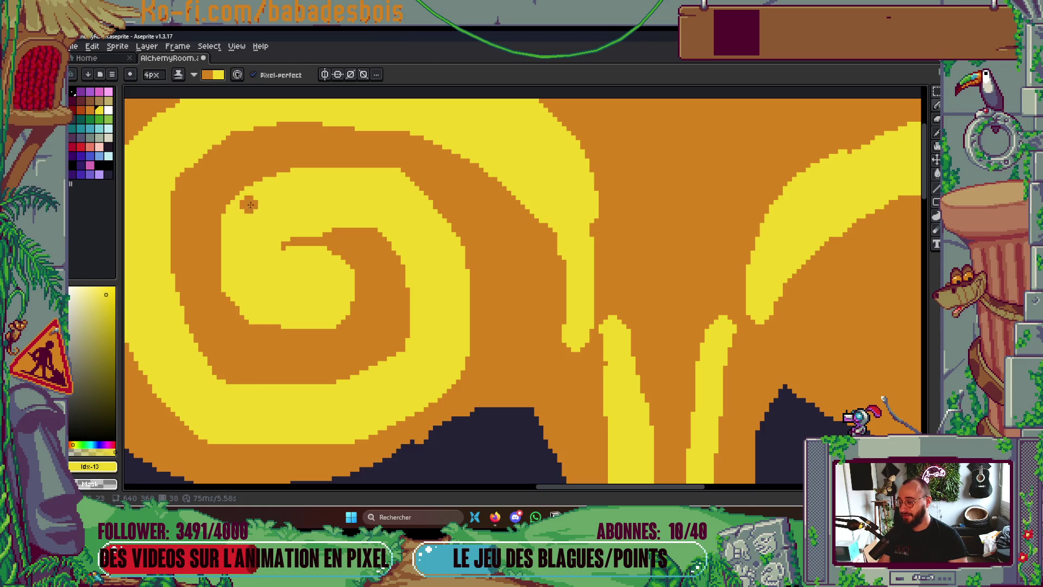
{"action": "scroll", "coordinate": [300, 184], "scroll_direction": "down", "scroll_amount": 3}
{"action": "scroll", "coordinate": [406, 255], "scroll_direction": "up", "scroll_amount": 2}
Step back in the timeline to frame 30, just before the eruption
{"action": "key", "text": "Tab"}
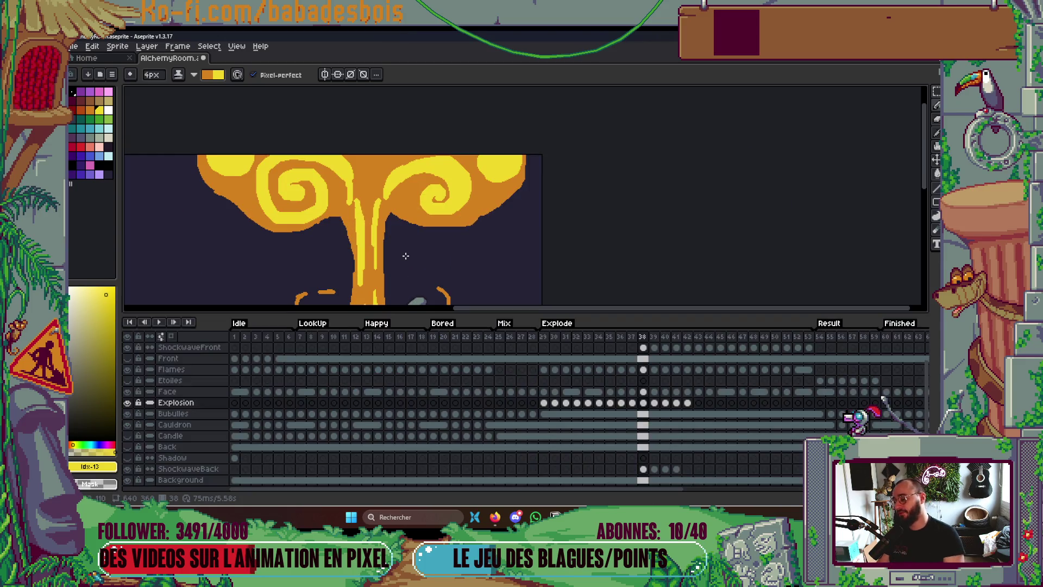
{"action": "key", "text": "Left"}
{"action": "key", "text": "Left"}
{"action": "key", "text": "Left"}
{"action": "key", "text": "Left"}
{"action": "key", "text": "Tab"}
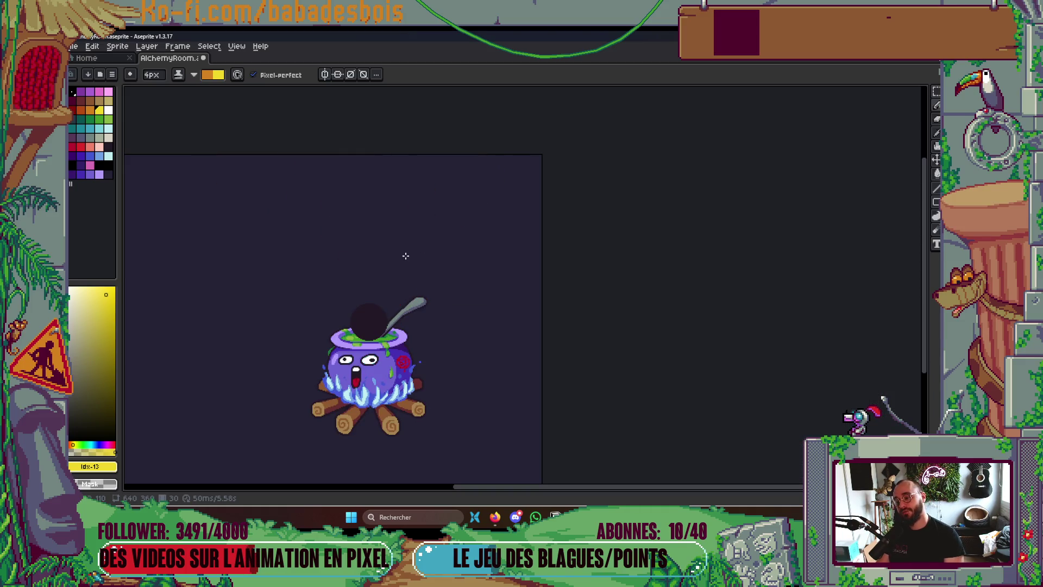
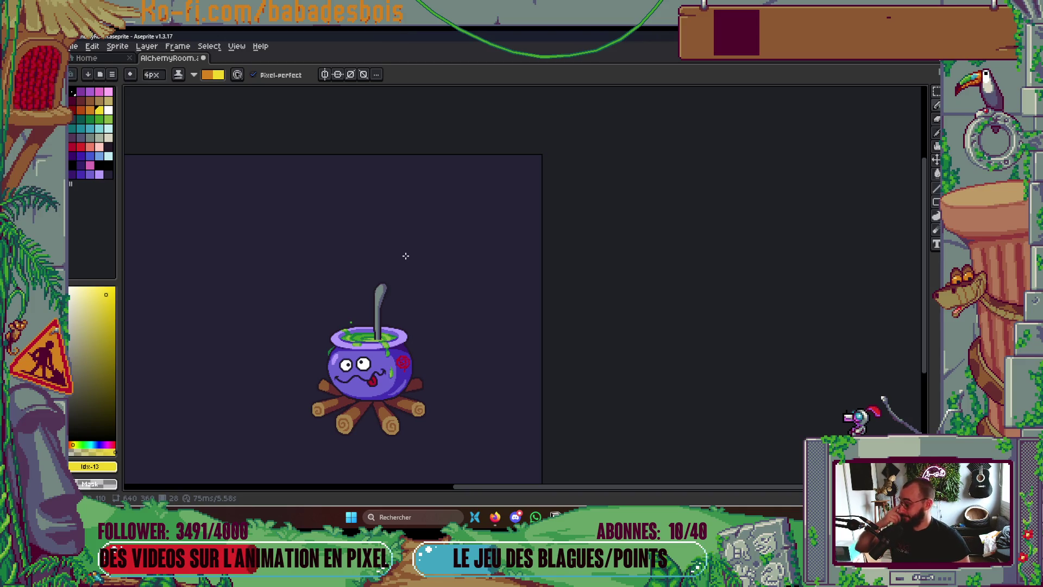
Play the animation, then zoom in on the stem at frame 35
{"action": "key", "text": "Tab"}
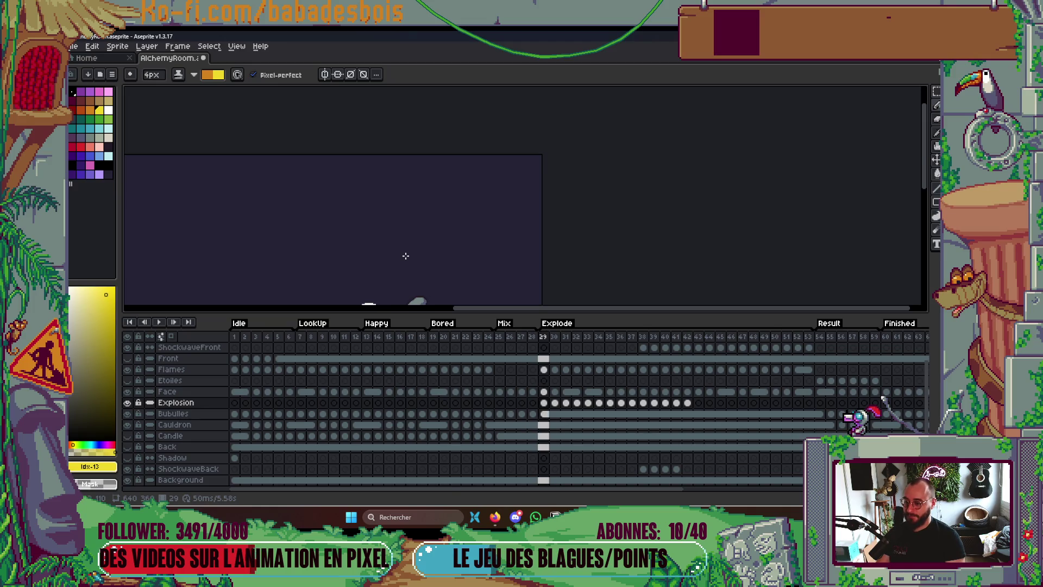
{"action": "key", "text": "Tab"}
{"action": "key", "text": "Return"}
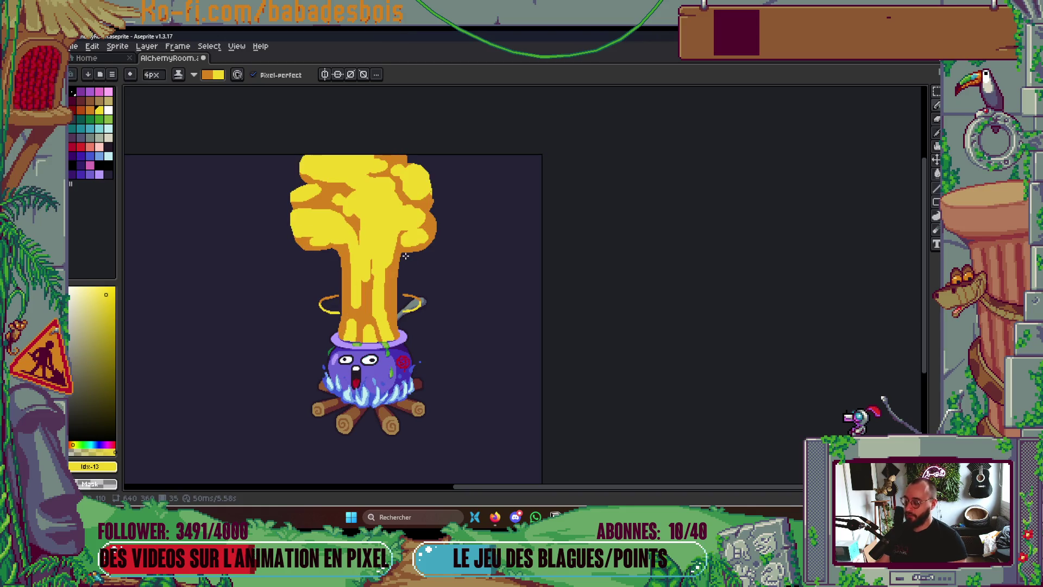
{"action": "scroll", "coordinate": [326, 326], "scroll_direction": "up", "scroll_amount": 5}
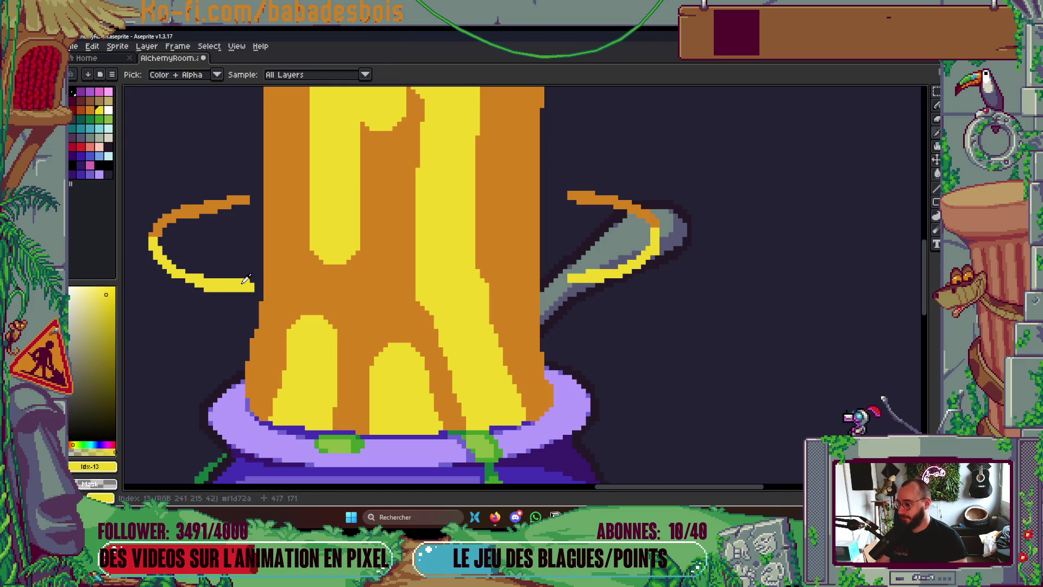
Draw a 3px yellow band across the stem linking the left and right ring halves
{"action": "left_click", "coordinate": [194, 75]}
{"action": "left_click", "coordinate": [218, 86]}
{"action": "left_click", "coordinate": [265, 284]}
{"action": "key", "text": "minus"}
{"action": "left_click_drag", "start_coordinate": [265, 284], "coordinate": [332, 284]}
{"action": "left_click_drag", "start_coordinate": [558, 285], "coordinate": [625, 285]}
With a 1px pencil, extend the yellow band's tip rightward
{"action": "key", "text": "minus"}
{"action": "key", "text": "minus"}
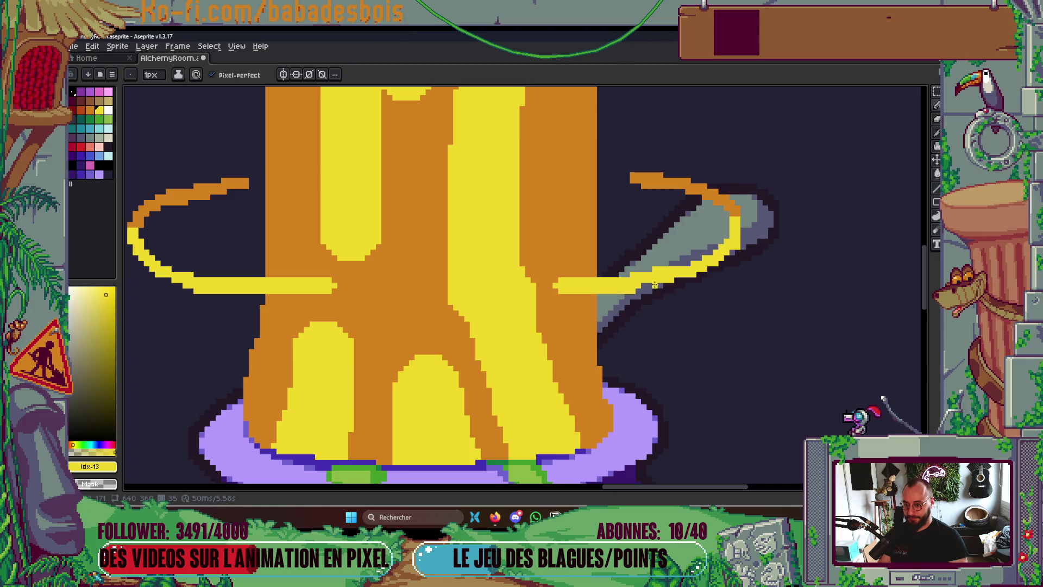
{"action": "scroll", "coordinate": [642, 266], "scroll_direction": "down", "scroll_amount": 6}
{"action": "scroll", "coordinate": [650, 245], "scroll_direction": "up", "scroll_amount": 5}
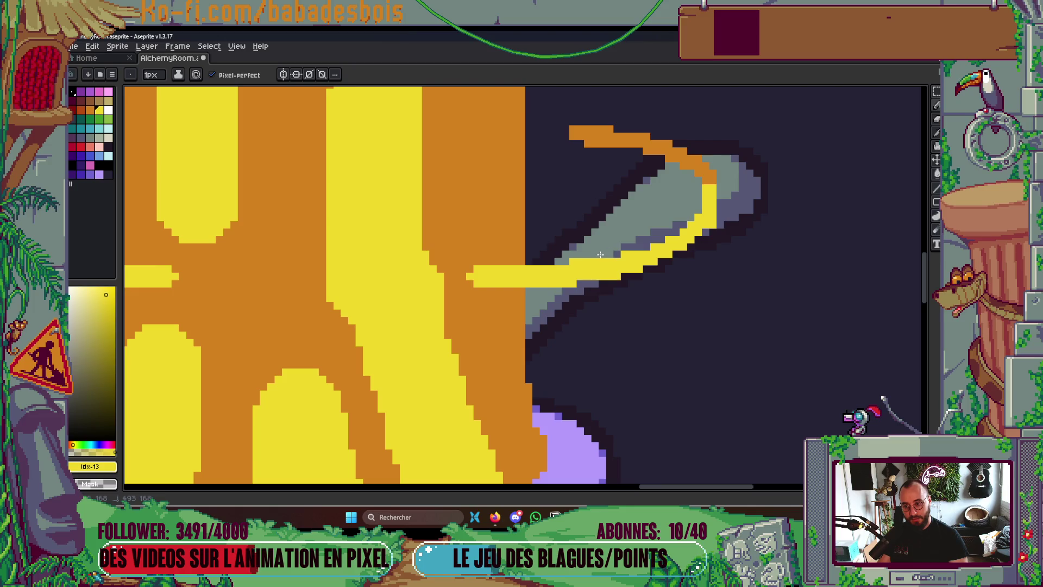
{"action": "scroll", "coordinate": [615, 254], "scroll_direction": "down", "scroll_amount": 3}
{"action": "scroll", "coordinate": [544, 233], "scroll_direction": "up", "scroll_amount": 4}
{"action": "mouse_move", "coordinate": [630, 237]}
{"action": "left_mouse_down"}
{"action": "mouse_move", "coordinate": [589, 238]}
{"action": "mouse_move", "coordinate": [598, 235]}
{"action": "left_mouse_up"}
{"action": "left_click", "coordinate": [671, 249]}
{"action": "left_click", "coordinate": [577, 249], "text": "shift"}
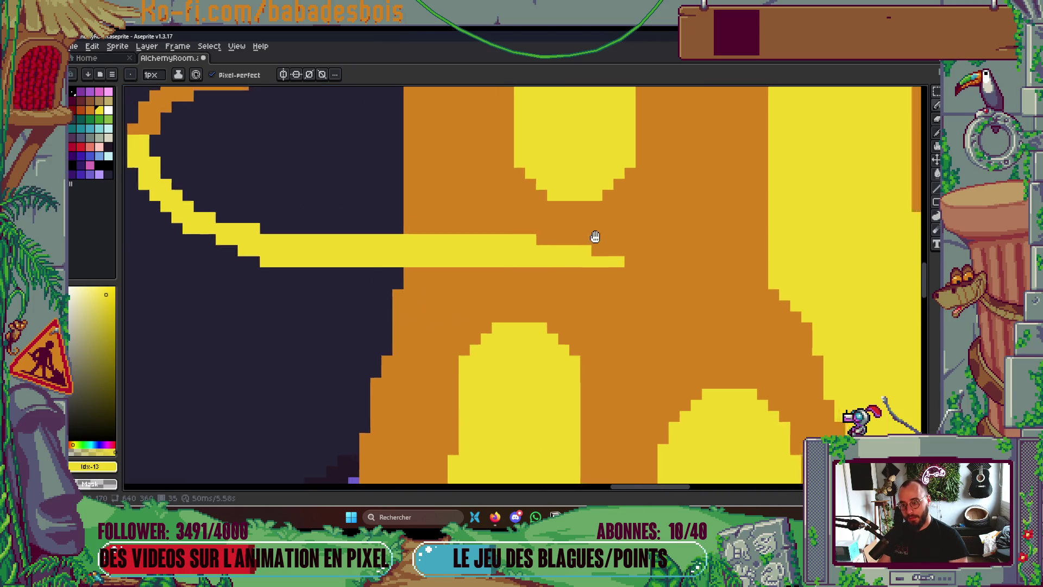
Join the right ring half to the band and fill the orange notch beside it in yellow
{"action": "scroll", "coordinate": [598, 235], "scroll_direction": "down", "scroll_amount": 3}
{"action": "scroll", "coordinate": [724, 270], "scroll_direction": "up", "scroll_amount": 4}
{"action": "left_click", "coordinate": [725, 270]}
{"action": "left_click_drag", "start_coordinate": [683, 278], "coordinate": [770, 279]}
{"action": "left_click_drag", "start_coordinate": [663, 263], "coordinate": [760, 259]}
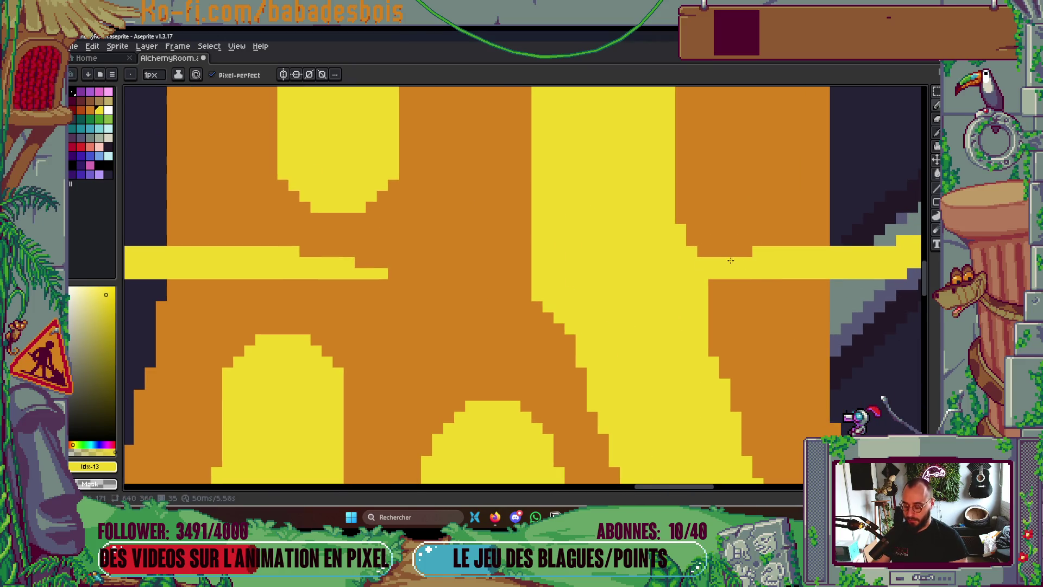
Repaint part of the yellow band and a pixel row in the stem's orange
{"action": "left_click", "coordinate": [717, 230], "text": "alt"}
{"action": "mouse_move", "coordinate": [698, 251]}
{"action": "left_mouse_down"}
{"action": "mouse_move", "coordinate": [611, 251]}
{"action": "mouse_move", "coordinate": [660, 269]}
{"action": "mouse_move", "coordinate": [577, 258]}
{"action": "left_mouse_up"}
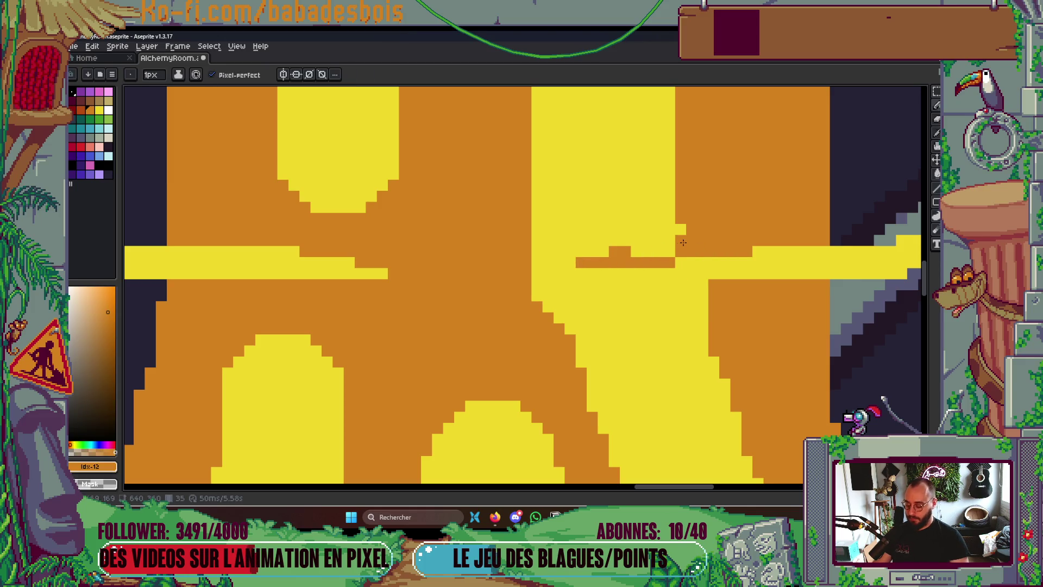
{"action": "left_click", "coordinate": [655, 237], "text": "alt"}
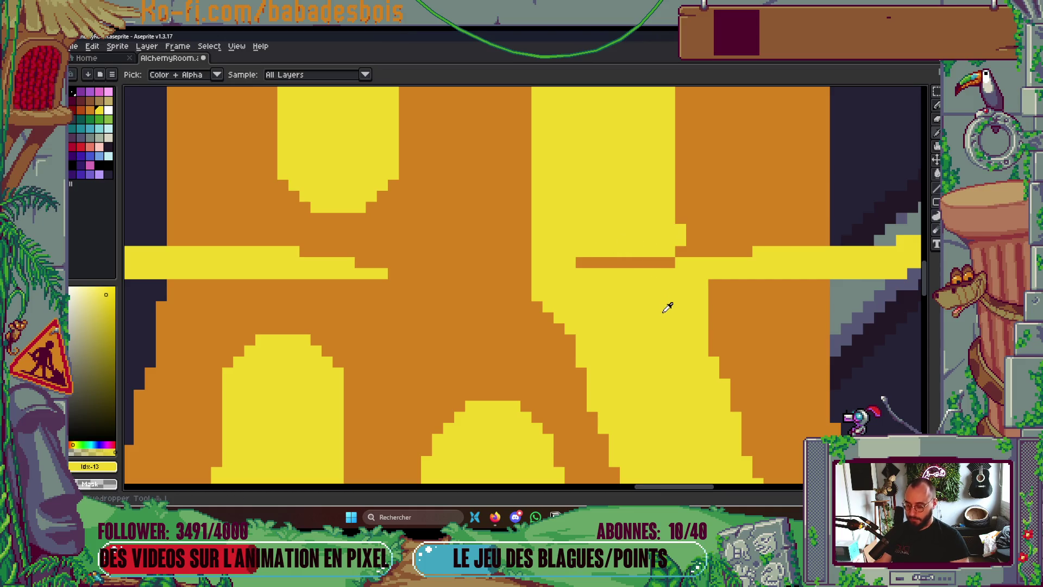
{"action": "key", "text": "alt"}
{"action": "left_click", "coordinate": [729, 284], "text": "alt"}
{"action": "mouse_move", "coordinate": [714, 284]}
{"action": "left_mouse_down"}
{"action": "mouse_move", "coordinate": [588, 284]}
{"action": "mouse_move", "coordinate": [592, 272]}
{"action": "left_mouse_up"}
{"action": "scroll", "coordinate": [609, 185], "scroll_direction": "down", "scroll_amount": 1}
{"action": "scroll", "coordinate": [626, 185], "scroll_direction": "up", "scroll_amount": 2}
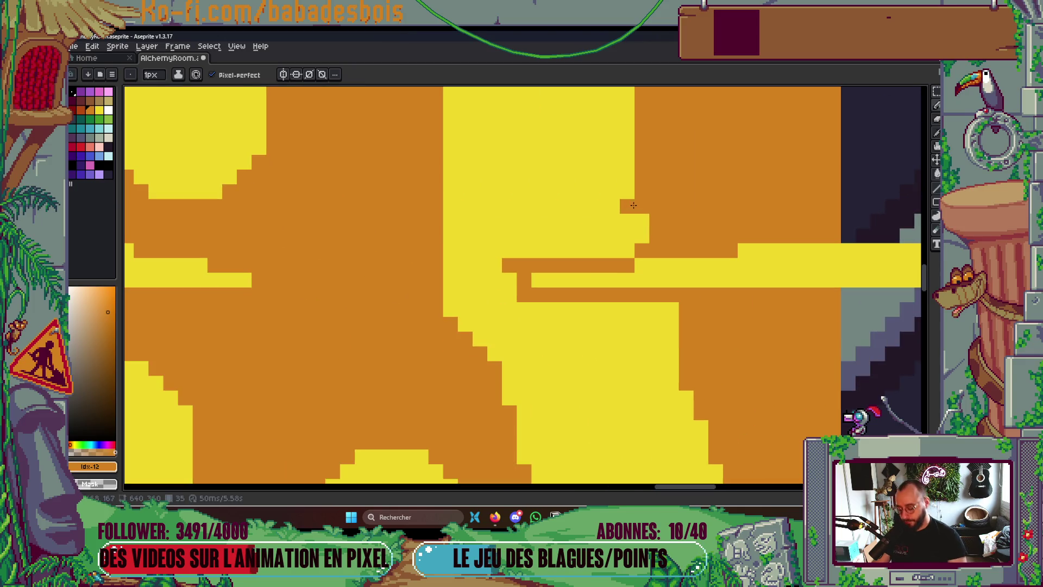
Touch up individual stripe-edge pixels along the stem in orange and yellow
{"action": "left_click_drag", "start_coordinate": [642, 218], "coordinate": [643, 239]}
{"action": "left_click", "coordinate": [502, 275]}
{"action": "left_click", "coordinate": [495, 281]}
{"action": "left_click", "coordinate": [503, 324], "text": "alt"}
{"action": "left_click", "coordinate": [525, 296]}
{"action": "left_click", "coordinate": [510, 266]}
{"action": "scroll", "coordinate": [573, 165], "scroll_direction": "down", "scroll_amount": 2}
{"action": "scroll", "coordinate": [573, 165], "scroll_direction": "down", "scroll_amount": 3}
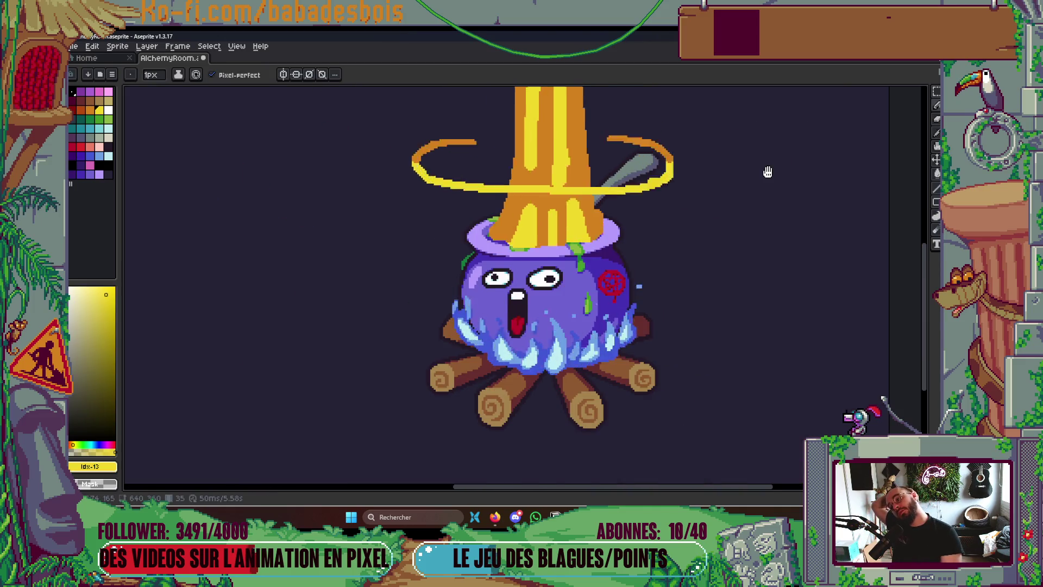
{"action": "scroll", "coordinate": [766, 168], "scroll_direction": "up", "scroll_amount": 5}
{"action": "left_click_drag", "start_coordinate": [766, 167], "coordinate": [700, 226]}
Flip between frames 34, 35 and 36 to compare, ending on frame 36
{"action": "scroll", "coordinate": [700, 226], "scroll_direction": "down", "scroll_amount": 6}
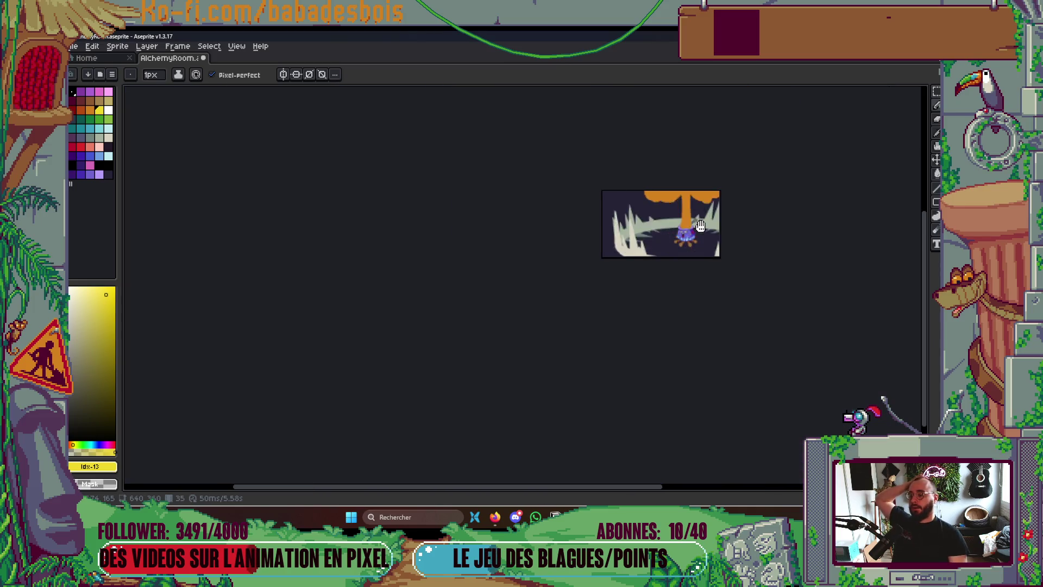
{"action": "key", "text": "Right"}
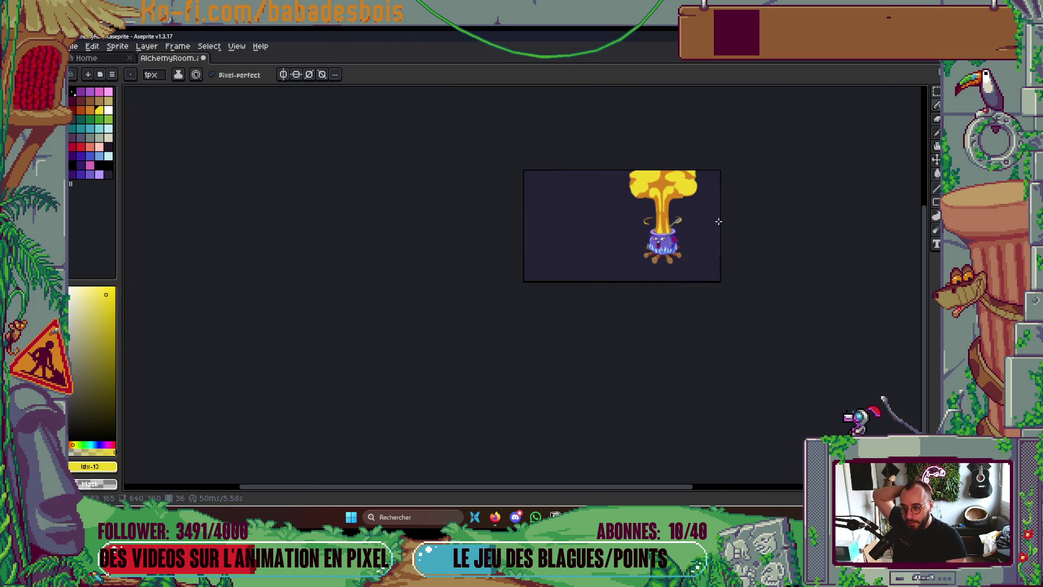
{"action": "key", "text": "Left"}
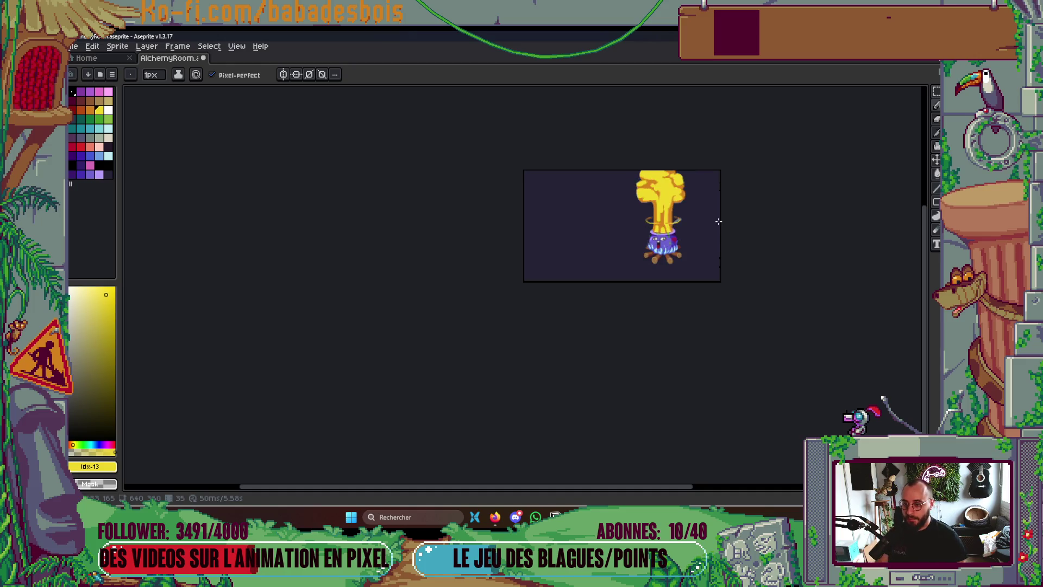
{"action": "scroll", "coordinate": [682, 218], "scroll_direction": "up", "scroll_amount": 4}
{"action": "key", "text": "Left"}
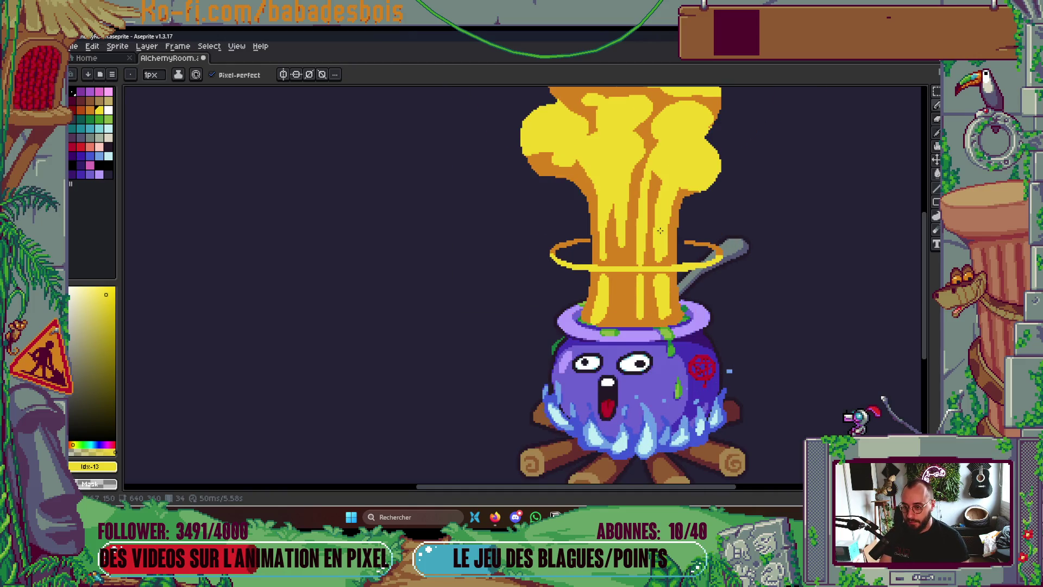
{"action": "key", "text": "Right"}
{"action": "key", "text": "Left"}
{"action": "key", "text": "Left"}
{"action": "key", "text": "Right"}
{"action": "key", "text": "Right"}
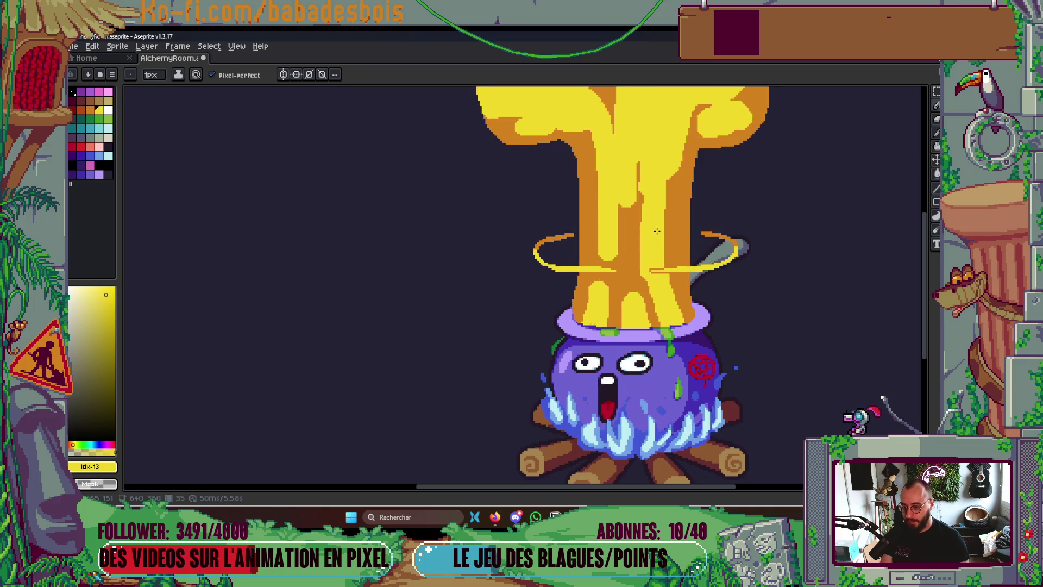
{"action": "key", "text": "Right"}
{"action": "scroll", "coordinate": [624, 288], "scroll_direction": "up", "scroll_amount": 2}
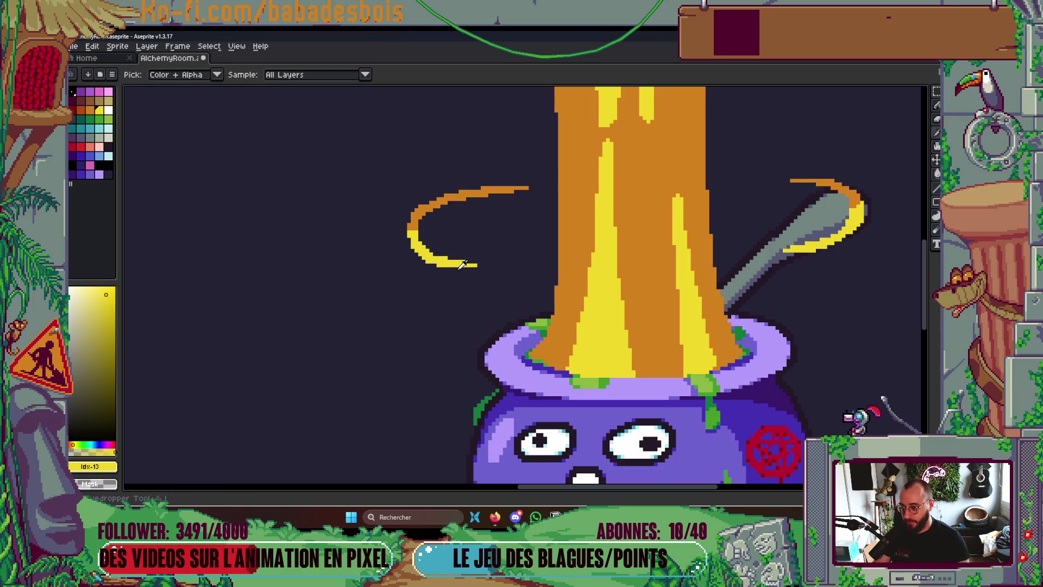
With a 2px yellow pencil, extend the bottom edges of both ring halves, then play the animation
{"action": "key", "text": "plus"}
{"action": "mouse_move", "coordinate": [458, 267]}
{"action": "left_mouse_down"}
{"action": "mouse_move", "coordinate": [563, 267]}
{"action": "mouse_move", "coordinate": [522, 264]}
{"action": "mouse_move", "coordinate": [532, 267]}
{"action": "left_mouse_up"}
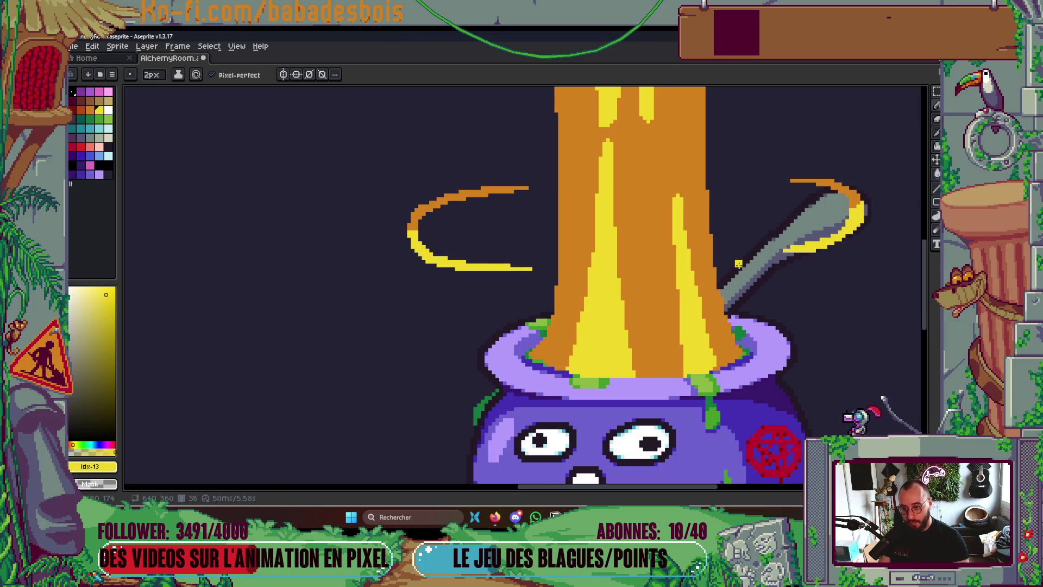
{"action": "left_click_drag", "start_coordinate": [723, 263], "coordinate": [804, 254]}
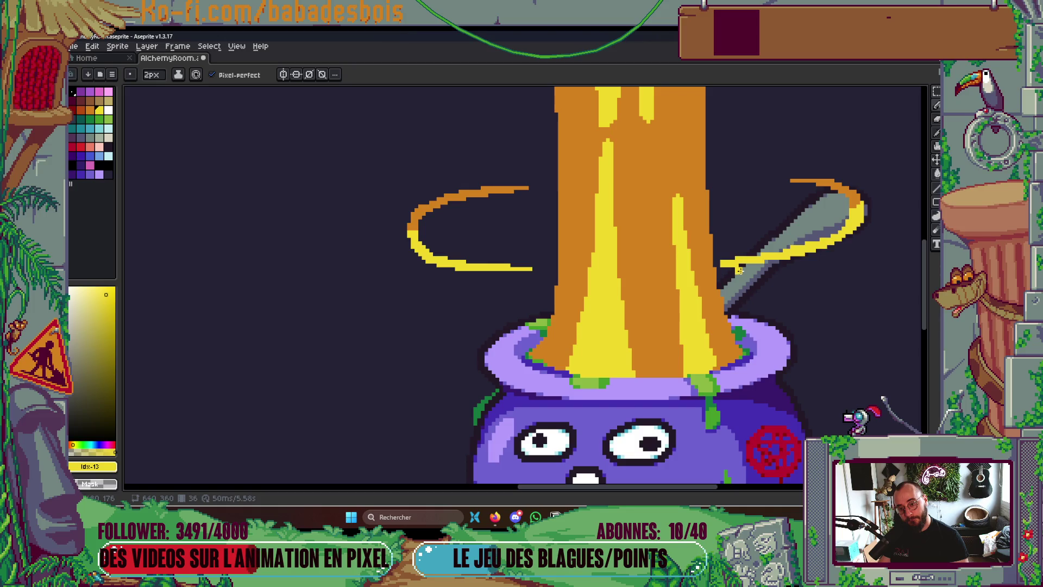
{"action": "left_click_drag", "start_coordinate": [740, 267], "coordinate": [738, 266]}
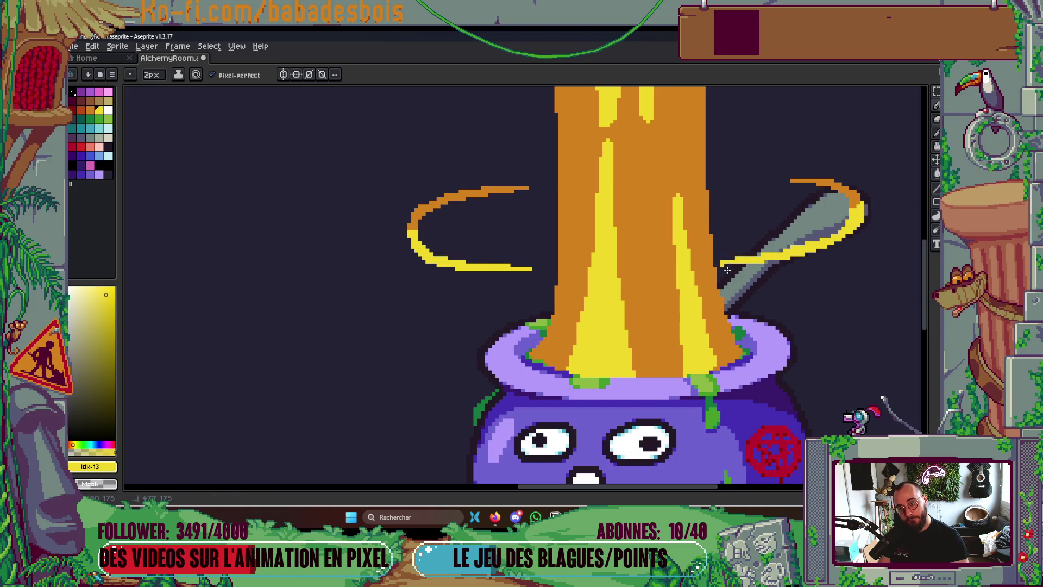
{"action": "scroll", "coordinate": [725, 271], "scroll_direction": "down", "scroll_amount": 4}
{"action": "key", "text": "Return"}
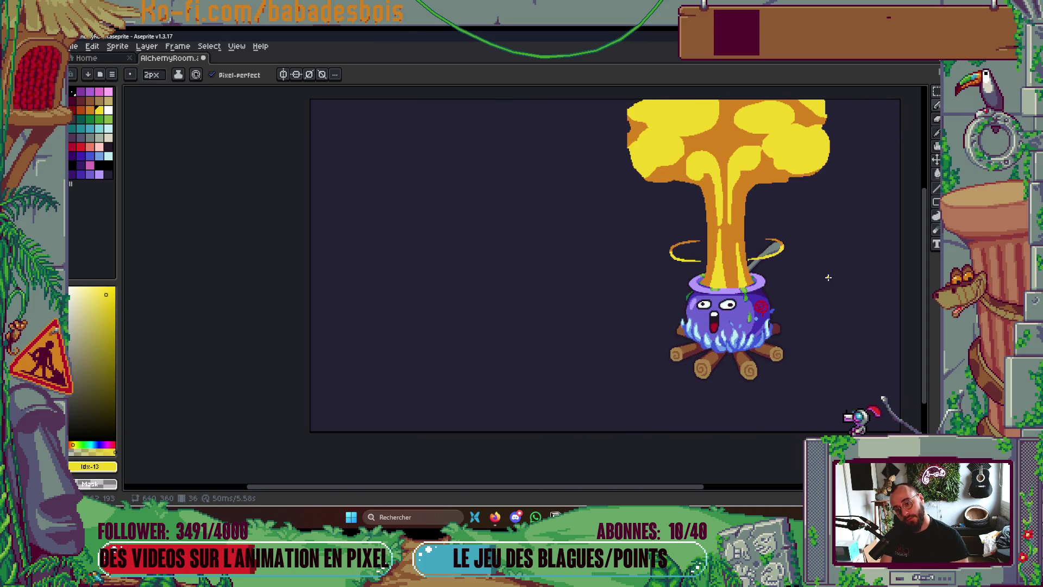
{"action": "scroll", "coordinate": [696, 277], "scroll_direction": "up", "scroll_amount": 4}
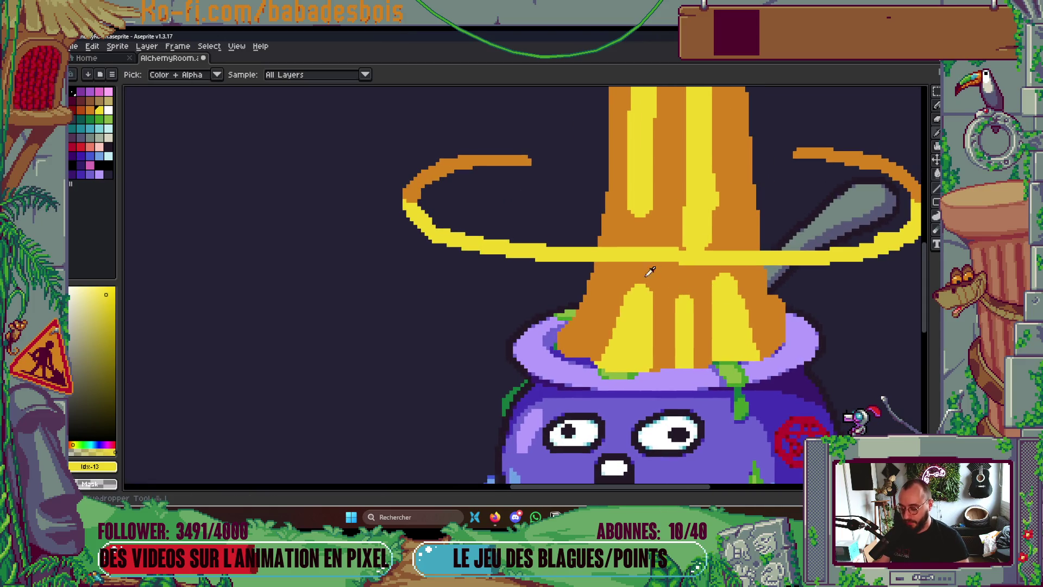
Flood-fill the yellow band crossing the stem with the stem's orange
{"action": "left_click", "coordinate": [613, 260], "text": "alt"}
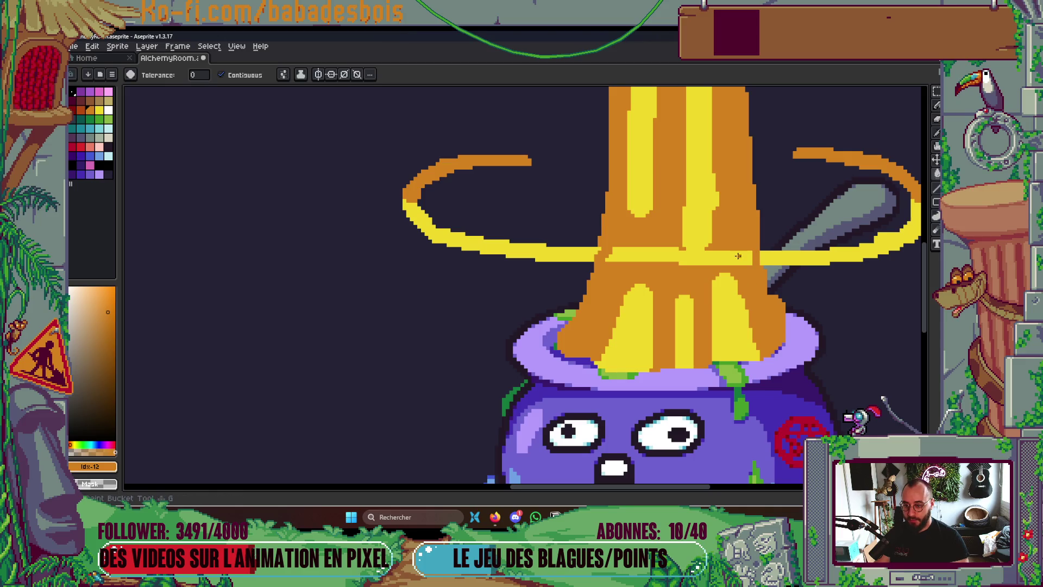
{"action": "left_click_drag", "start_coordinate": [701, 255], "coordinate": [693, 256]}
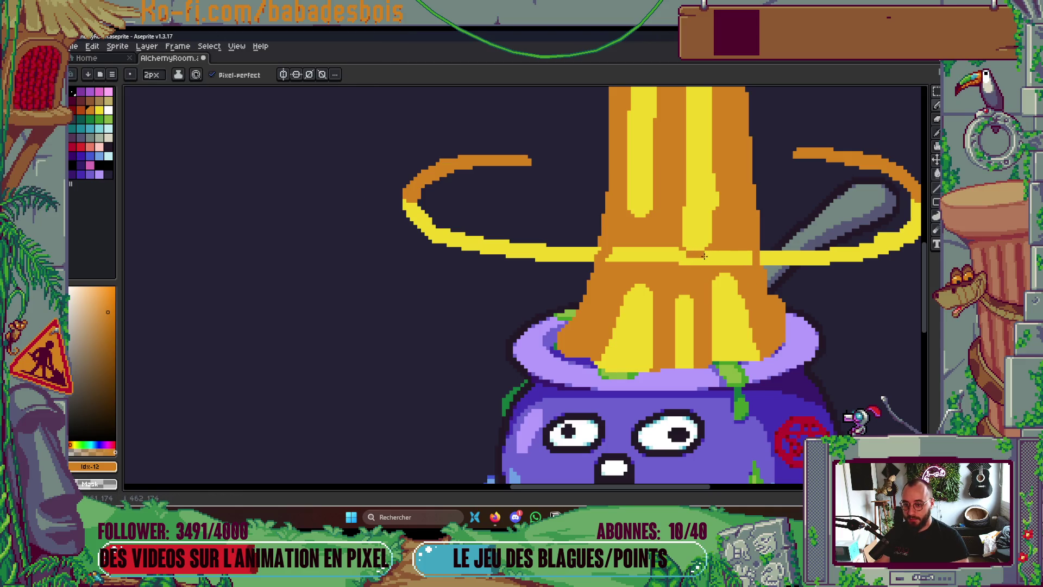
{"action": "key", "text": "g"}
{"action": "left_click", "coordinate": [705, 256]}
{"action": "scroll", "coordinate": [711, 248], "scroll_direction": "down", "scroll_amount": 5}
{"action": "scroll", "coordinate": [718, 235], "scroll_direction": "up", "scroll_amount": 5}
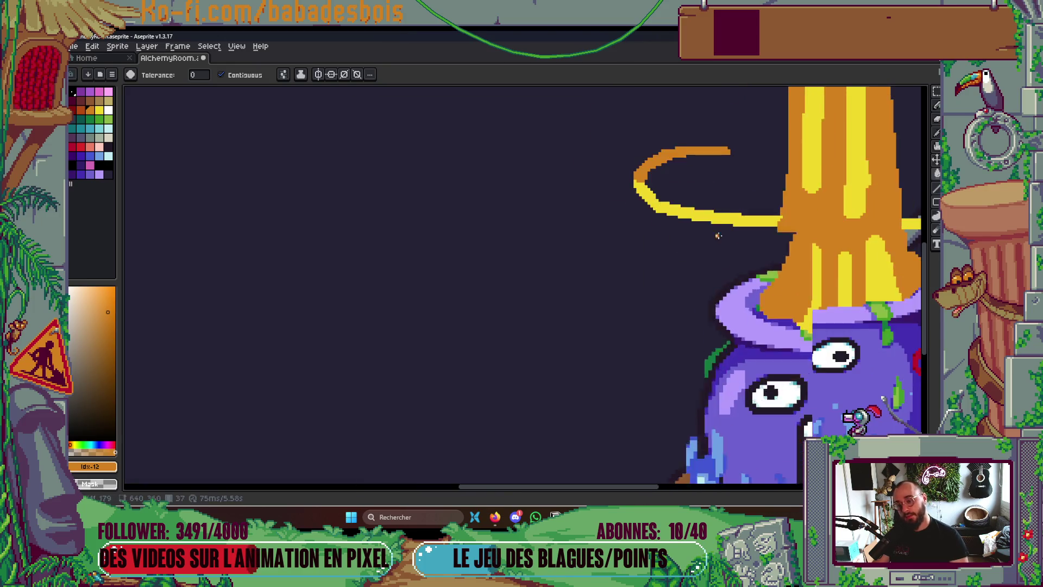
{"action": "scroll", "coordinate": [718, 236], "scroll_direction": "up", "scroll_amount": 2}
Notch the left band near the stem, remove the band piece over the ladle, and play the animation
{"action": "key", "text": "b"}
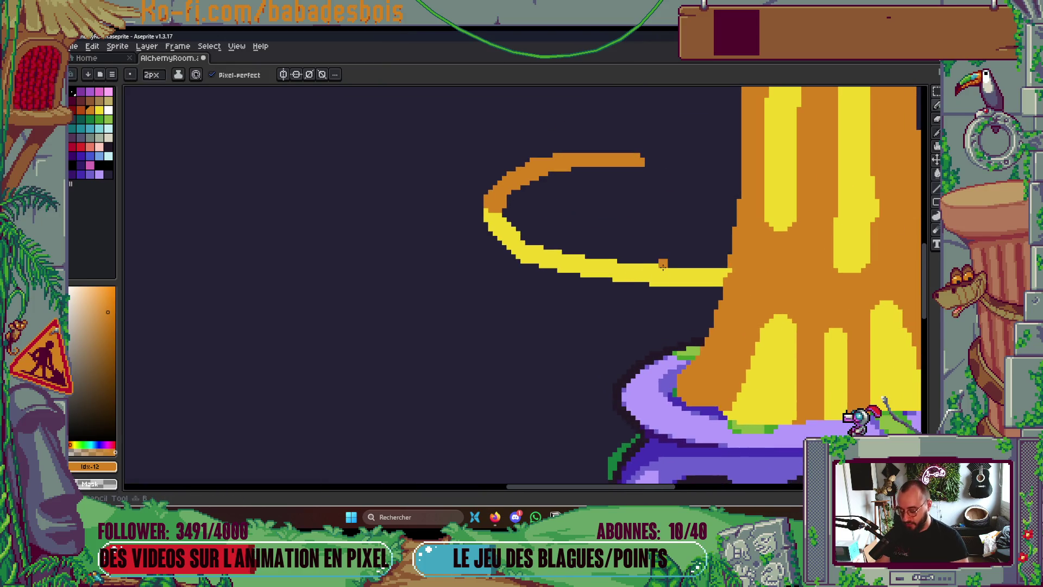
{"action": "left_click_drag", "start_coordinate": [637, 265], "coordinate": [657, 279]}
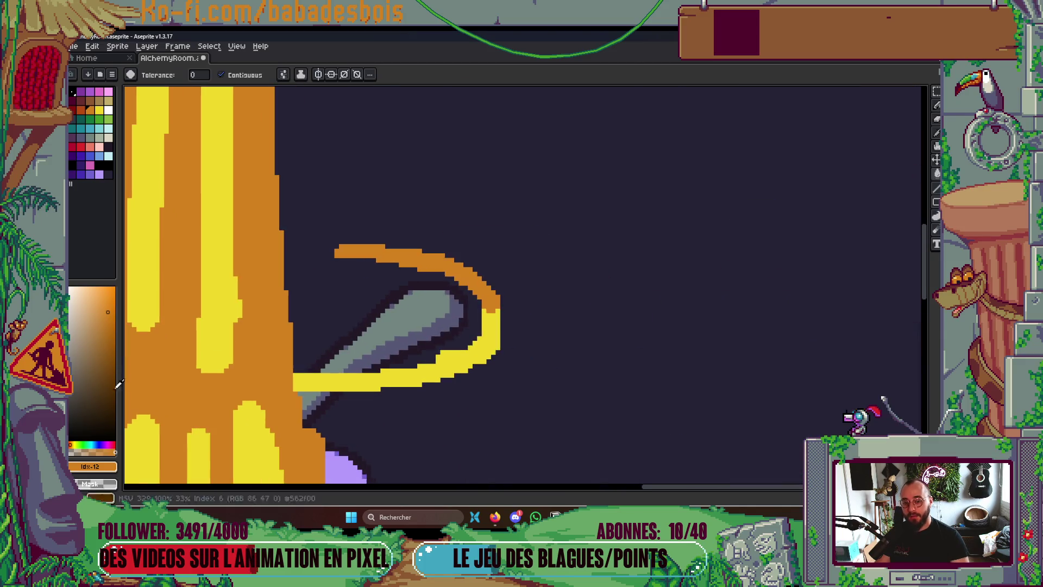
{"action": "scroll", "coordinate": [657, 279], "scroll_direction": "right", "scroll_amount": 5}
{"action": "key", "text": "g"}
{"action": "left_click", "coordinate": [343, 380]}
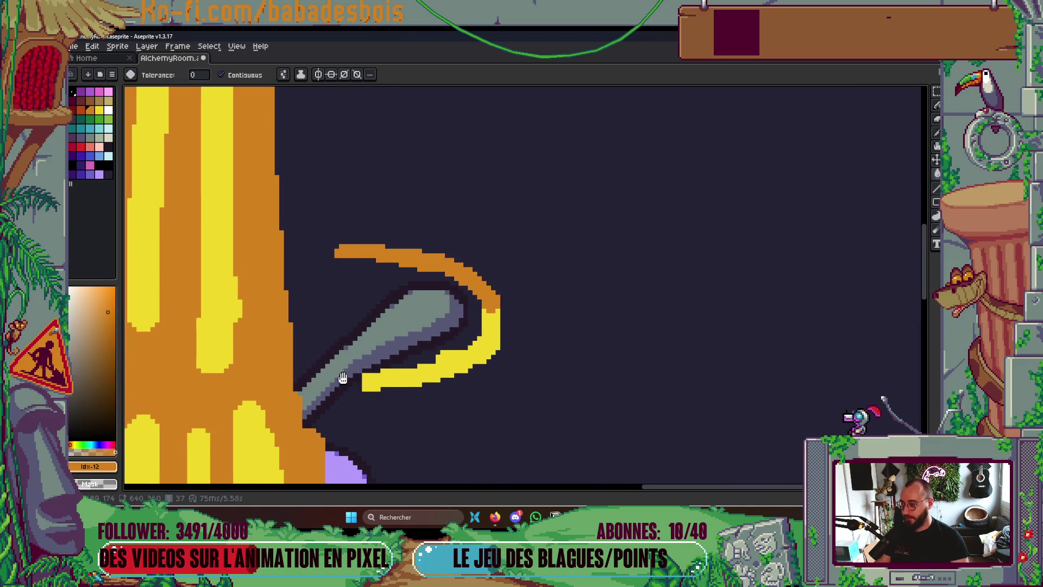
{"action": "scroll", "coordinate": [652, 247], "scroll_direction": "down", "scroll_amount": 5}
{"action": "key", "text": "Return"}
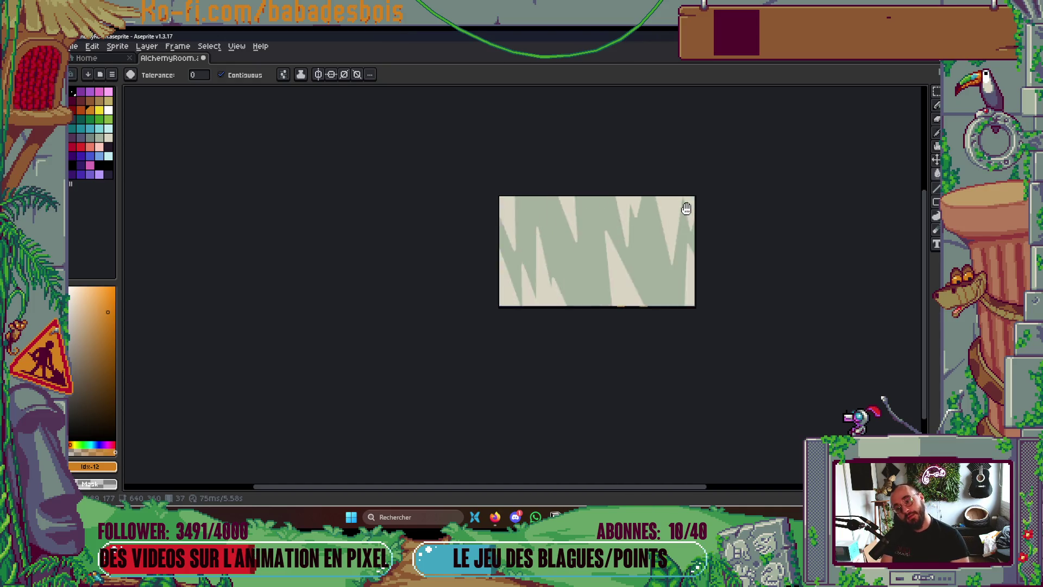
{"action": "scroll", "coordinate": [675, 279], "scroll_direction": "up", "scroll_amount": 3}
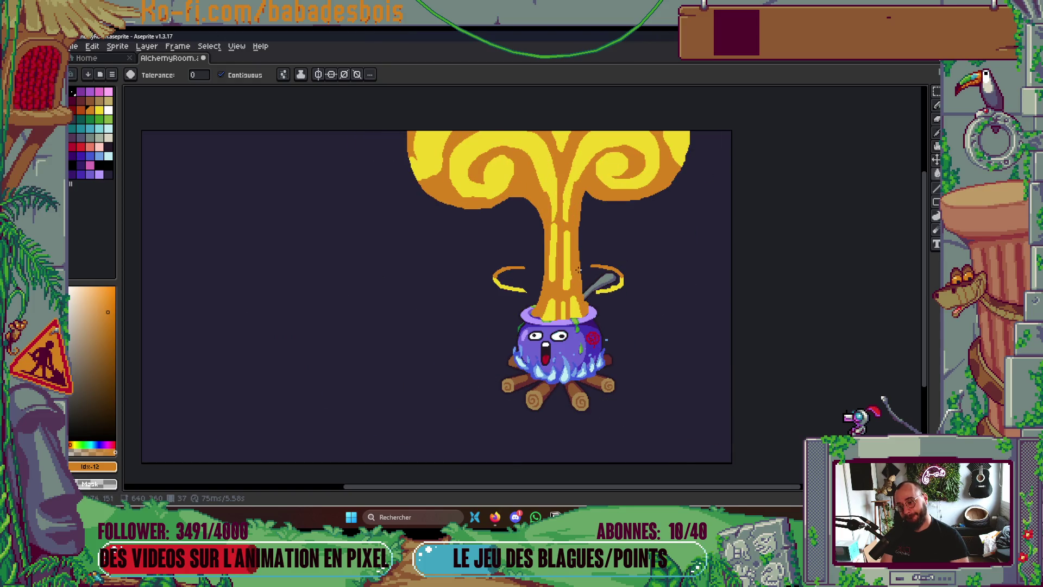
Trim the yellow streak's top-left bump and top strip
{"action": "scroll", "coordinate": [493, 258], "scroll_direction": "up", "scroll_amount": 3}
{"action": "key", "text": "v"}
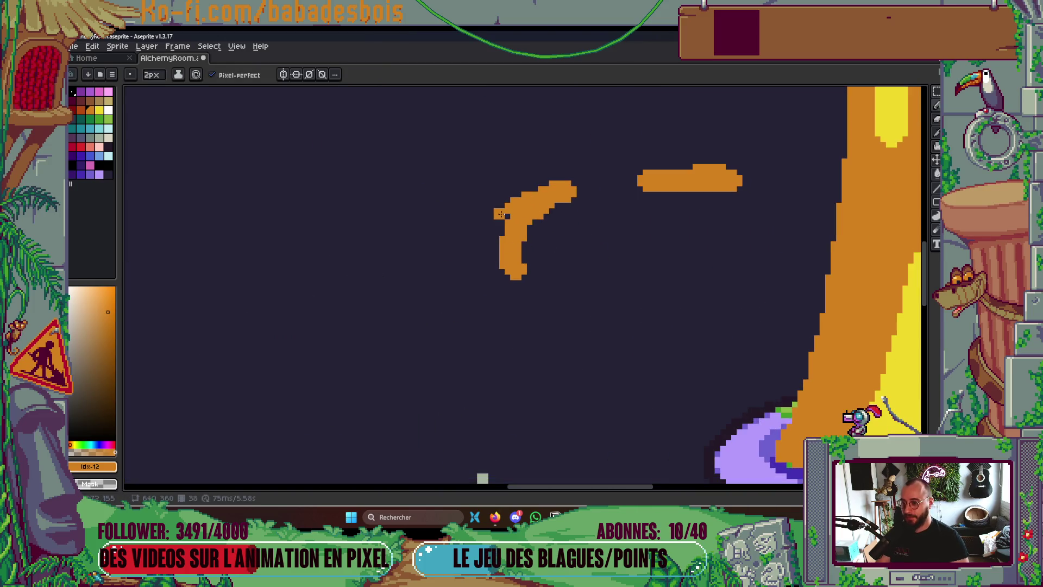
{"action": "key", "text": "b"}
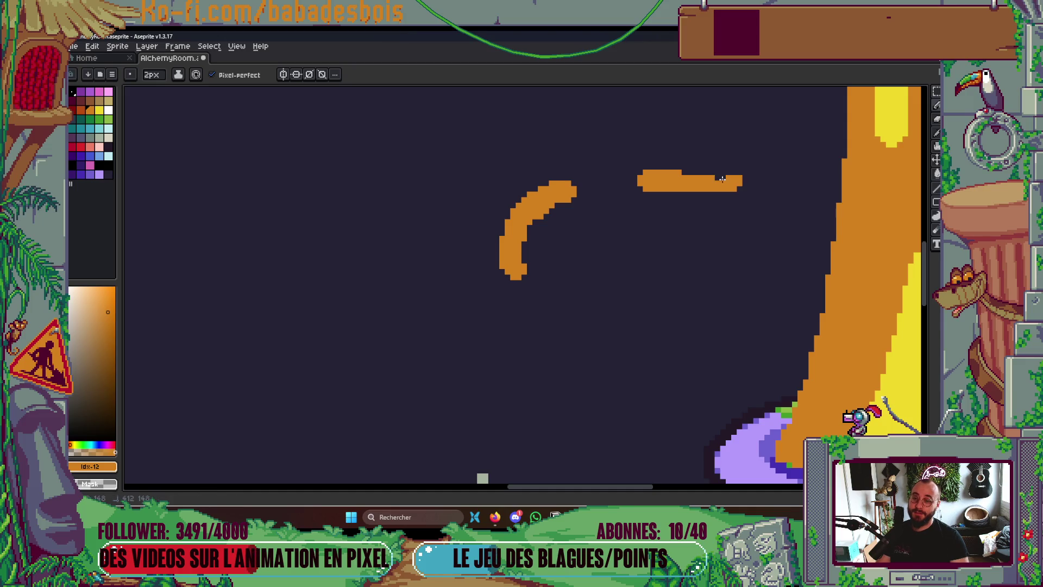
{"action": "scroll", "coordinate": [682, 280], "scroll_direction": "down", "scroll_amount": 3}
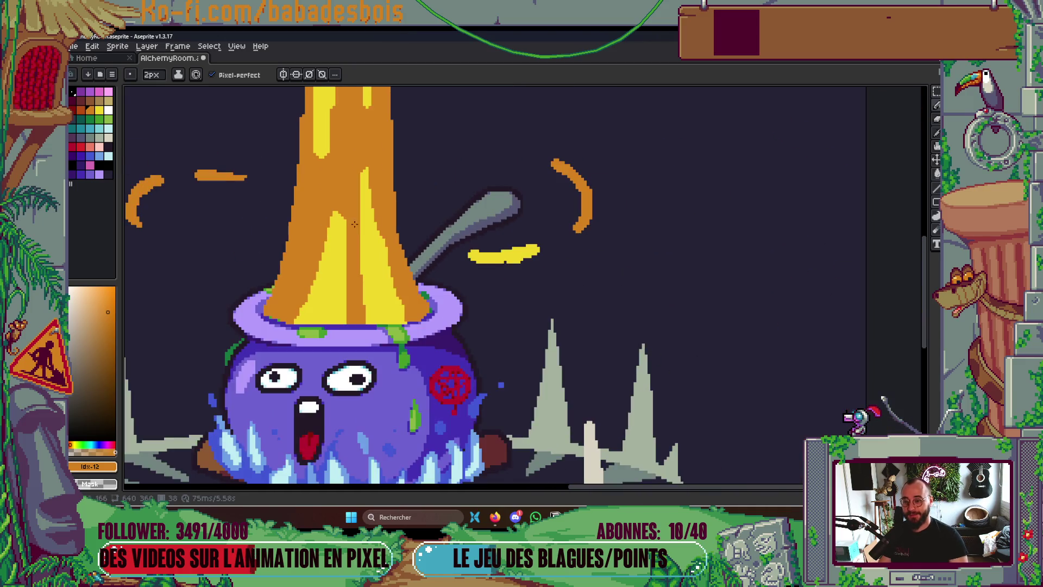
{"action": "scroll", "coordinate": [581, 268], "scroll_direction": "up", "scroll_amount": 3}
{"action": "left_click", "coordinate": [581, 267], "text": "alt"}
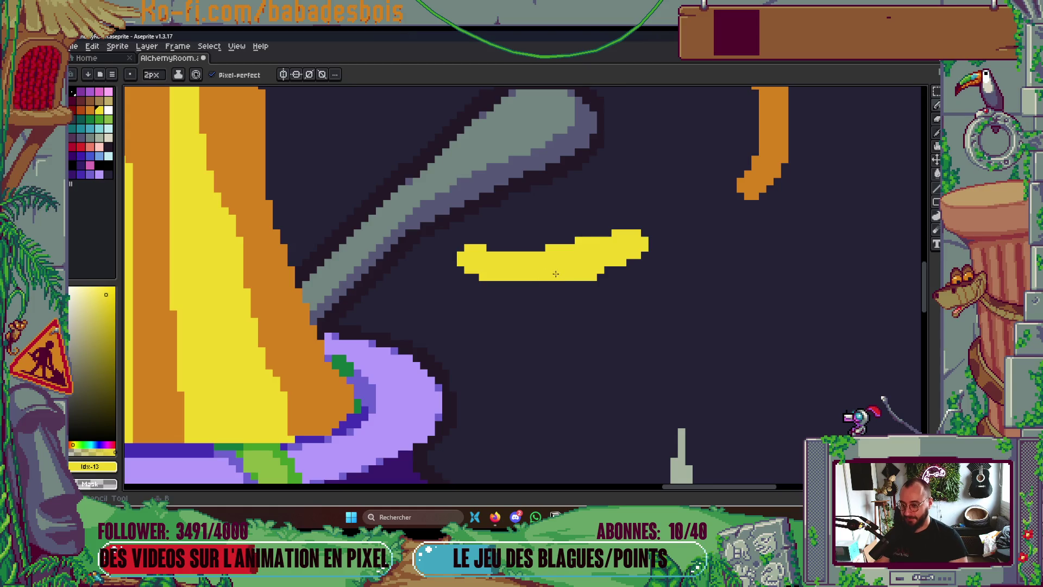
{"action": "left_click_drag", "start_coordinate": [477, 246], "coordinate": [460, 261]}
{"action": "mouse_move", "coordinate": [516, 245]}
{"action": "left_mouse_down"}
{"action": "mouse_move", "coordinate": [475, 258]}
{"action": "mouse_move", "coordinate": [641, 239]}
{"action": "left_mouse_up"}
Paint out the orange arc's top nub and reshape its upper edge
{"action": "scroll", "coordinate": [650, 222], "scroll_direction": "down", "scroll_amount": 5}
{"action": "scroll", "coordinate": [660, 193], "scroll_direction": "up", "scroll_amount": 5}
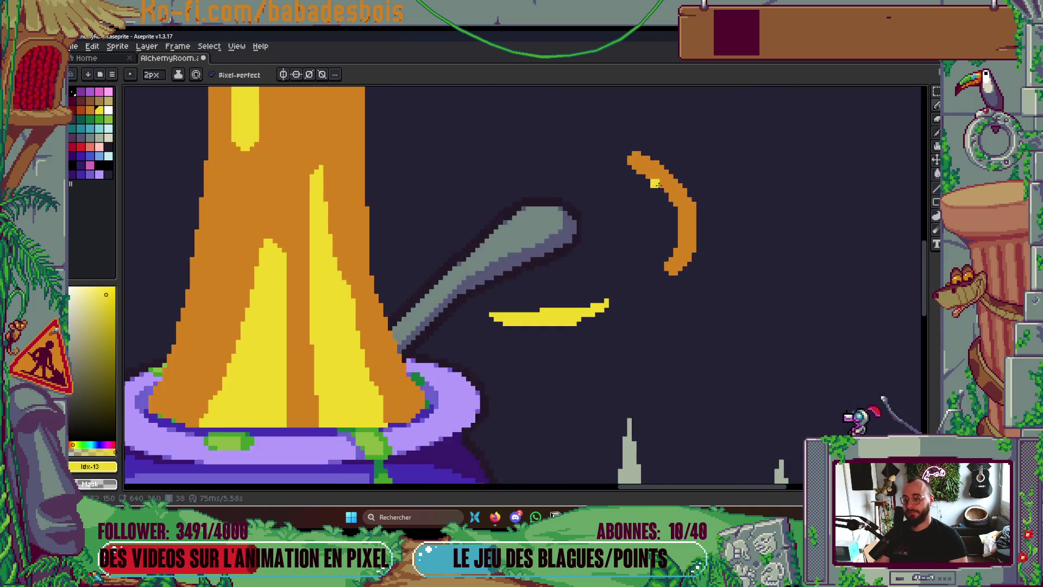
{"action": "left_click_drag", "start_coordinate": [594, 196], "coordinate": [654, 191]}
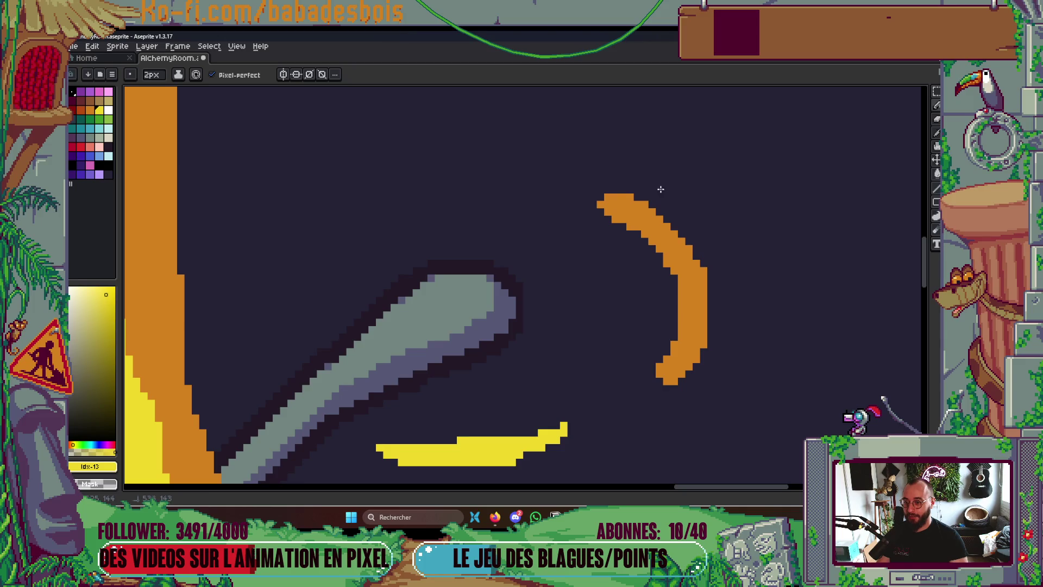
{"action": "left_click", "coordinate": [641, 194], "text": "alt"}
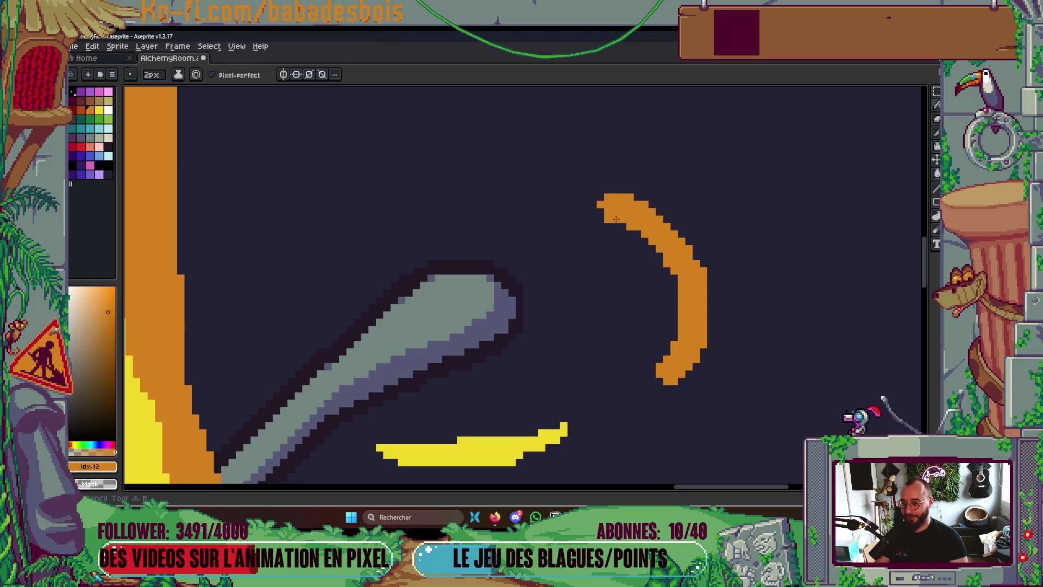
{"action": "left_click", "coordinate": [625, 228]}
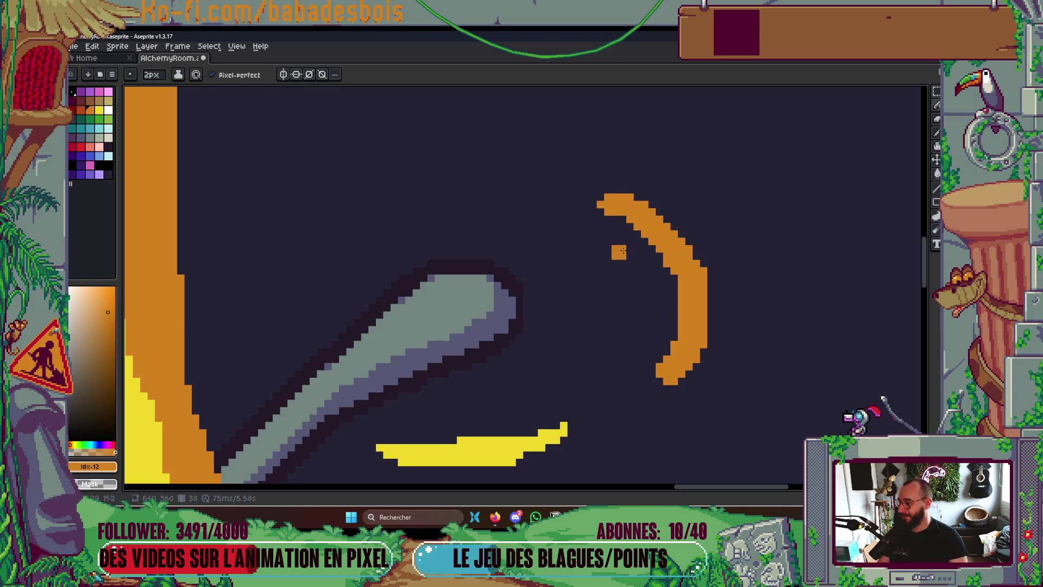
{"action": "scroll", "coordinate": [627, 238], "scroll_direction": "down", "scroll_amount": 1}
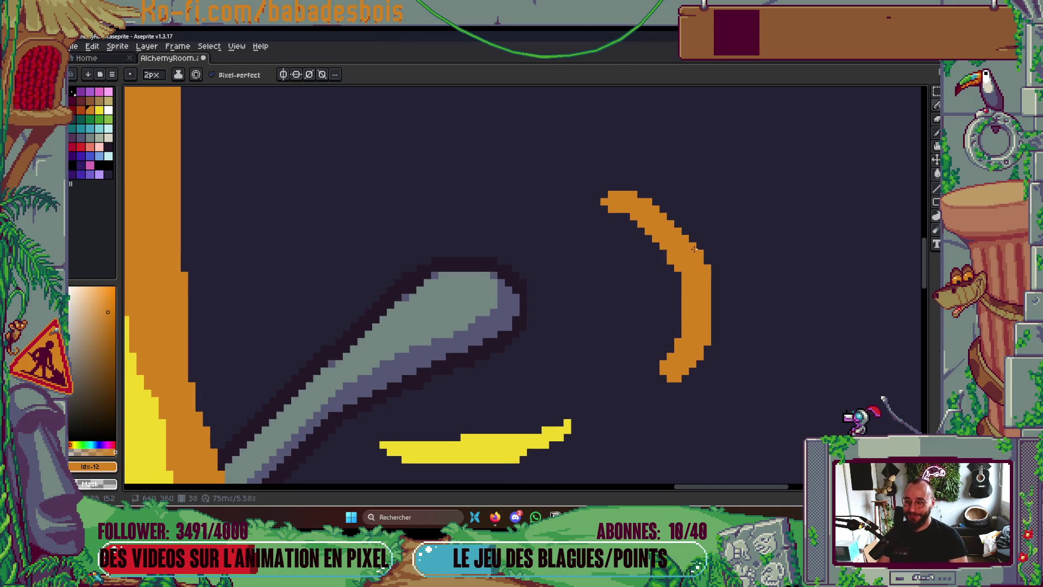
{"action": "left_click_drag", "start_coordinate": [689, 244], "coordinate": [661, 219]}
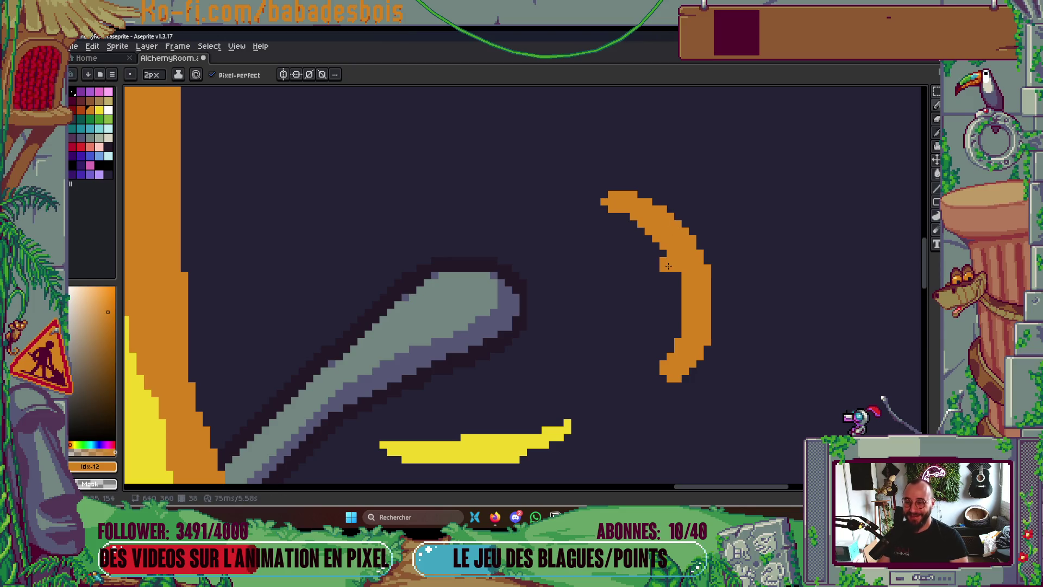
{"action": "scroll", "coordinate": [663, 216], "scroll_direction": "down", "scroll_amount": 6}
{"action": "scroll", "coordinate": [583, 233], "scroll_direction": "up", "scroll_amount": 4}
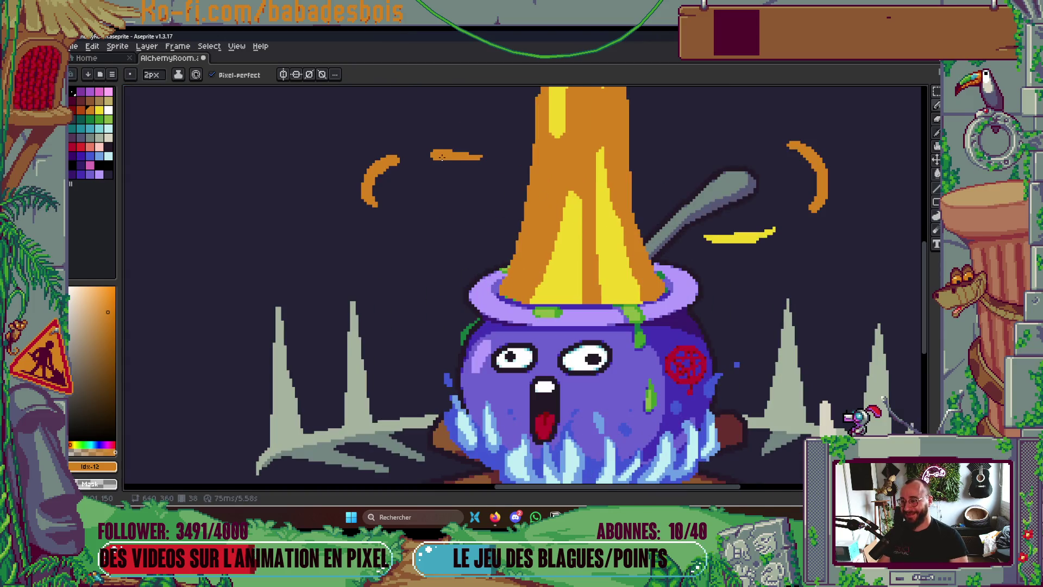
Use rectangular selections to adjust the right orange arc and shorten its bottom tip
{"action": "left_click_drag", "start_coordinate": [865, 147], "coordinate": [819, 207]}
{"action": "key", "text": "m"}
{"action": "mouse_move", "coordinate": [714, 176]}
{"action": "left_mouse_down"}
{"action": "mouse_move", "coordinate": [796, 236]}
{"action": "mouse_move", "coordinate": [786, 238]}
{"action": "left_mouse_up"}
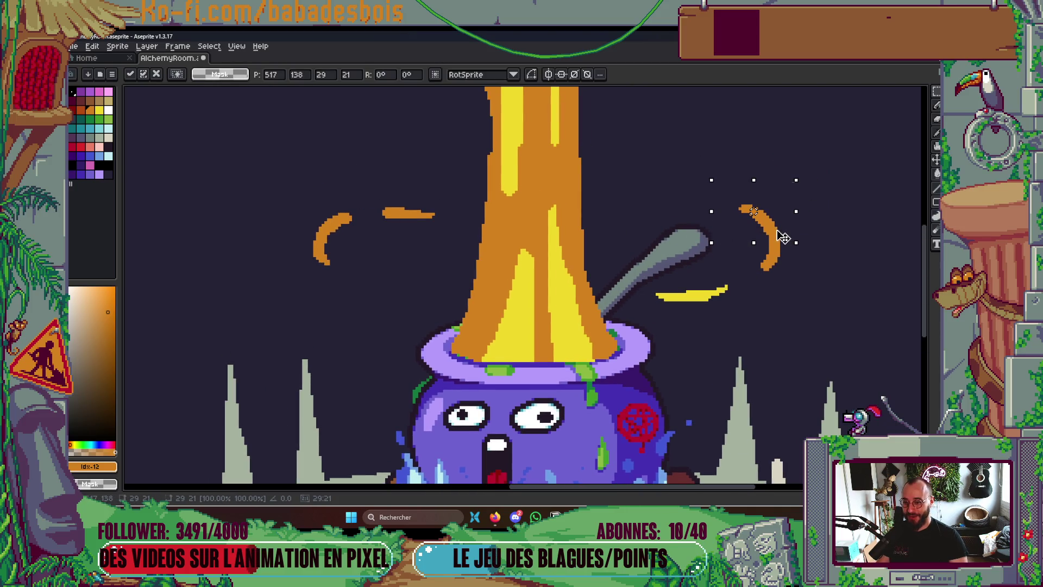
{"action": "key", "text": "ctrl+d"}
{"action": "scroll", "coordinate": [339, 245], "scroll_direction": "down", "scroll_amount": 3}
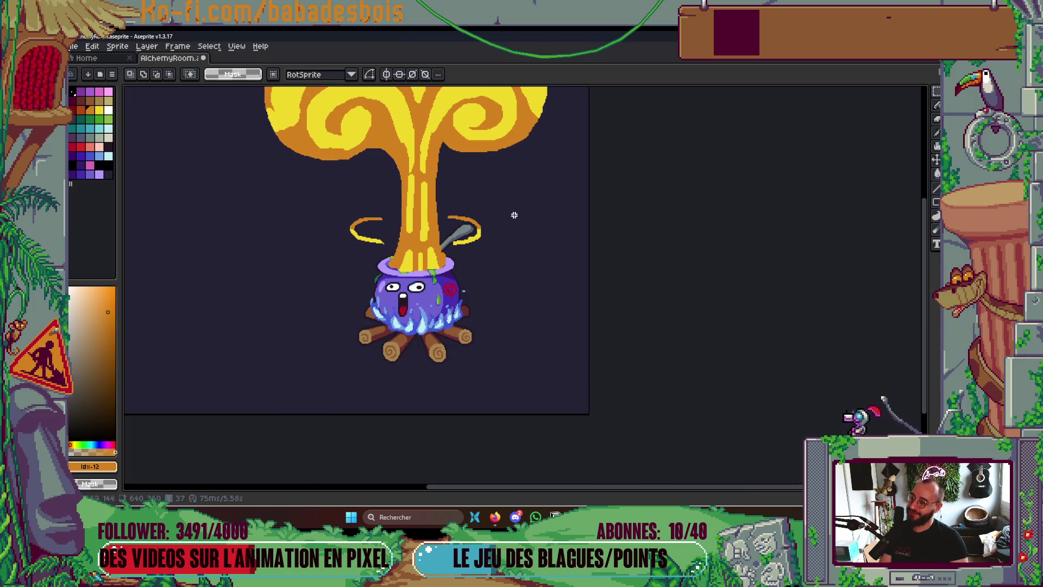
{"action": "scroll", "coordinate": [496, 213], "scroll_direction": "up", "scroll_amount": 4}
{"action": "scroll", "coordinate": [496, 212], "scroll_direction": "up", "scroll_amount": 1}
{"action": "key", "text": "b"}
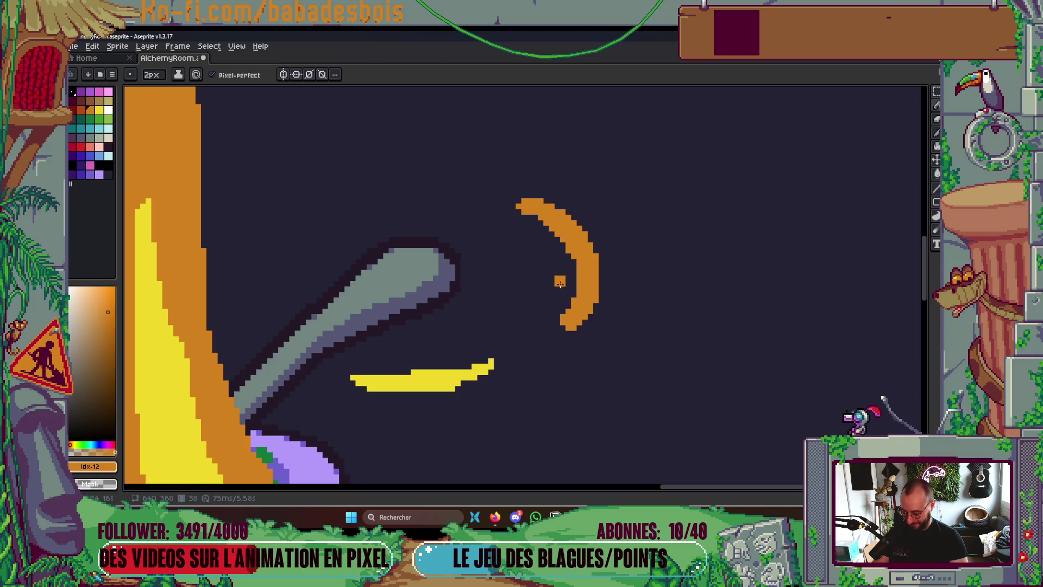
{"action": "key", "text": "m"}
{"action": "left_click_drag", "start_coordinate": [519, 234], "coordinate": [640, 373]}
{"action": "key", "text": "ctrl+z"}
{"action": "key", "text": "ctrl+z"}
Select the top of the orange arc and nudge it two pixels left
{"action": "left_click_drag", "start_coordinate": [546, 212], "coordinate": [593, 214]}
{"action": "scroll", "coordinate": [690, 224], "scroll_direction": "down", "scroll_amount": 5}
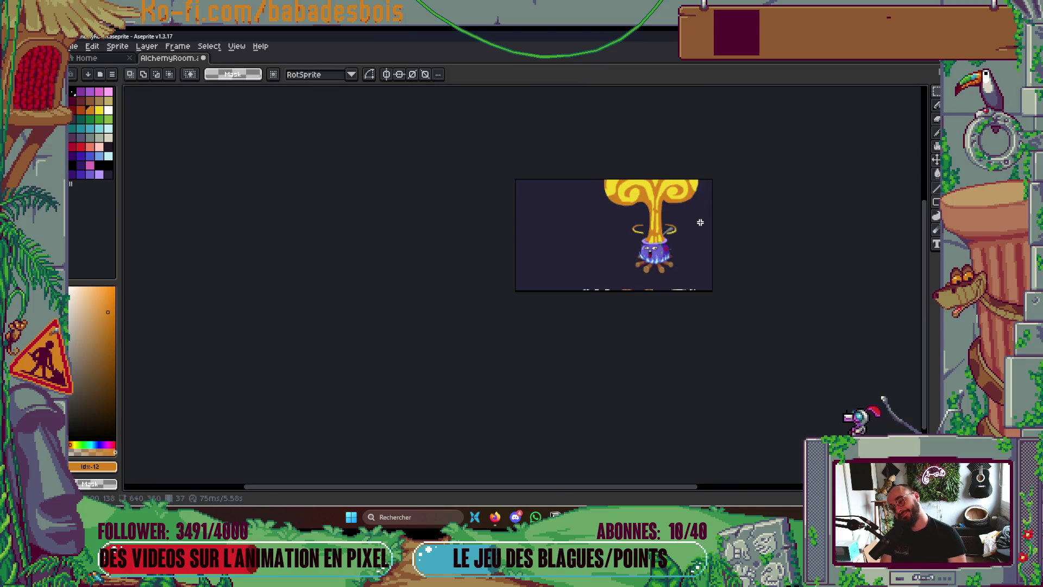
{"action": "scroll", "coordinate": [700, 222], "scroll_direction": "up", "scroll_amount": 5}
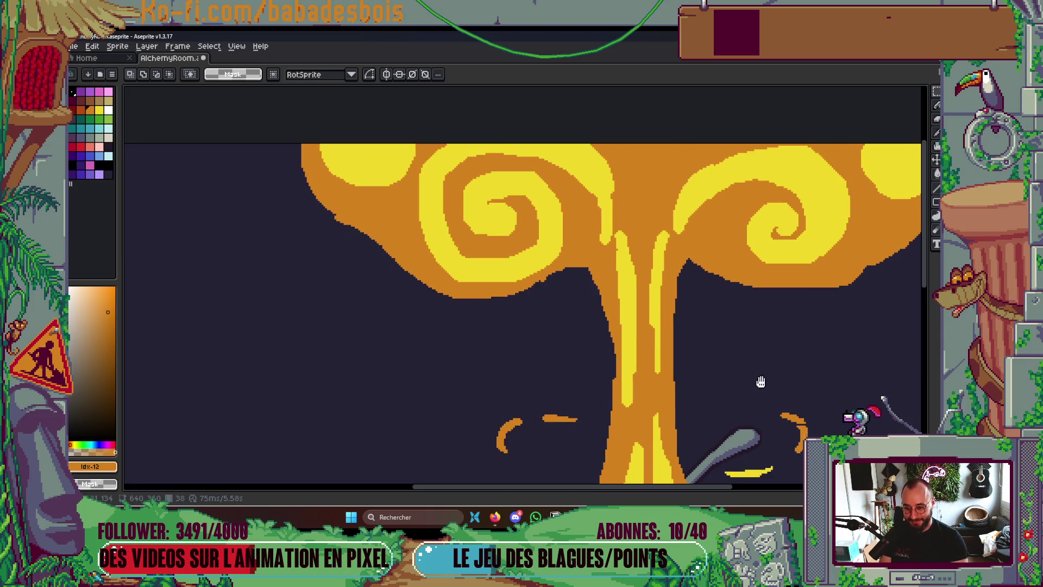
{"action": "scroll", "coordinate": [531, 156], "scroll_direction": "down", "scroll_amount": 2}
{"action": "scroll", "coordinate": [553, 179], "scroll_direction": "up", "scroll_amount": 2}
{"action": "left_click_drag", "start_coordinate": [536, 174], "coordinate": [665, 248]}
{"action": "key", "text": "Left"}
{"action": "key", "text": "Left"}
{"action": "key", "text": "ctrl+d"}
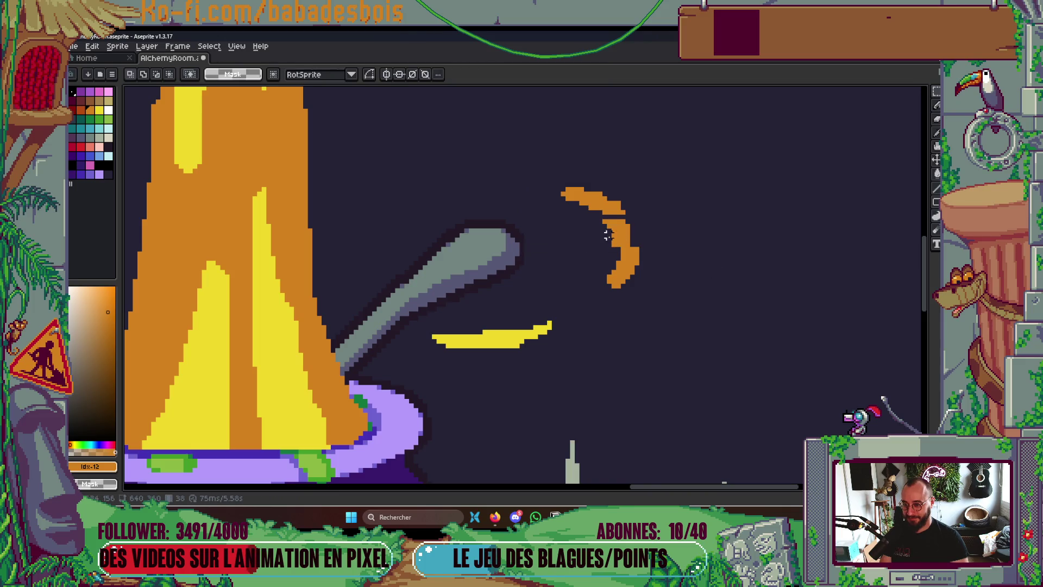
Erase the arc's upper-right corner pixels and trim its top, then play the animation
{"action": "scroll", "coordinate": [715, 217], "scroll_direction": "down", "scroll_amount": 6}
{"action": "scroll", "coordinate": [718, 186], "scroll_direction": "up", "scroll_amount": 6}
{"action": "key", "text": "b"}
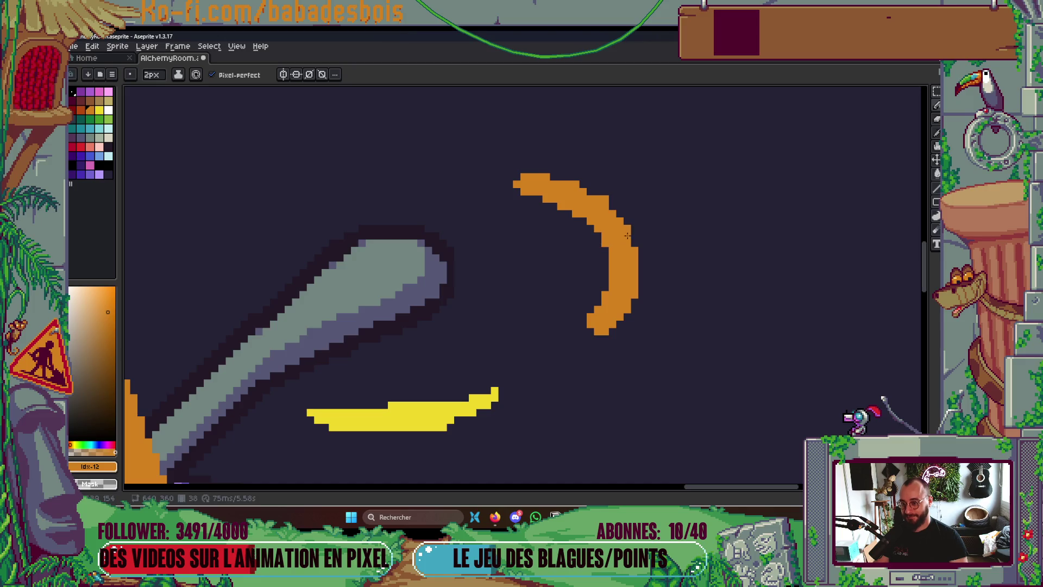
{"action": "left_click_drag", "start_coordinate": [622, 213], "coordinate": [603, 192]}
{"action": "left_click_drag", "start_coordinate": [528, 170], "coordinate": [600, 179]}
{"action": "scroll", "coordinate": [641, 163], "scroll_direction": "down", "scroll_amount": 3}
{"action": "key", "text": "Return"}
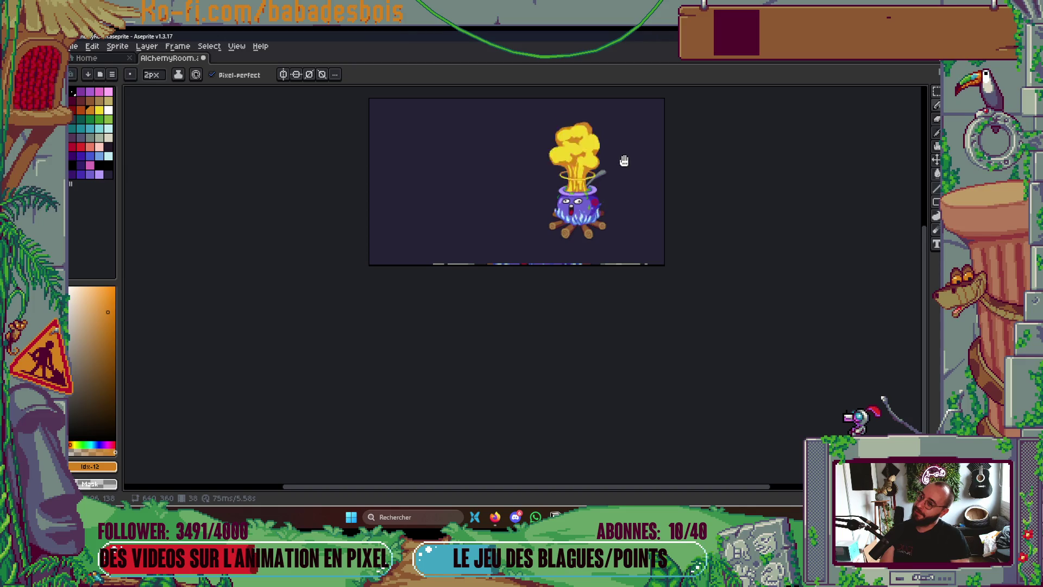
{"action": "scroll", "coordinate": [623, 162], "scroll_direction": "up", "scroll_amount": 3}
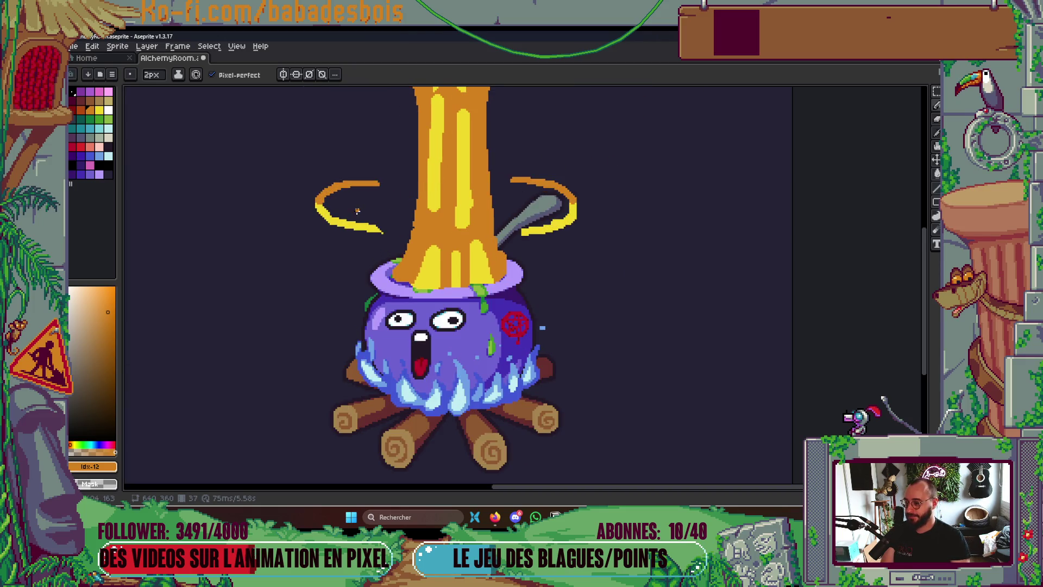
Nudge the left stem ring left and the right ring right and down, then preview the animation
{"action": "scroll", "coordinate": [357, 211], "scroll_direction": "up", "scroll_amount": 1}
{"action": "key", "text": "m"}
{"action": "left_click_drag", "start_coordinate": [314, 144], "coordinate": [449, 284]}
{"action": "key", "text": "ctrl+d"}
{"action": "left_click_drag", "start_coordinate": [631, 139], "coordinate": [768, 279]}
{"action": "key", "text": "ctrl+d"}
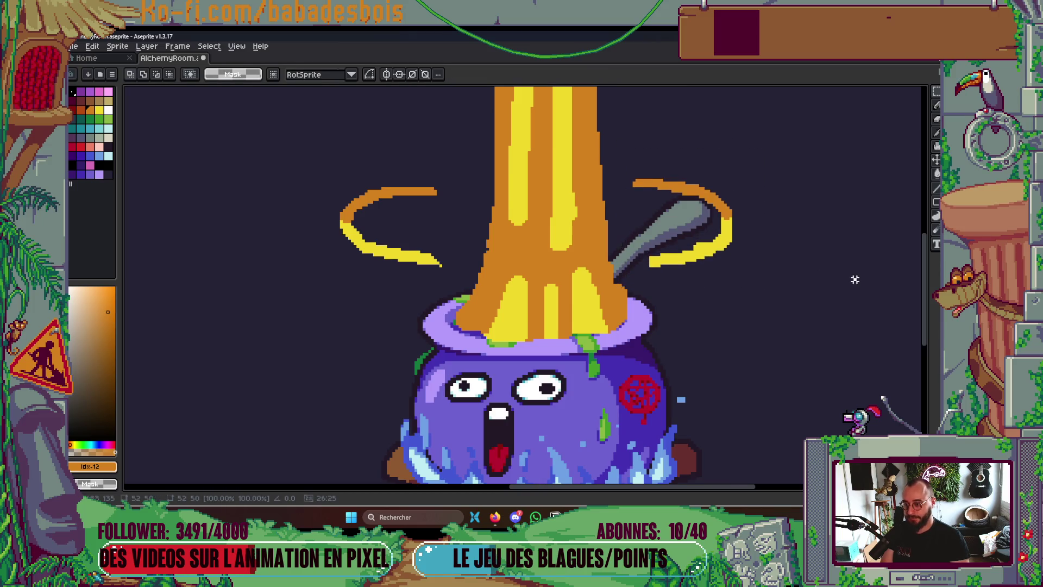
{"action": "left_click_drag", "start_coordinate": [314, 183], "coordinate": [463, 284]}
{"action": "key", "text": "Left"}
{"action": "key", "text": "ctrl+d"}
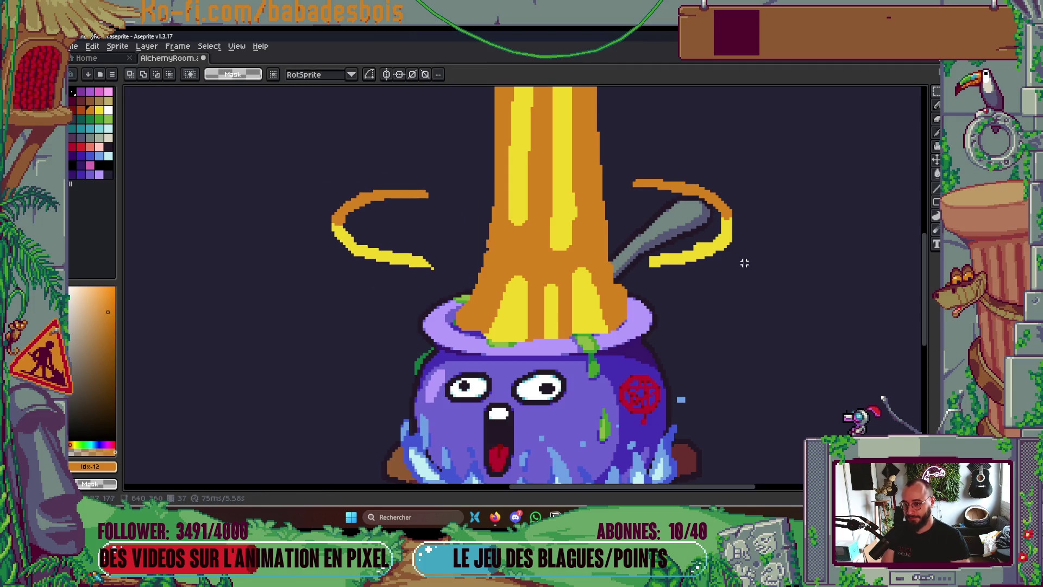
{"action": "left_click_drag", "start_coordinate": [631, 169], "coordinate": [768, 293]}
{"action": "key", "text": "Right"}
{"action": "key", "text": "Right"}
{"action": "key", "text": "Right"}
{"action": "key", "text": "Down"}
{"action": "key", "text": "Down"}
{"action": "key", "text": "ctrl+d"}
{"action": "key", "text": "Return"}
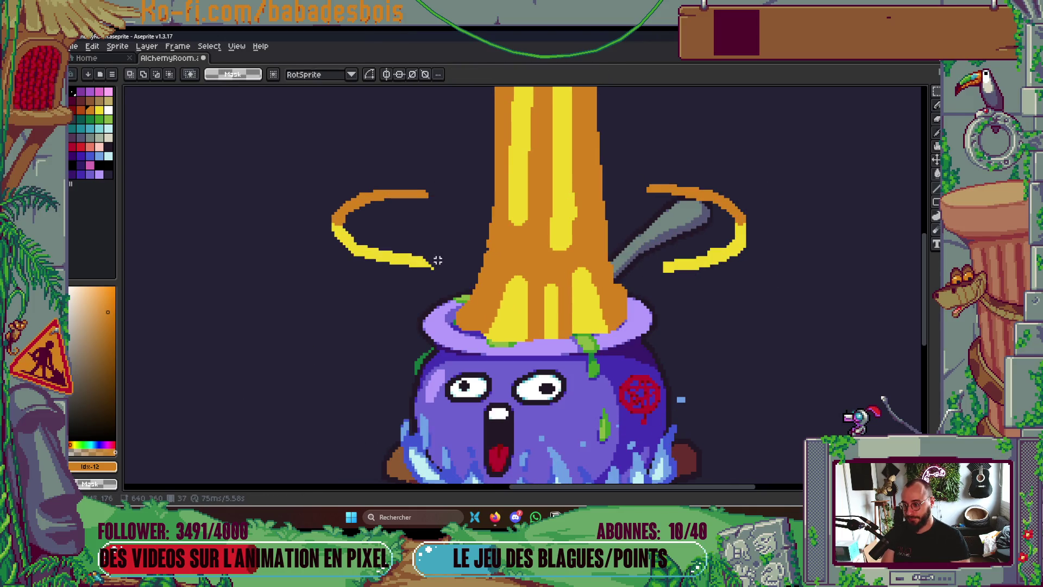
Pick the ring's yellow with the Pencil and extend the yellow arc across the spoon
{"action": "scroll", "coordinate": [408, 255], "scroll_direction": "up", "scroll_amount": 1}
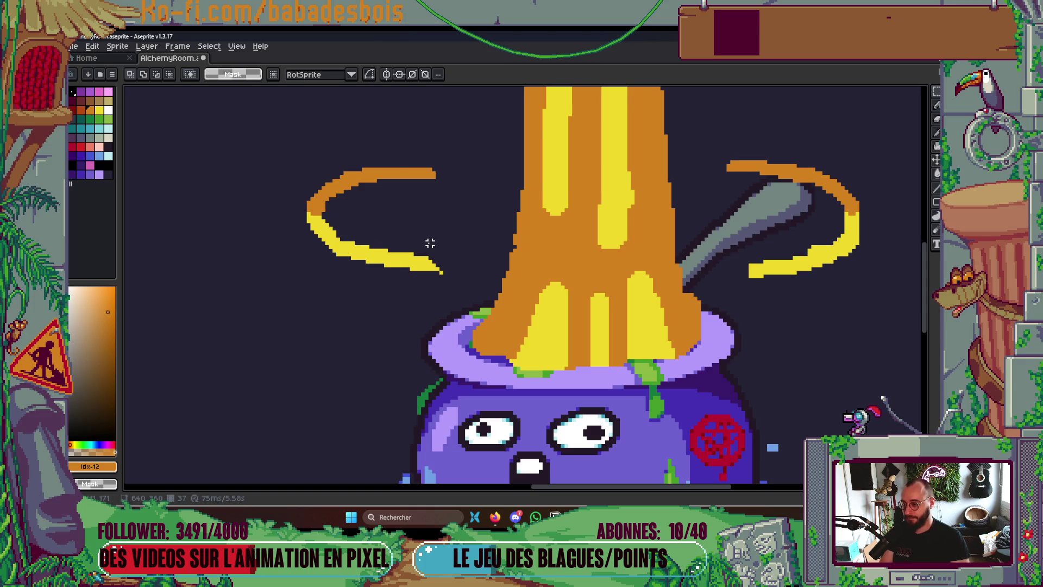
{"action": "scroll", "coordinate": [427, 242], "scroll_direction": "up", "scroll_amount": 3}
{"action": "key", "text": "b"}
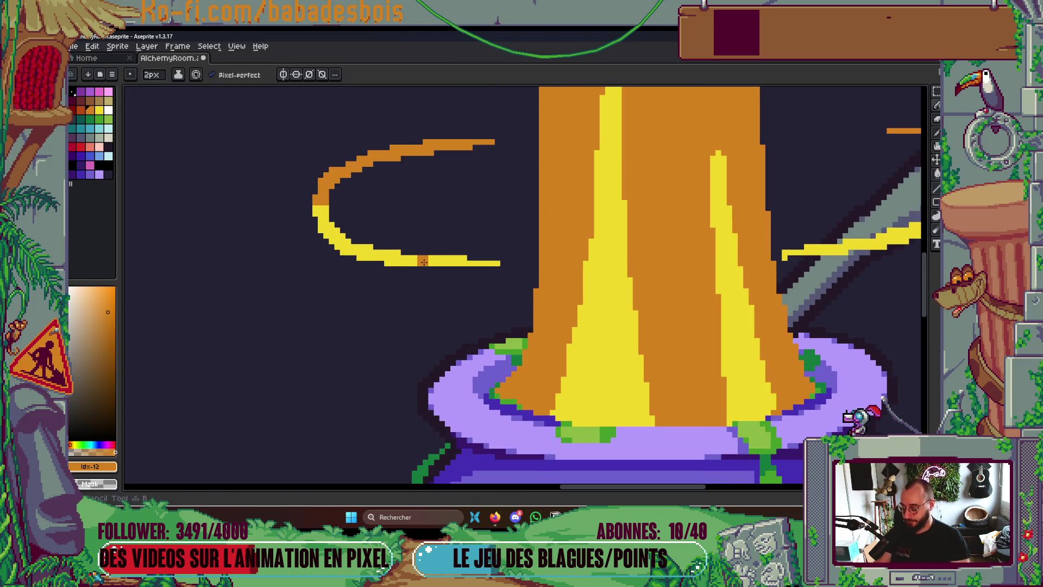
{"action": "left_click", "coordinate": [330, 215], "text": "alt"}
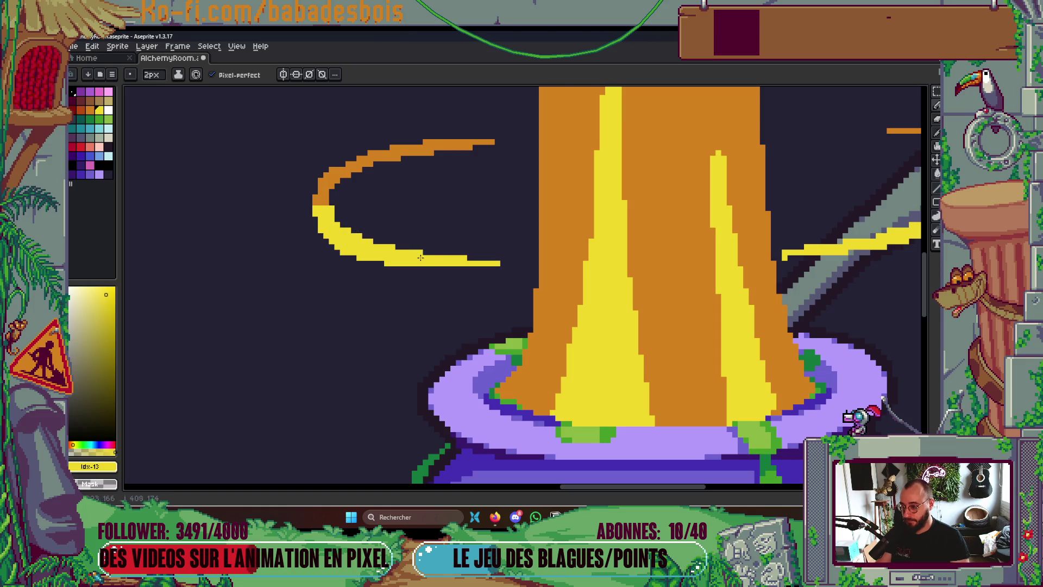
{"action": "scroll", "coordinate": [654, 307], "scroll_direction": "right", "scroll_amount": 3}
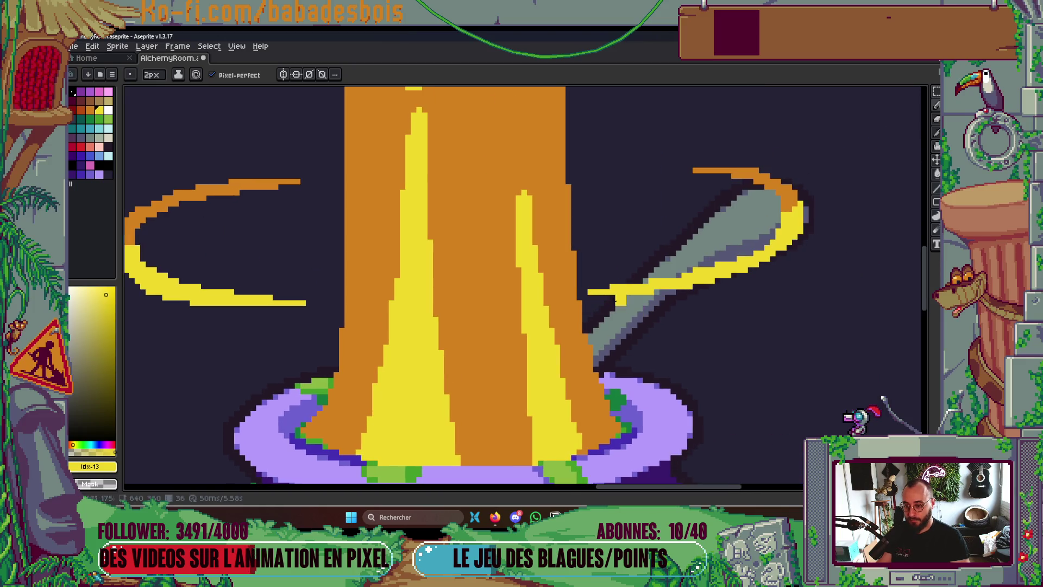
{"action": "left_click_drag", "start_coordinate": [662, 283], "coordinate": [770, 241]}
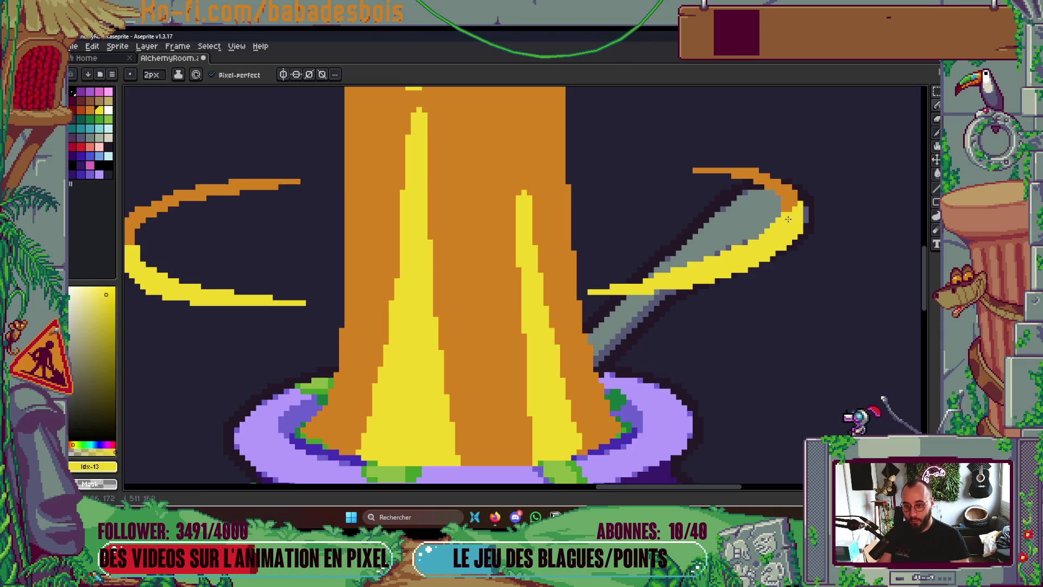
{"action": "scroll", "coordinate": [788, 219], "scroll_direction": "down", "scroll_amount": 1}
On the next frame, thin the yellow swirl strokes and the orange top arc's lower edge
{"action": "key", "text": "Right"}
{"action": "scroll", "coordinate": [496, 260], "scroll_direction": "up", "scroll_amount": 1}
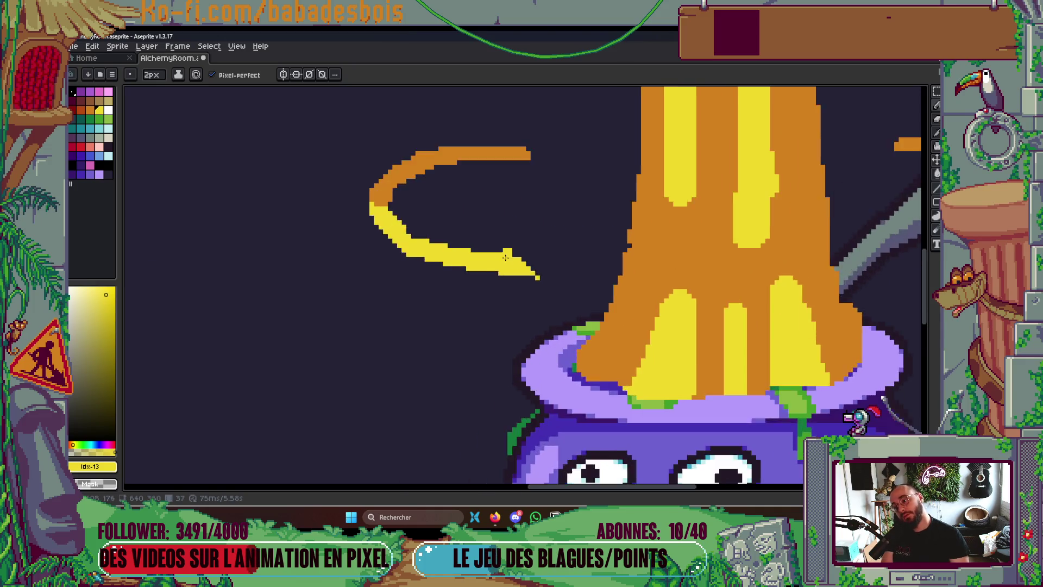
{"action": "scroll", "coordinate": [496, 260], "scroll_direction": "up", "scroll_amount": 1}
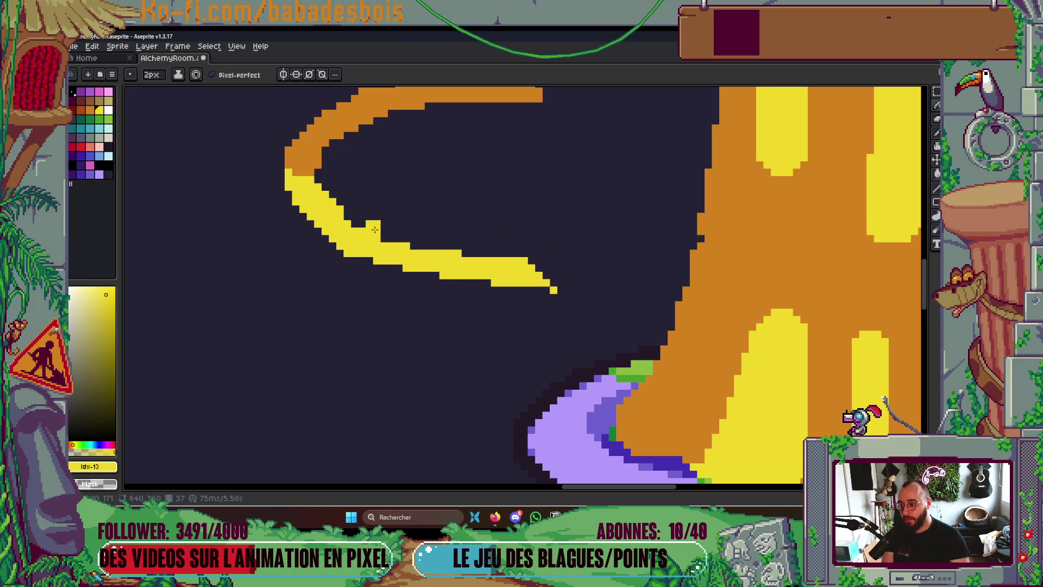
{"action": "left_click_drag", "start_coordinate": [397, 232], "coordinate": [543, 281]}
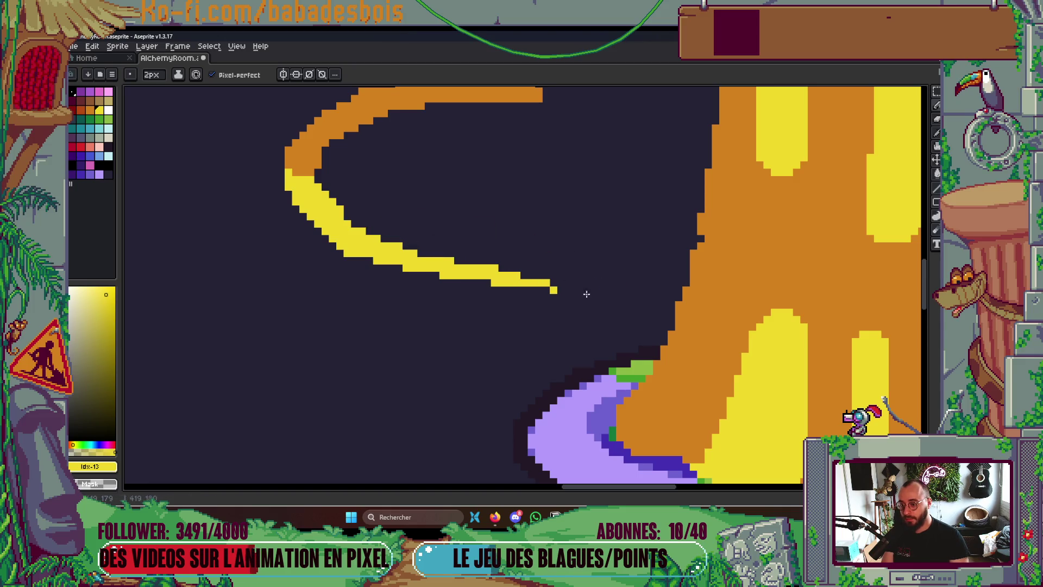
{"action": "scroll", "coordinate": [625, 298], "scroll_direction": "right", "scroll_amount": 5}
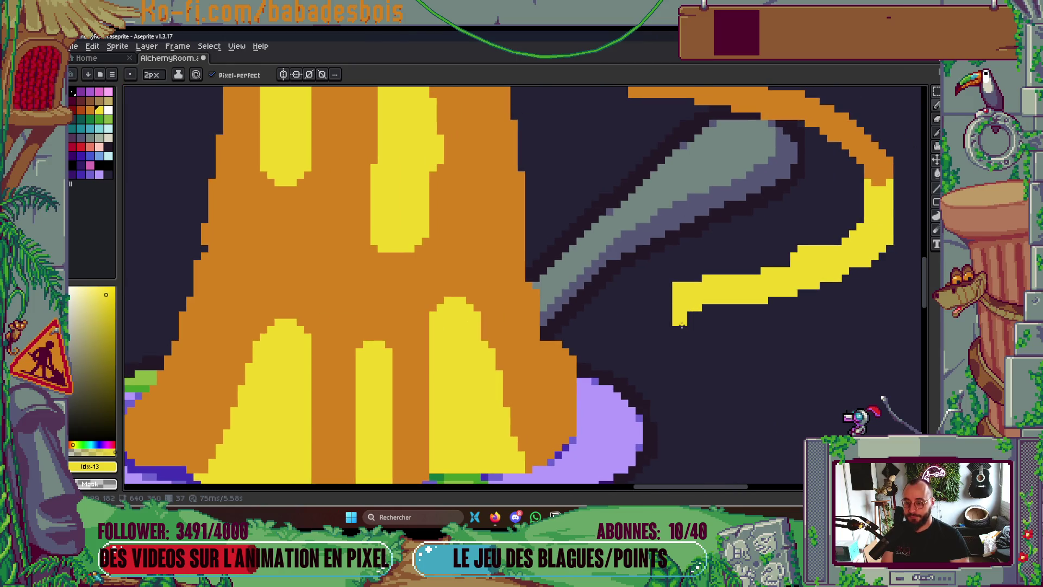
{"action": "mouse_move", "coordinate": [662, 282]}
{"action": "left_mouse_down"}
{"action": "mouse_move", "coordinate": [758, 278]}
{"action": "mouse_move", "coordinate": [840, 239]}
{"action": "left_mouse_up"}
{"action": "scroll", "coordinate": [728, 157], "scroll_direction": "up", "scroll_amount": 1}
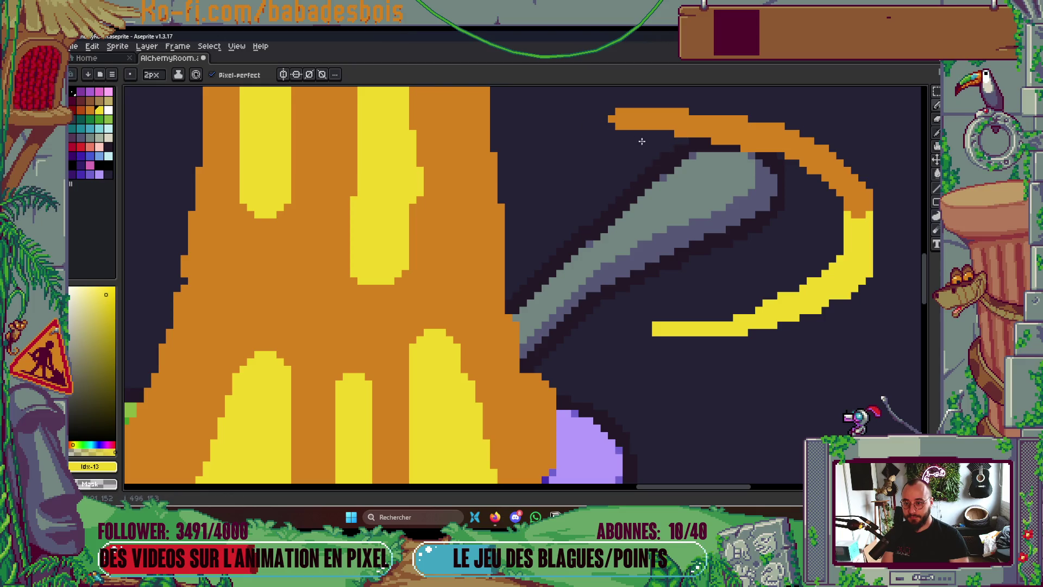
{"action": "left_click_drag", "start_coordinate": [618, 126], "coordinate": [761, 157]}
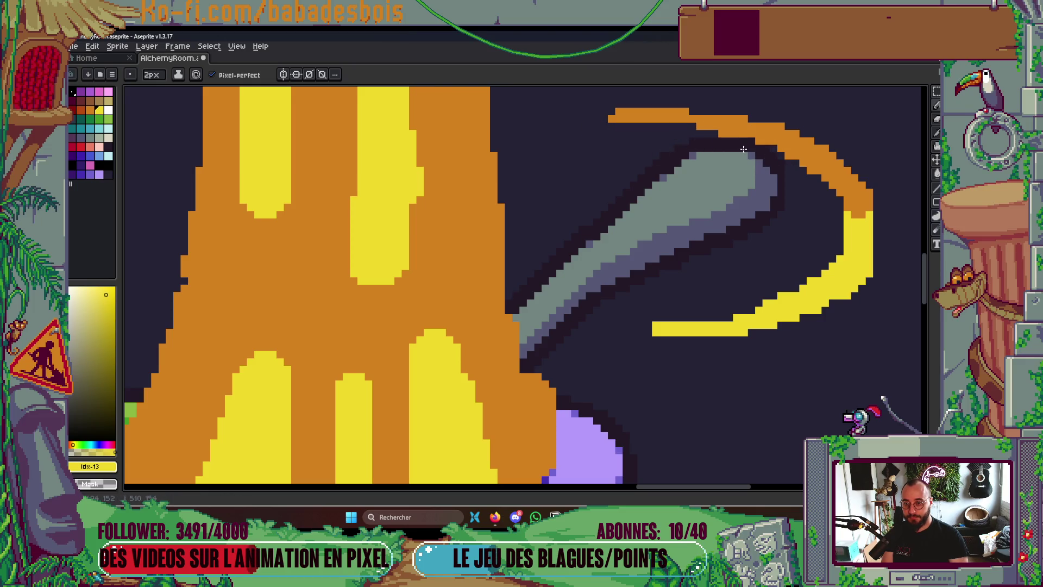
On the following frame, thin the inner edge of the left orange swirl arc
{"action": "key", "text": "Right"}
{"action": "key", "text": "Right"}
{"action": "key", "text": "Right"}
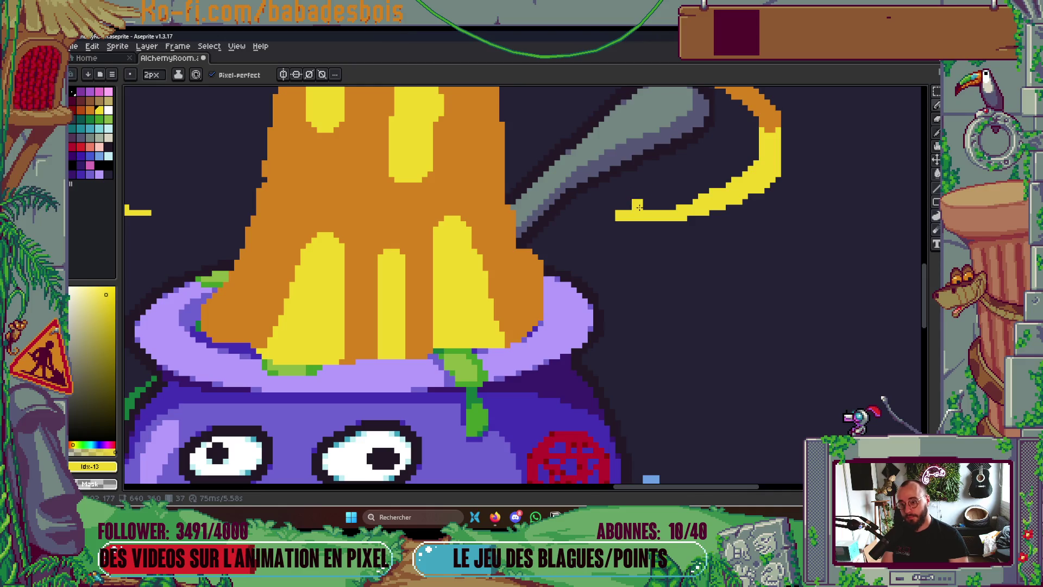
{"action": "left_click_drag", "start_coordinate": [553, 211], "coordinate": [891, 382]}
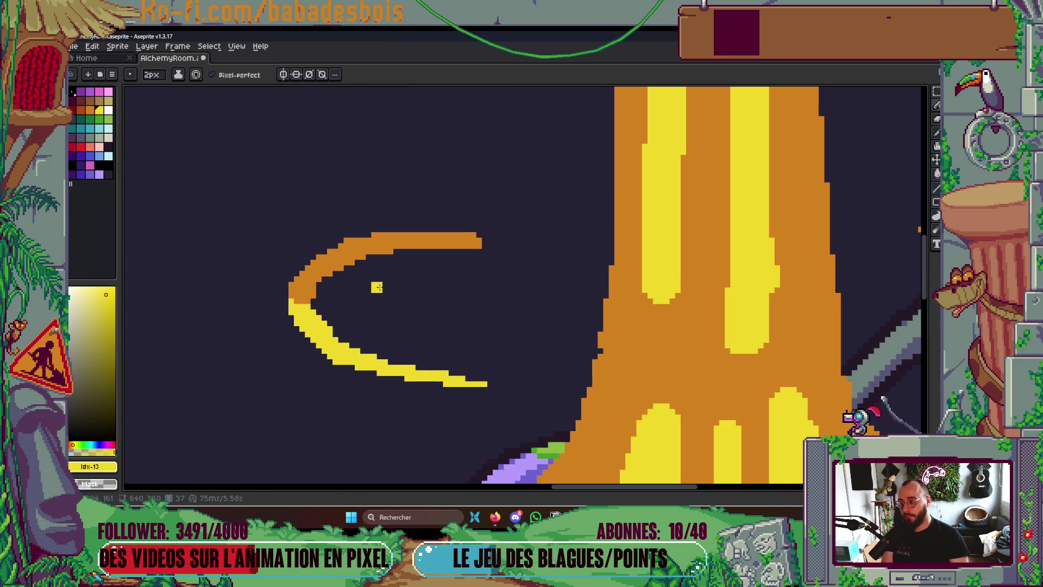
{"action": "mouse_move", "coordinate": [338, 282]}
{"action": "left_mouse_down"}
{"action": "mouse_move", "coordinate": [352, 263]}
{"action": "mouse_move", "coordinate": [498, 254]}
{"action": "left_mouse_up"}
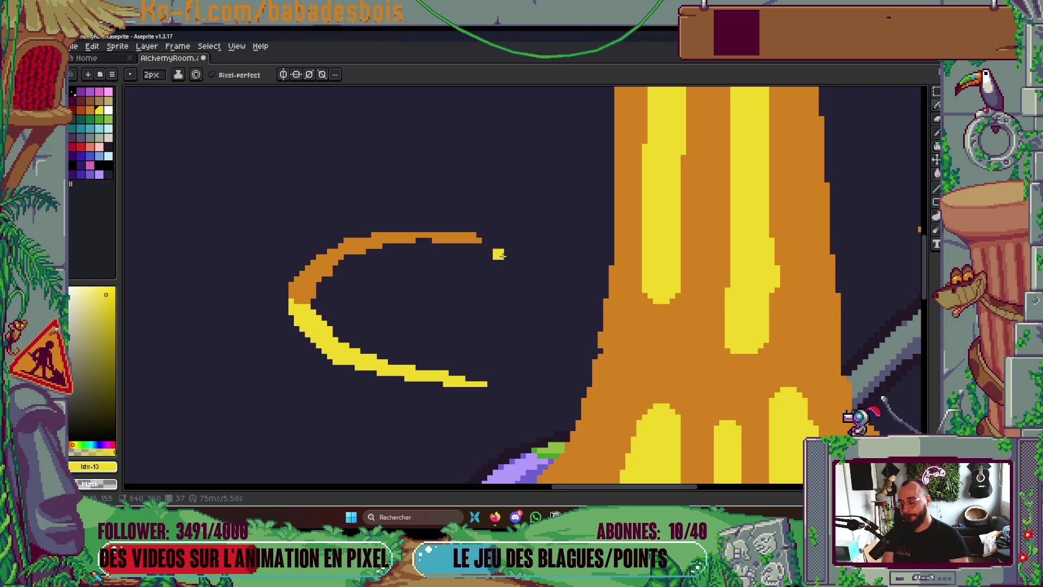
{"action": "scroll", "coordinate": [467, 247], "scroll_direction": "down", "scroll_amount": 3}
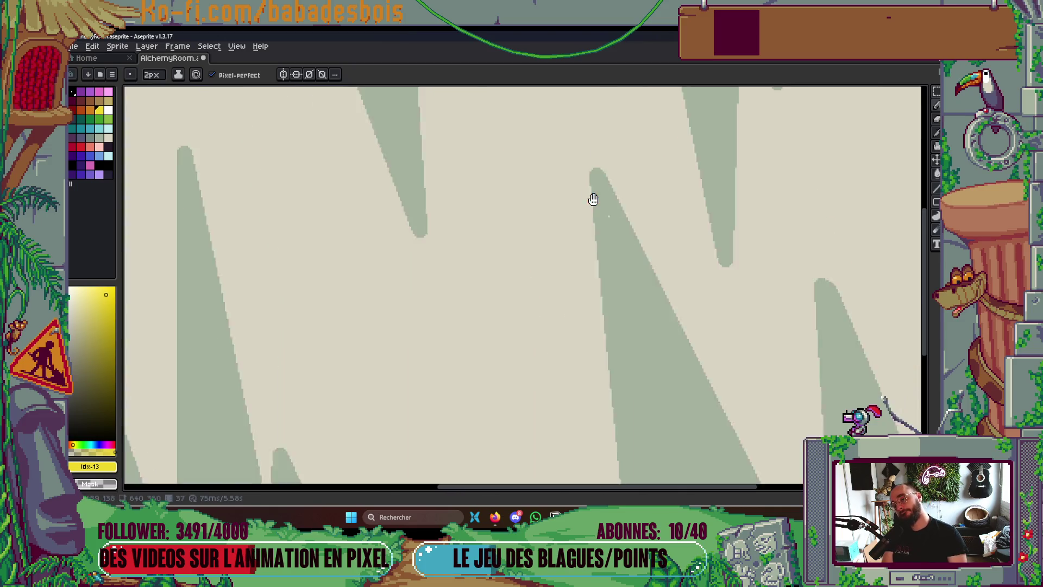
Zoom out to watch the animation, then zoom back in on the eruption's cap
{"action": "scroll", "coordinate": [612, 207], "scroll_direction": "down", "scroll_amount": 3}
{"action": "scroll", "coordinate": [706, 296], "scroll_direction": "up", "scroll_amount": 2}
{"action": "scroll", "coordinate": [706, 353], "scroll_direction": "up", "scroll_amount": 1}
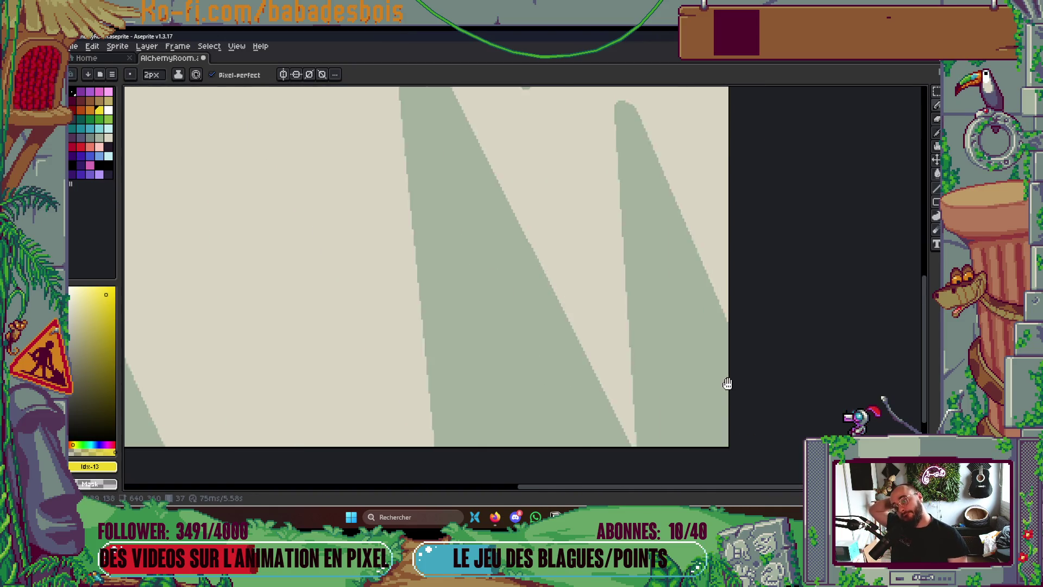
{"action": "scroll", "coordinate": [727, 352], "scroll_direction": "down", "scroll_amount": 3}
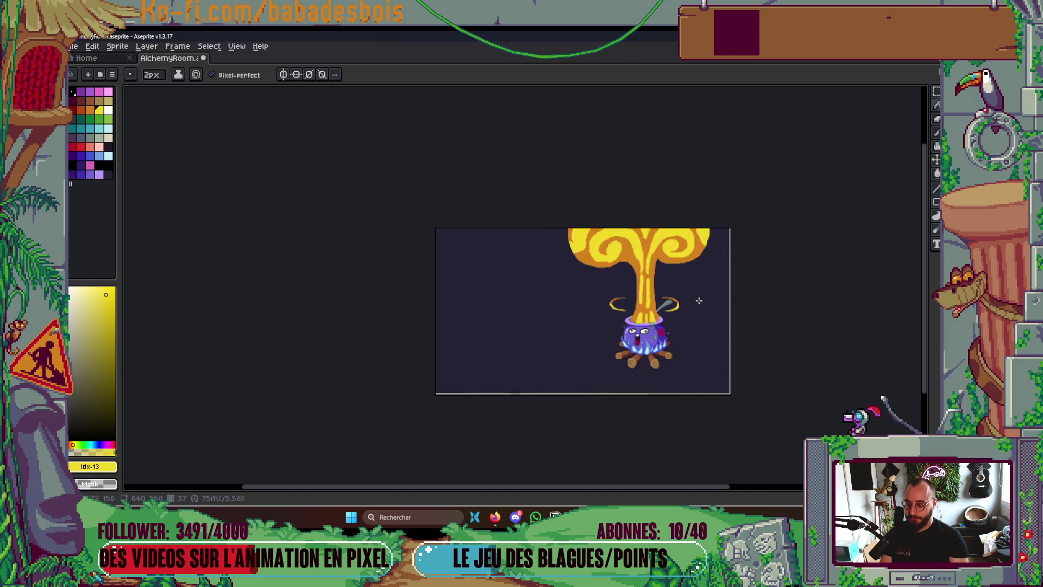
{"action": "scroll", "coordinate": [680, 269], "scroll_direction": "up", "scroll_amount": 3}
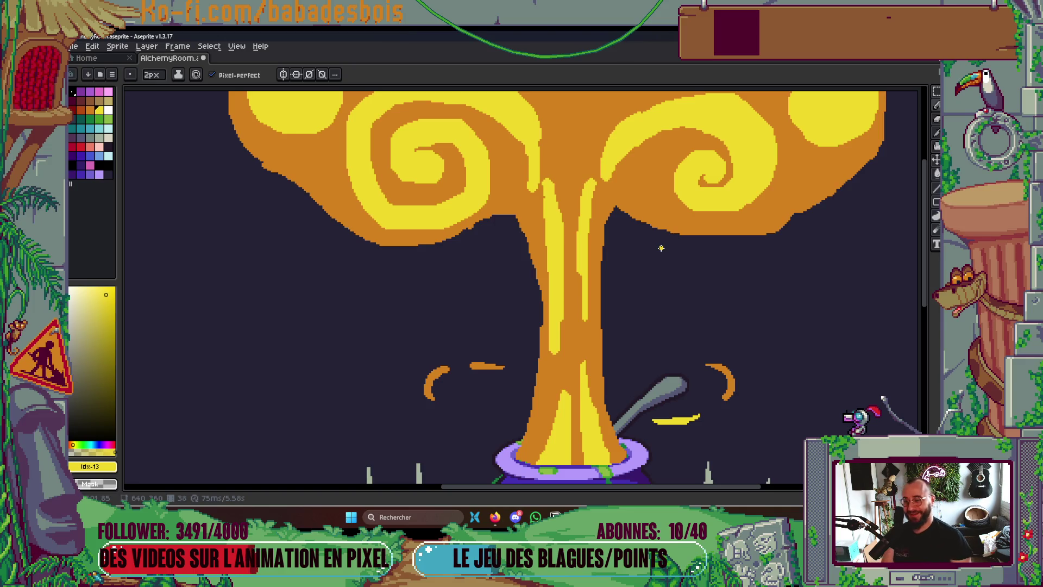
Sample yellow and paint highlight streaks up the stem's drips, then preview the animation
{"action": "key", "text": "i"}
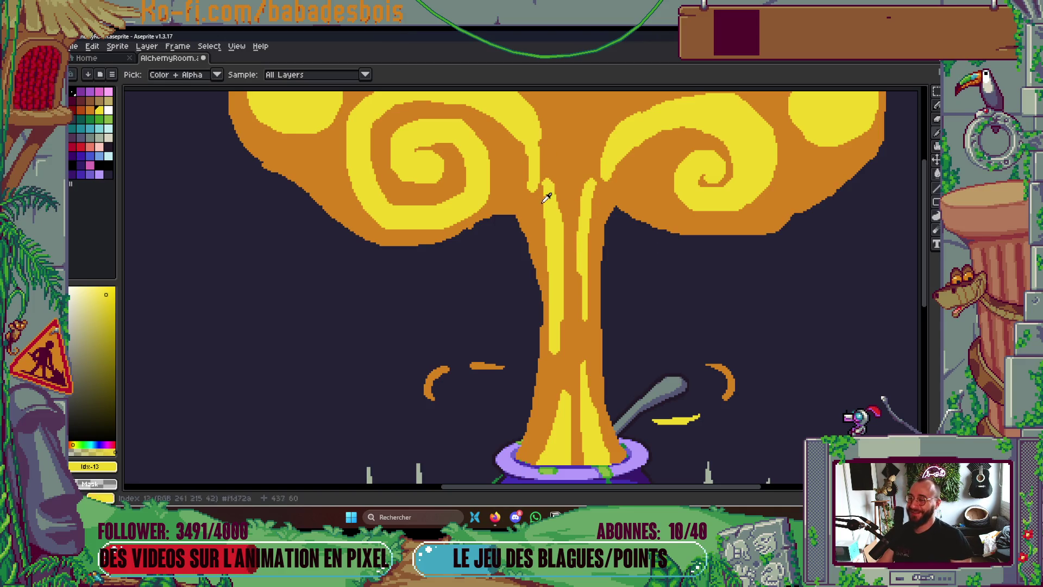
{"action": "scroll", "coordinate": [558, 197], "scroll_direction": "up", "scroll_amount": 1}
{"action": "key", "text": "b"}
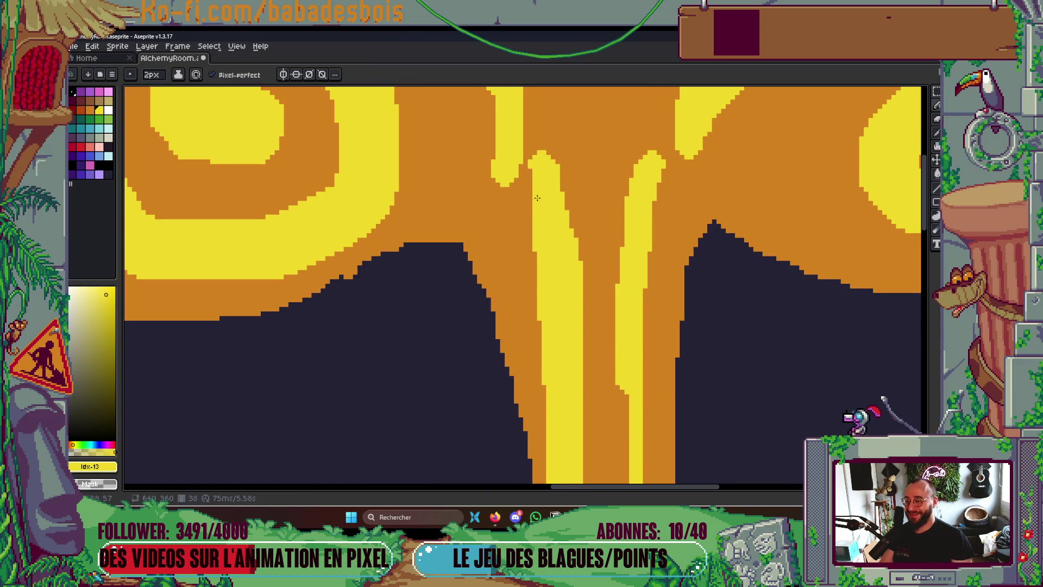
{"action": "scroll", "coordinate": [569, 165], "scroll_direction": "down", "scroll_amount": 2}
{"action": "scroll", "coordinate": [531, 162], "scroll_direction": "up", "scroll_amount": 3}
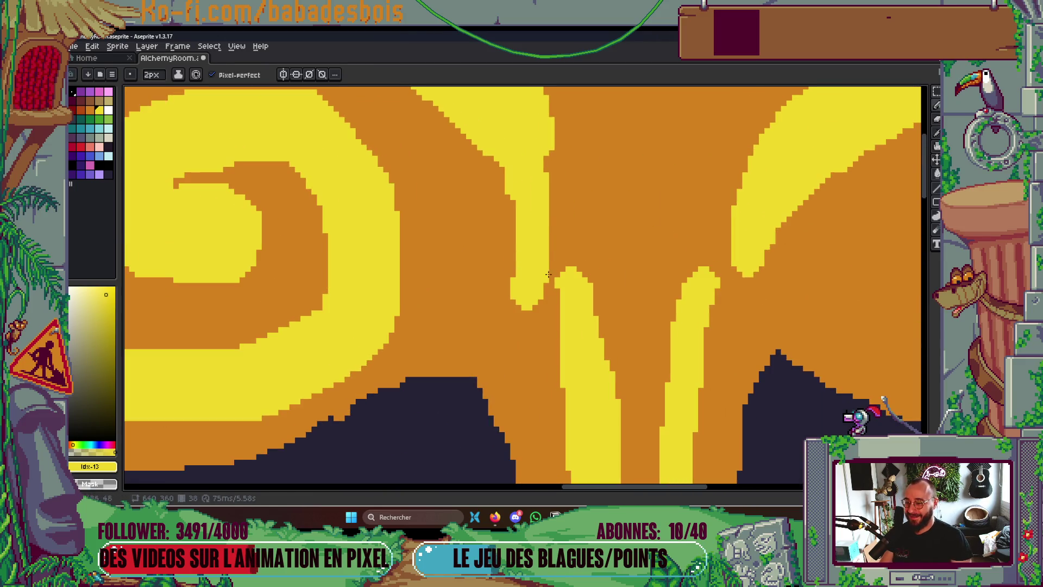
{"action": "left_click_drag", "start_coordinate": [548, 275], "coordinate": [546, 139]}
{"action": "left_click", "coordinate": [534, 306]}
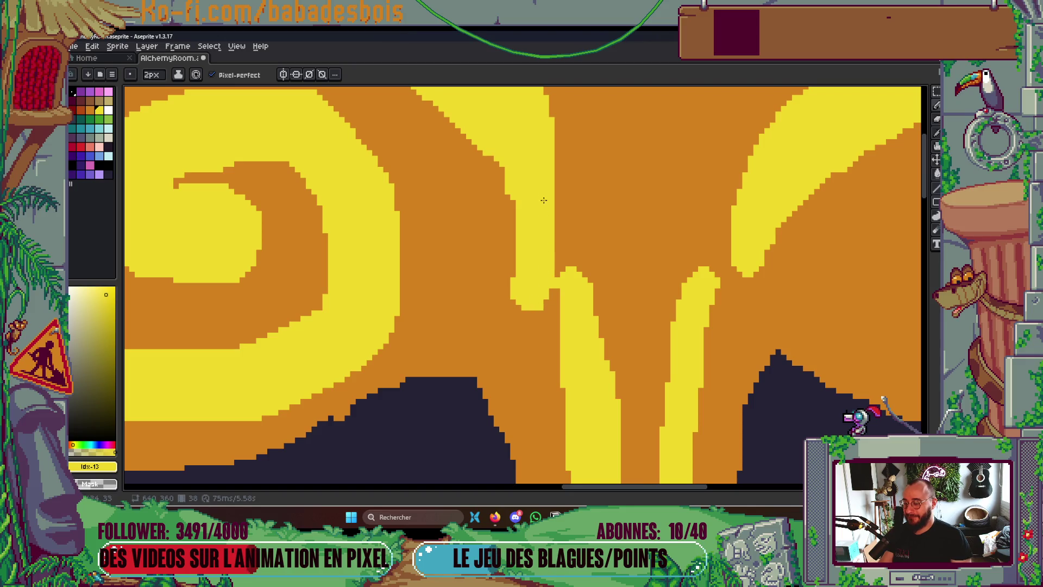
{"action": "scroll", "coordinate": [593, 234], "scroll_direction": "down", "scroll_amount": 1}
{"action": "left_click_drag", "start_coordinate": [577, 307], "coordinate": [587, 201]}
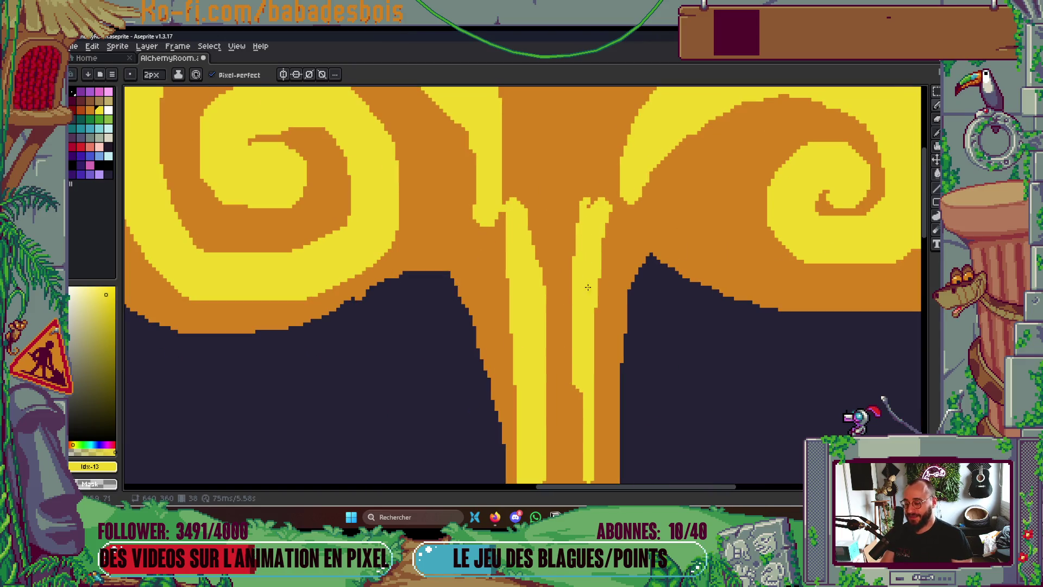
{"action": "mouse_move", "coordinate": [586, 439]}
{"action": "left_mouse_down"}
{"action": "mouse_move", "coordinate": [605, 268]}
{"action": "mouse_move", "coordinate": [596, 228]}
{"action": "left_mouse_up"}
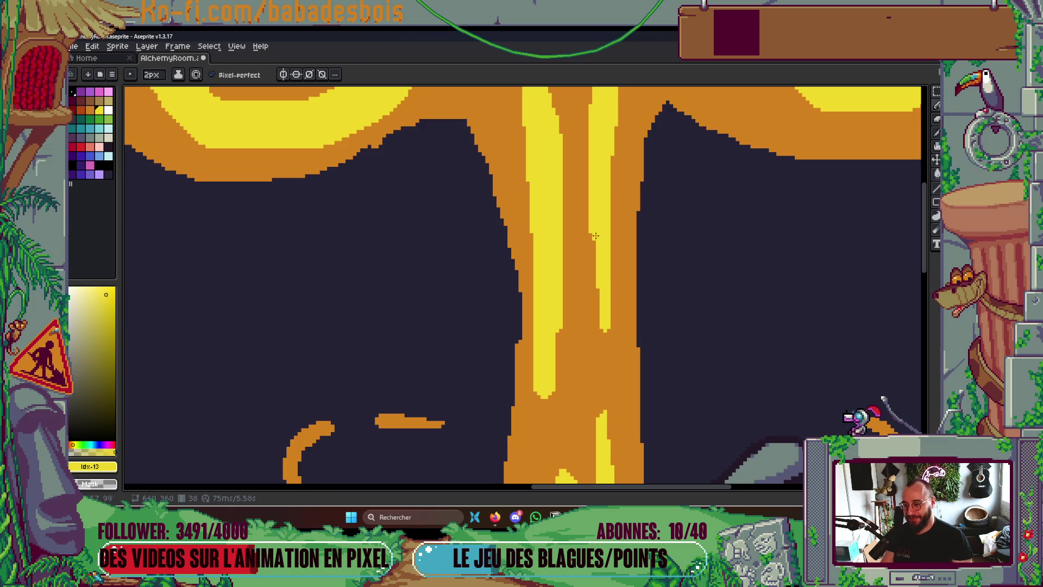
{"action": "left_click_drag", "start_coordinate": [555, 376], "coordinate": [559, 333]}
{"action": "scroll", "coordinate": [564, 220], "scroll_direction": "down", "scroll_amount": 5}
{"action": "key", "text": "Return"}
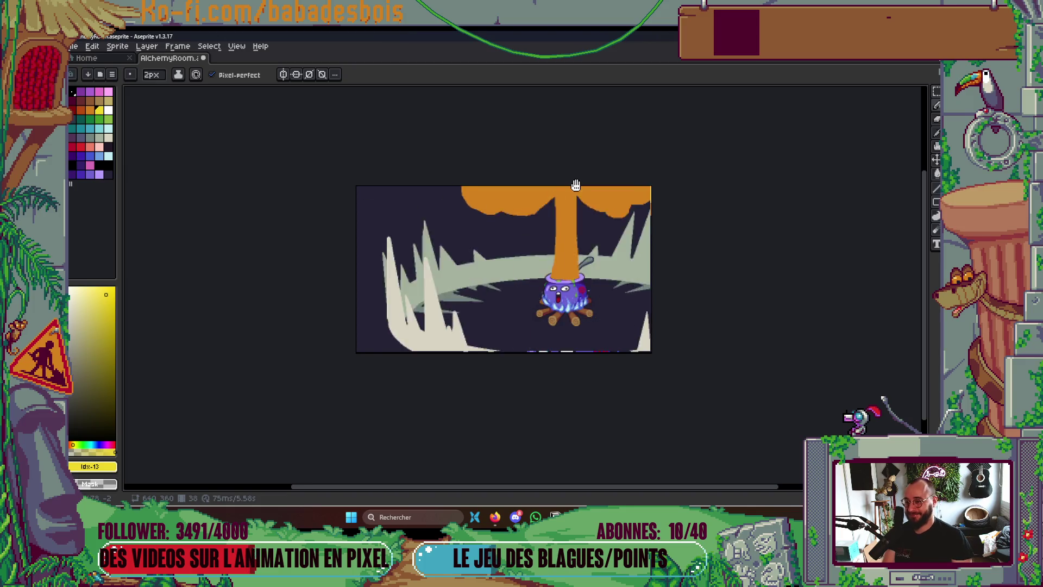
{"action": "key", "text": "Return"}
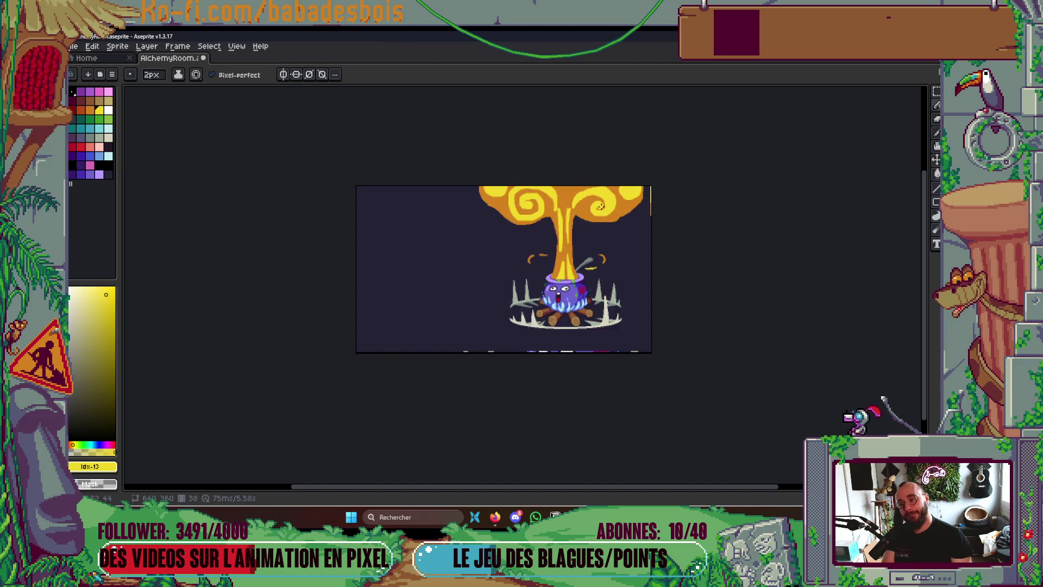
Close the right cap swirl's tip with a line, bucket-fill it orange, and edge it orange
{"action": "scroll", "coordinate": [500, 228], "scroll_direction": "up", "scroll_amount": 5}
{"action": "left_click_drag", "start_coordinate": [480, 249], "coordinate": [512, 243]}
{"action": "key", "text": "g"}
{"action": "key", "text": "bracketleft"}
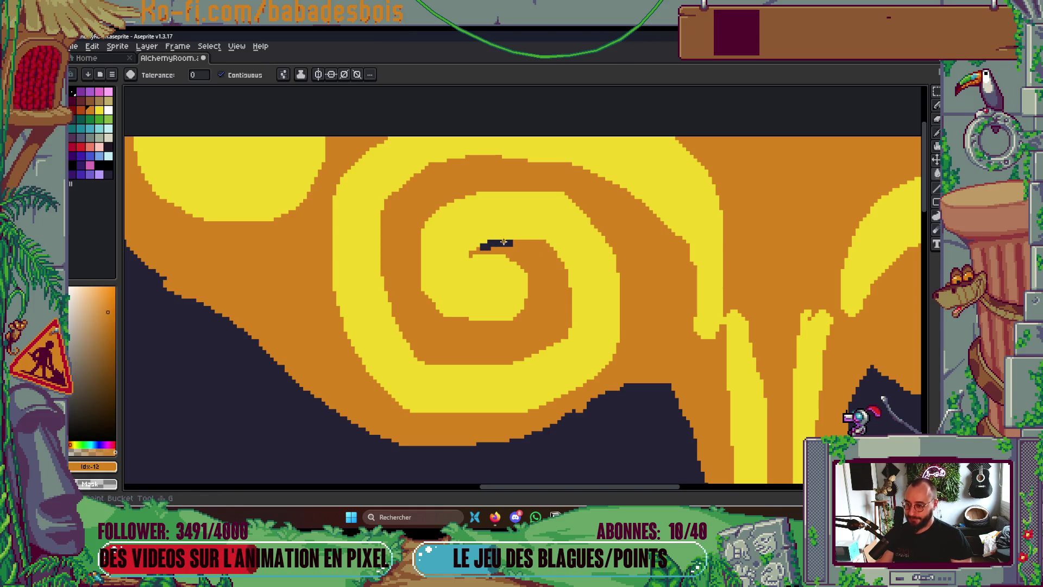
{"action": "left_click", "coordinate": [507, 244]}
{"action": "scroll", "coordinate": [507, 244], "scroll_direction": "down", "scroll_amount": 3}
{"action": "scroll", "coordinate": [634, 252], "scroll_direction": "up", "scroll_amount": 3}
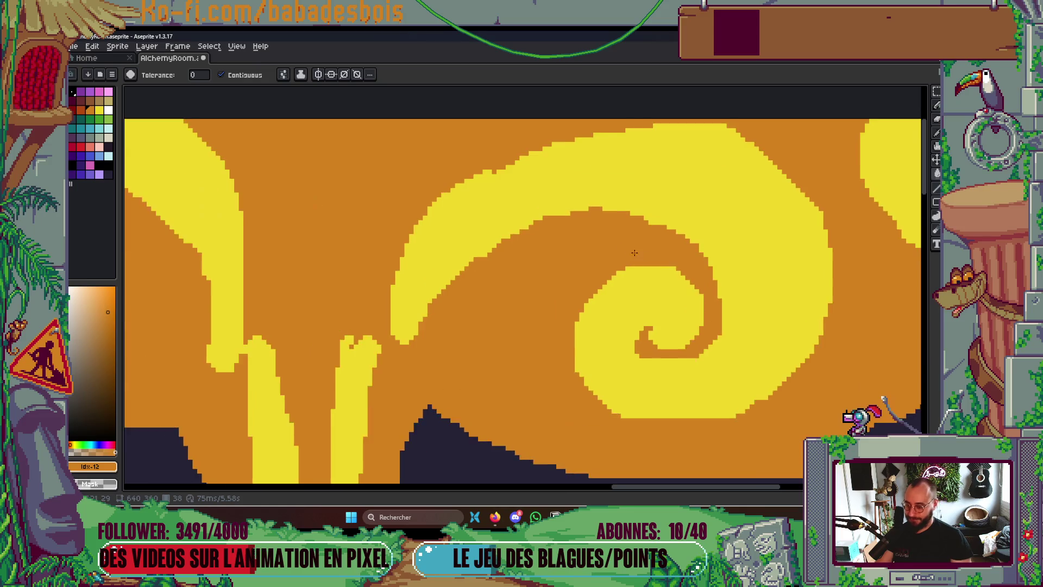
{"action": "scroll", "coordinate": [635, 253], "scroll_direction": "up", "scroll_amount": 1}
{"action": "key", "text": "b"}
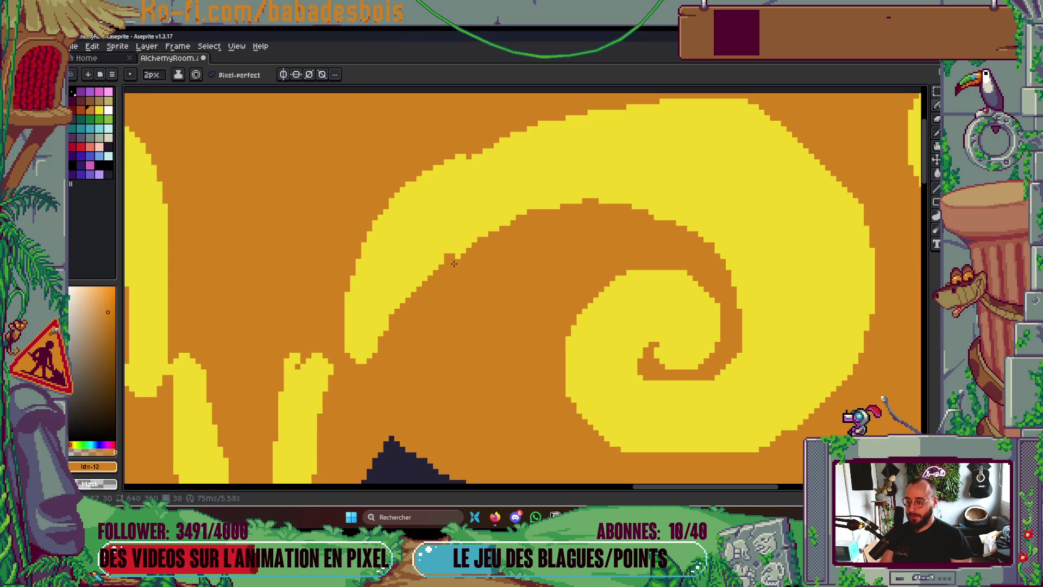
{"action": "mouse_move", "coordinate": [509, 223]}
{"action": "left_mouse_down"}
{"action": "mouse_move", "coordinate": [598, 202]}
{"action": "mouse_move", "coordinate": [677, 223]}
{"action": "mouse_move", "coordinate": [727, 265]}
{"action": "left_mouse_up"}
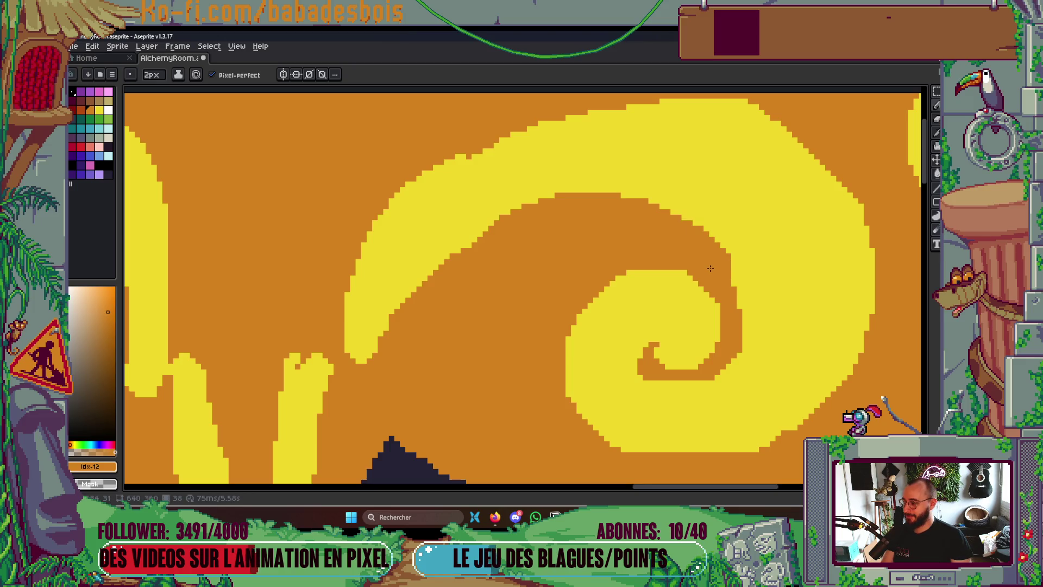
{"action": "scroll", "coordinate": [711, 263], "scroll_direction": "down", "scroll_amount": 4}
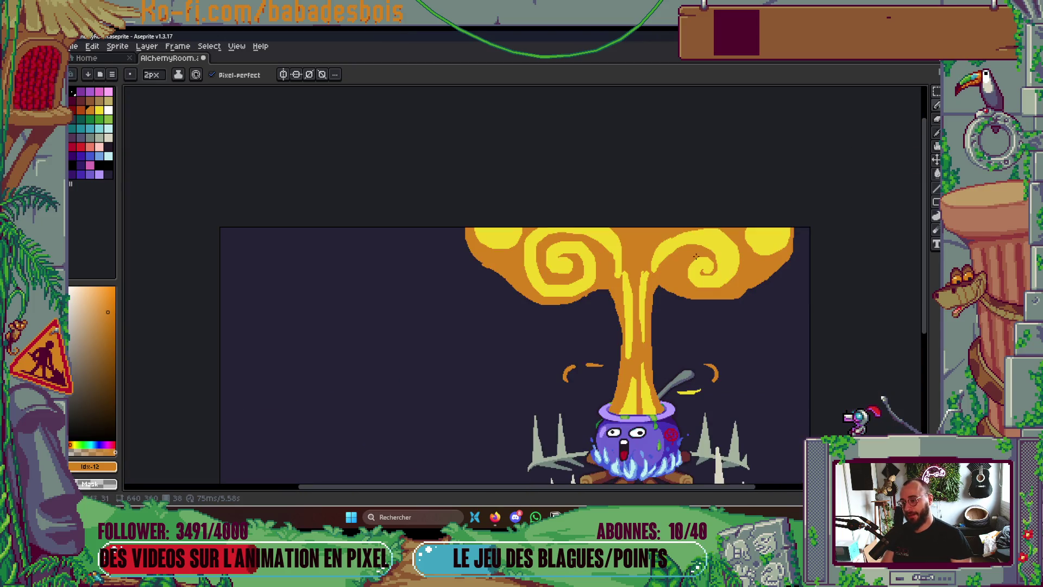
On the earlier frame, paint stepped vertical yellow streaks up the stem's edges
{"action": "left_click_drag", "start_coordinate": [655, 239], "coordinate": [617, 208]}
{"action": "key", "text": "Right"}
{"action": "key", "text": "Right"}
{"action": "key", "text": "Left"}
{"action": "key", "text": "Left"}
{"action": "key", "text": "Left"}
{"action": "key", "text": "Left"}
{"action": "key", "text": "Left"}
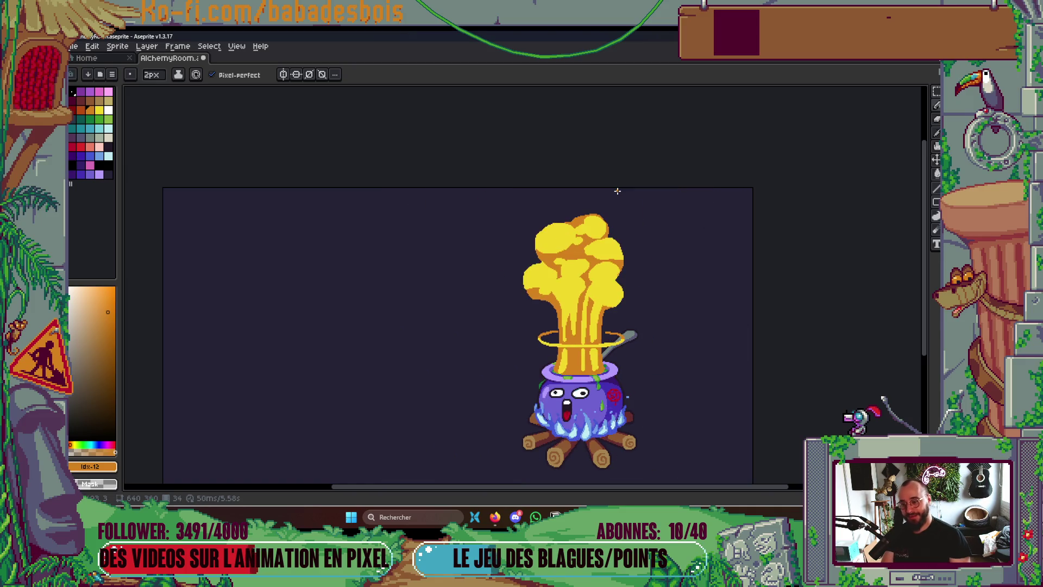
{"action": "key", "text": "Right"}
{"action": "scroll", "coordinate": [602, 204], "scroll_direction": "up", "scroll_amount": 4}
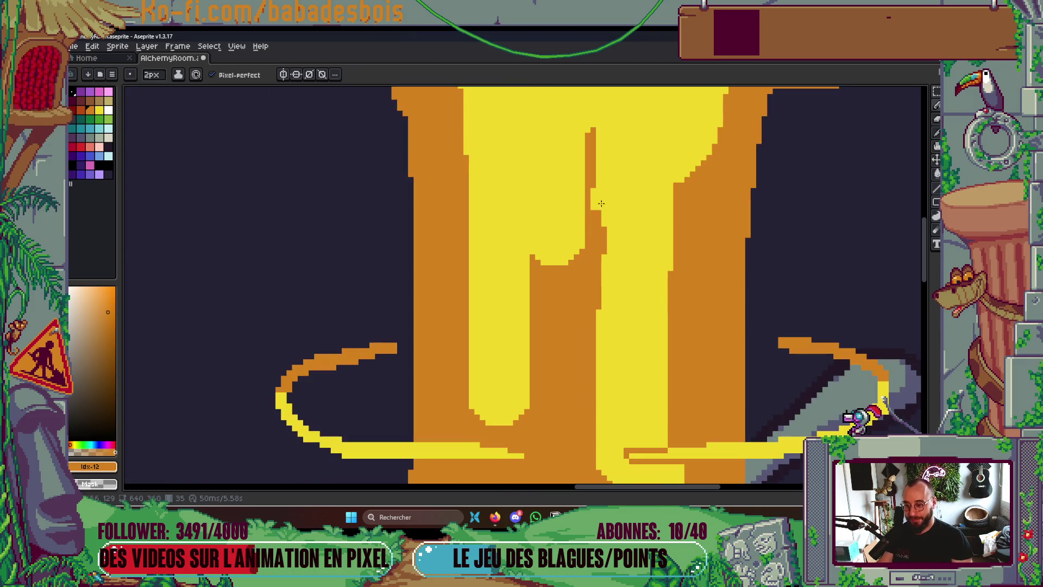
{"action": "left_click", "coordinate": [613, 266], "text": "alt"}
{"action": "left_click_drag", "start_coordinate": [598, 292], "coordinate": [598, 309]}
{"action": "left_click_drag", "start_coordinate": [605, 228], "coordinate": [598, 264]}
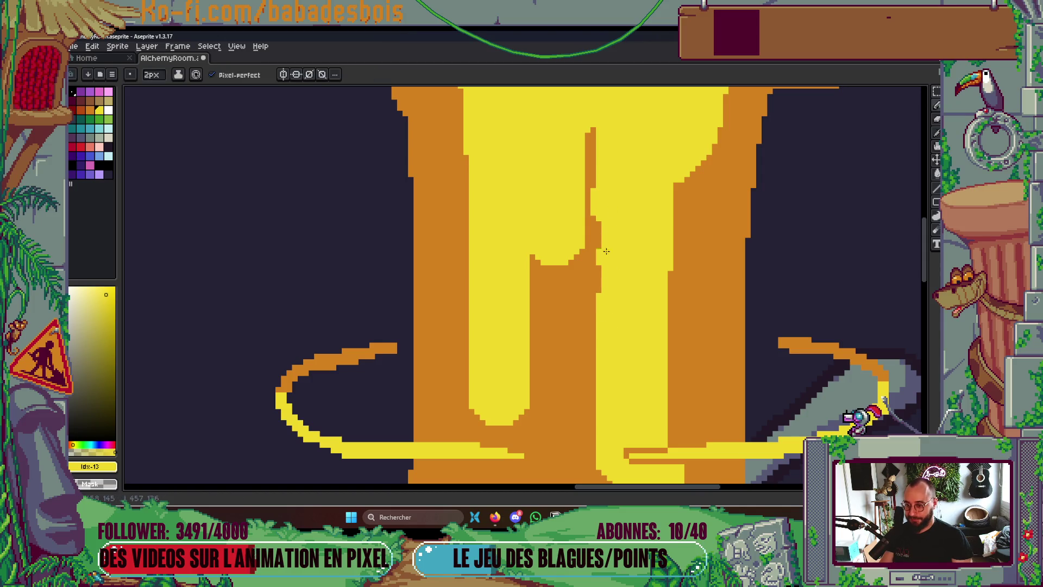
{"action": "left_click_drag", "start_coordinate": [607, 320], "coordinate": [629, 245]}
{"action": "left_click_drag", "start_coordinate": [578, 297], "coordinate": [578, 186]}
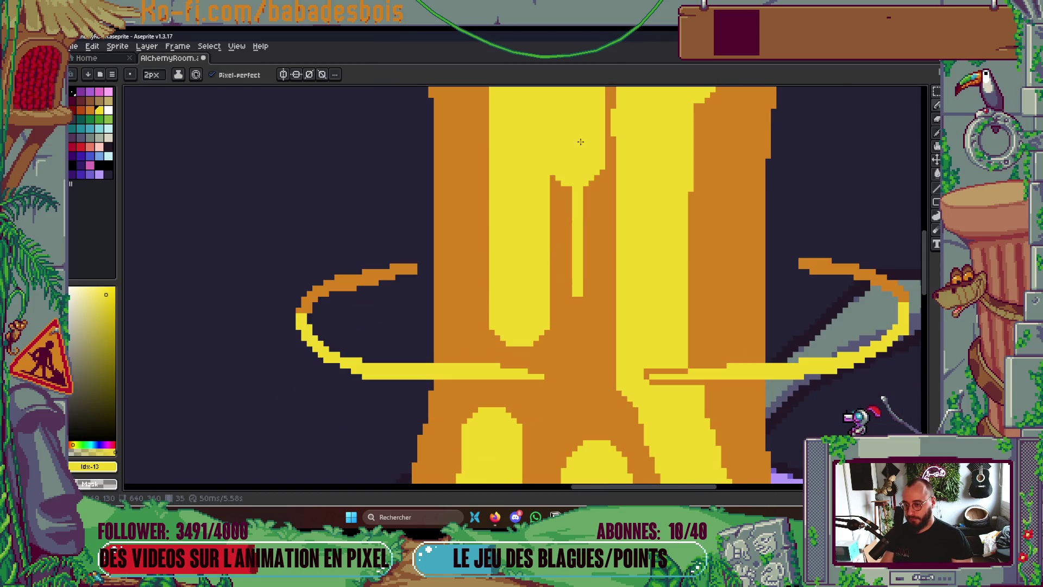
{"action": "left_click_drag", "start_coordinate": [587, 263], "coordinate": [590, 149]}
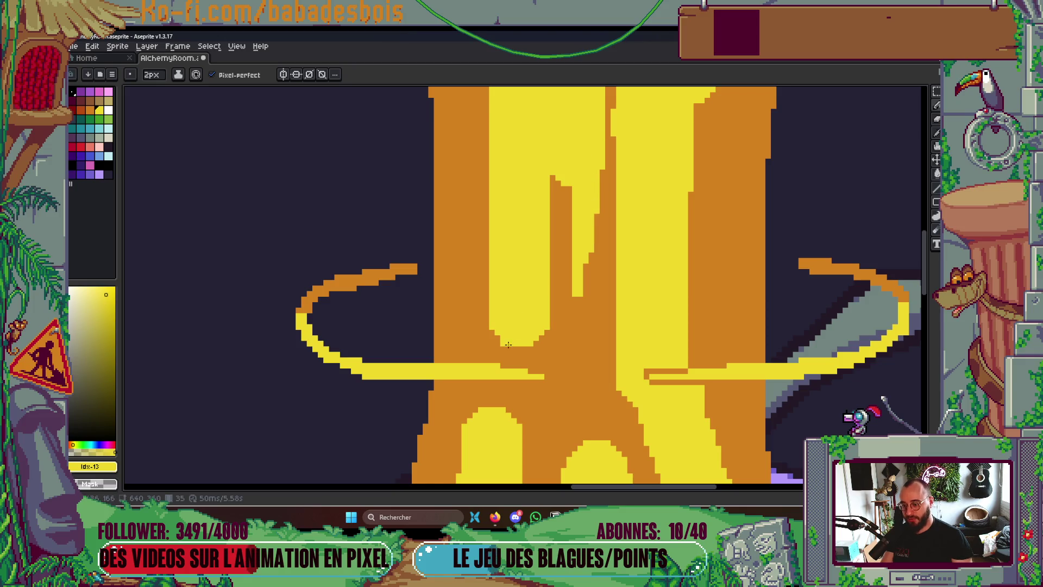
Add orange strokes separating the stem streaks and shrink the brush to 1 pixel
{"action": "left_click", "coordinate": [466, 221], "text": "alt"}
{"action": "mouse_move", "coordinate": [506, 252]}
{"action": "left_mouse_down"}
{"action": "mouse_move", "coordinate": [495, 328]}
{"action": "mouse_move", "coordinate": [505, 342]}
{"action": "mouse_move", "coordinate": [510, 246]}
{"action": "left_mouse_up"}
{"action": "key", "text": "minus"}
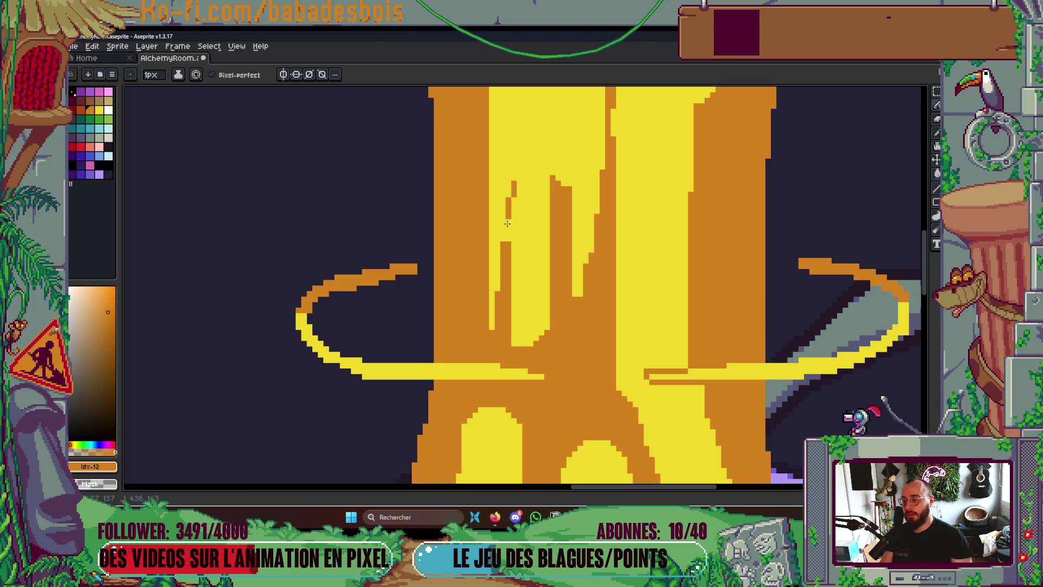
{"action": "scroll", "coordinate": [544, 253], "scroll_direction": "down", "scroll_amount": 3}
{"action": "scroll", "coordinate": [544, 253], "scroll_direction": "down", "scroll_amount": 3}
{"action": "scroll", "coordinate": [587, 228], "scroll_direction": "up", "scroll_amount": 2}
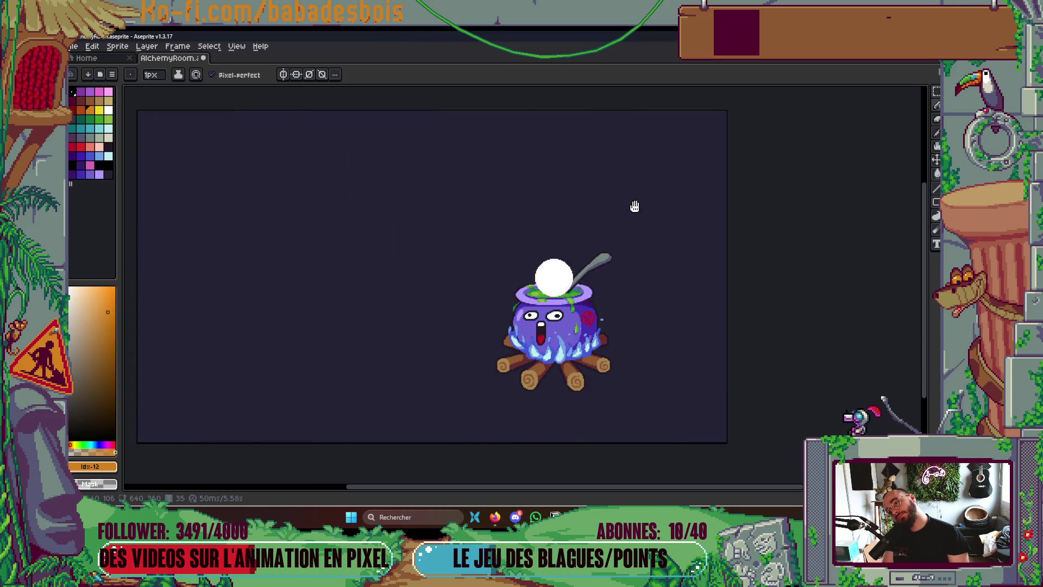
{"action": "left_click_drag", "start_coordinate": [618, 224], "coordinate": [606, 287]}
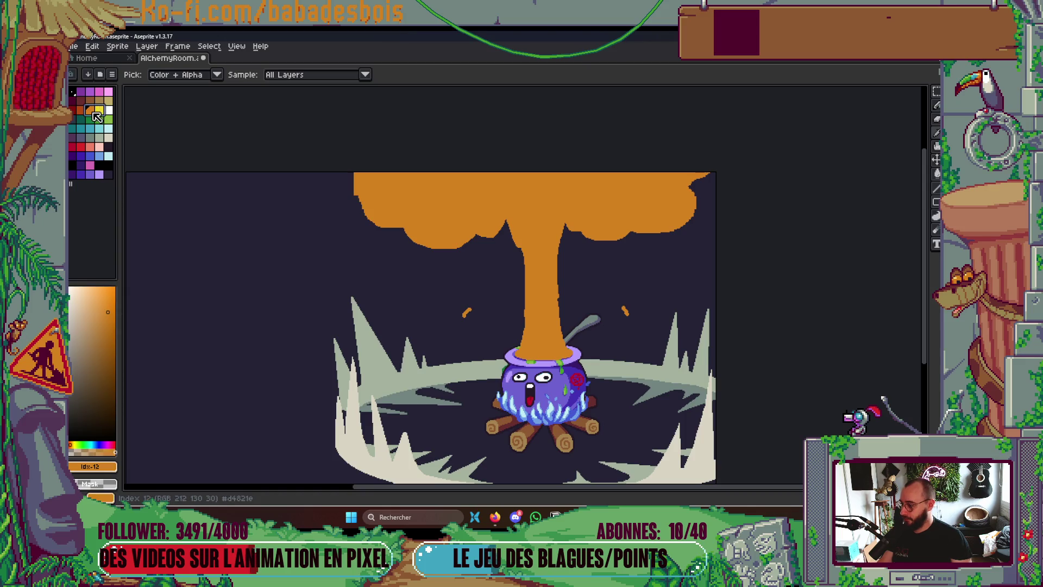
With Shading ink and a larger brush, paint and fill a yellow highlight on the cap's upper-left
{"action": "left_click", "coordinate": [185, 75]}
{"action": "left_click", "coordinate": [190, 131]}
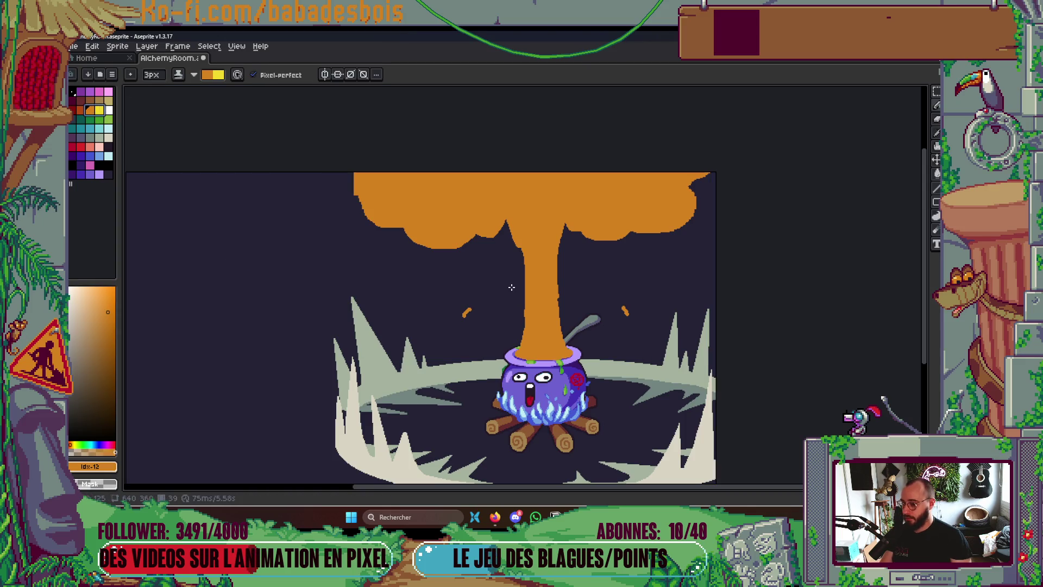
{"action": "key", "text": "plus"}
{"action": "key", "text": "plus"}
{"action": "key", "text": "plus"}
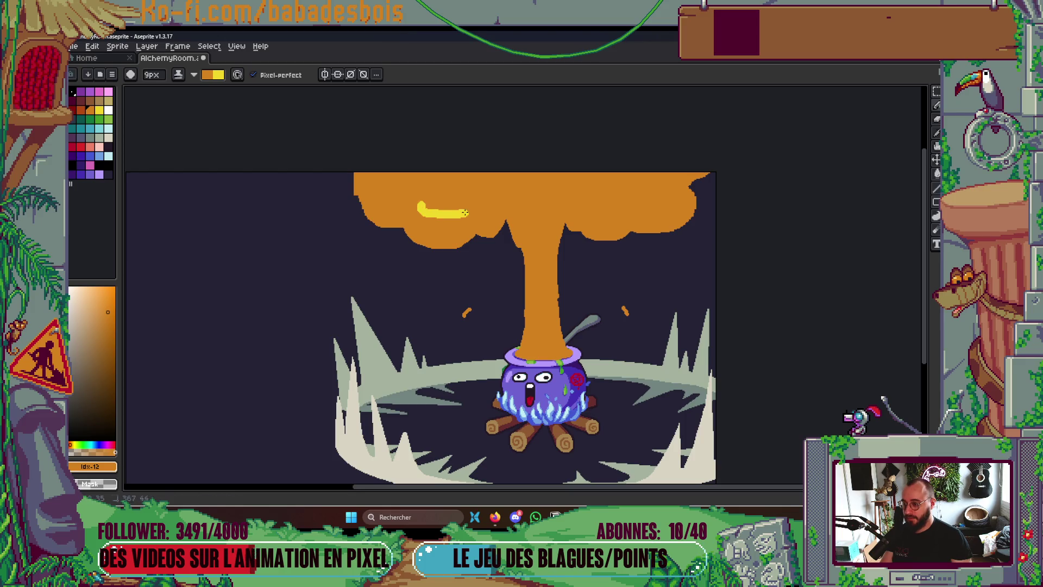
{"action": "mouse_move", "coordinate": [407, 209]}
{"action": "left_mouse_down"}
{"action": "mouse_move", "coordinate": [462, 215]}
{"action": "mouse_move", "coordinate": [475, 198]}
{"action": "left_mouse_up"}
{"action": "mouse_move", "coordinate": [356, 187]}
{"action": "left_mouse_down"}
{"action": "mouse_move", "coordinate": [421, 202]}
{"action": "mouse_move", "coordinate": [457, 173]}
{"action": "left_mouse_up"}
{"action": "key", "text": "g"}
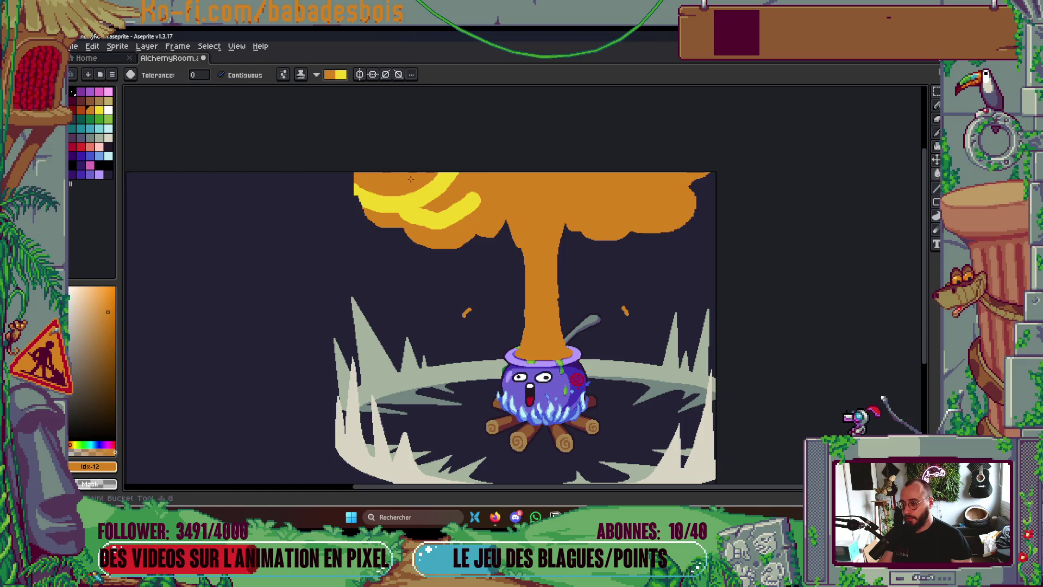
{"action": "left_click", "coordinate": [414, 179]}
{"action": "key", "text": "b"}
{"action": "mouse_move", "coordinate": [434, 225]}
{"action": "left_mouse_down"}
{"action": "mouse_move", "coordinate": [440, 209]}
{"action": "mouse_move", "coordinate": [451, 221]}
{"action": "left_mouse_up"}
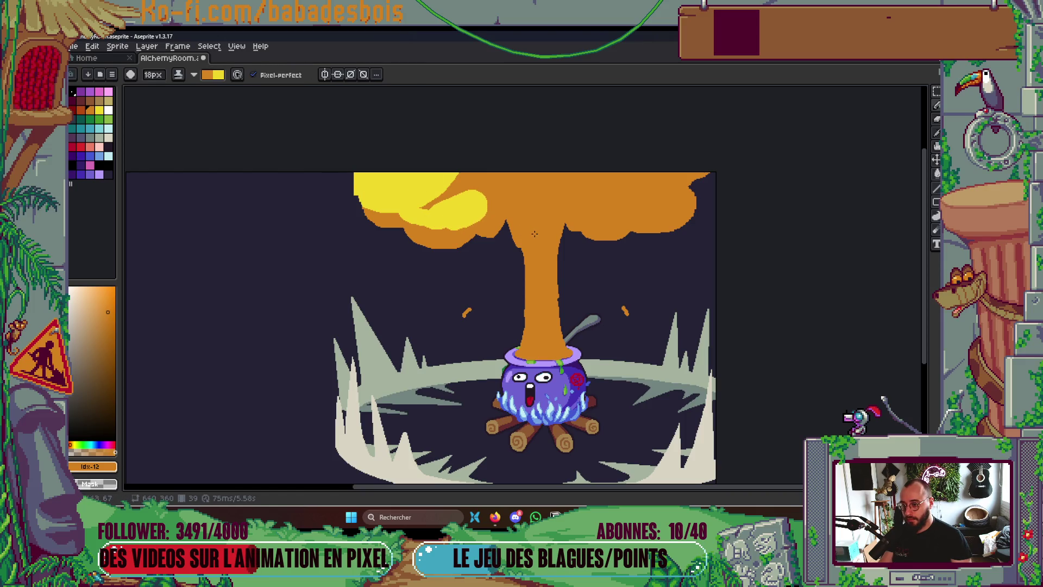
Touch up the yellow blob with orange, comparing neighbouring frames and previewing the animation
{"action": "key", "text": "Left"}
{"action": "key", "text": "Right"}
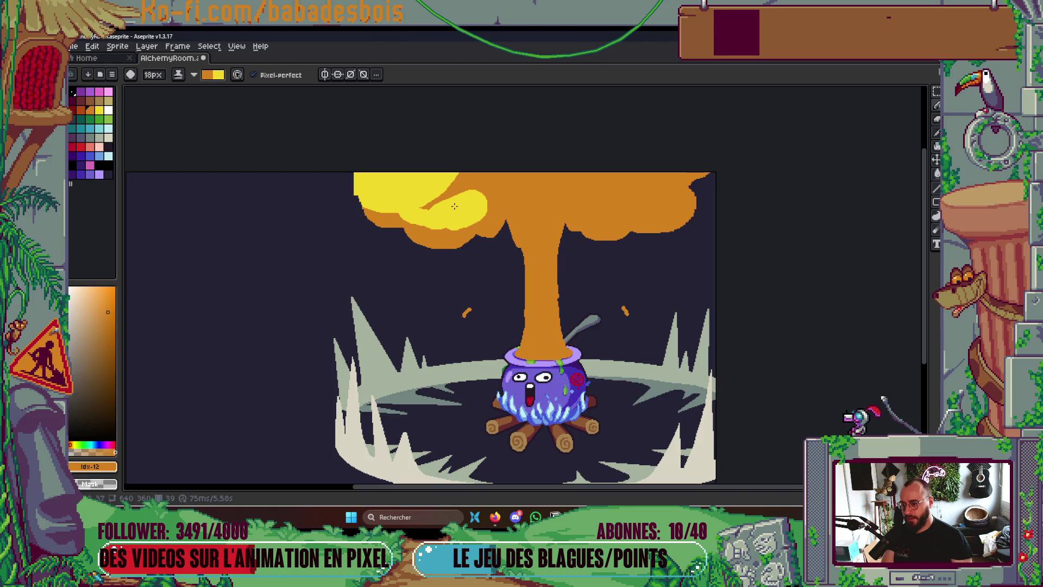
{"action": "key", "text": "Left"}
{"action": "key", "text": "Right"}
{"action": "left_click", "coordinate": [428, 215]}
{"action": "key", "text": "g"}
{"action": "left_click", "coordinate": [459, 211]}
{"action": "key", "text": "b"}
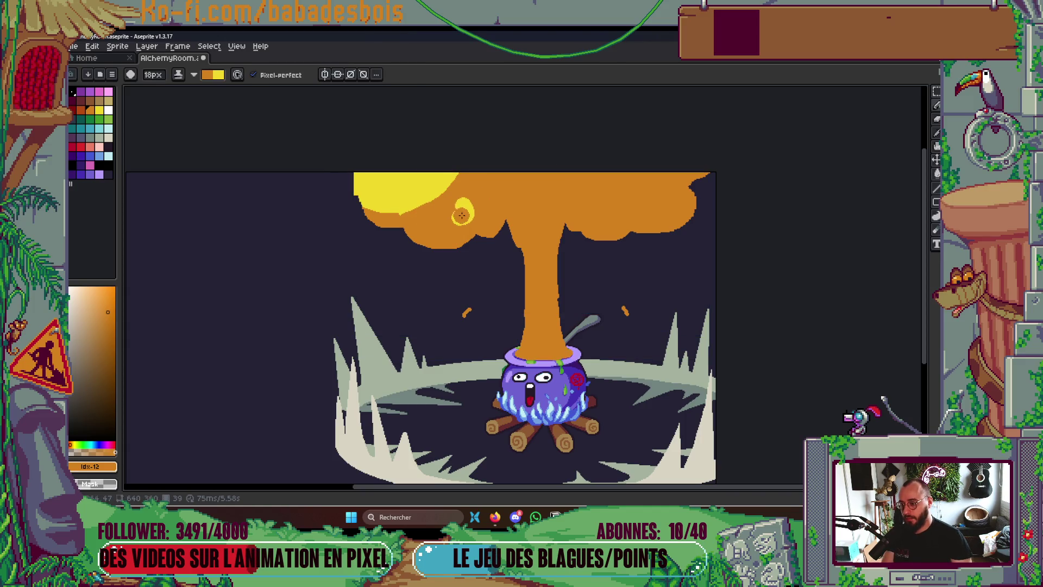
{"action": "key", "text": "v"}
{"action": "key", "text": "b"}
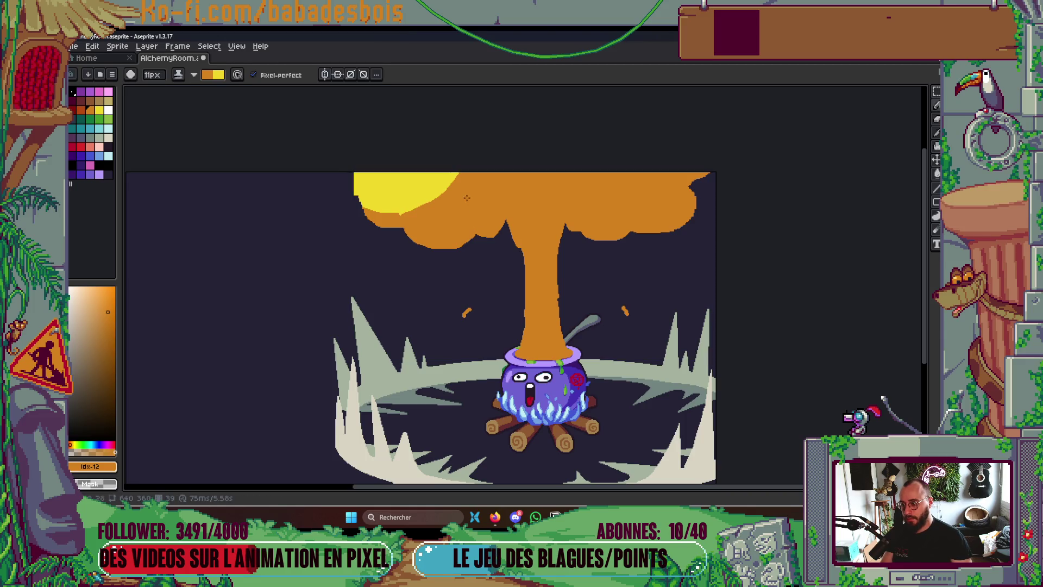
{"action": "key", "text": "Right"}
{"action": "key", "text": "Left"}
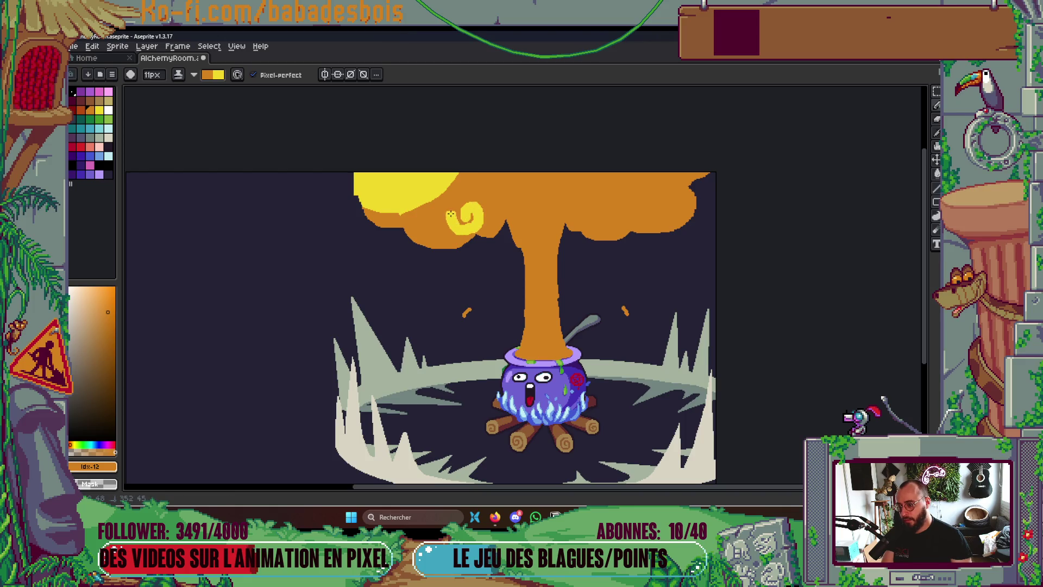
{"action": "key", "text": "Return"}
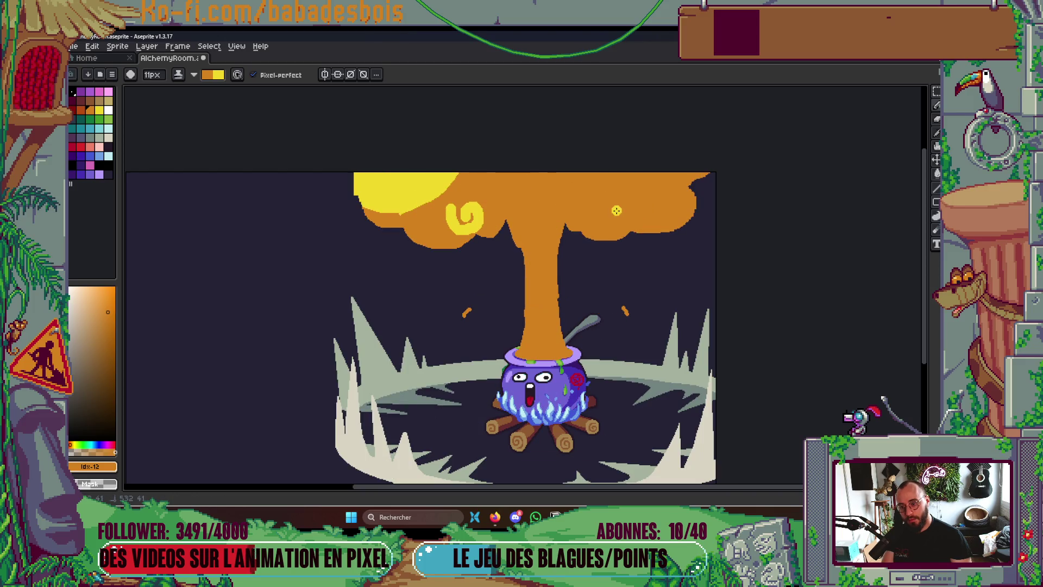
{"action": "key", "text": "z"}
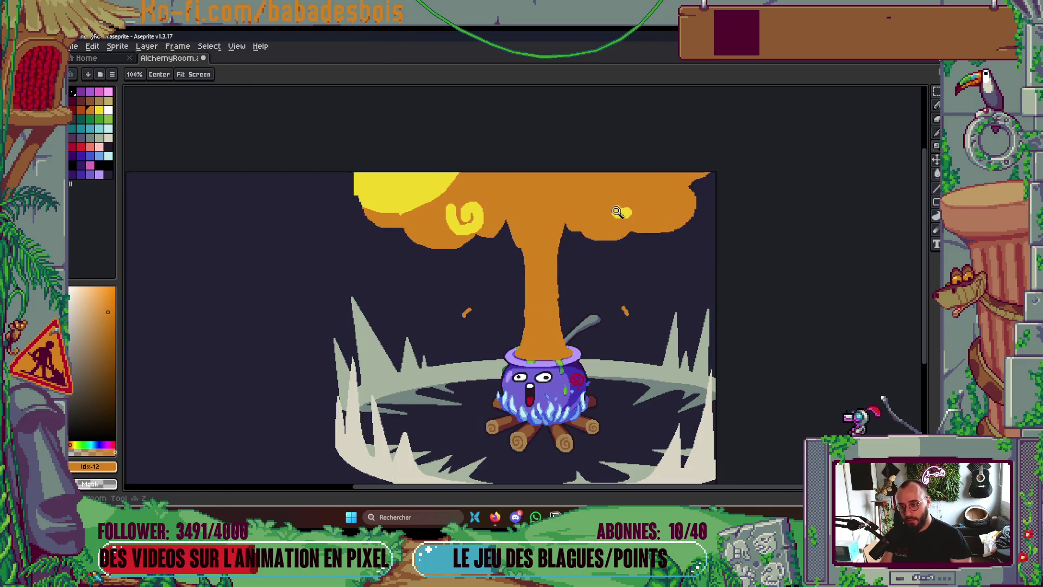
{"action": "key", "text": "b"}
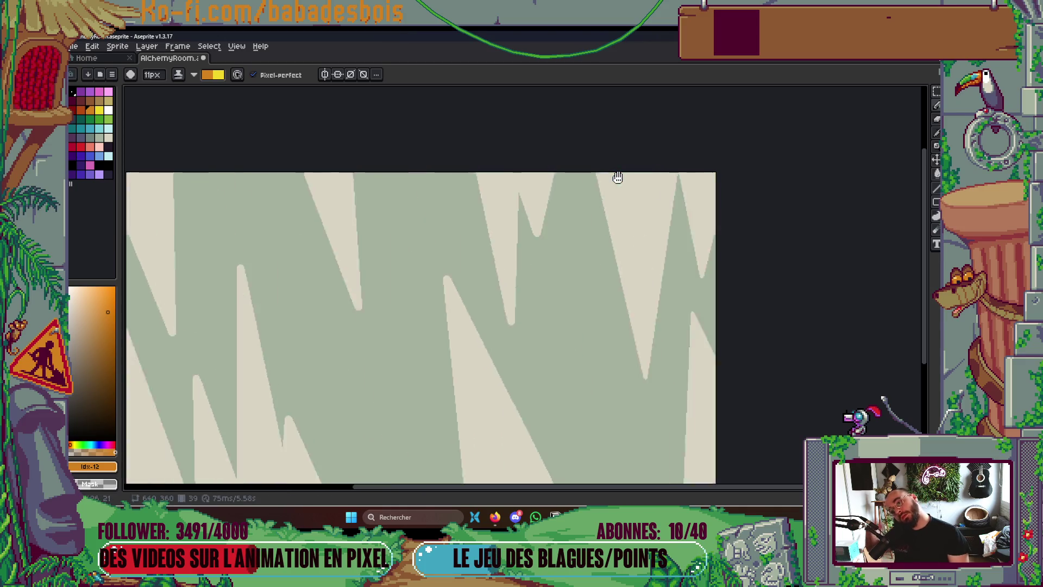
{"action": "scroll", "coordinate": [618, 177], "scroll_direction": "down", "scroll_amount": 2}
{"action": "scroll", "coordinate": [618, 177], "scroll_direction": "down", "scroll_amount": 1}
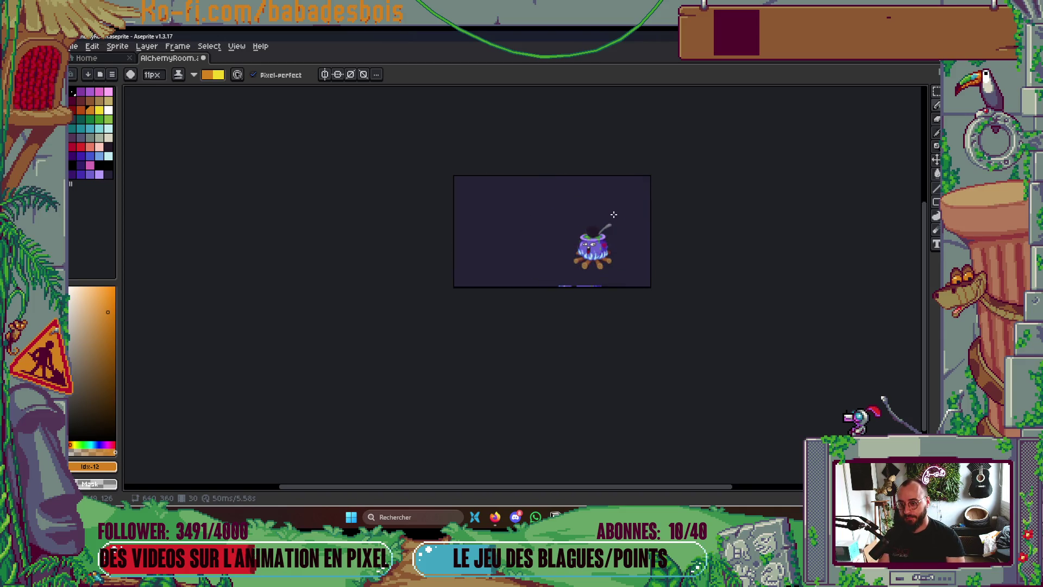
{"action": "scroll", "coordinate": [614, 214], "scroll_direction": "up", "scroll_amount": 2}
{"action": "left_click_drag", "start_coordinate": [601, 217], "coordinate": [567, 328]}
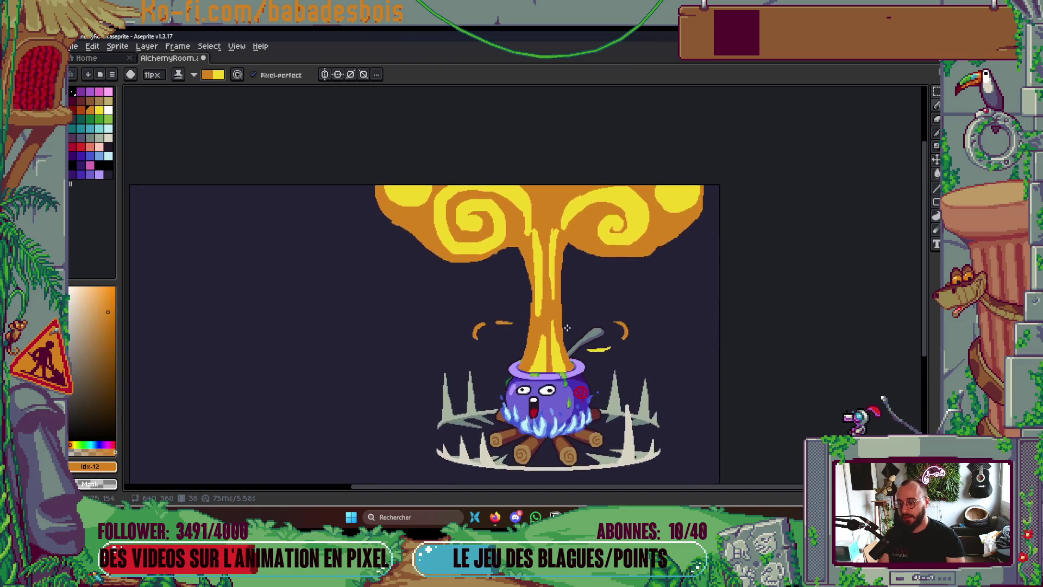
{"action": "scroll", "coordinate": [478, 212], "scroll_direction": "up", "scroll_amount": 2}
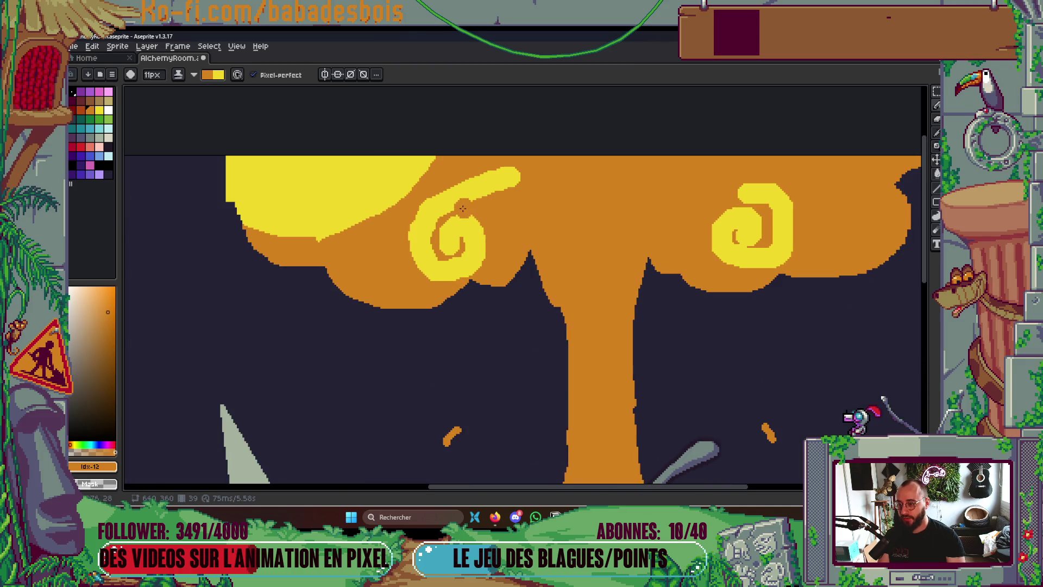
Extend the left and right yellow swirls into curling tails, undoing one bad stroke, then play the animation
{"action": "right_click", "coordinate": [540, 198]}
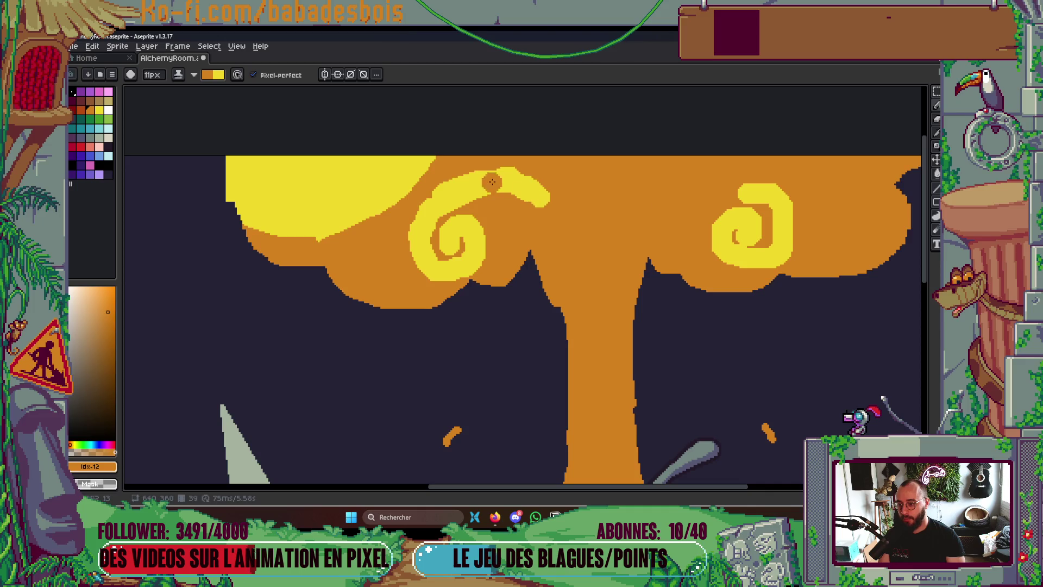
{"action": "left_click_drag", "start_coordinate": [678, 199], "coordinate": [765, 184]}
{"action": "key", "text": "Return"}
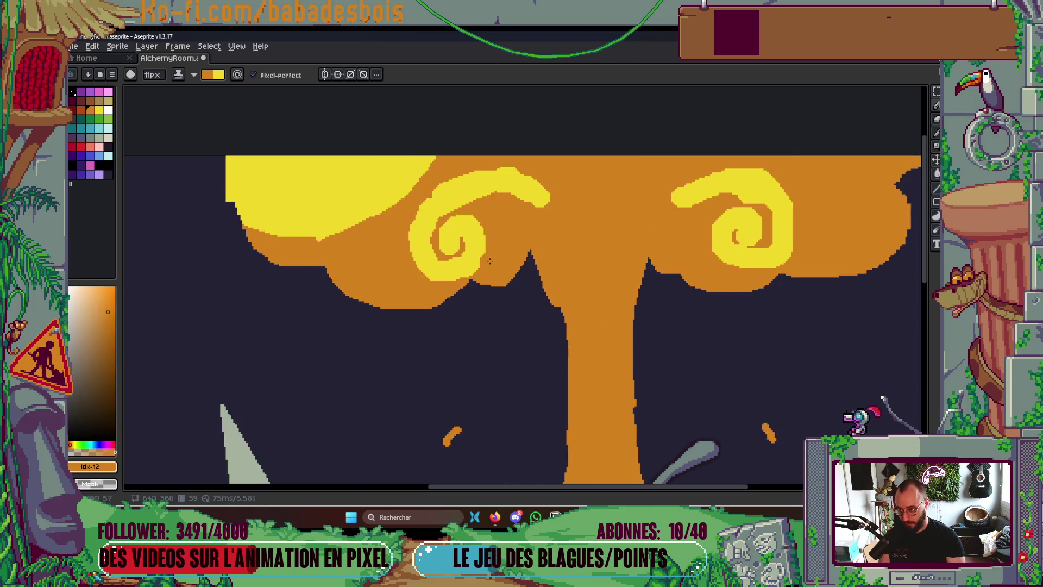
{"action": "mouse_move", "coordinate": [429, 236]}
{"action": "left_mouse_down"}
{"action": "mouse_move", "coordinate": [410, 234]}
{"action": "mouse_move", "coordinate": [462, 222]}
{"action": "mouse_move", "coordinate": [449, 212]}
{"action": "mouse_move", "coordinate": [394, 217]}
{"action": "mouse_move", "coordinate": [471, 178]}
{"action": "left_mouse_up"}
{"action": "key", "text": "ctrl+z"}
{"action": "scroll", "coordinate": [598, 244], "scroll_direction": "right", "scroll_amount": 2}
{"action": "mouse_move", "coordinate": [730, 234]}
{"action": "left_mouse_down"}
{"action": "mouse_move", "coordinate": [710, 248]}
{"action": "mouse_move", "coordinate": [739, 195]}
{"action": "mouse_move", "coordinate": [676, 204]}
{"action": "left_mouse_up"}
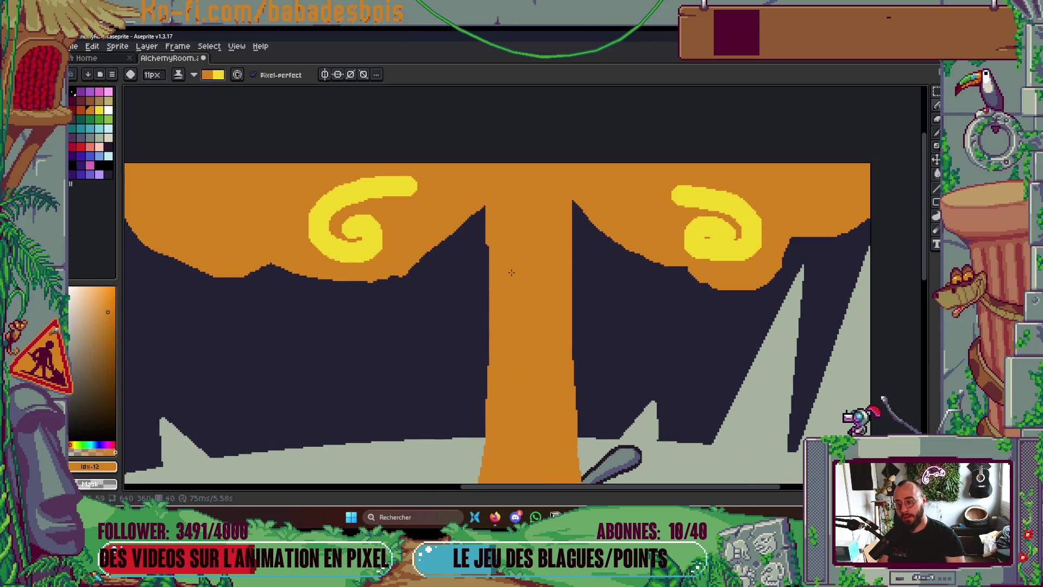
{"action": "scroll", "coordinate": [537, 231], "scroll_direction": "down", "scroll_amount": 4}
{"action": "key", "text": "Return"}
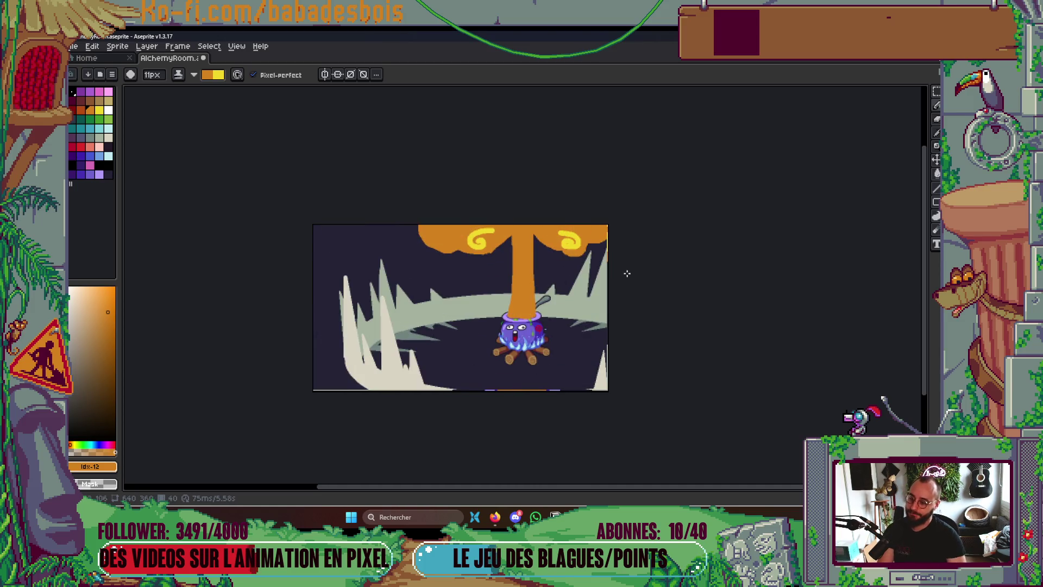
{"action": "scroll", "coordinate": [616, 265], "scroll_direction": "up", "scroll_amount": 3}
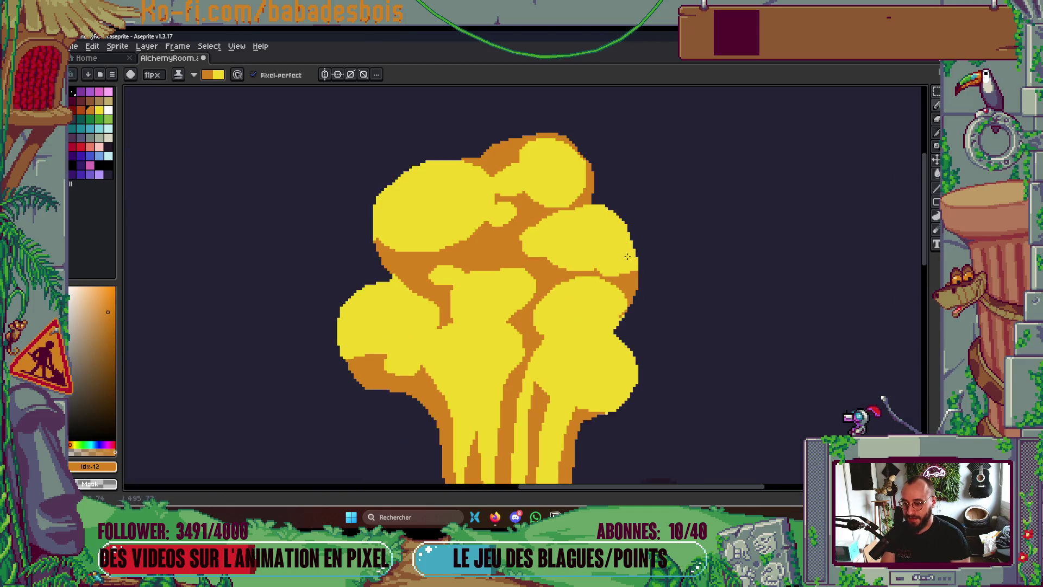
Paint yellow over the orange gaps to join the centre and right blobs and enlarge the left blob
{"action": "scroll", "coordinate": [640, 201], "scroll_direction": "down", "scroll_amount": 4}
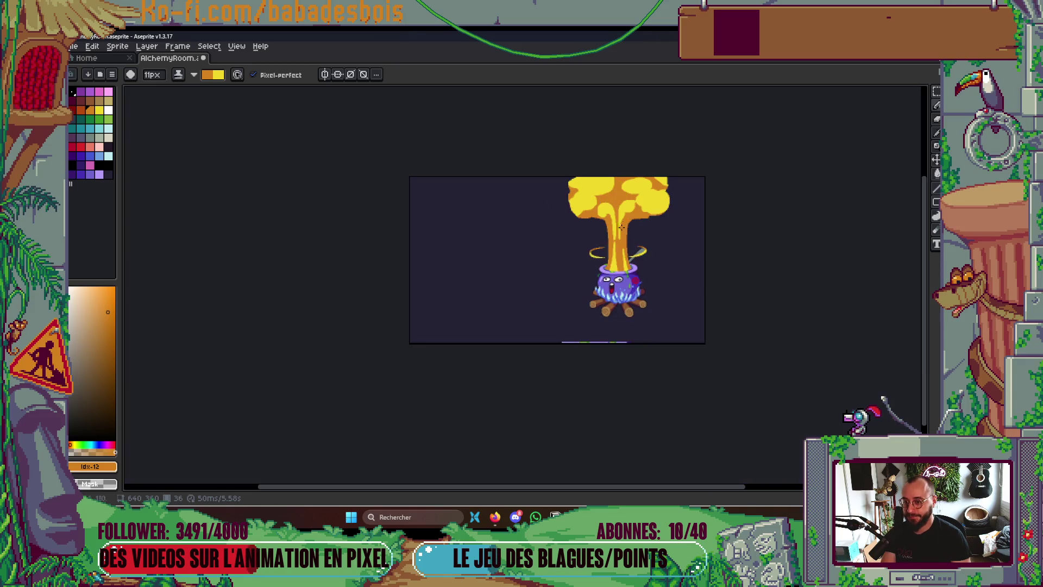
{"action": "scroll", "coordinate": [618, 226], "scroll_direction": "up", "scroll_amount": 4}
{"action": "mouse_move", "coordinate": [549, 265]}
{"action": "left_mouse_down"}
{"action": "mouse_move", "coordinate": [560, 284]}
{"action": "mouse_move", "coordinate": [582, 261]}
{"action": "left_mouse_up"}
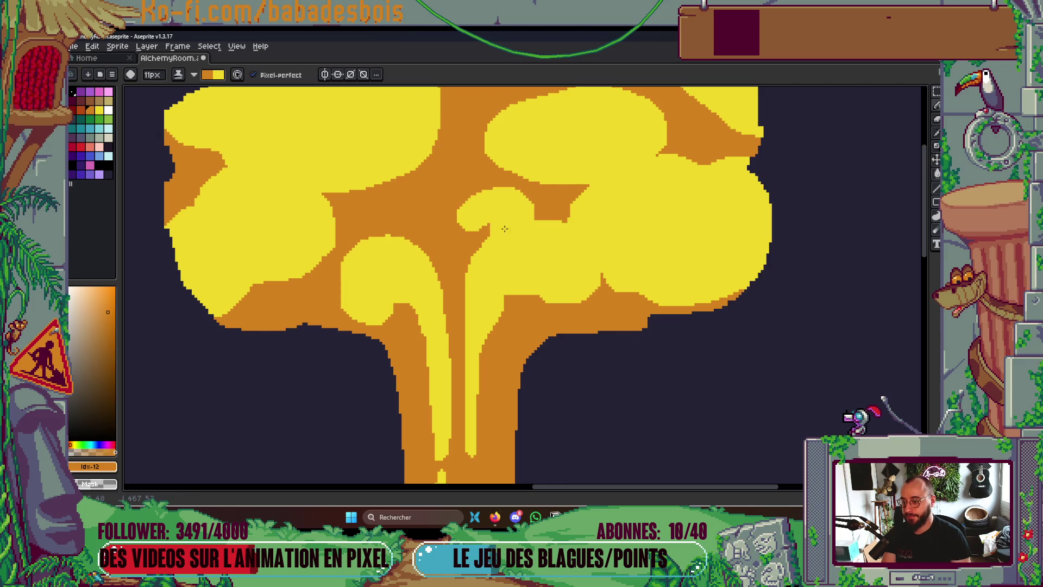
{"action": "left_click_drag", "start_coordinate": [474, 165], "coordinate": [571, 243]}
{"action": "mouse_move", "coordinate": [597, 199]}
{"action": "left_mouse_down"}
{"action": "mouse_move", "coordinate": [560, 199]}
{"action": "mouse_move", "coordinate": [571, 193]}
{"action": "left_mouse_up"}
{"action": "left_click_drag", "start_coordinate": [452, 260], "coordinate": [519, 256]}
{"action": "scroll", "coordinate": [510, 255], "scroll_direction": "down", "scroll_amount": 4}
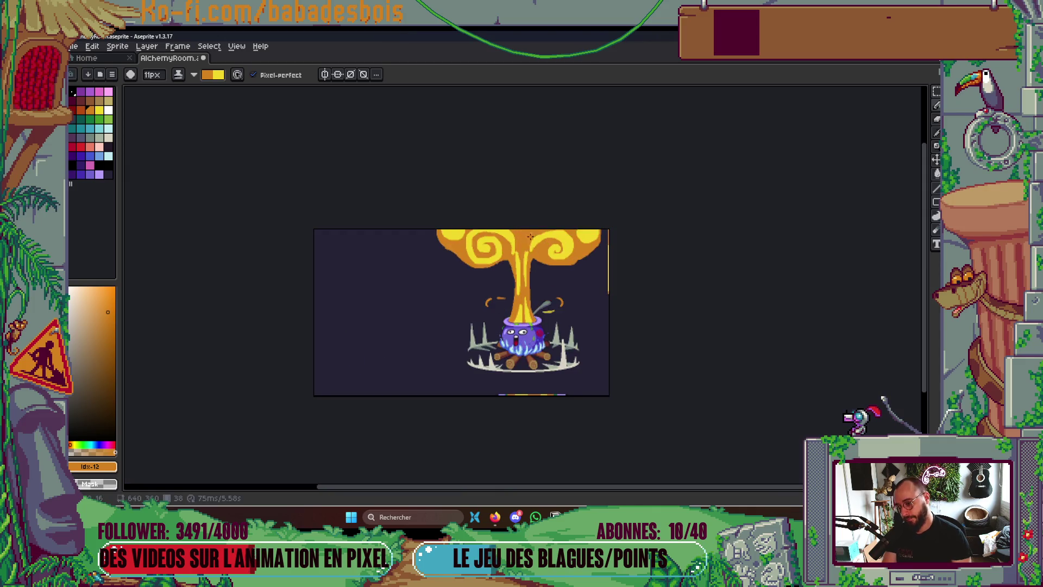
{"action": "scroll", "coordinate": [492, 245], "scroll_direction": "up", "scroll_amount": 4}
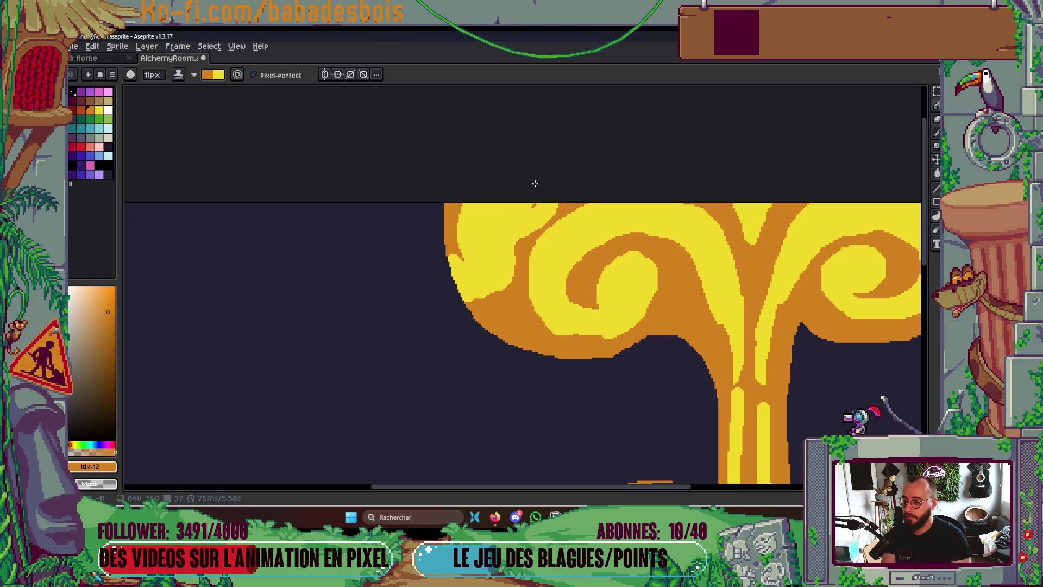
{"action": "scroll", "coordinate": [745, 252], "scroll_direction": "right", "scroll_amount": 3}
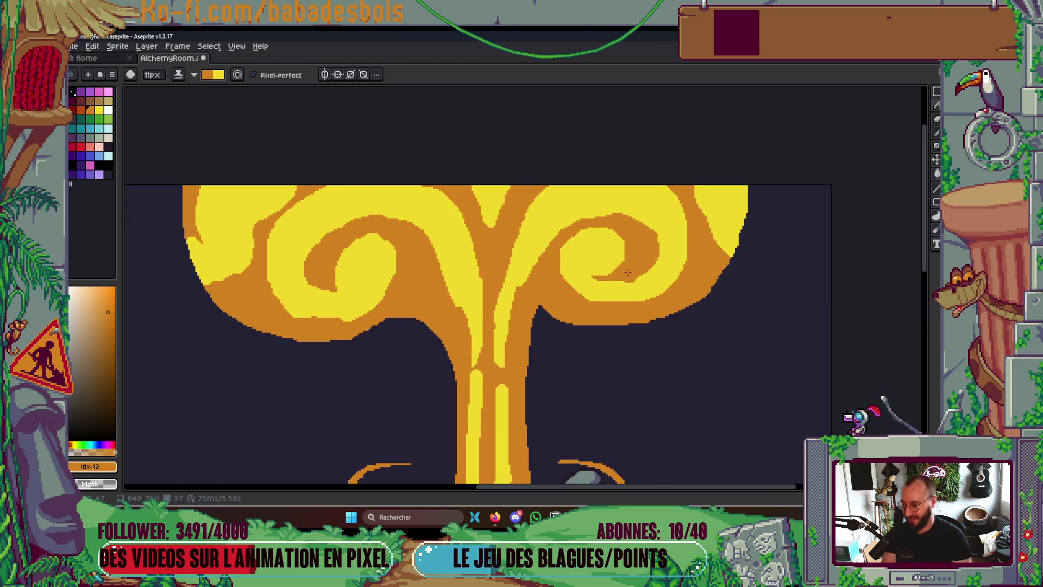
{"action": "scroll", "coordinate": [497, 351], "scroll_direction": "up", "scroll_amount": 1}
{"action": "scroll", "coordinate": [498, 350], "scroll_direction": "down", "scroll_amount": 3}
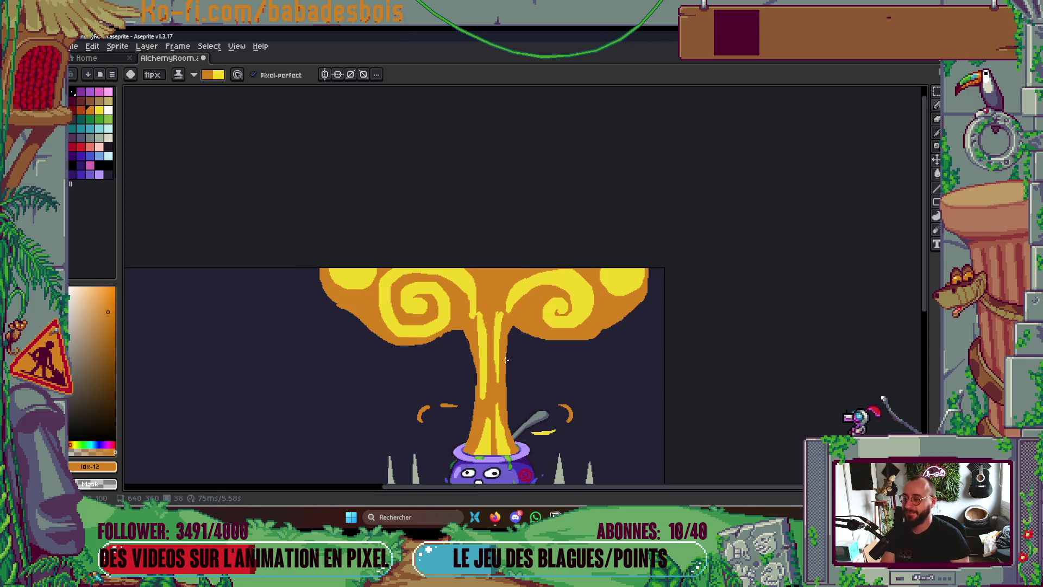
{"action": "scroll", "coordinate": [494, 311], "scroll_direction": "up", "scroll_amount": 2}
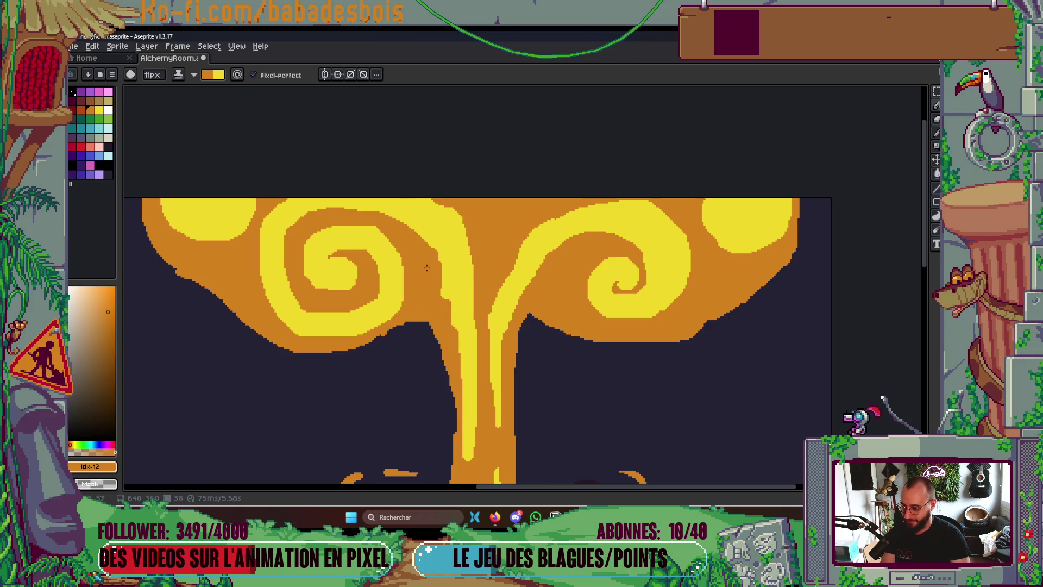
Trim the stem's yellow band, then reshape both swirl tails on the next frame
{"action": "left_click_drag", "start_coordinate": [429, 271], "coordinate": [451, 329]}
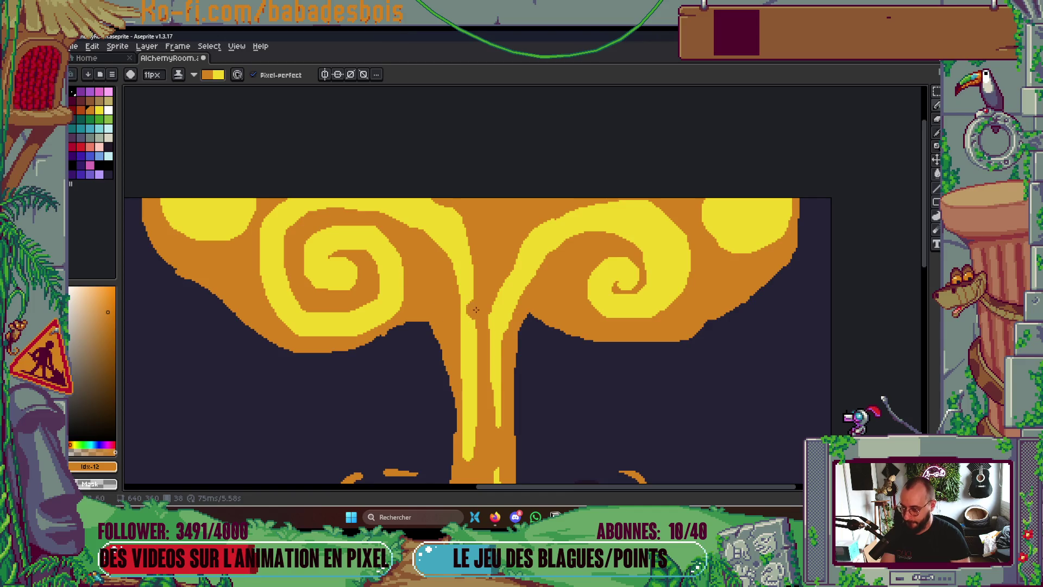
{"action": "key", "text": "period"}
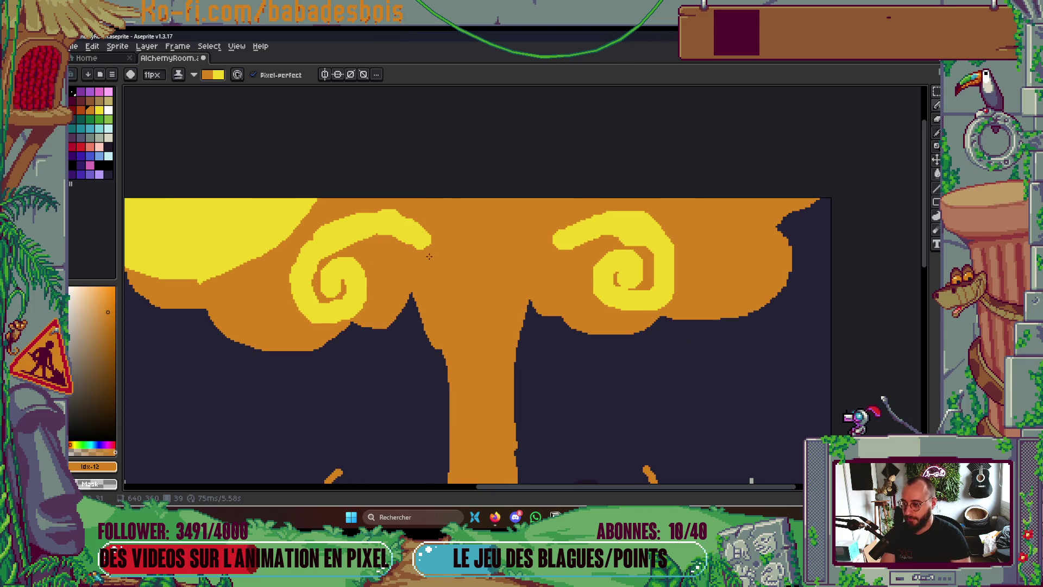
{"action": "left_click_drag", "start_coordinate": [375, 213], "coordinate": [429, 244]}
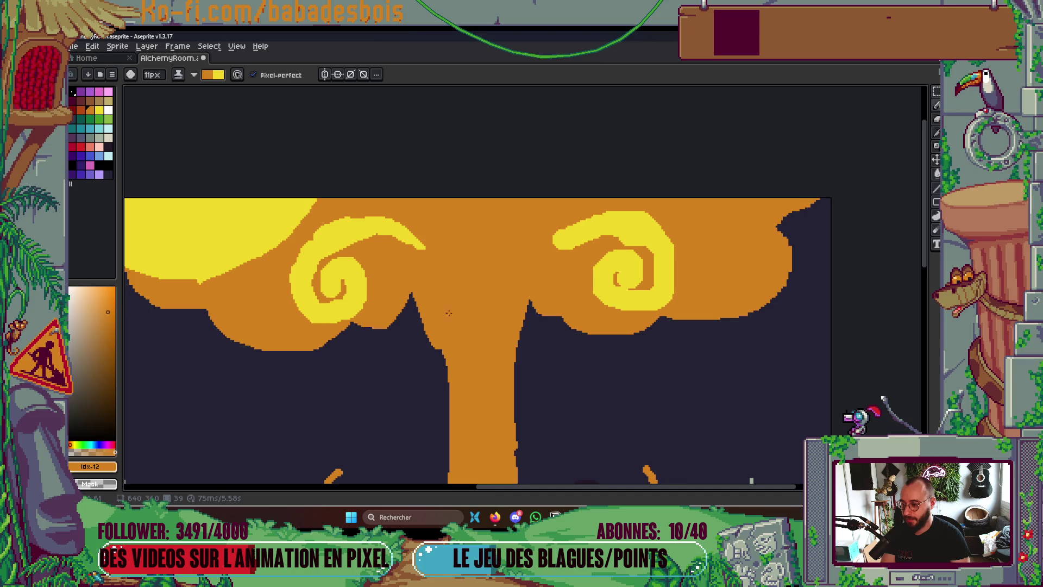
{"action": "left_click_drag", "start_coordinate": [527, 275], "coordinate": [575, 220]}
{"action": "left_click_drag", "start_coordinate": [531, 267], "coordinate": [595, 242]}
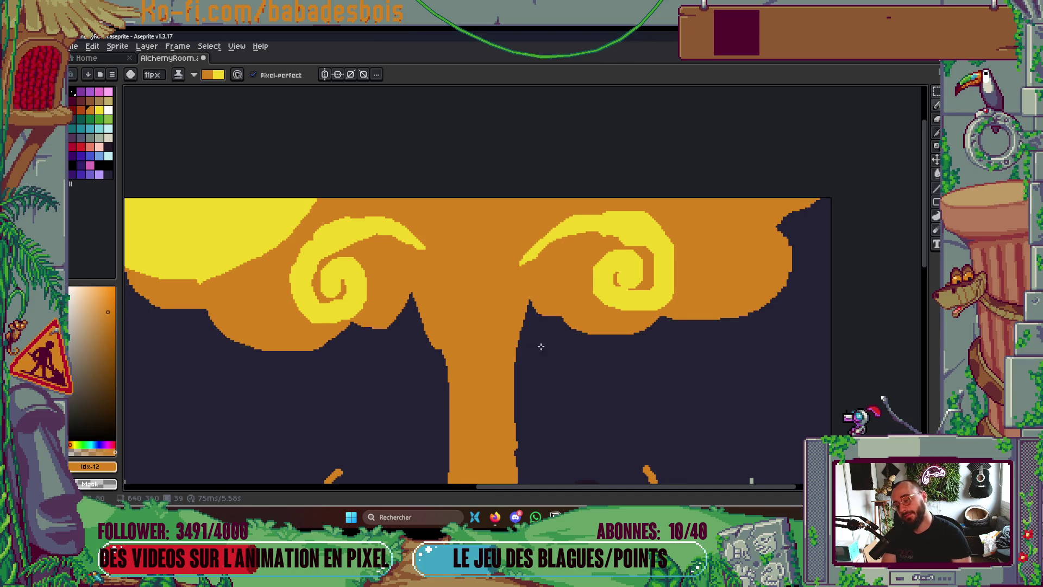
On the following frame, taper the swirl arms with orange and paint yellow streaks up the stem
{"action": "key", "text": "Right"}
{"action": "left_click_drag", "start_coordinate": [327, 239], "coordinate": [377, 219]}
{"action": "mouse_move", "coordinate": [658, 254]}
{"action": "left_mouse_down"}
{"action": "mouse_move", "coordinate": [651, 235]}
{"action": "mouse_move", "coordinate": [672, 238]}
{"action": "left_mouse_up"}
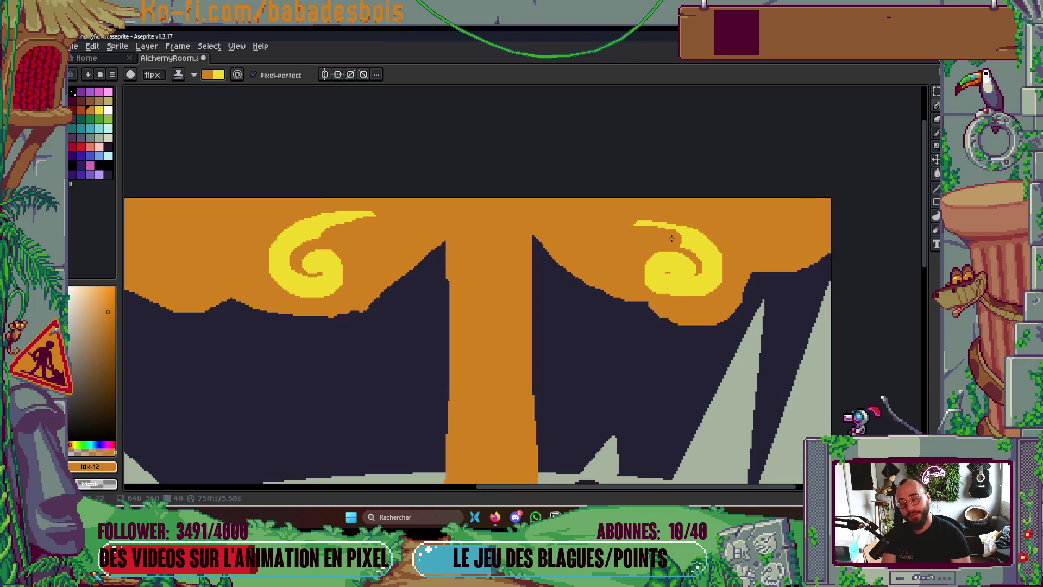
{"action": "left_click_drag", "start_coordinate": [476, 355], "coordinate": [446, 202]}
{"action": "left_click_drag", "start_coordinate": [498, 314], "coordinate": [507, 197]}
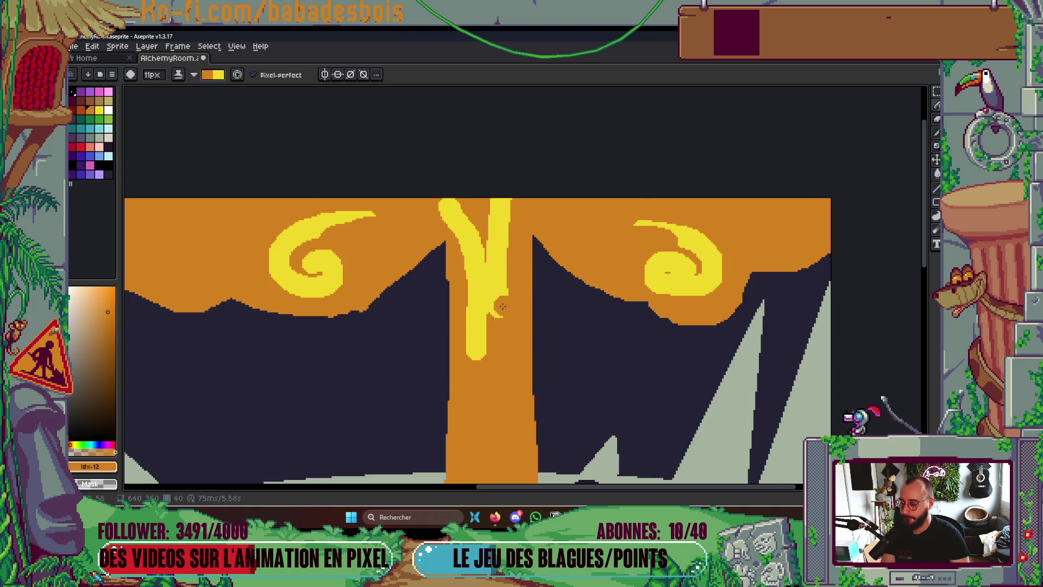
On earlier frames, paint yellow highlights down the stem into the cauldron
{"action": "key", "text": "comma"}
{"action": "key", "text": "comma"}
{"action": "mouse_move", "coordinate": [516, 426]}
{"action": "left_mouse_down"}
{"action": "mouse_move", "coordinate": [554, 226]}
{"action": "mouse_move", "coordinate": [546, 215]}
{"action": "mouse_move", "coordinate": [549, 318]}
{"action": "mouse_move", "coordinate": [523, 246]}
{"action": "mouse_move", "coordinate": [529, 175]}
{"action": "left_mouse_up"}
{"action": "key", "text": "comma"}
{"action": "key", "text": "comma"}
{"action": "key", "text": "comma"}
{"action": "left_click_drag", "start_coordinate": [528, 328], "coordinate": [547, 169]}
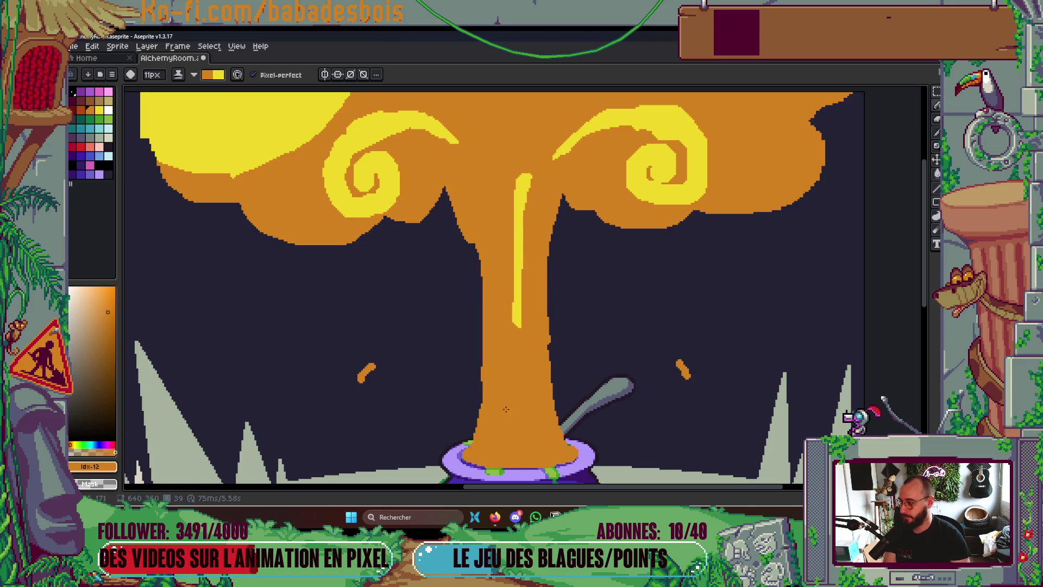
{"action": "left_click_drag", "start_coordinate": [506, 409], "coordinate": [519, 264]}
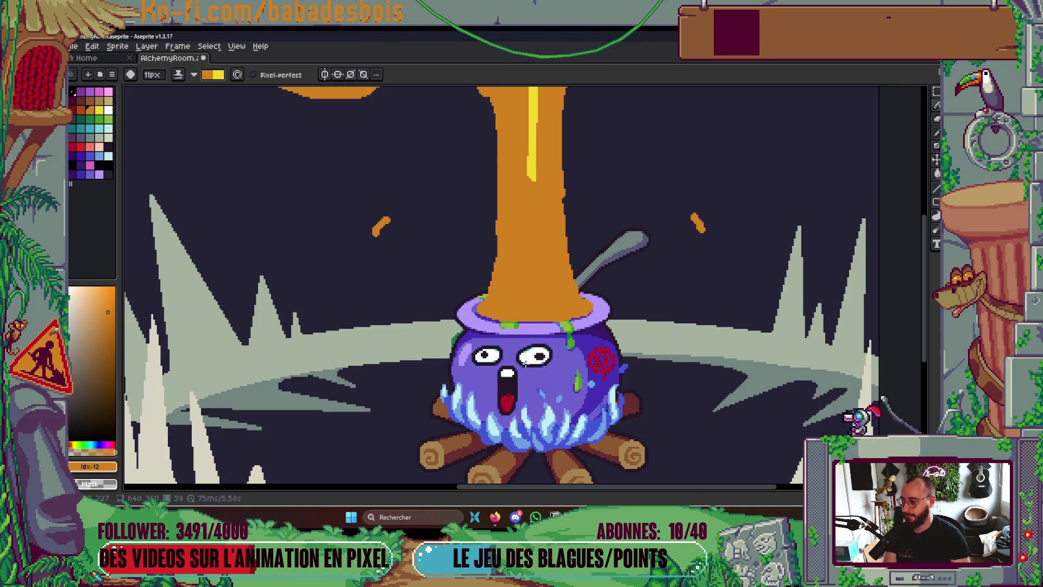
{"action": "mouse_move", "coordinate": [544, 238]}
{"action": "left_mouse_down"}
{"action": "mouse_move", "coordinate": [551, 318]}
{"action": "mouse_move", "coordinate": [542, 275]}
{"action": "left_mouse_up"}
{"action": "left_click_drag", "start_coordinate": [513, 178], "coordinate": [508, 322]}
{"action": "left_click_drag", "start_coordinate": [509, 267], "coordinate": [494, 320]}
{"action": "scroll", "coordinate": [547, 216], "scroll_direction": "down", "scroll_amount": 4}
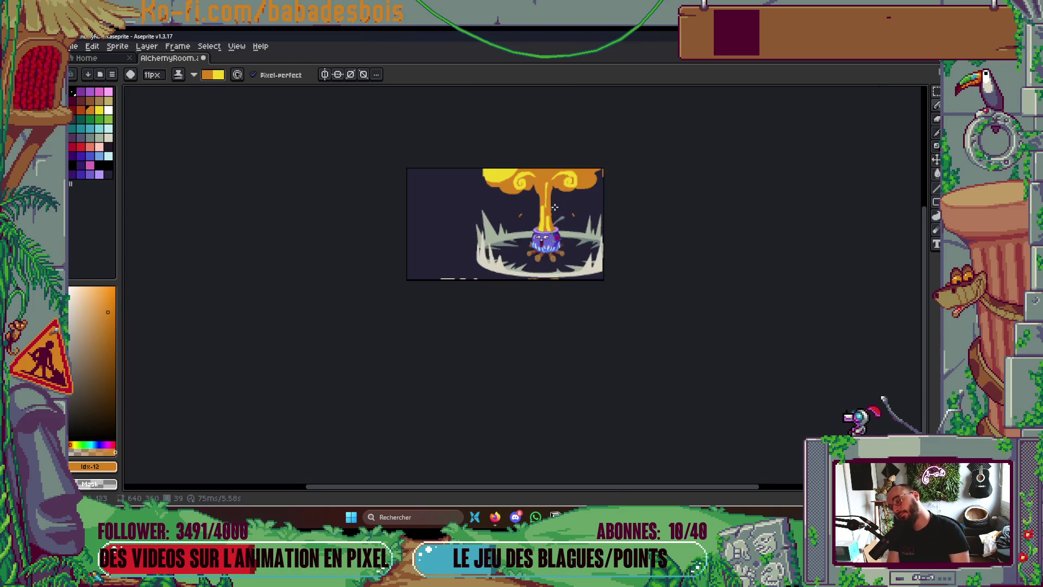
Paint the cap's top-right corner yellow and add a yellow curl to the right swirl
{"action": "scroll", "coordinate": [533, 249], "scroll_direction": "up", "scroll_amount": 2}
{"action": "mouse_move", "coordinate": [642, 186]}
{"action": "left_mouse_down"}
{"action": "mouse_move", "coordinate": [652, 207]}
{"action": "mouse_move", "coordinate": [690, 198]}
{"action": "left_mouse_up"}
{"action": "key", "text": "g"}
{"action": "key", "text": "b"}
{"action": "mouse_move", "coordinate": [640, 230]}
{"action": "left_mouse_down"}
{"action": "mouse_move", "coordinate": [657, 224]}
{"action": "mouse_move", "coordinate": [675, 235]}
{"action": "mouse_move", "coordinate": [669, 245]}
{"action": "left_mouse_up"}
{"action": "key", "text": "g"}
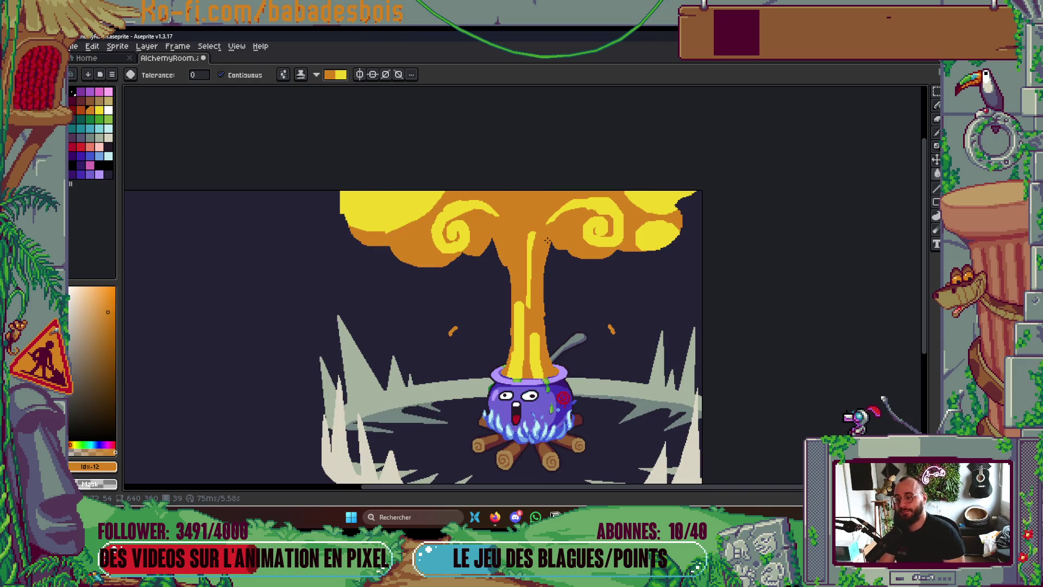
With a 7px pencil, thin the right swirl's yellow tendril and lower band with orange
{"action": "scroll", "coordinate": [427, 234], "scroll_direction": "up", "scroll_amount": 3}
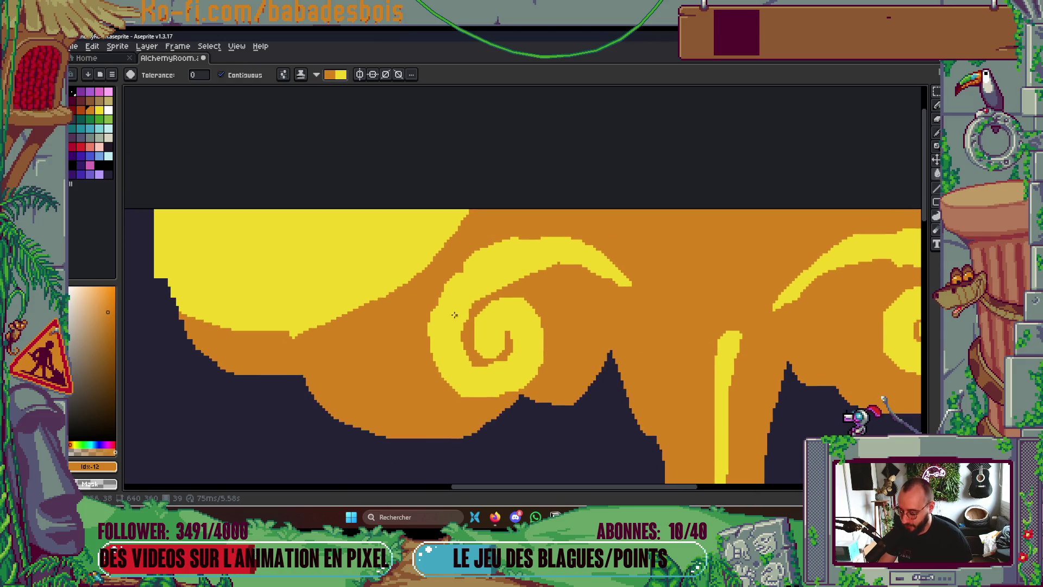
{"action": "key", "text": "b"}
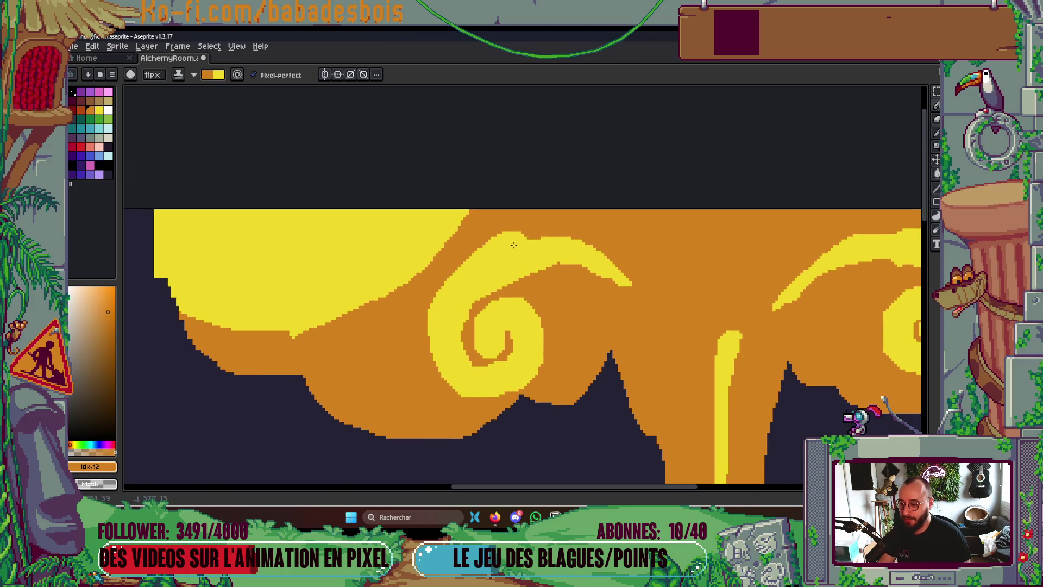
{"action": "scroll", "coordinate": [564, 244], "scroll_direction": "right", "scroll_amount": 5}
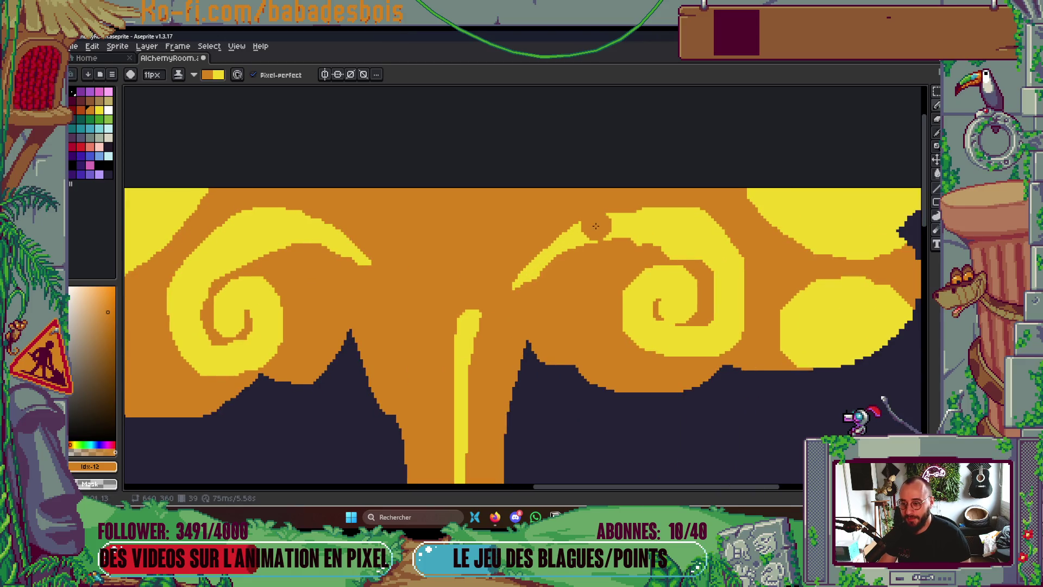
{"action": "mouse_move", "coordinate": [575, 244]}
{"action": "left_mouse_down"}
{"action": "mouse_move", "coordinate": [550, 258]}
{"action": "mouse_move", "coordinate": [603, 246]}
{"action": "mouse_move", "coordinate": [690, 255]}
{"action": "mouse_move", "coordinate": [560, 270]}
{"action": "mouse_move", "coordinate": [595, 245]}
{"action": "mouse_move", "coordinate": [706, 254]}
{"action": "left_mouse_up"}
{"action": "key", "text": "minus"}
{"action": "key", "text": "minus"}
{"action": "key", "text": "minus"}
{"action": "scroll", "coordinate": [708, 253], "scroll_direction": "down", "scroll_amount": 4}
{"action": "scroll", "coordinate": [698, 255], "scroll_direction": "up", "scroll_amount": 4}
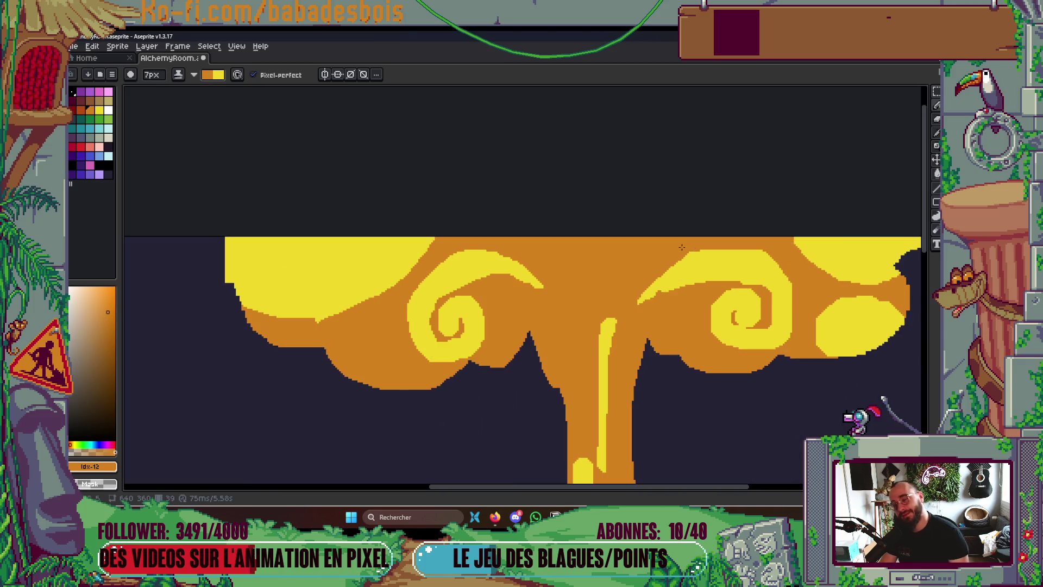
{"action": "scroll", "coordinate": [655, 298], "scroll_direction": "up", "scroll_amount": 2}
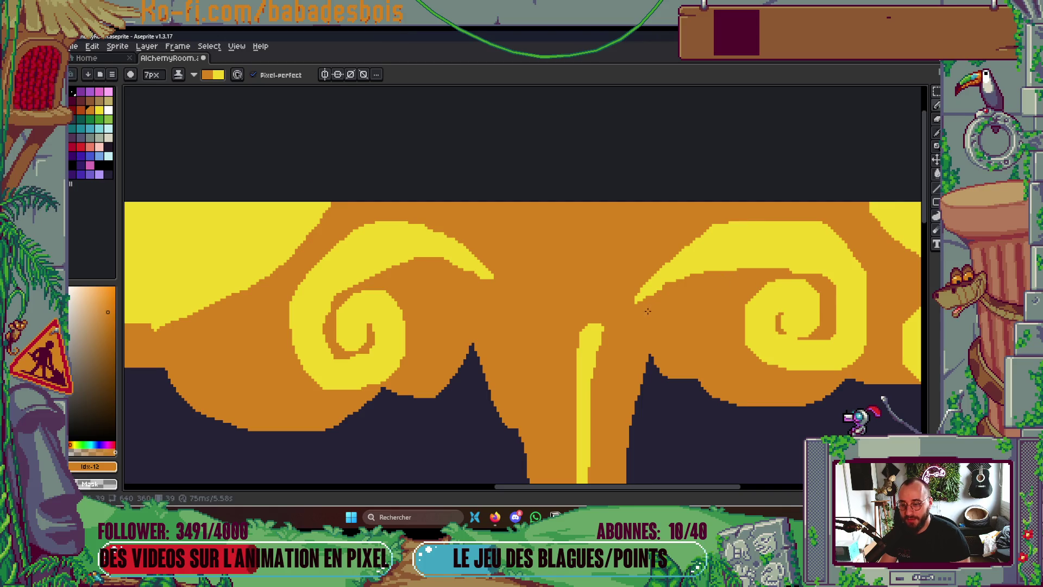
{"action": "mouse_move", "coordinate": [647, 304]}
{"action": "left_mouse_down"}
{"action": "mouse_move", "coordinate": [690, 271]}
{"action": "mouse_move", "coordinate": [805, 269]}
{"action": "left_mouse_up"}
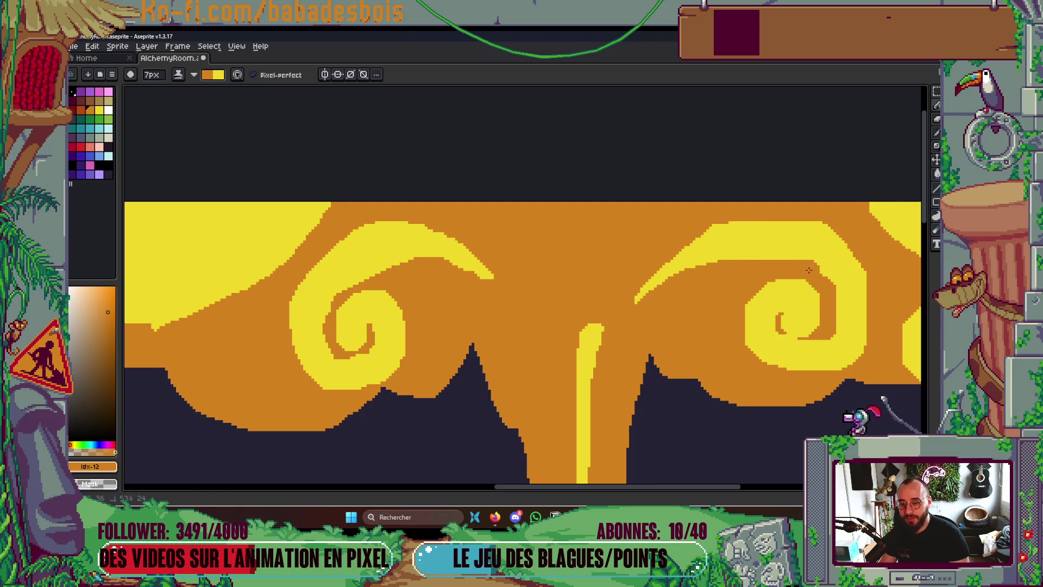
With a 4px pencil, widen the left yellow flame column up the stem
{"action": "scroll", "coordinate": [678, 309], "scroll_direction": "down", "scroll_amount": 5}
{"action": "scroll", "coordinate": [678, 308], "scroll_direction": "up", "scroll_amount": 3}
{"action": "scroll", "coordinate": [678, 309], "scroll_direction": "down", "scroll_amount": 3}
{"action": "scroll", "coordinate": [679, 309], "scroll_direction": "up", "scroll_amount": 5}
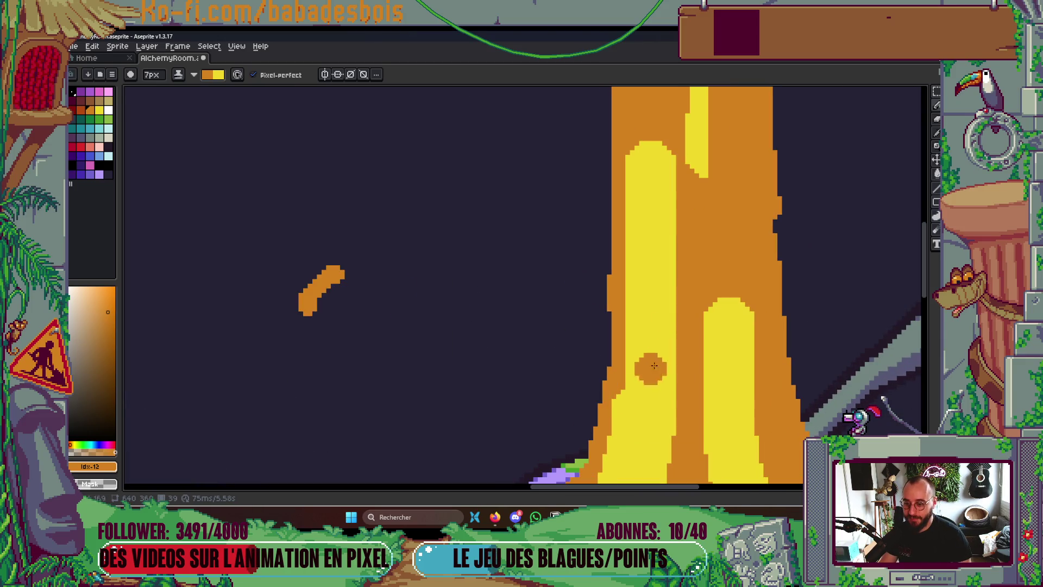
{"action": "mouse_move", "coordinate": [621, 417]}
{"action": "left_mouse_down"}
{"action": "mouse_move", "coordinate": [631, 362]}
{"action": "mouse_move", "coordinate": [611, 428]}
{"action": "left_mouse_up"}
{"action": "mouse_move", "coordinate": [629, 181]}
{"action": "left_mouse_down"}
{"action": "mouse_move", "coordinate": [610, 340]}
{"action": "mouse_move", "coordinate": [632, 236]}
{"action": "left_mouse_up"}
{"action": "scroll", "coordinate": [619, 342], "scroll_direction": "up", "scroll_amount": 2}
{"action": "key", "text": "minus"}
{"action": "key", "text": "minus"}
{"action": "key", "text": "minus"}
{"action": "left_click_drag", "start_coordinate": [640, 418], "coordinate": [641, 251]}
{"action": "left_click_drag", "start_coordinate": [625, 352], "coordinate": [625, 328]}
{"action": "scroll", "coordinate": [632, 304], "scroll_direction": "down", "scroll_amount": 6}
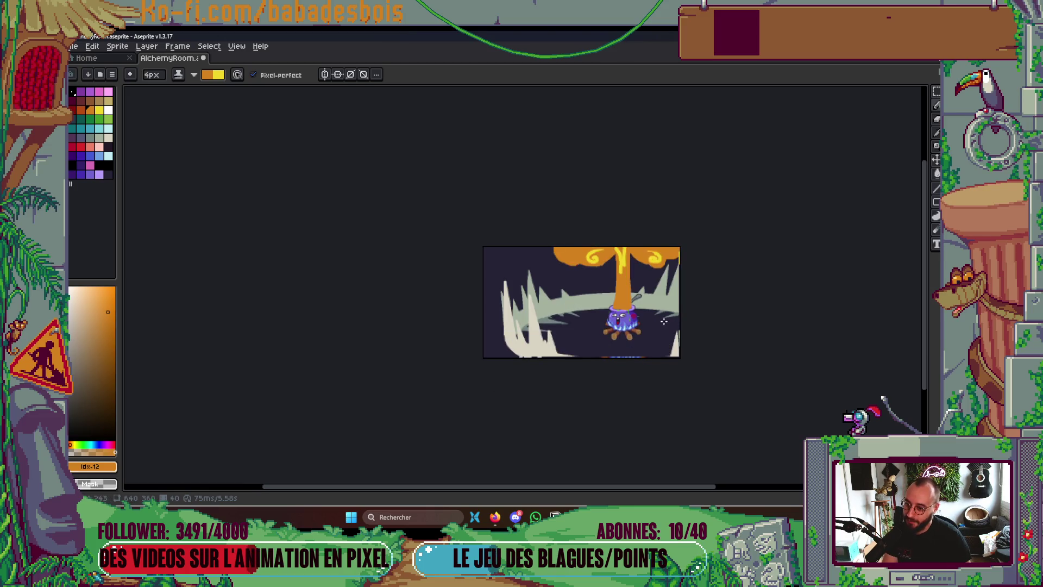
{"action": "scroll", "coordinate": [624, 246], "scroll_direction": "up", "scroll_amount": 5}
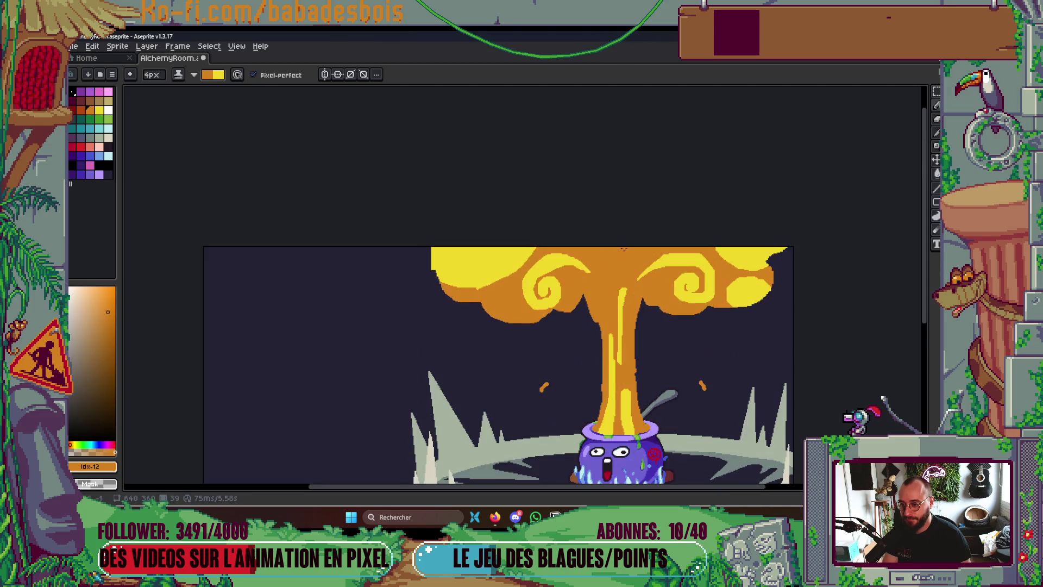
At 7px, paint a curving and a vertical yellow streak up the stem into the cap
{"action": "key", "text": "plus"}
{"action": "key", "text": "plus"}
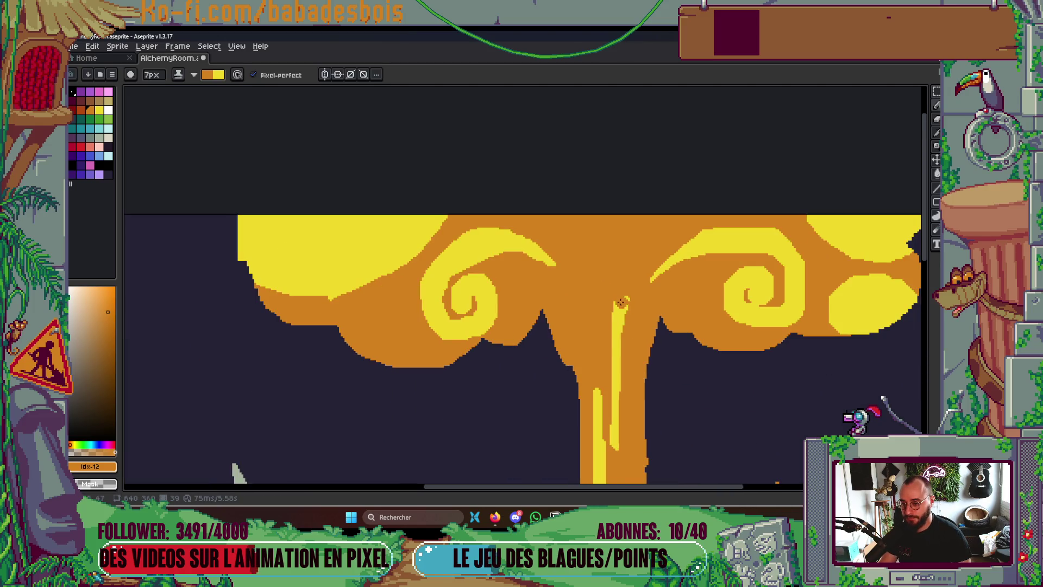
{"action": "left_click_drag", "start_coordinate": [611, 345], "coordinate": [661, 212]}
{"action": "key", "text": "ctrl+z"}
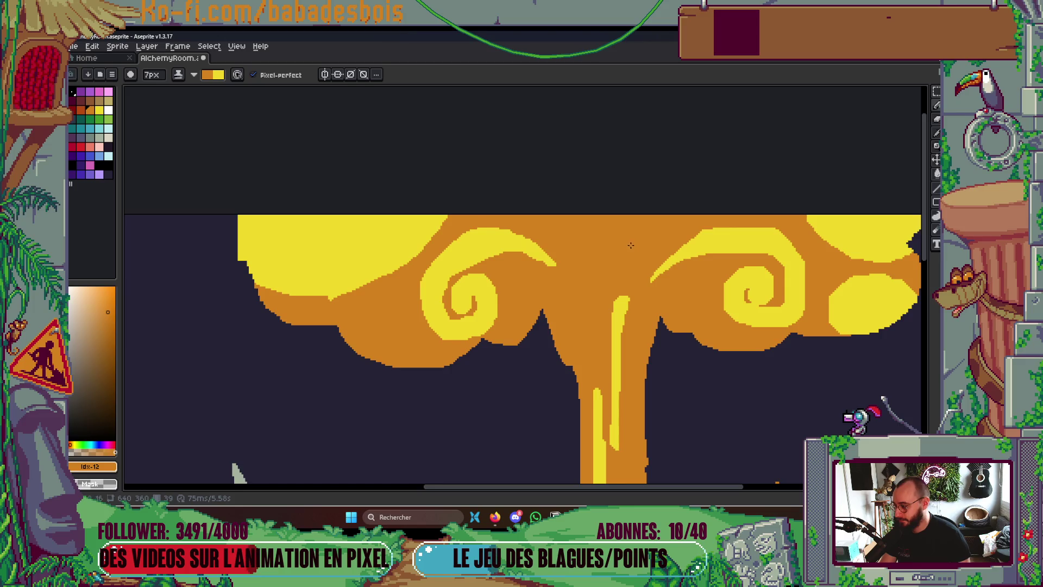
{"action": "mouse_move", "coordinate": [494, 515]}
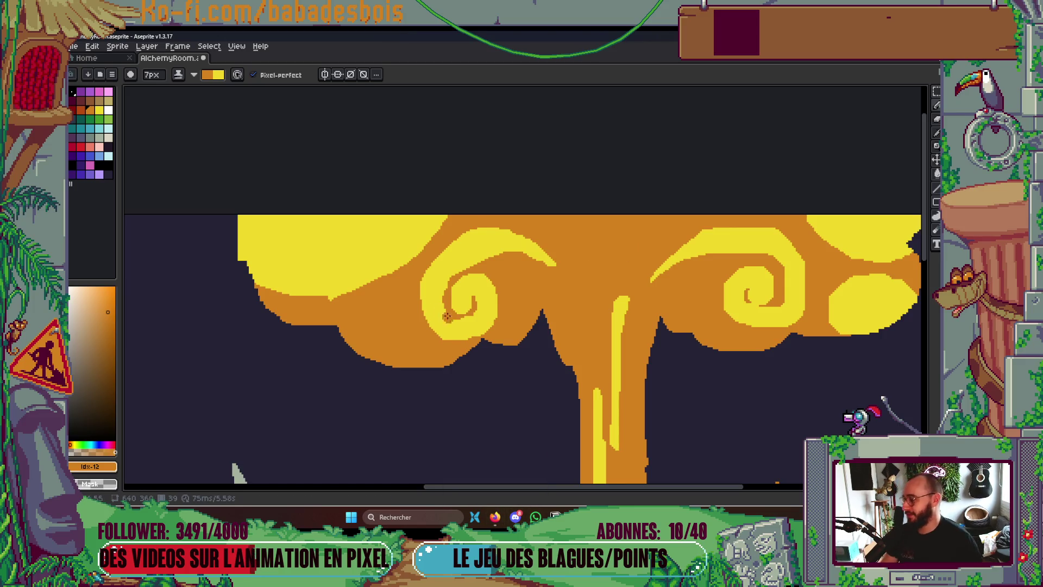
{"action": "left_click_drag", "start_coordinate": [623, 320], "coordinate": [652, 244]}
{"action": "key", "text": "ctrl+z"}
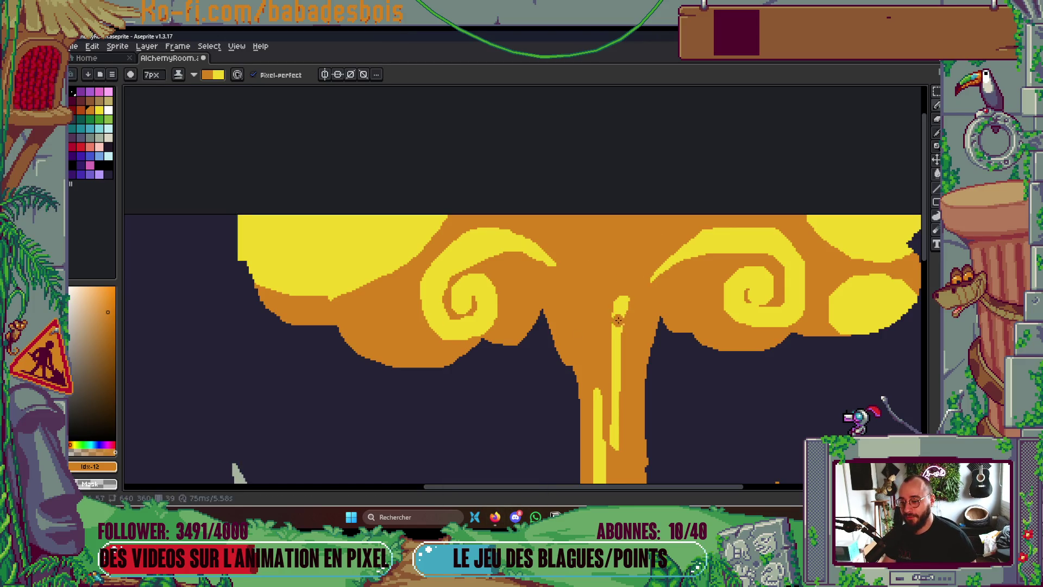
{"action": "left_click_drag", "start_coordinate": [619, 304], "coordinate": [679, 218]}
{"action": "left_click_drag", "start_coordinate": [615, 375], "coordinate": [615, 216]}
Fill the gap between the stem streaks yellow, add yellow curves, and preview the animation
{"action": "key", "text": "g"}
{"action": "left_click", "coordinate": [632, 238]}
{"action": "key", "text": "b"}
{"action": "left_click_drag", "start_coordinate": [596, 288], "coordinate": [542, 200]}
{"action": "mouse_move", "coordinate": [579, 241]}
{"action": "left_mouse_down"}
{"action": "mouse_move", "coordinate": [595, 303]}
{"action": "mouse_move", "coordinate": [570, 214]}
{"action": "mouse_move", "coordinate": [589, 281]}
{"action": "left_mouse_up"}
{"action": "scroll", "coordinate": [603, 272], "scroll_direction": "down", "scroll_amount": 5}
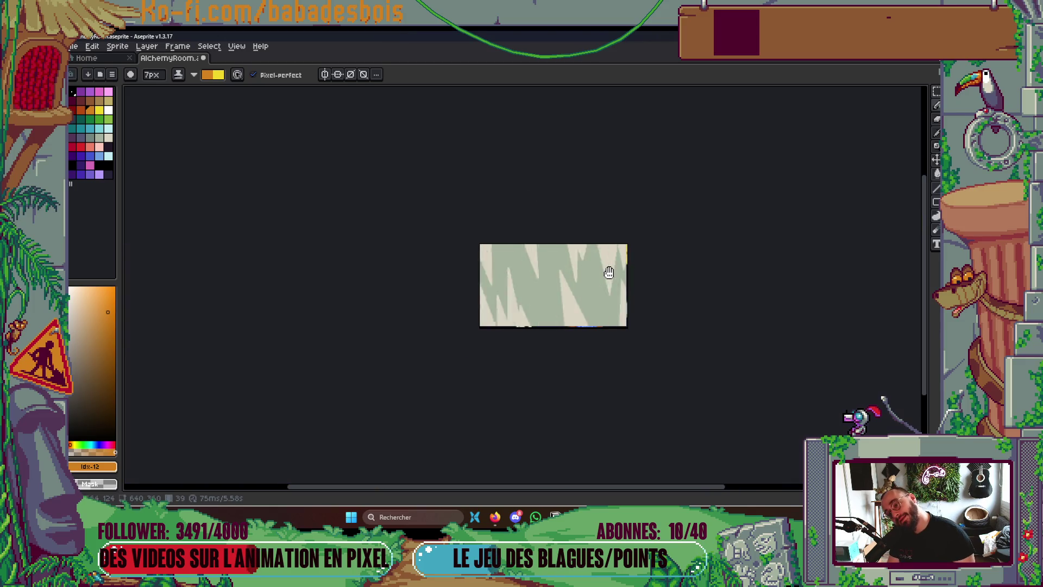
{"action": "key", "text": "Return"}
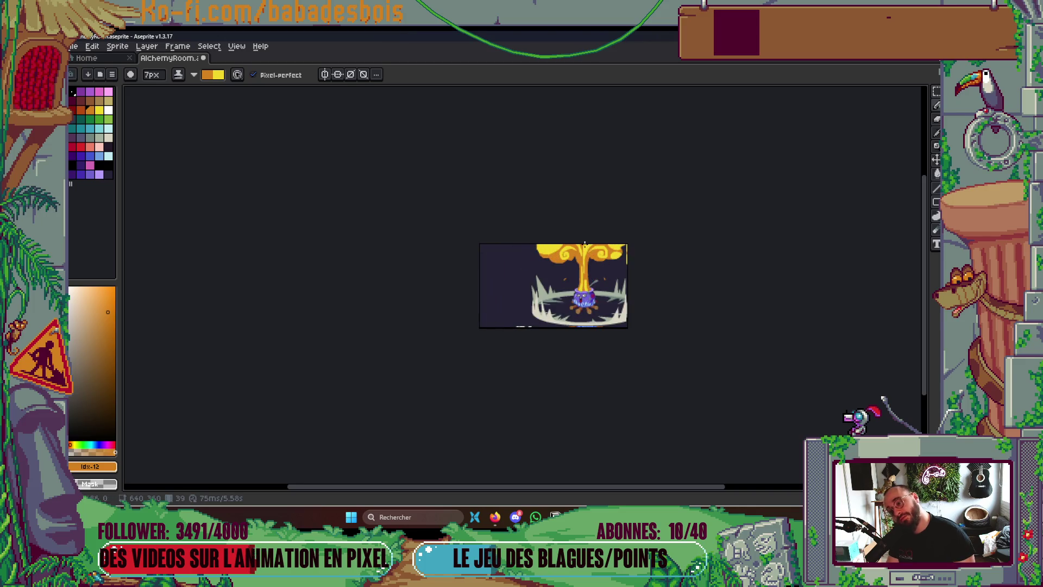
{"action": "scroll", "coordinate": [593, 251], "scroll_direction": "up", "scroll_amount": 5}
Add a small yellow swirl at the cap's lower left and a 2px orange inner curl
{"action": "mouse_move", "coordinate": [445, 353]}
{"action": "left_mouse_down"}
{"action": "mouse_move", "coordinate": [524, 326]}
{"action": "mouse_move", "coordinate": [493, 355]}
{"action": "mouse_move", "coordinate": [441, 362]}
{"action": "mouse_move", "coordinate": [499, 326]}
{"action": "mouse_move", "coordinate": [435, 350]}
{"action": "mouse_move", "coordinate": [484, 311]}
{"action": "left_mouse_up"}
{"action": "scroll", "coordinate": [483, 336], "scroll_direction": "down", "scroll_amount": 5}
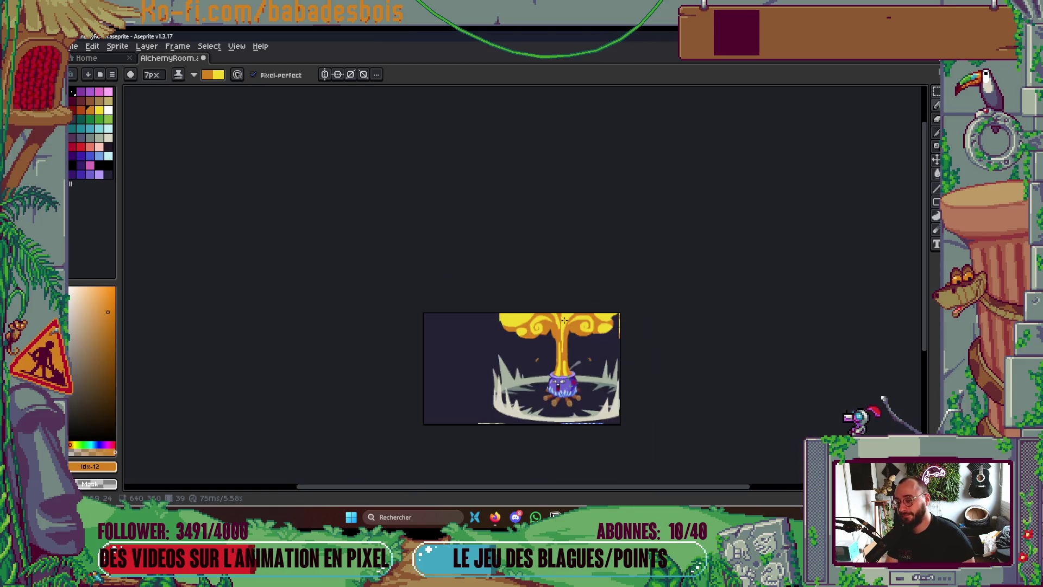
{"action": "scroll", "coordinate": [527, 332], "scroll_direction": "up", "scroll_amount": 5}
{"action": "scroll", "coordinate": [742, 331], "scroll_direction": "up", "scroll_amount": 2}
{"action": "key", "text": "minus"}
{"action": "key", "text": "minus"}
{"action": "key", "text": "minus"}
{"action": "left_click_drag", "start_coordinate": [749, 362], "coordinate": [728, 347]}
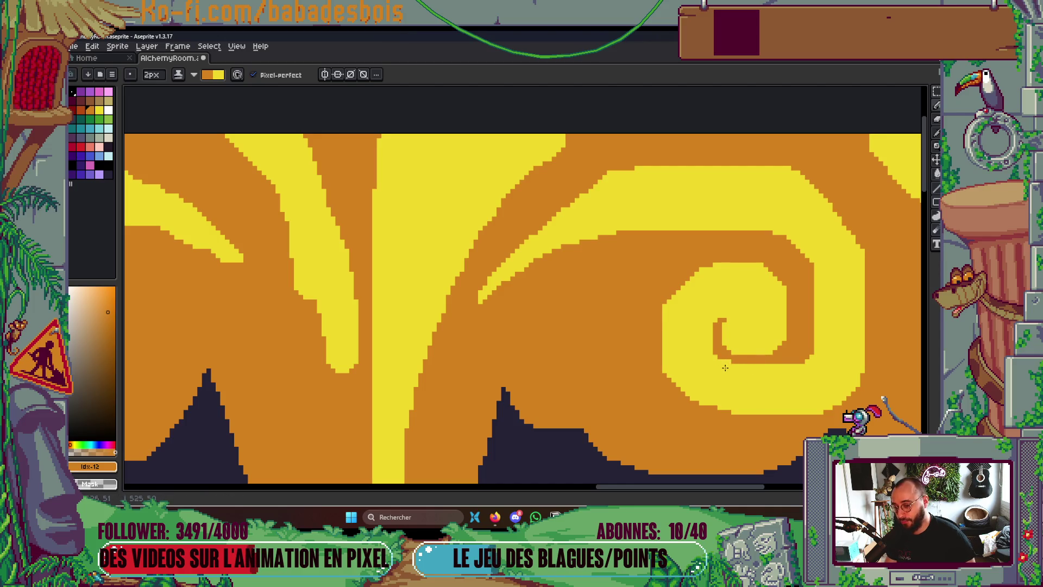
{"action": "scroll", "coordinate": [746, 347], "scroll_direction": "down", "scroll_amount": 1}
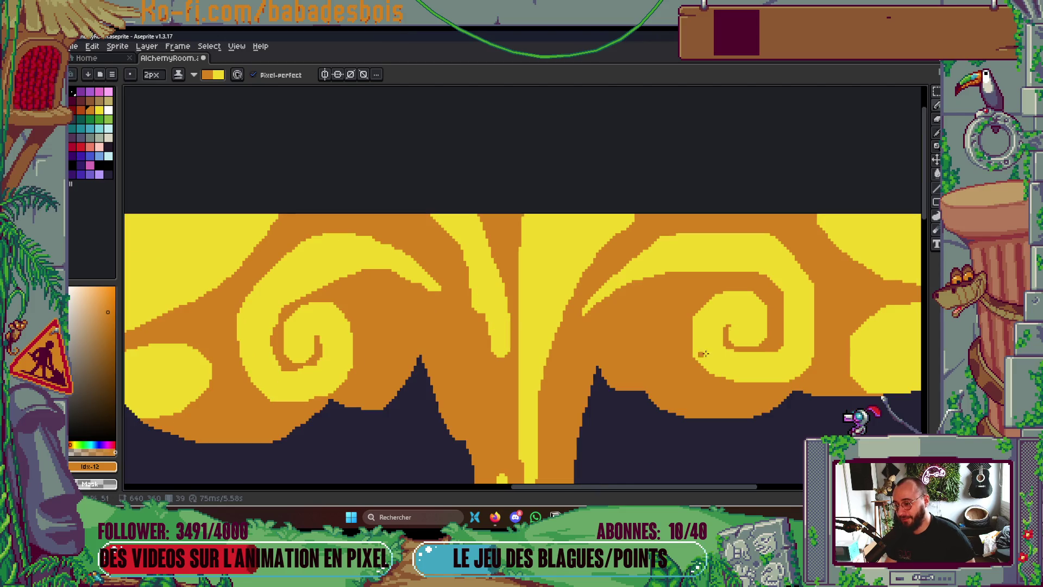
{"action": "scroll", "coordinate": [476, 361], "scroll_direction": "down", "scroll_amount": 3}
{"action": "scroll", "coordinate": [641, 321], "scroll_direction": "up", "scroll_amount": 4}
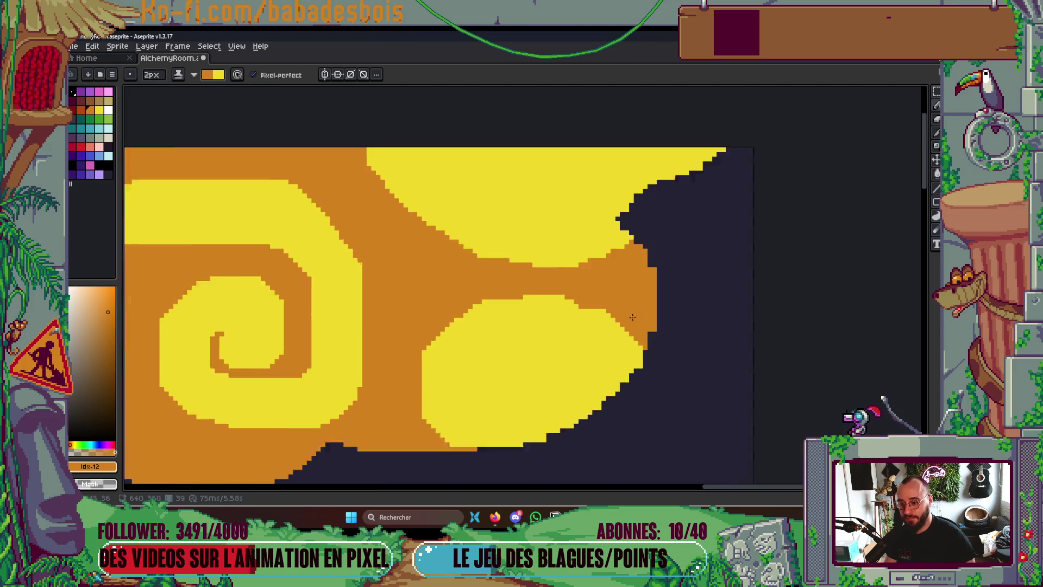
{"action": "key", "text": "ctrl+Tab"}
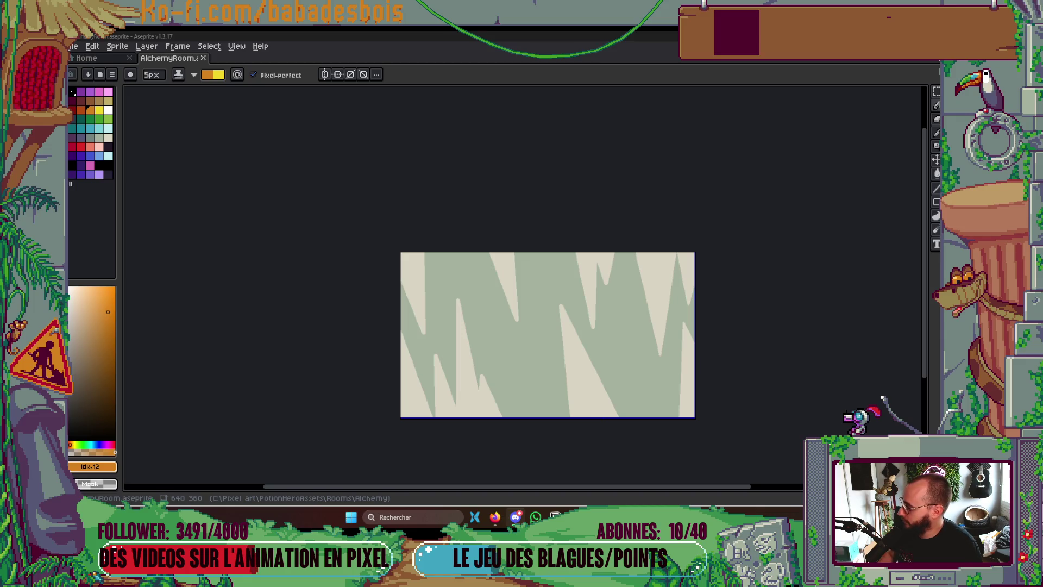
Recentre the canvas and toggle the timeline on and off to review the blast
{"action": "mouse_move", "coordinate": [589, 424]}
{"action": "left_mouse_down"}
{"action": "mouse_move", "coordinate": [613, 370]}
{"action": "mouse_move", "coordinate": [641, 370]}
{"action": "left_mouse_up"}
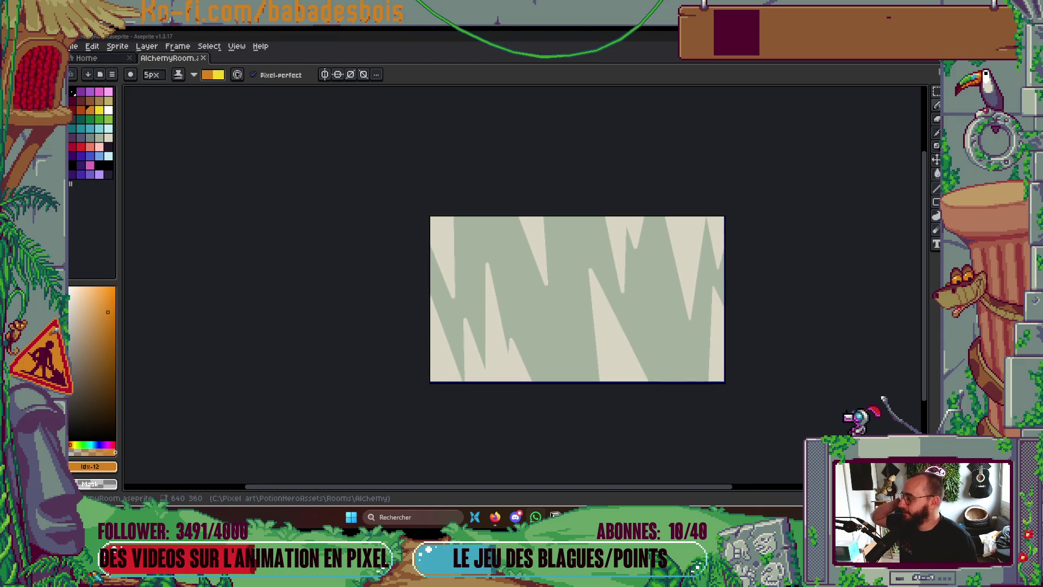
{"action": "left_click_drag", "start_coordinate": [615, 309], "coordinate": [579, 308]}
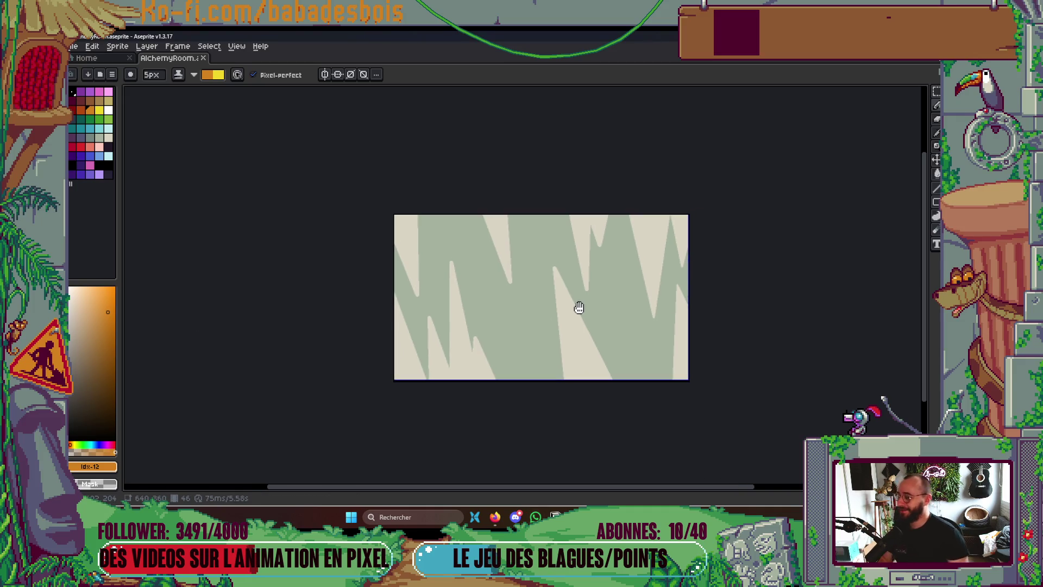
{"action": "key", "text": "Tab"}
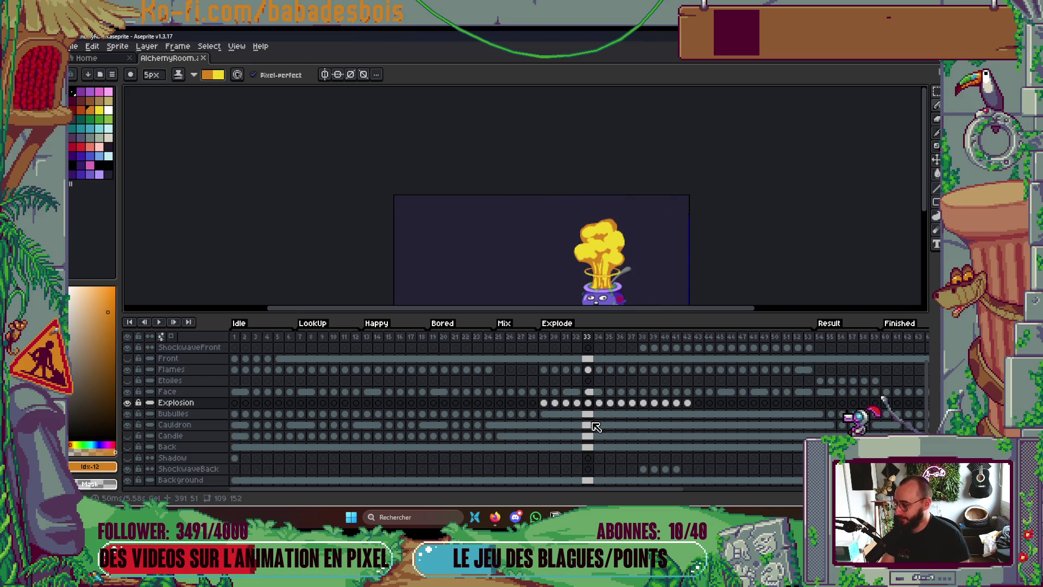
{"action": "key", "text": "Tab"}
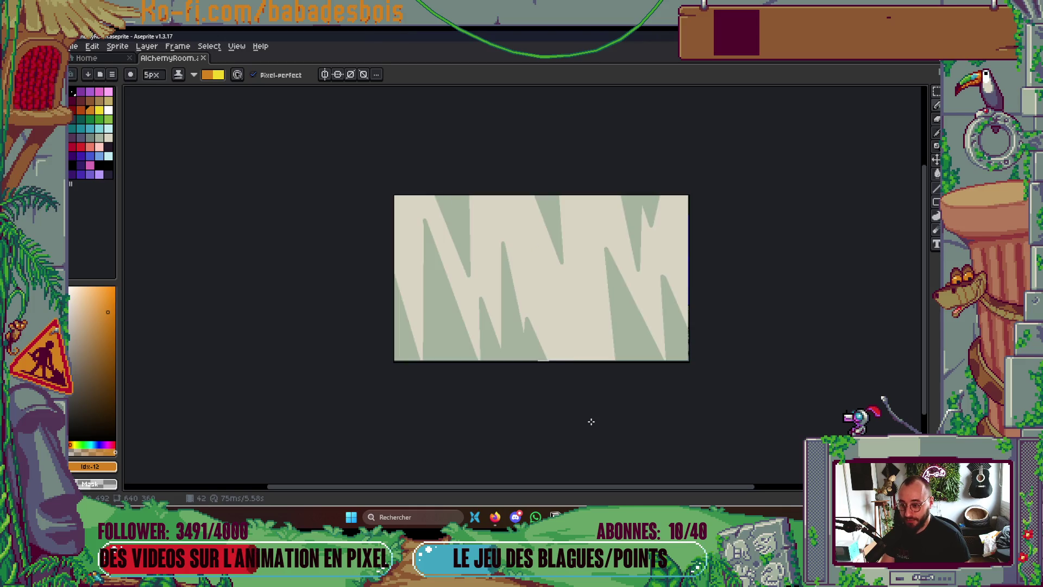
{"action": "key", "text": "Tab"}
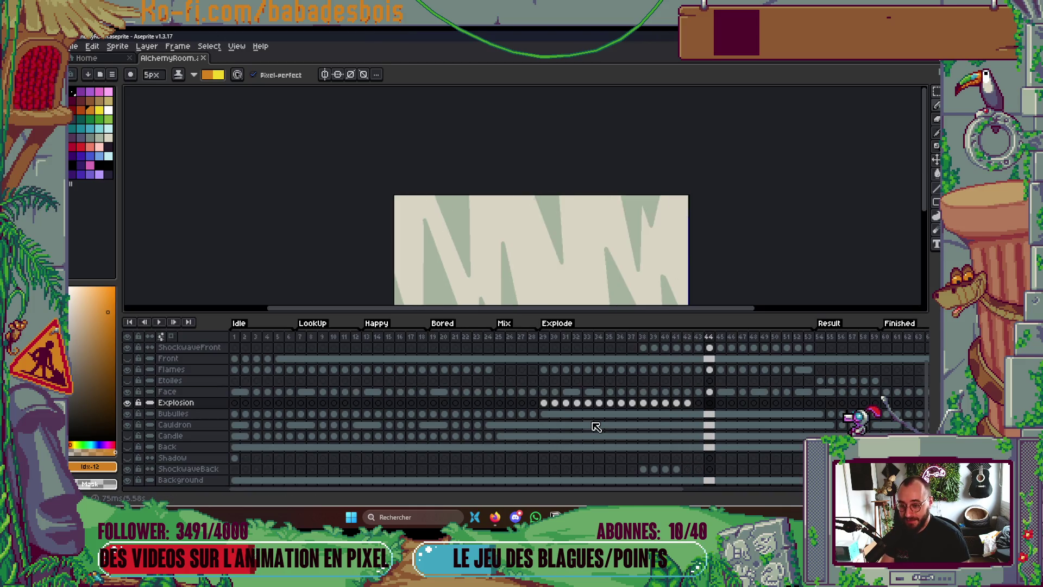
{"action": "key", "text": "Tab"}
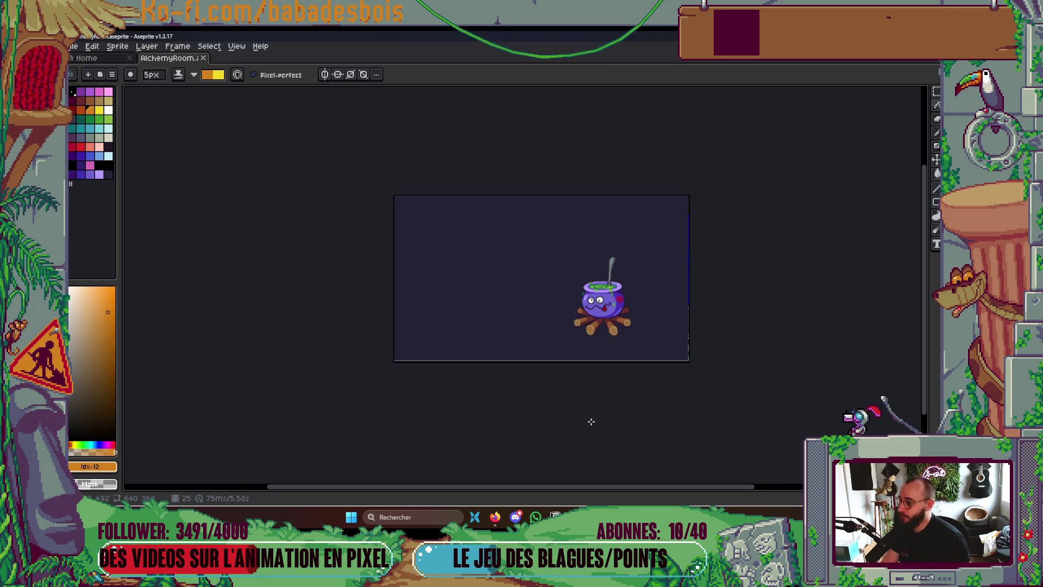
{"action": "key", "text": "Tab"}
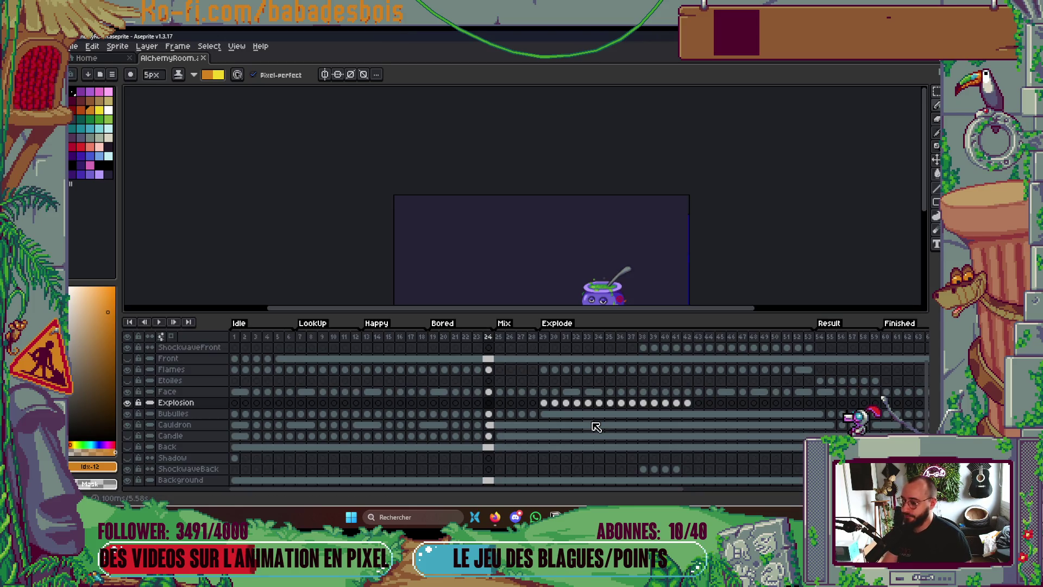
{"action": "key", "text": "Tab"}
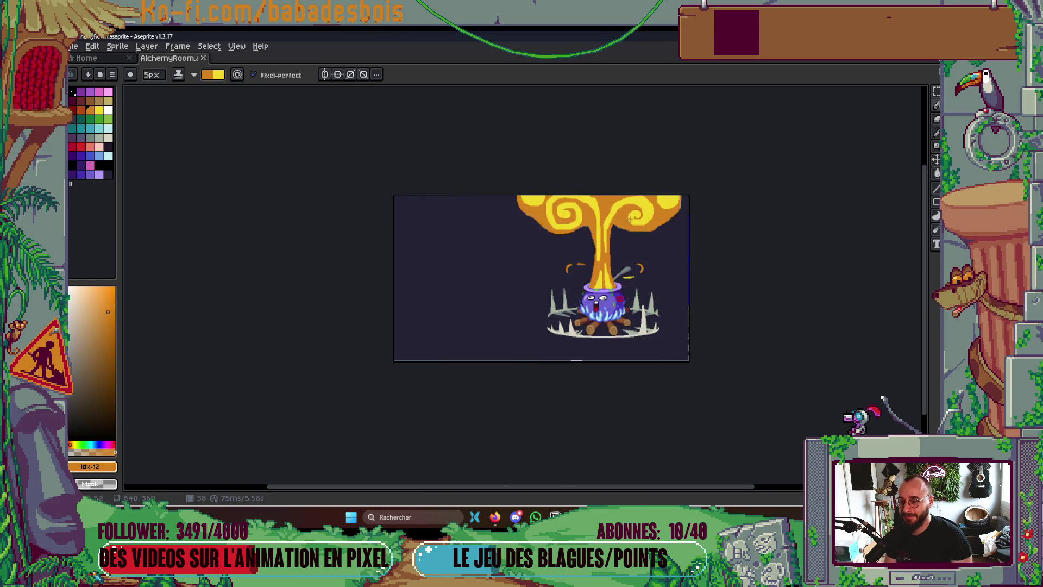
With a 6px pencil, brighten the spiral's top and the plume band edges with yellow
{"action": "scroll", "coordinate": [574, 197], "scroll_direction": "up", "scroll_amount": 5}
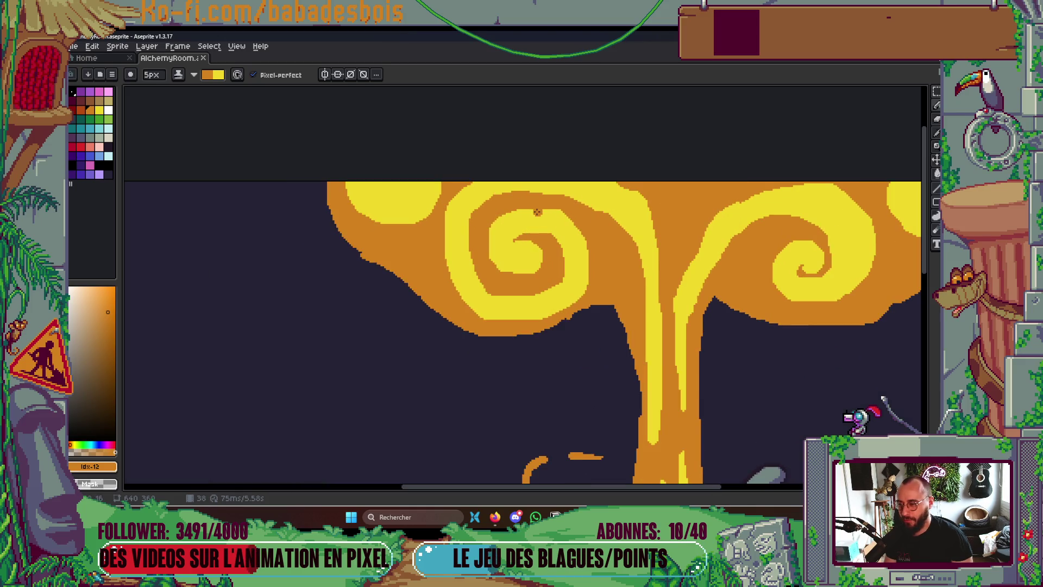
{"action": "key", "text": "plus"}
{"action": "mouse_move", "coordinate": [463, 225]}
{"action": "left_mouse_down"}
{"action": "mouse_move", "coordinate": [536, 192]}
{"action": "mouse_move", "coordinate": [503, 190]}
{"action": "mouse_move", "coordinate": [529, 183]}
{"action": "left_mouse_up"}
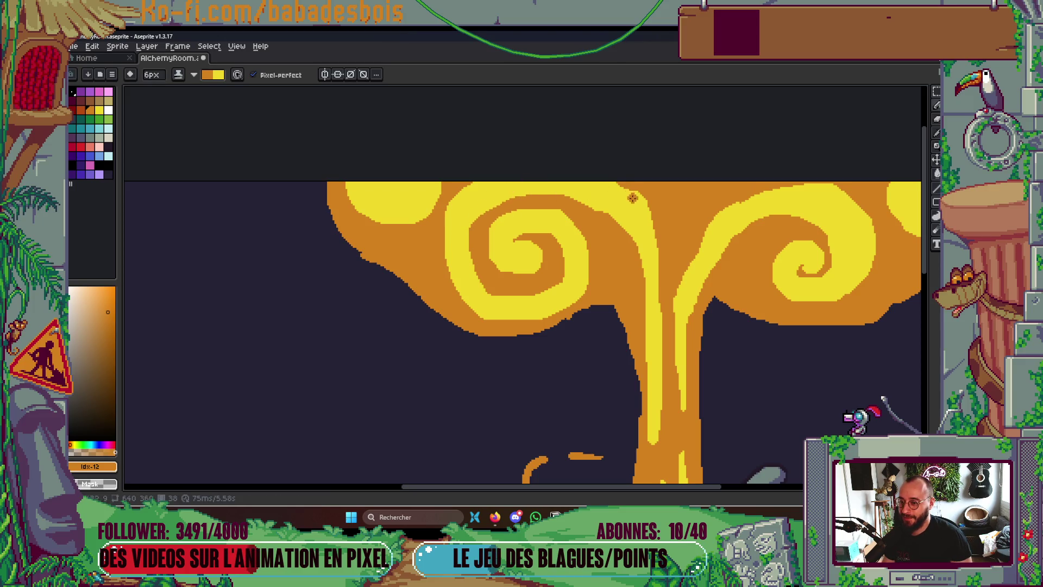
{"action": "left_click_drag", "start_coordinate": [636, 198], "coordinate": [652, 246]}
{"action": "mouse_move", "coordinate": [683, 291]}
{"action": "left_mouse_down"}
{"action": "mouse_move", "coordinate": [702, 239]}
{"action": "mouse_move", "coordinate": [758, 190]}
{"action": "left_mouse_up"}
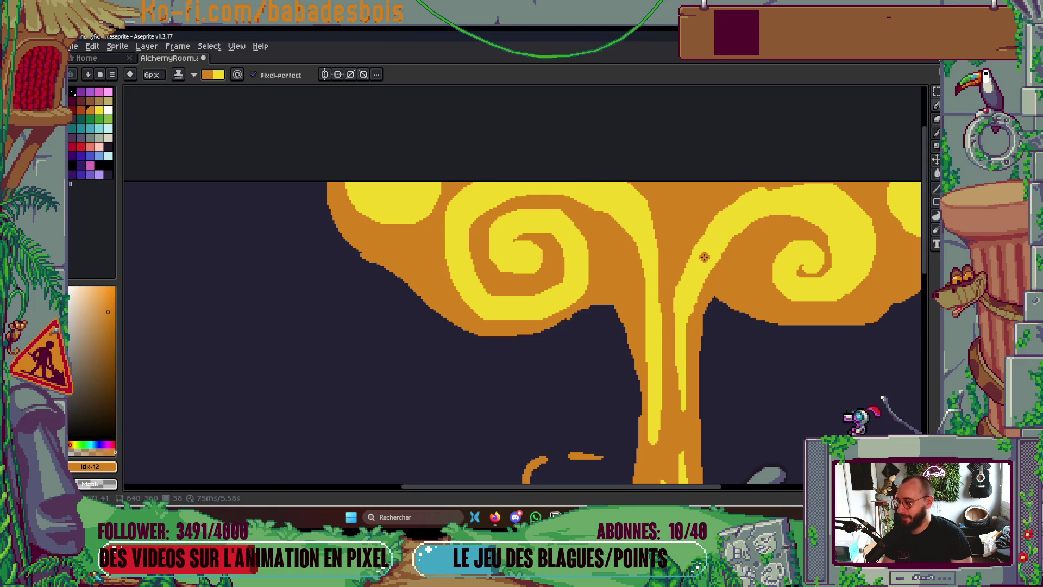
{"action": "mouse_move", "coordinate": [680, 293]}
{"action": "left_mouse_down"}
{"action": "mouse_move", "coordinate": [720, 208]}
{"action": "mouse_move", "coordinate": [803, 185]}
{"action": "left_mouse_up"}
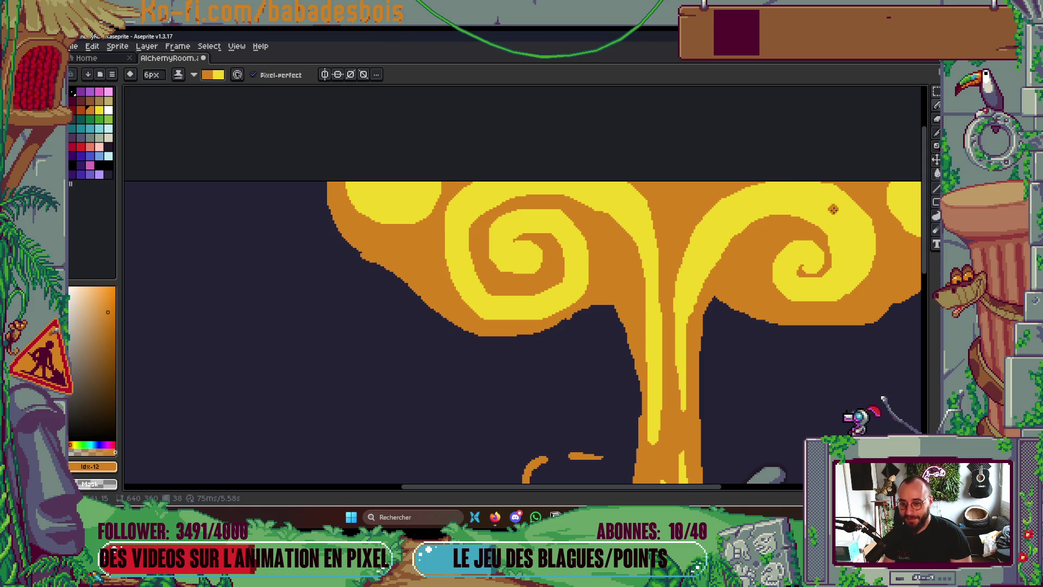
{"action": "scroll", "coordinate": [833, 200], "scroll_direction": "up", "scroll_amount": 1}
{"action": "scroll", "coordinate": [532, 268], "scroll_direction": "down", "scroll_amount": 1}
{"action": "scroll", "coordinate": [532, 268], "scroll_direction": "up", "scroll_amount": 1}
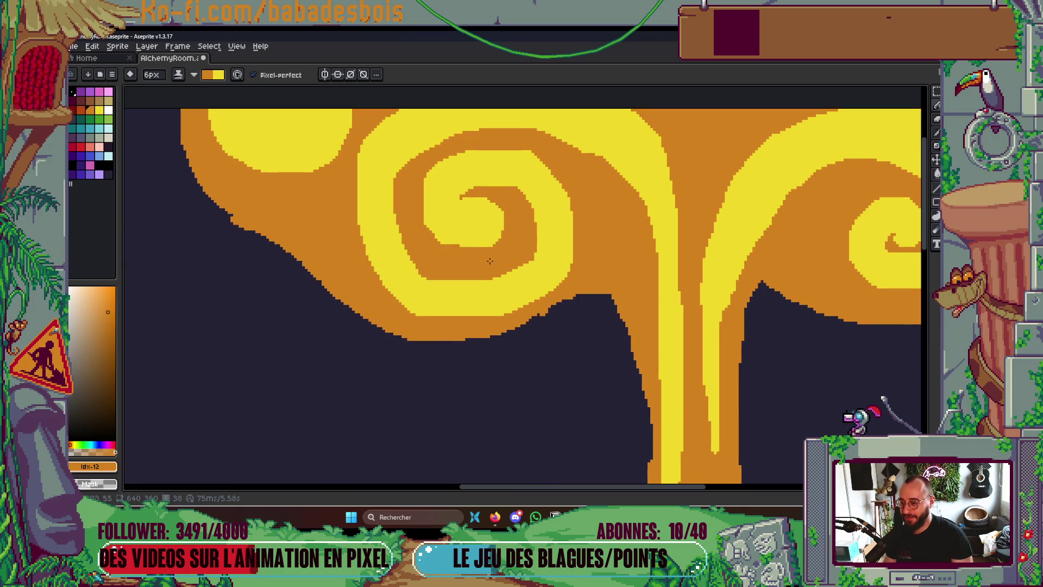
Draw a yellow C-shaped curl on the cap and fill its interior yellow
{"action": "key", "text": "v"}
{"action": "key", "text": "b"}
{"action": "scroll", "coordinate": [477, 243], "scroll_direction": "down", "scroll_amount": 3}
{"action": "scroll", "coordinate": [626, 250], "scroll_direction": "up", "scroll_amount": 4}
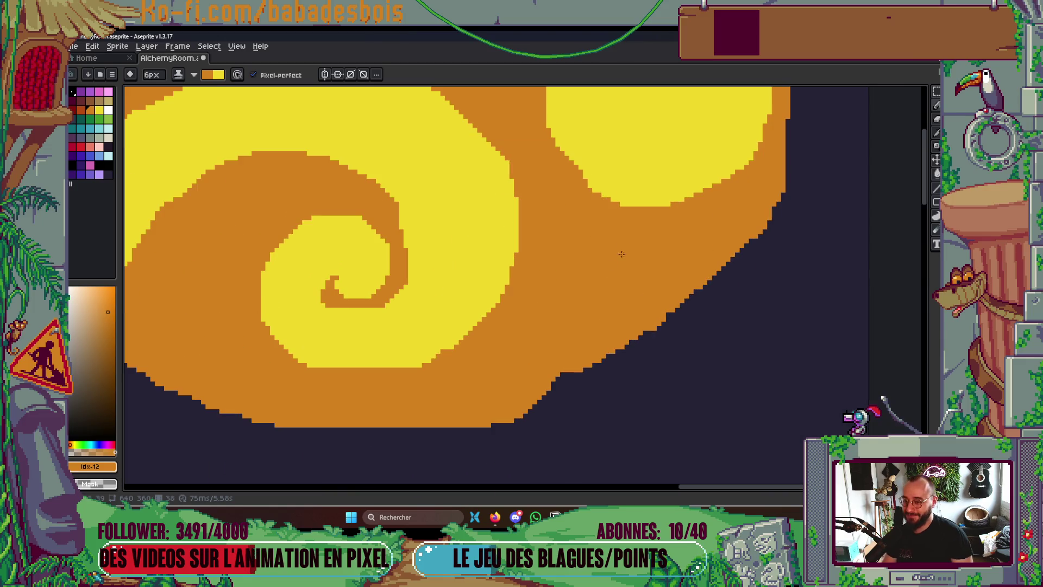
{"action": "mouse_move", "coordinate": [604, 272]}
{"action": "left_mouse_down"}
{"action": "mouse_move", "coordinate": [731, 255]}
{"action": "mouse_move", "coordinate": [584, 255]}
{"action": "mouse_move", "coordinate": [593, 364]}
{"action": "left_mouse_up"}
{"action": "key", "text": "h"}
{"action": "key", "text": "g"}
{"action": "left_click", "coordinate": [624, 306]}
{"action": "scroll", "coordinate": [625, 299], "scroll_direction": "down", "scroll_amount": 5}
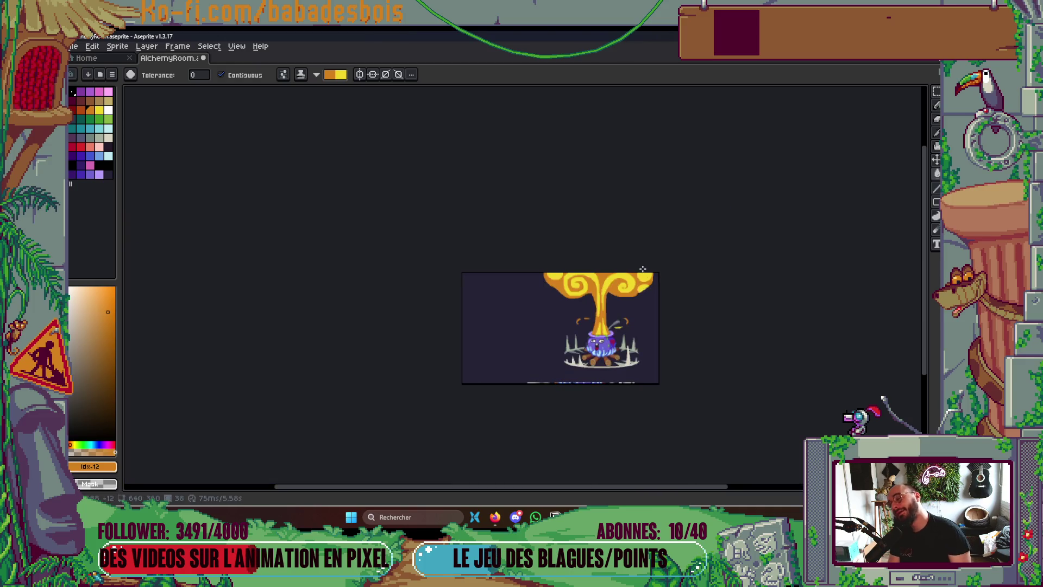
On the next frame, fill the orange gap between the yellow strands
{"action": "scroll", "coordinate": [624, 263], "scroll_direction": "up", "scroll_amount": 3}
{"action": "key", "text": "Right"}
{"action": "key", "text": "Left"}
{"action": "scroll", "coordinate": [511, 242], "scroll_direction": "down", "scroll_amount": 1}
{"action": "scroll", "coordinate": [505, 235], "scroll_direction": "up", "scroll_amount": 1}
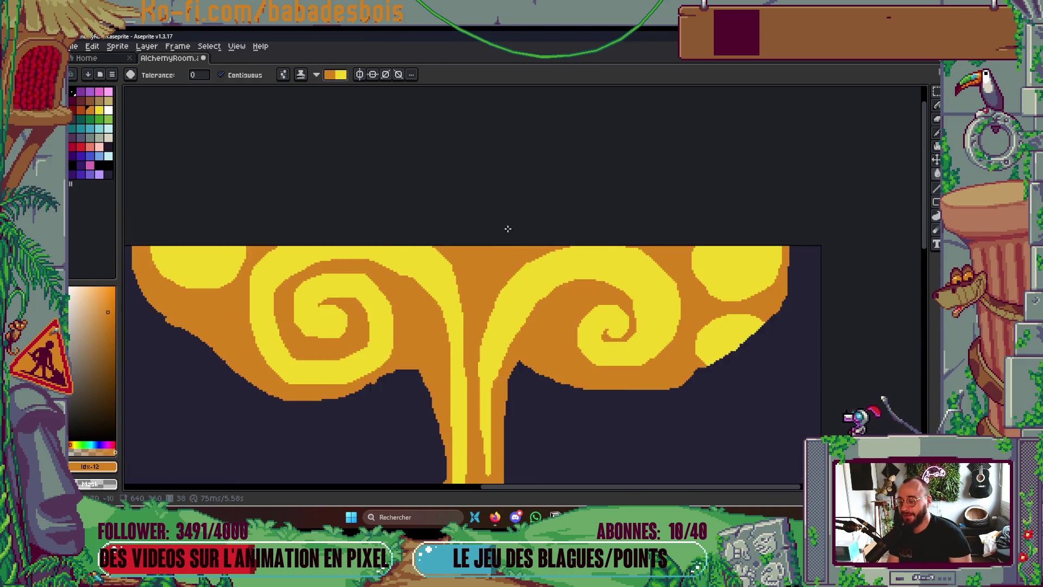
{"action": "key", "text": "Right"}
{"action": "key", "text": "Right"}
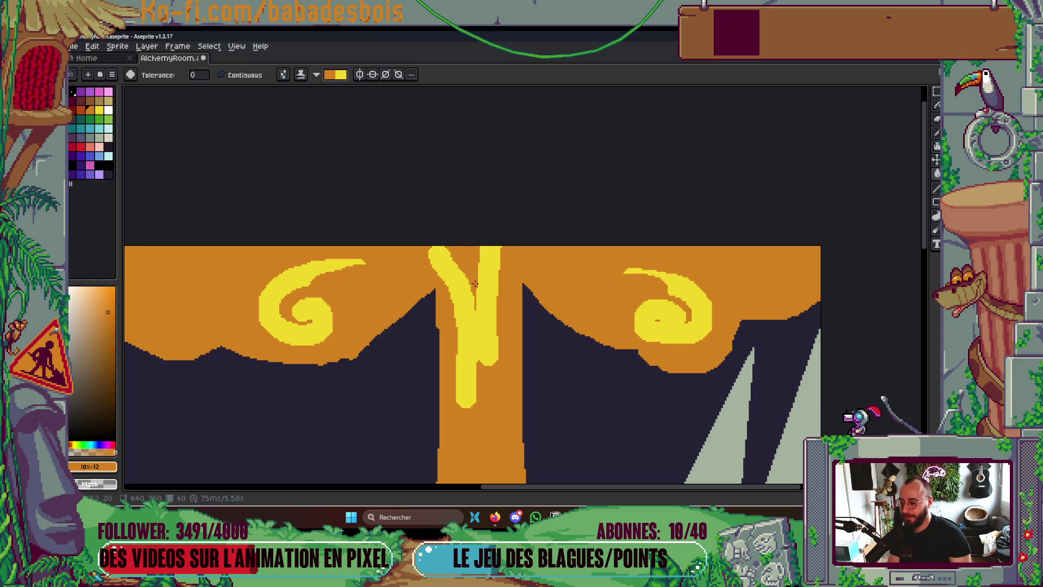
{"action": "left_click", "coordinate": [467, 254]}
Draw yellow streaks down the stem, fill a small enclosed area yellow, and play the animation
{"action": "key", "text": "b"}
{"action": "scroll", "coordinate": [478, 261], "scroll_direction": "down", "scroll_amount": 3}
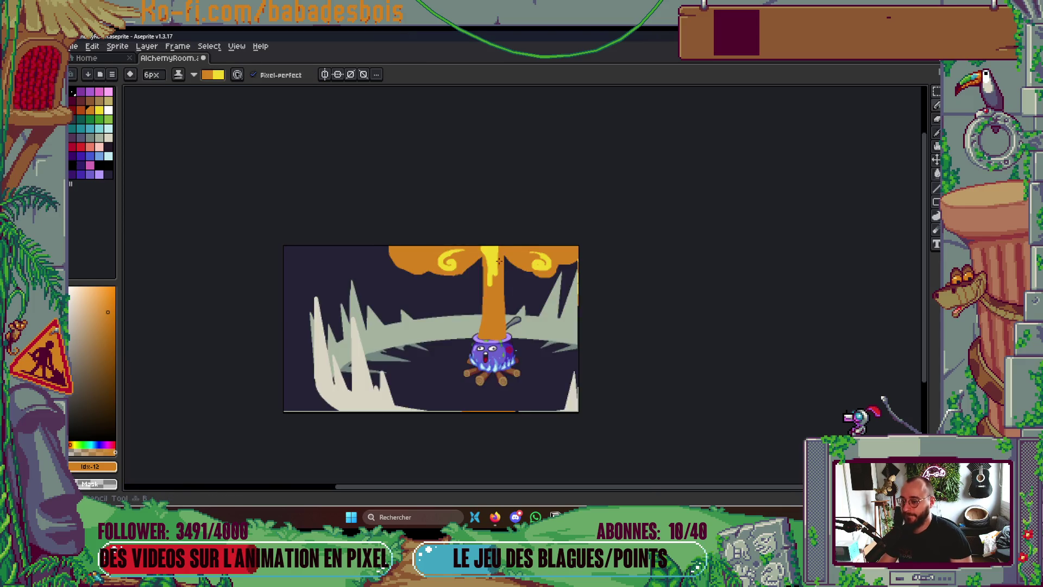
{"action": "scroll", "coordinate": [500, 266], "scroll_direction": "up", "scroll_amount": 2}
{"action": "scroll", "coordinate": [494, 326], "scroll_direction": "up", "scroll_amount": 3}
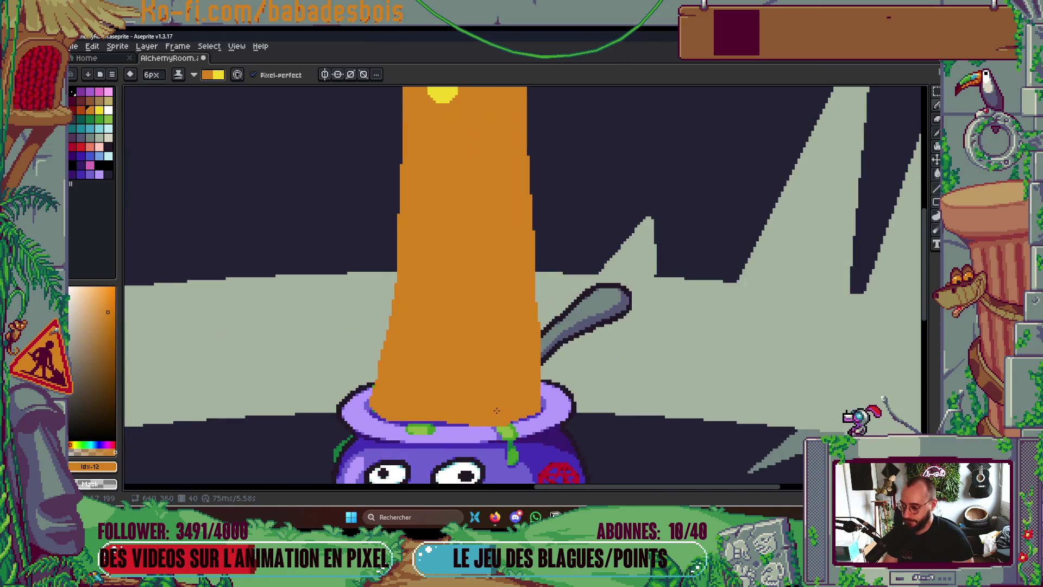
{"action": "mouse_move", "coordinate": [513, 216]}
{"action": "left_mouse_down"}
{"action": "mouse_move", "coordinate": [512, 348]}
{"action": "mouse_move", "coordinate": [516, 365]}
{"action": "mouse_move", "coordinate": [535, 365]}
{"action": "left_mouse_up"}
{"action": "scroll", "coordinate": [422, 450], "scroll_direction": "up", "scroll_amount": 3}
{"action": "mouse_move", "coordinate": [436, 445]}
{"action": "left_mouse_down"}
{"action": "mouse_move", "coordinate": [471, 217]}
{"action": "mouse_move", "coordinate": [470, 443]}
{"action": "left_mouse_up"}
{"action": "key", "text": "g"}
{"action": "left_click", "coordinate": [457, 422]}
{"action": "scroll", "coordinate": [457, 423], "scroll_direction": "down", "scroll_amount": 5}
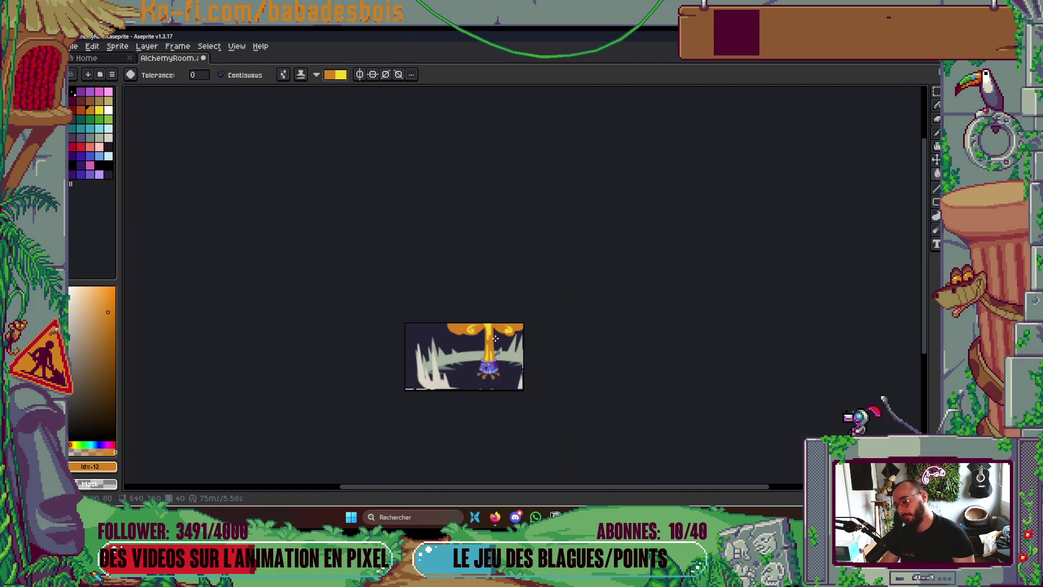
{"action": "scroll", "coordinate": [478, 365], "scroll_direction": "up", "scroll_amount": 2}
{"action": "key", "text": "Return"}
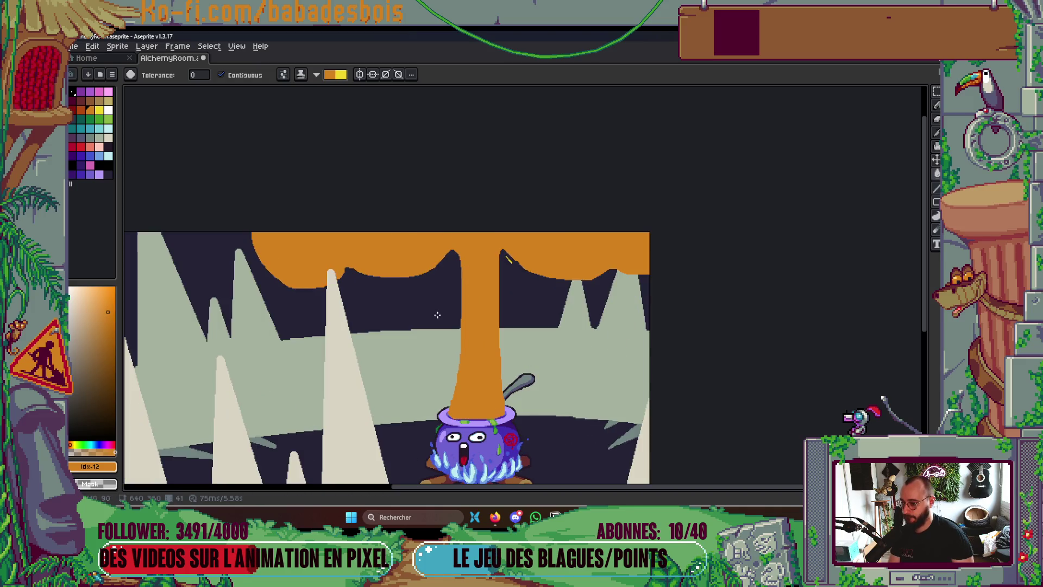
{"action": "scroll", "coordinate": [387, 238], "scroll_direction": "up", "scroll_amount": 3}
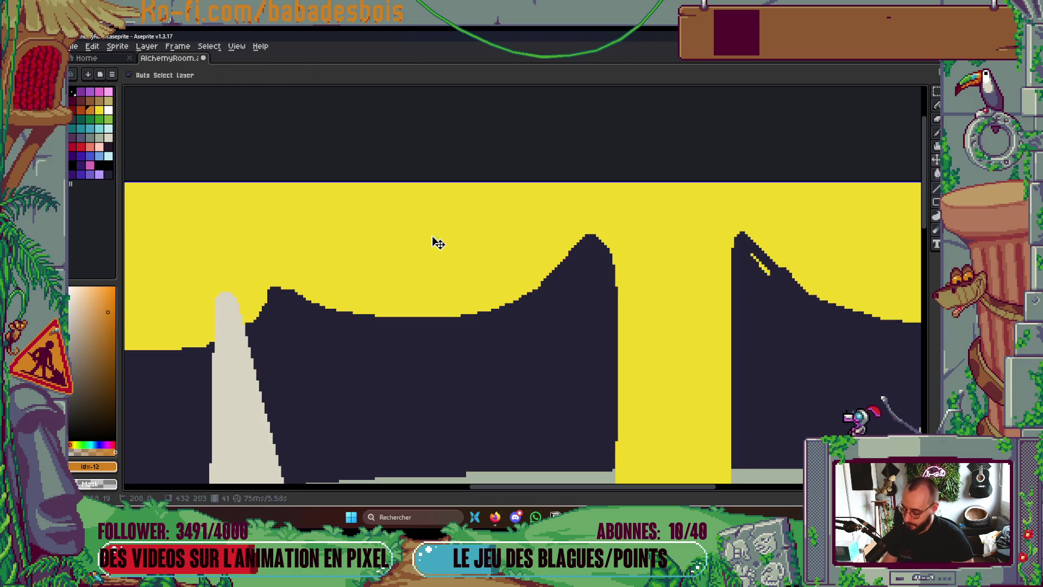
{"action": "key", "text": "v"}
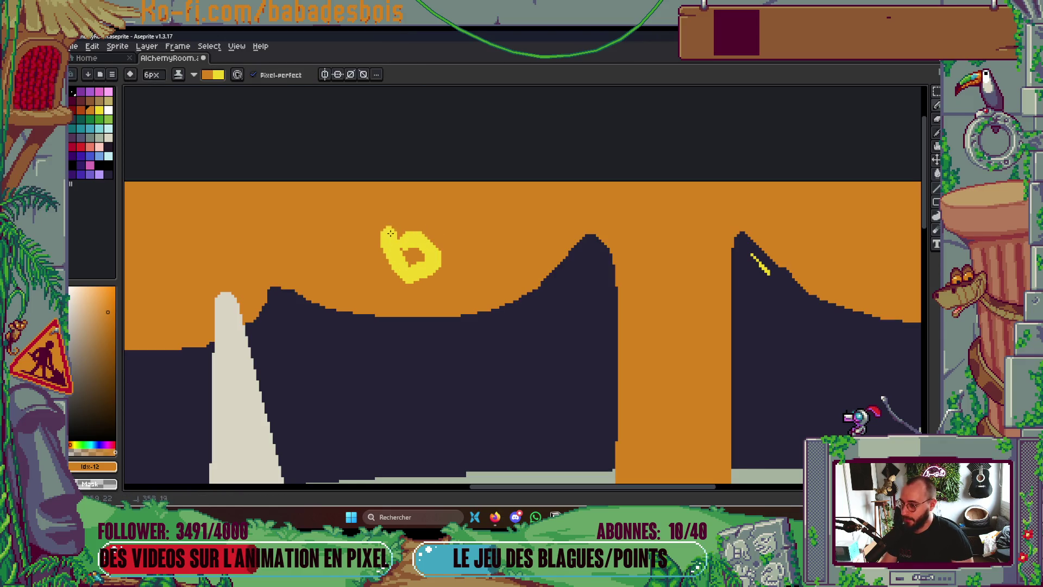
{"action": "key", "text": "b"}
{"action": "mouse_move", "coordinate": [408, 256]}
{"action": "left_mouse_down"}
{"action": "mouse_move", "coordinate": [421, 247]}
{"action": "mouse_move", "coordinate": [405, 291]}
{"action": "mouse_move", "coordinate": [410, 215]}
{"action": "mouse_move", "coordinate": [540, 206]}
{"action": "mouse_move", "coordinate": [402, 271]}
{"action": "mouse_move", "coordinate": [409, 283]}
{"action": "left_mouse_up"}
{"action": "left_click_drag", "start_coordinate": [541, 210], "coordinate": [550, 206]}
{"action": "scroll", "coordinate": [546, 209], "scroll_direction": "down", "scroll_amount": 3}
{"action": "scroll", "coordinate": [454, 277], "scroll_direction": "up", "scroll_amount": 4}
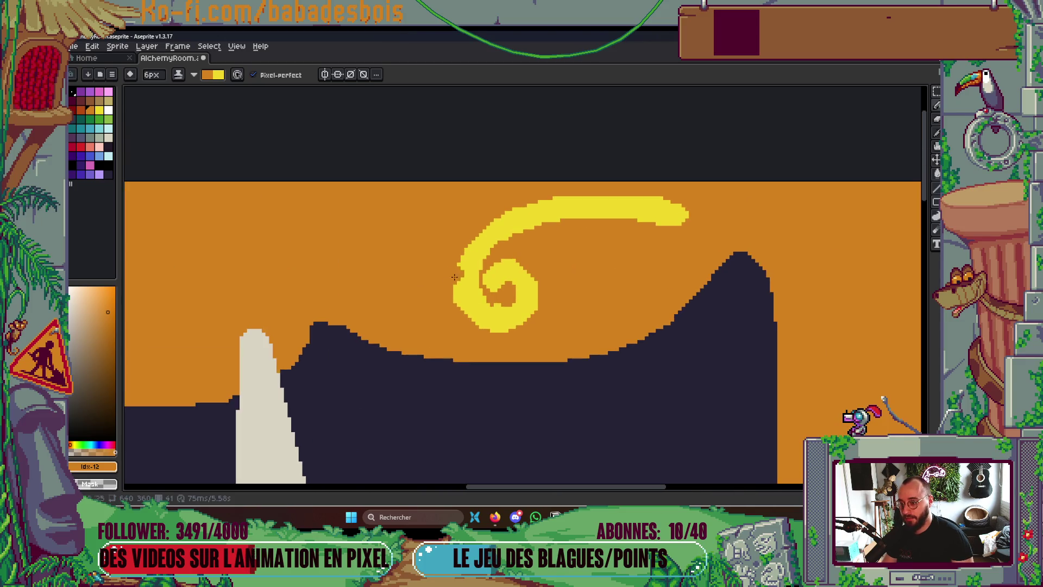
{"action": "mouse_move", "coordinate": [455, 281]}
{"action": "left_mouse_down"}
{"action": "mouse_move", "coordinate": [514, 211]}
{"action": "mouse_move", "coordinate": [576, 197]}
{"action": "left_mouse_up"}
{"action": "key", "text": "ctrl+z"}
{"action": "mouse_move", "coordinate": [466, 274]}
{"action": "left_mouse_down"}
{"action": "mouse_move", "coordinate": [524, 233]}
{"action": "mouse_move", "coordinate": [686, 218]}
{"action": "left_mouse_up"}
{"action": "scroll", "coordinate": [679, 231], "scroll_direction": "down", "scroll_amount": 6}
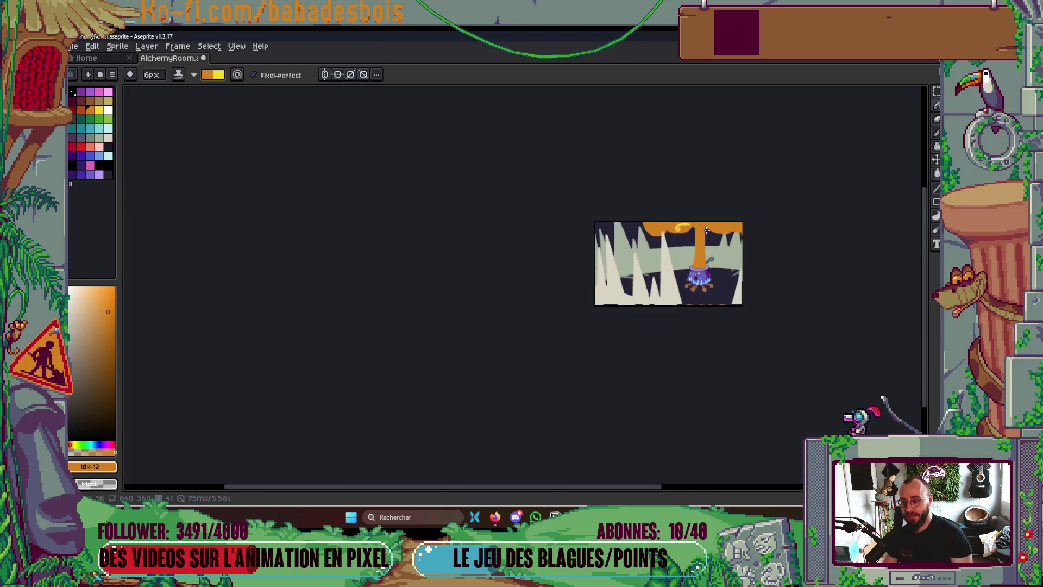
{"action": "scroll", "coordinate": [678, 236], "scroll_direction": "up", "scroll_amount": 6}
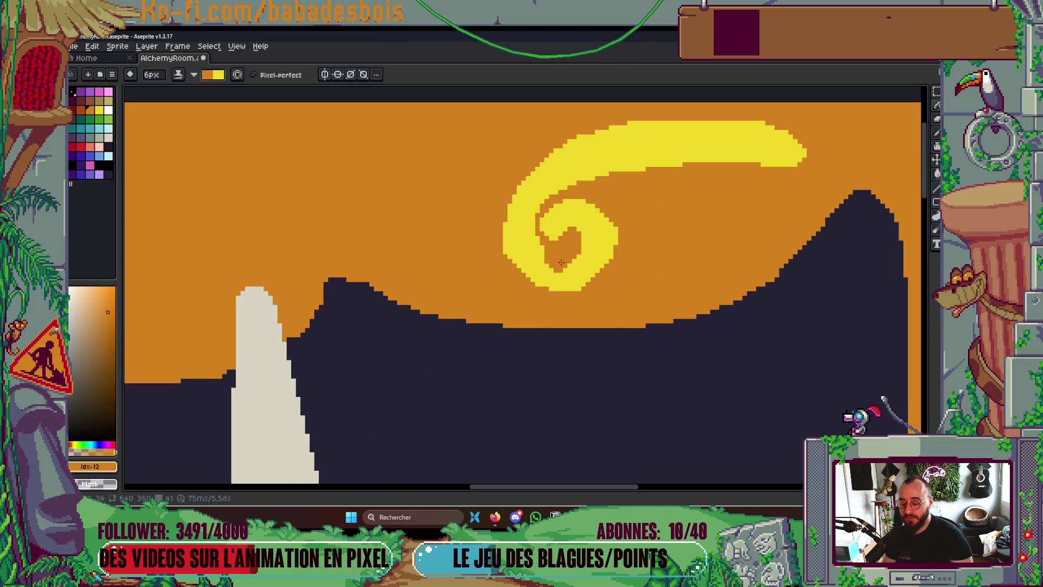
{"action": "scroll", "coordinate": [623, 214], "scroll_direction": "down", "scroll_amount": 3}
{"action": "scroll", "coordinate": [712, 203], "scroll_direction": "down", "scroll_amount": 4}
{"action": "scroll", "coordinate": [539, 284], "scroll_direction": "up", "scroll_amount": 6}
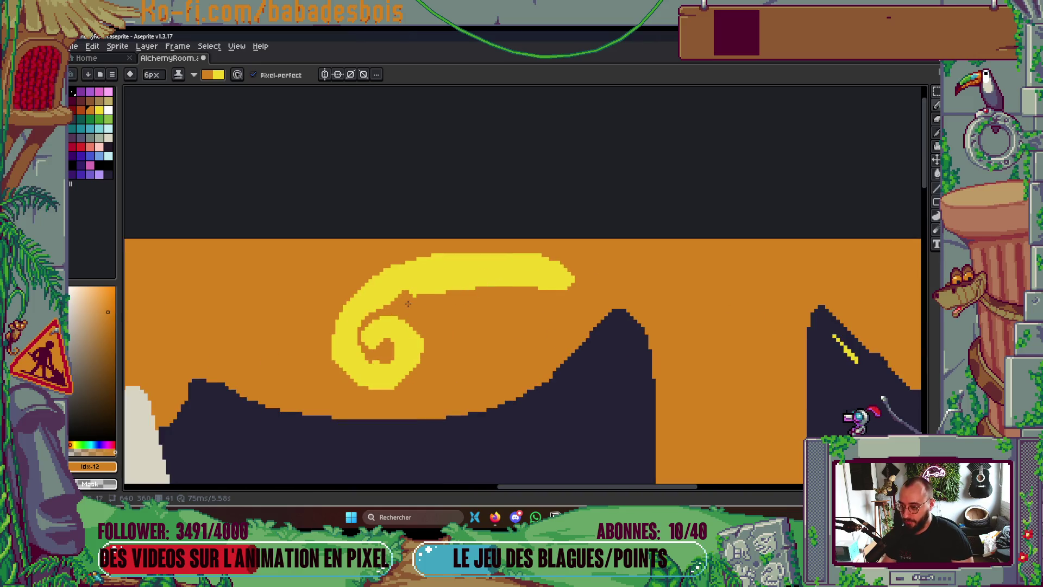
{"action": "scroll", "coordinate": [674, 254], "scroll_direction": "down", "scroll_amount": 5}
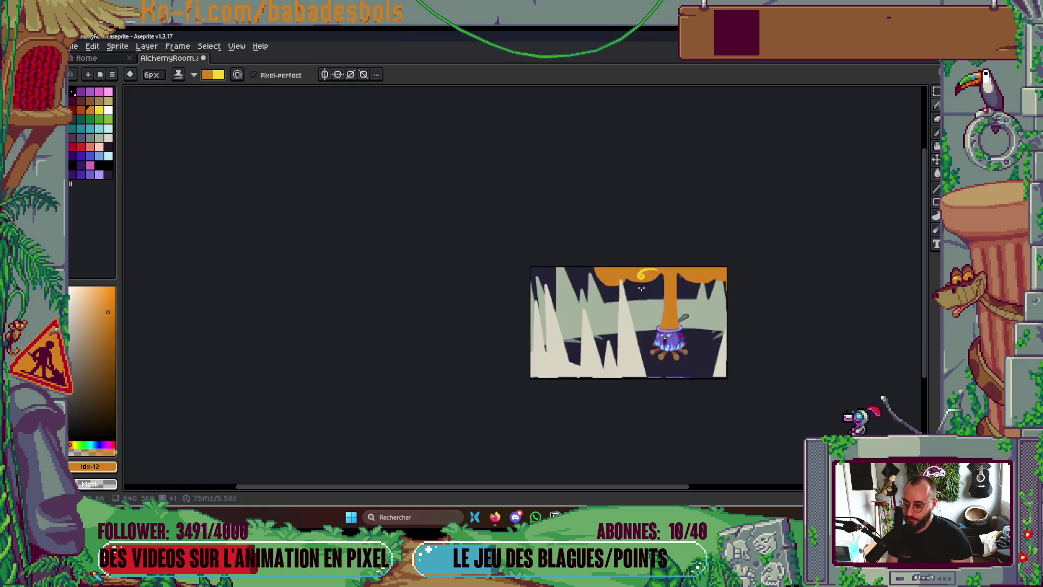
{"action": "scroll", "coordinate": [642, 281], "scroll_direction": "up", "scroll_amount": 4}
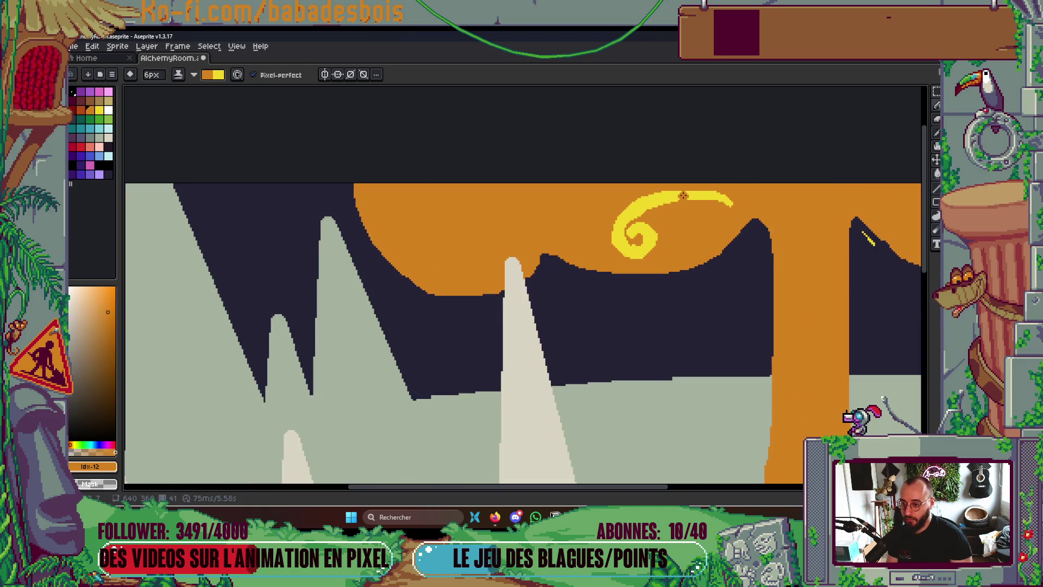
{"action": "mouse_move", "coordinate": [642, 216]}
{"action": "left_mouse_down"}
{"action": "mouse_move", "coordinate": [714, 190]}
{"action": "mouse_move", "coordinate": [701, 205]}
{"action": "mouse_move", "coordinate": [701, 159]}
{"action": "left_mouse_up"}
{"action": "key", "text": "super+x"}
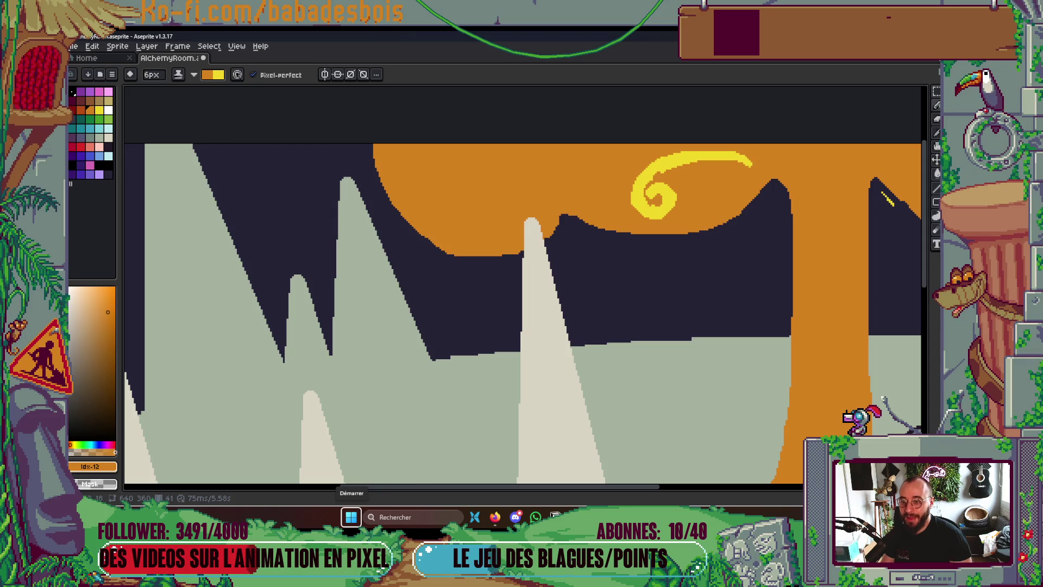
{"action": "left_click_drag", "start_coordinate": [720, 189], "coordinate": [671, 237]}
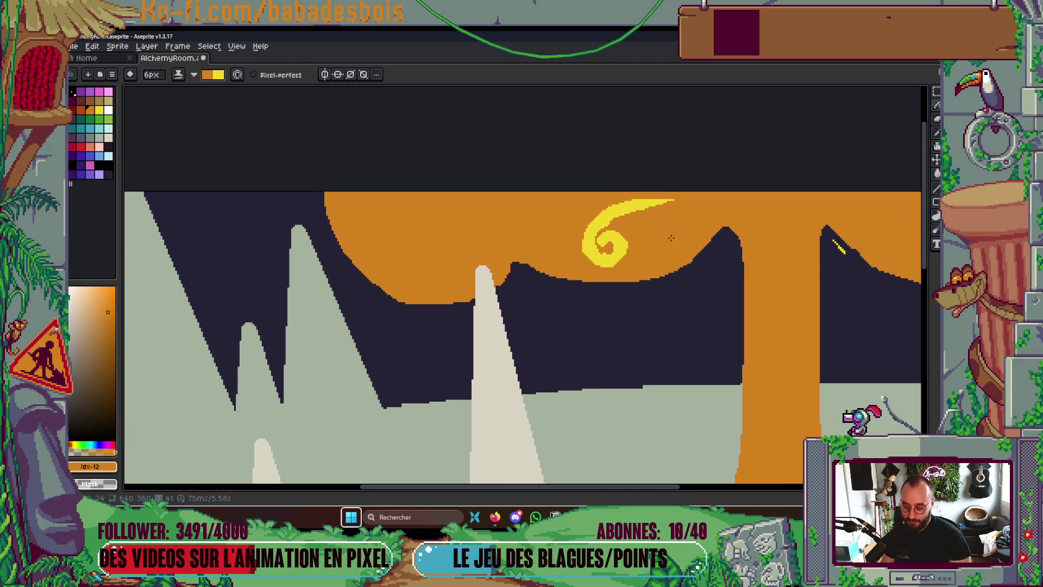
{"action": "key", "text": "g"}
{"action": "left_click", "coordinate": [593, 239]}
{"action": "key", "text": "b"}
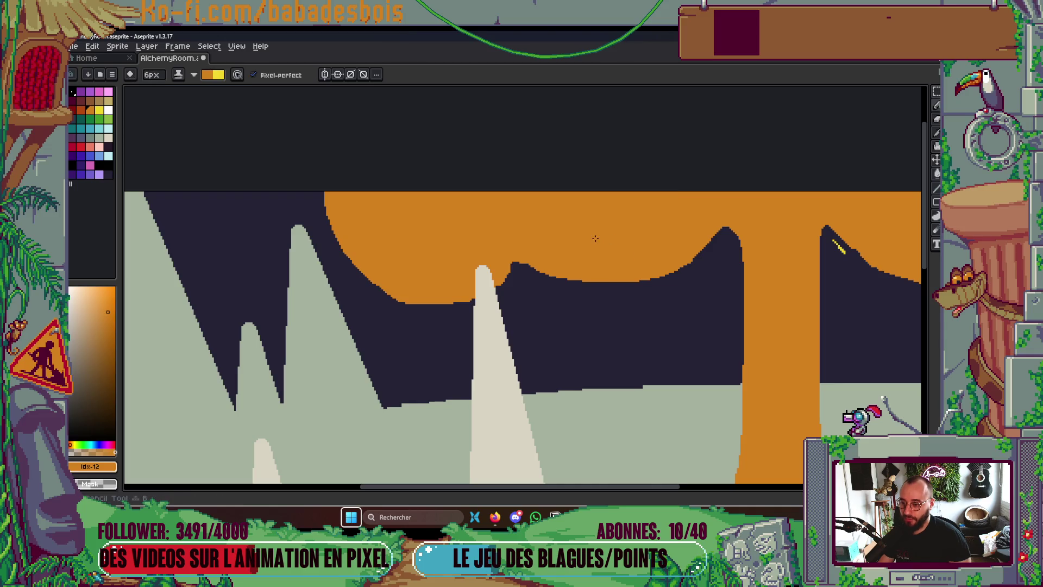
{"action": "mouse_move", "coordinate": [598, 234]}
{"action": "left_mouse_down"}
{"action": "mouse_move", "coordinate": [628, 250]}
{"action": "mouse_move", "coordinate": [583, 215]}
{"action": "mouse_move", "coordinate": [658, 207]}
{"action": "left_mouse_up"}
{"action": "key", "text": "ctrl+z"}
{"action": "mouse_move", "coordinate": [601, 234]}
{"action": "left_mouse_down"}
{"action": "mouse_move", "coordinate": [614, 221]}
{"action": "mouse_move", "coordinate": [593, 250]}
{"action": "mouse_move", "coordinate": [618, 205]}
{"action": "mouse_move", "coordinate": [649, 246]}
{"action": "left_mouse_up"}
{"action": "key", "text": "ctrl+z"}
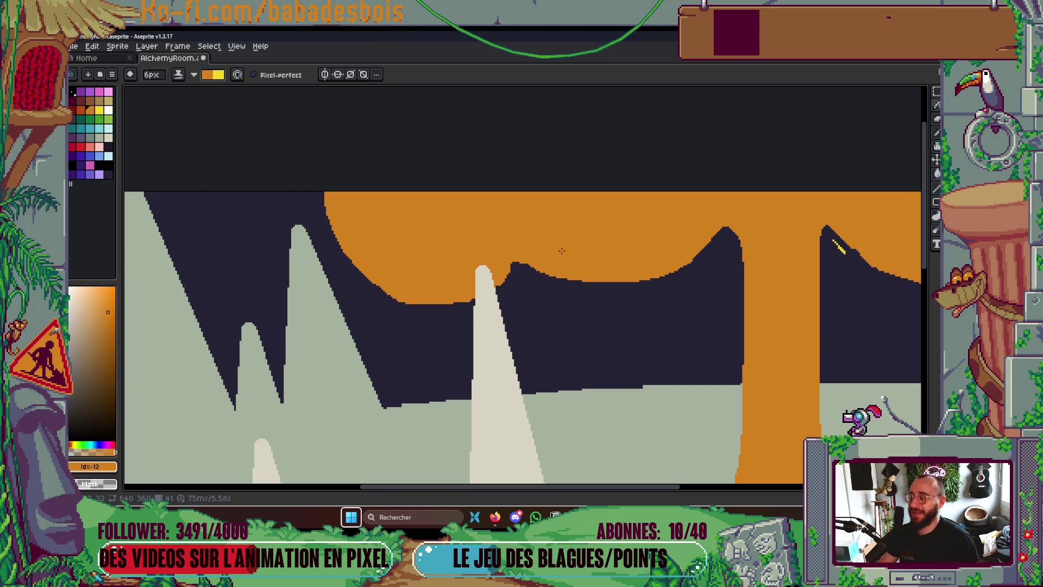
{"action": "scroll", "coordinate": [656, 246], "scroll_direction": "down", "scroll_amount": 3}
{"action": "scroll", "coordinate": [512, 291], "scroll_direction": "up", "scroll_amount": 4}
{"action": "scroll", "coordinate": [512, 291], "scroll_direction": "up", "scroll_amount": 1}
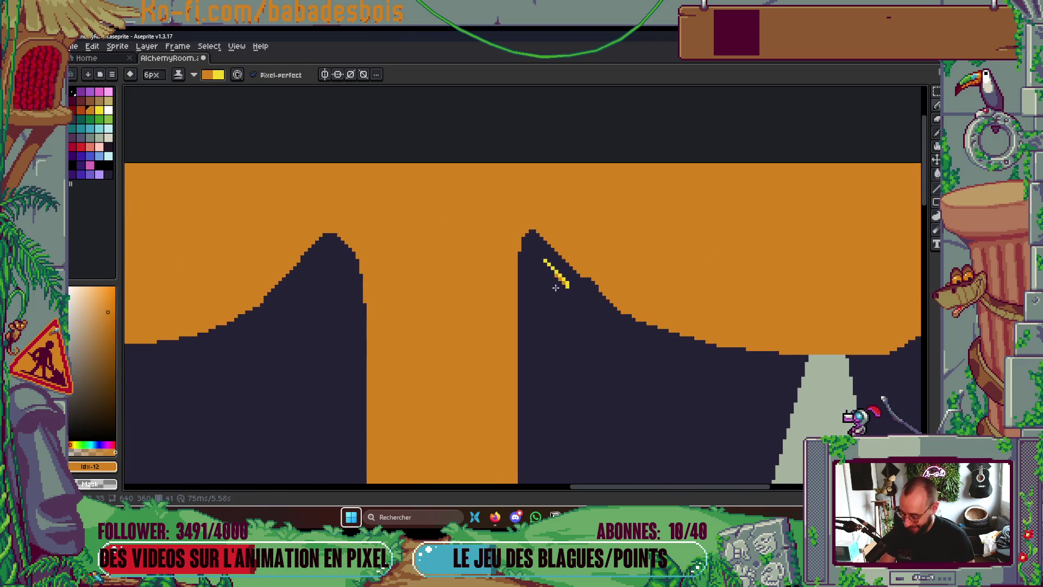
{"action": "scroll", "coordinate": [565, 275], "scroll_direction": "down", "scroll_amount": 2}
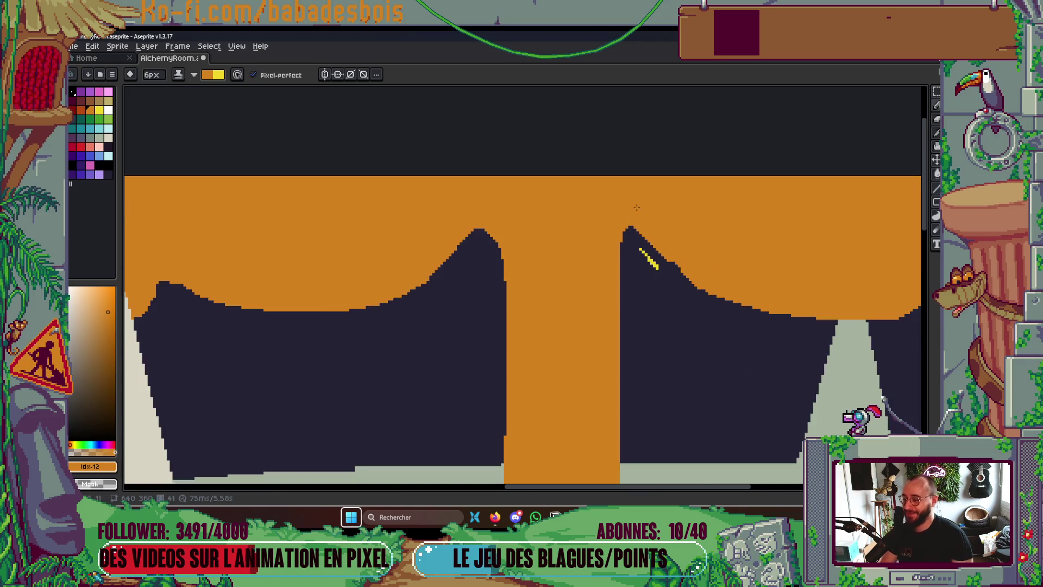
{"action": "scroll", "coordinate": [559, 250], "scroll_direction": "up", "scroll_amount": 3}
{"action": "scroll", "coordinate": [704, 147], "scroll_direction": "down", "scroll_amount": 4}
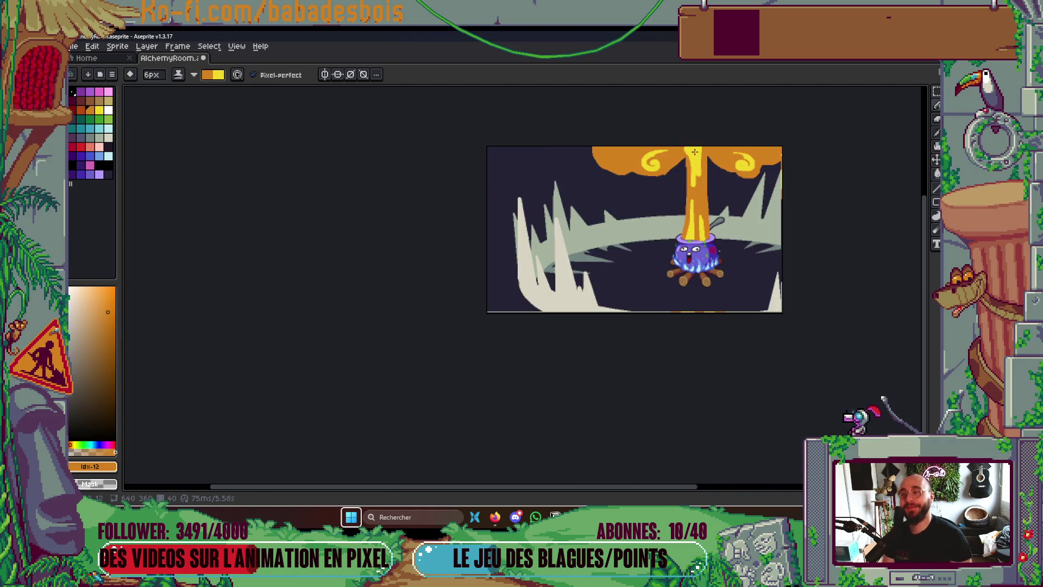
Draw a yellow 6-shaped curl and a second yellow swirl on the orange cap
{"action": "scroll", "coordinate": [704, 147], "scroll_direction": "up", "scroll_amount": 5}
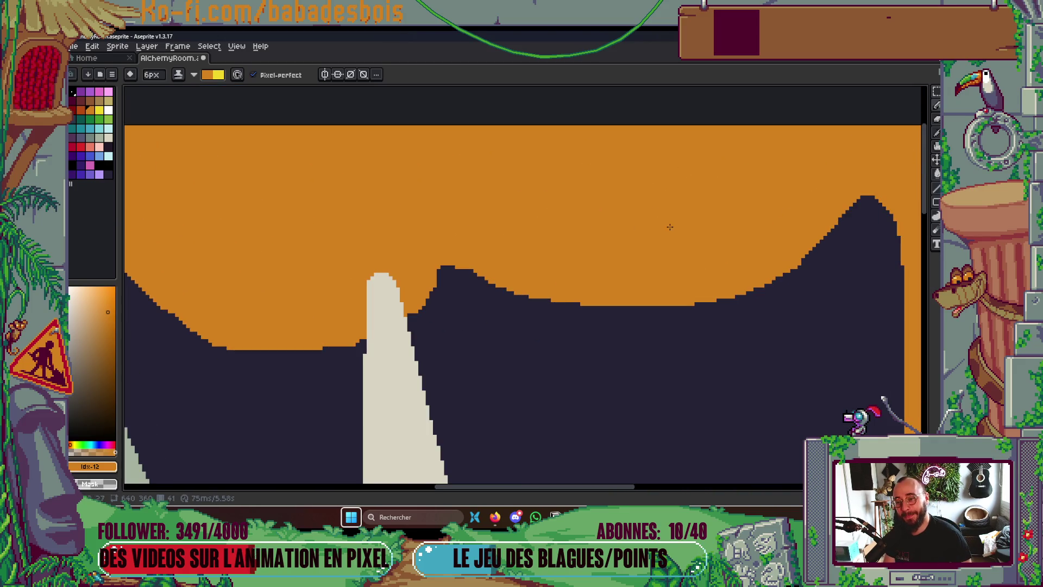
{"action": "mouse_move", "coordinate": [628, 226]}
{"action": "left_mouse_down"}
{"action": "mouse_move", "coordinate": [641, 205]}
{"action": "mouse_move", "coordinate": [625, 239]}
{"action": "mouse_move", "coordinate": [680, 158]}
{"action": "left_mouse_up"}
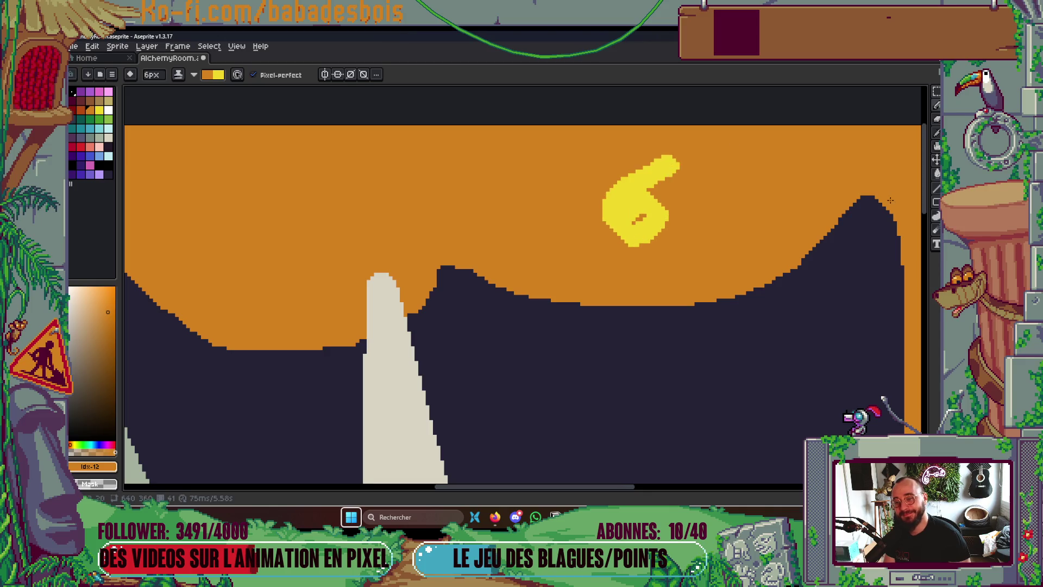
{"action": "scroll", "coordinate": [615, 232], "scroll_direction": "right", "scroll_amount": 5}
{"action": "scroll", "coordinate": [615, 232], "scroll_direction": "right", "scroll_amount": 5}
{"action": "mouse_move", "coordinate": [601, 207]}
{"action": "left_mouse_down"}
{"action": "mouse_move", "coordinate": [568, 220]}
{"action": "mouse_move", "coordinate": [551, 166]}
{"action": "left_mouse_up"}
{"action": "scroll", "coordinate": [597, 217], "scroll_direction": "right", "scroll_amount": 5}
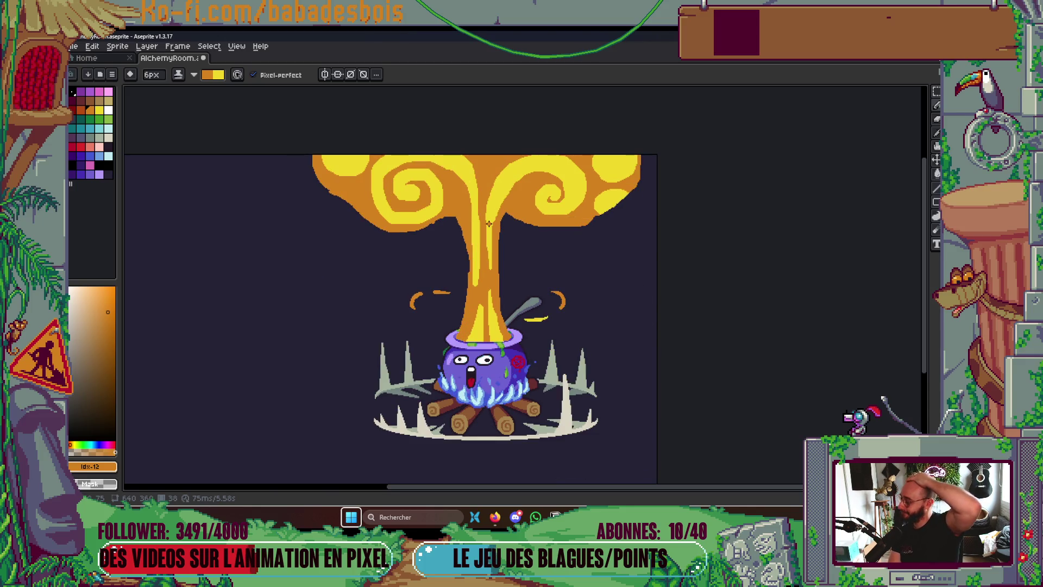
Compare neighbouring frames of the growing cloud and smooth the top of the central yellow blob
{"action": "key", "text": "Left"}
{"action": "key", "text": "Left"}
{"action": "key", "text": "Left"}
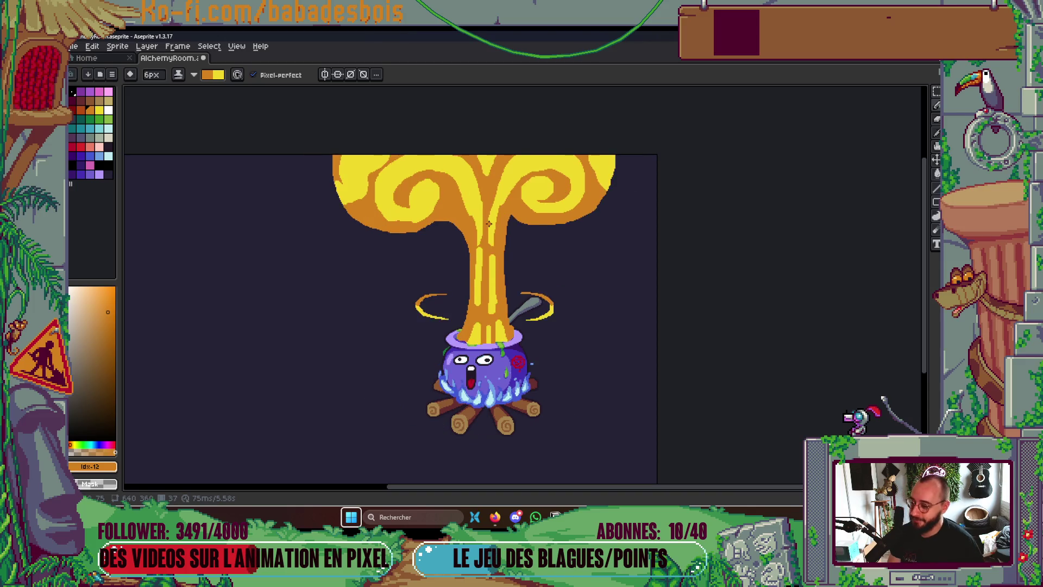
{"action": "key", "text": "Left"}
{"action": "key", "text": "Left"}
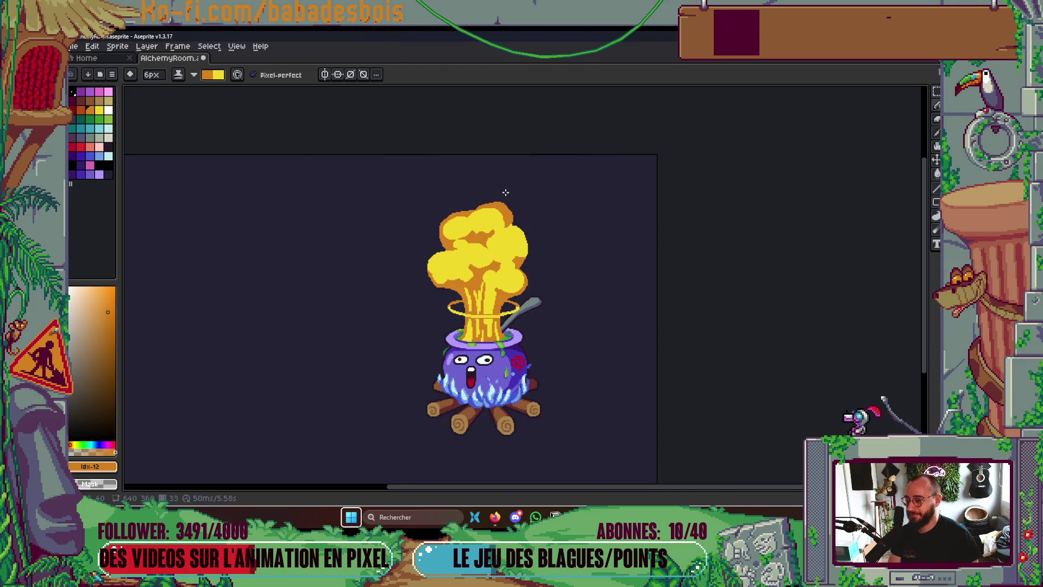
{"action": "key", "text": "Right"}
{"action": "key", "text": "Right"}
{"action": "key", "text": "Right"}
{"action": "key", "text": "Right"}
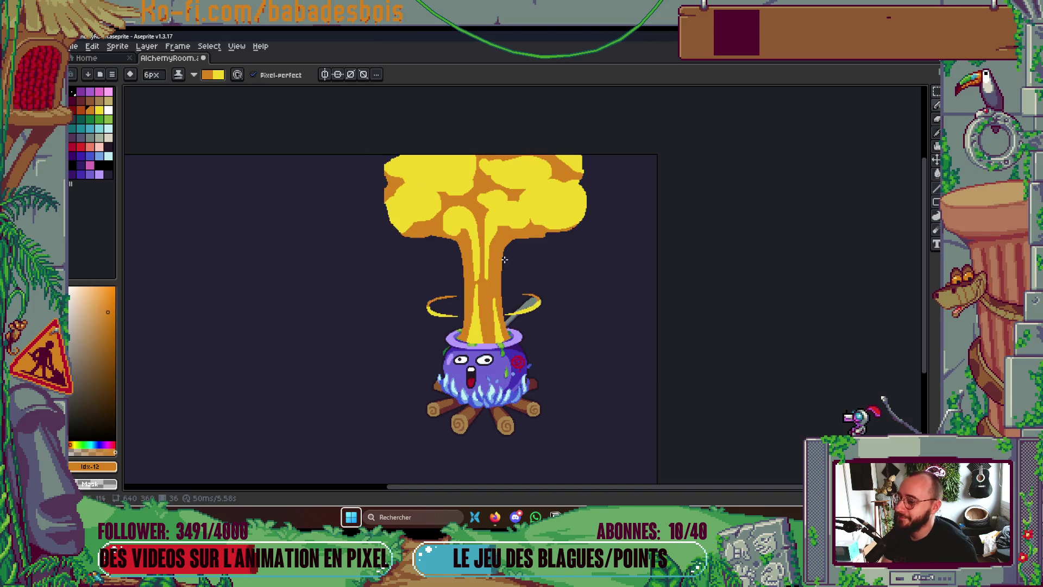
{"action": "scroll", "coordinate": [510, 222], "scroll_direction": "up", "scroll_amount": 2}
{"action": "left_click_drag", "start_coordinate": [513, 223], "coordinate": [539, 228]}
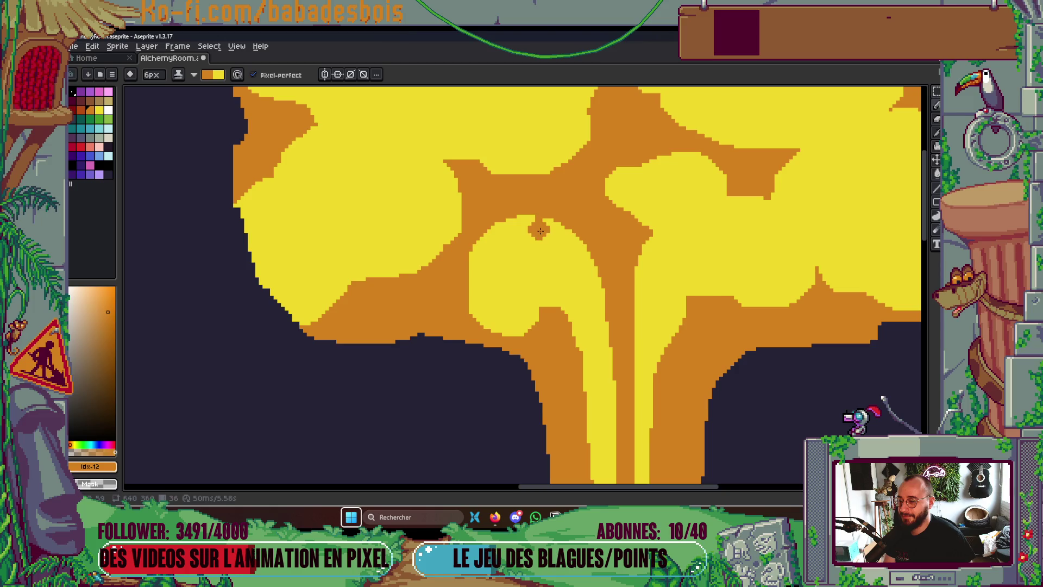
On frame 37, paint a yellow streak from the stem up to the right swirl, redoing the first attempt
{"action": "key", "text": "Right"}
{"action": "scroll", "coordinate": [585, 274], "scroll_direction": "down", "scroll_amount": 2}
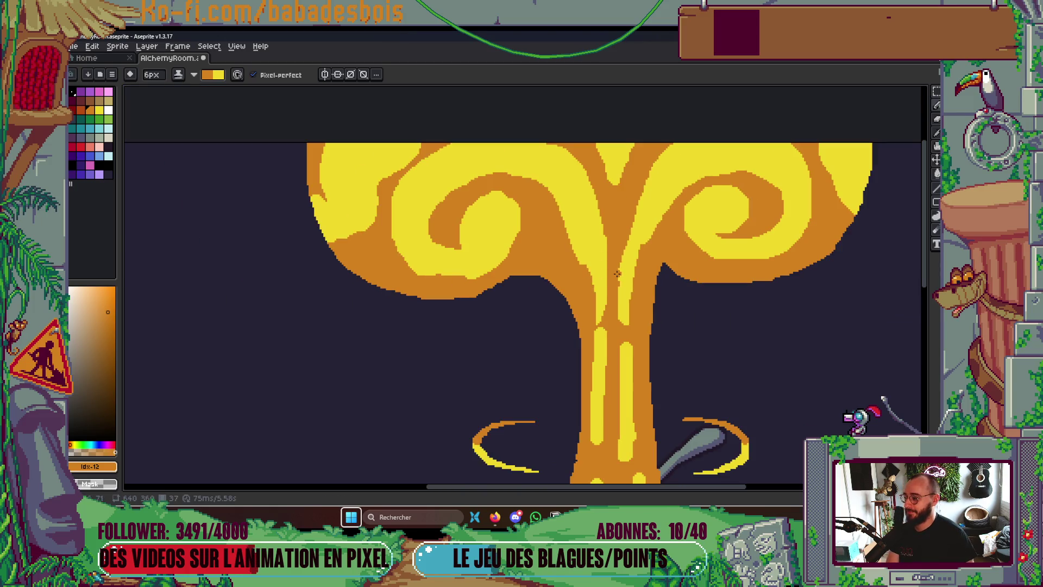
{"action": "scroll", "coordinate": [714, 277], "scroll_direction": "down", "scroll_amount": 3}
{"action": "scroll", "coordinate": [608, 293], "scroll_direction": "up", "scroll_amount": 4}
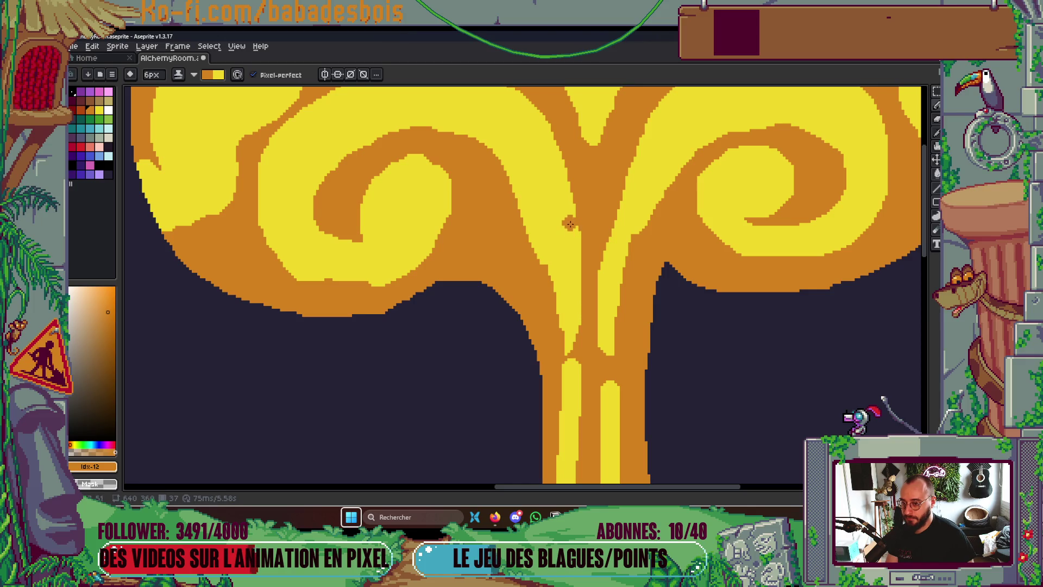
{"action": "scroll", "coordinate": [571, 221], "scroll_direction": "down", "scroll_amount": 3}
{"action": "scroll", "coordinate": [621, 237], "scroll_direction": "up", "scroll_amount": 3}
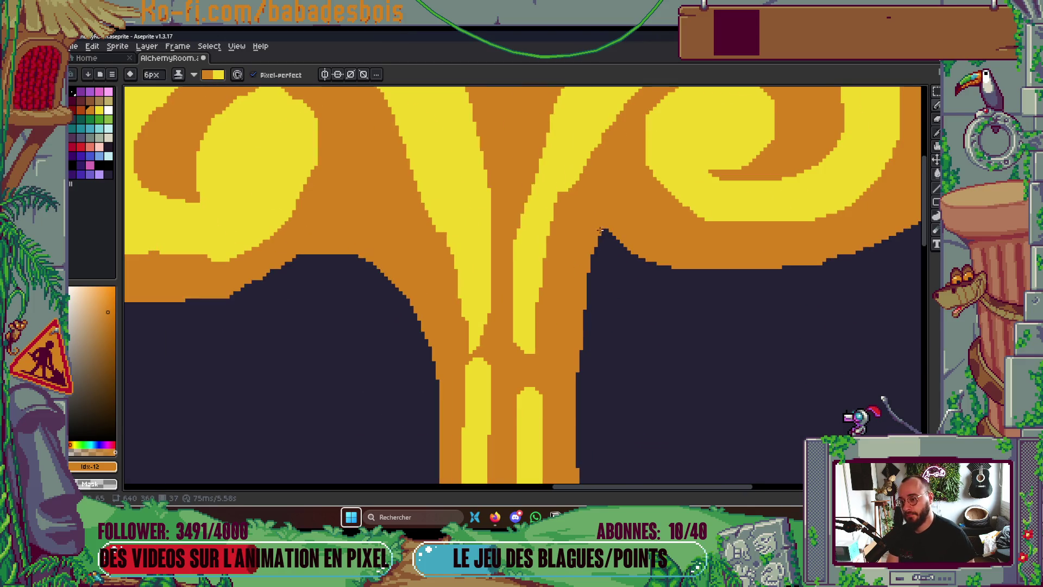
{"action": "left_click_drag", "start_coordinate": [517, 291], "coordinate": [562, 144]}
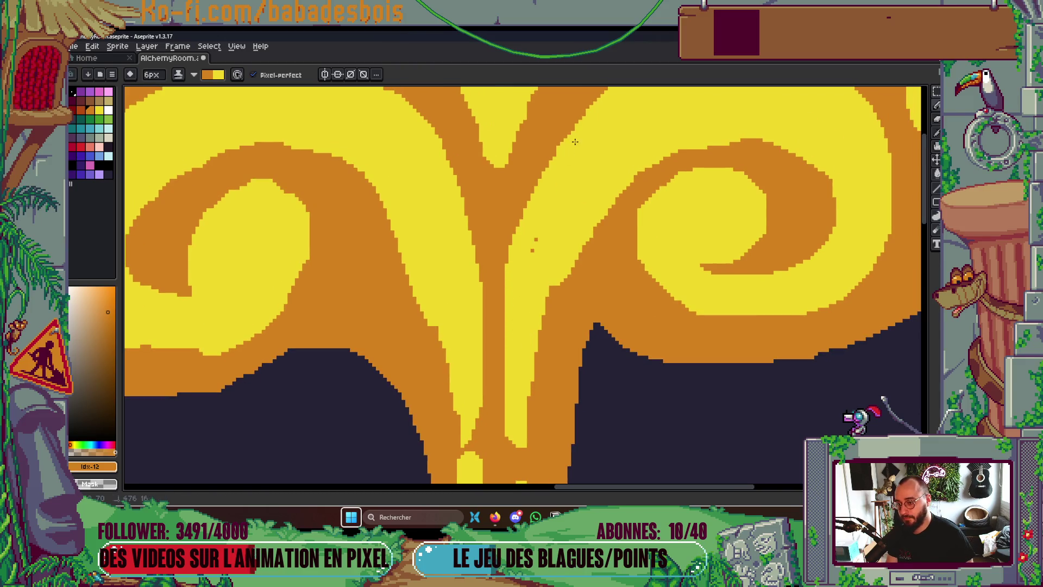
{"action": "key", "text": "ctrl+z"}
{"action": "left_click_drag", "start_coordinate": [520, 321], "coordinate": [562, 147]}
Add a bright yellow streak to the right of the stem
{"action": "left_click_drag", "start_coordinate": [535, 356], "coordinate": [562, 280]}
{"action": "scroll", "coordinate": [618, 143], "scroll_direction": "down", "scroll_amount": 3}
{"action": "scroll", "coordinate": [619, 143], "scroll_direction": "up", "scroll_amount": 1}
{"action": "scroll", "coordinate": [568, 193], "scroll_direction": "up", "scroll_amount": 4}
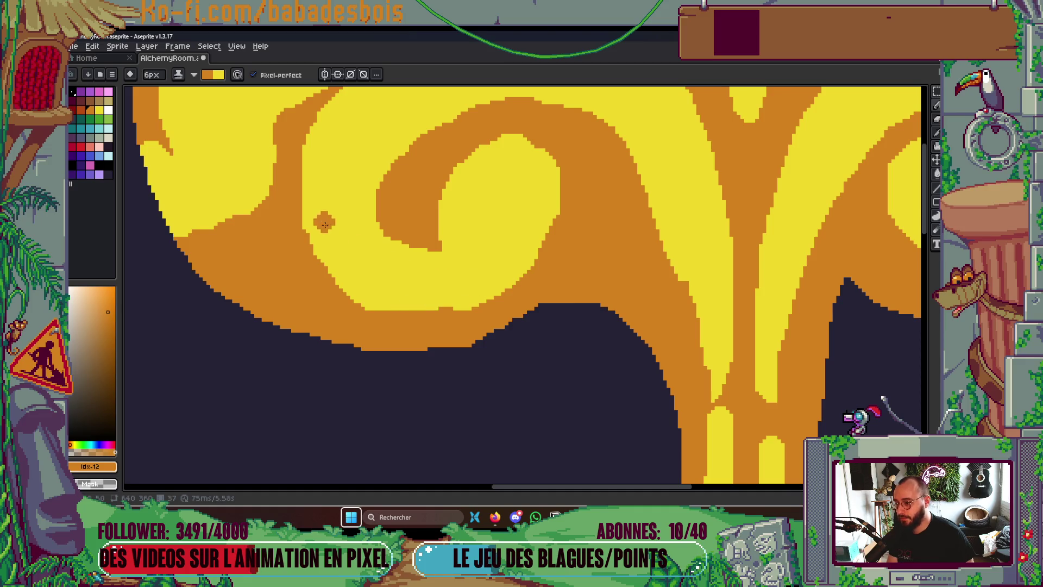
{"action": "scroll", "coordinate": [363, 288], "scroll_direction": "down", "scroll_amount": 3}
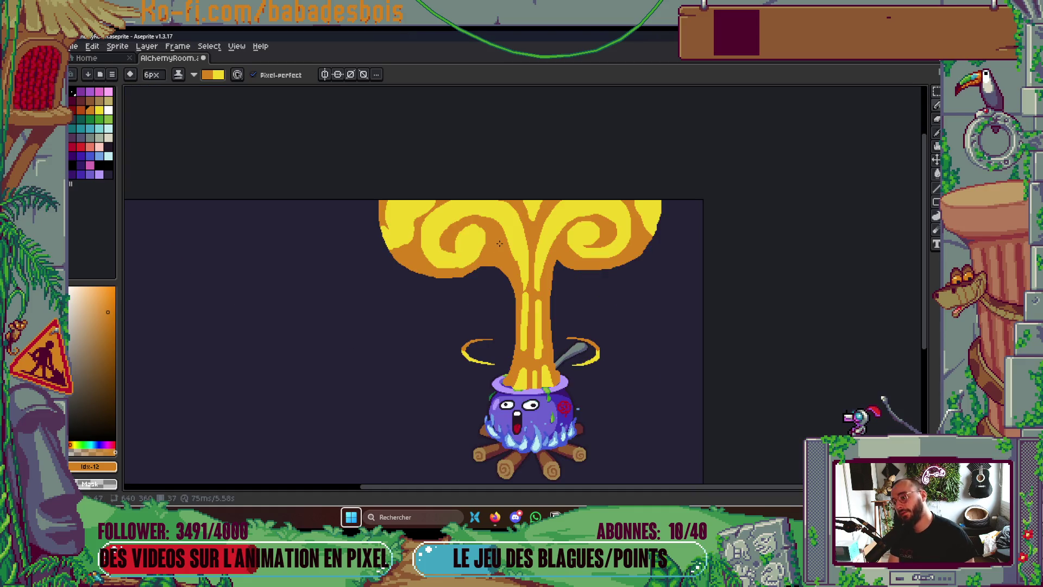
Turn the orange notches on both cap swirls yellow
{"action": "scroll", "coordinate": [380, 217], "scroll_direction": "up", "scroll_amount": 3}
{"action": "scroll", "coordinate": [384, 221], "scroll_direction": "up", "scroll_amount": 1}
{"action": "mouse_move", "coordinate": [420, 192]}
{"action": "left_mouse_down"}
{"action": "mouse_move", "coordinate": [429, 182]}
{"action": "mouse_move", "coordinate": [508, 209]}
{"action": "mouse_move", "coordinate": [491, 317]}
{"action": "mouse_move", "coordinate": [391, 394]}
{"action": "mouse_move", "coordinate": [358, 393]}
{"action": "left_mouse_up"}
{"action": "scroll", "coordinate": [435, 217], "scroll_direction": "down", "scroll_amount": 2}
{"action": "scroll", "coordinate": [450, 195], "scroll_direction": "up", "scroll_amount": 2}
{"action": "scroll", "coordinate": [327, 339], "scroll_direction": "down", "scroll_amount": 3}
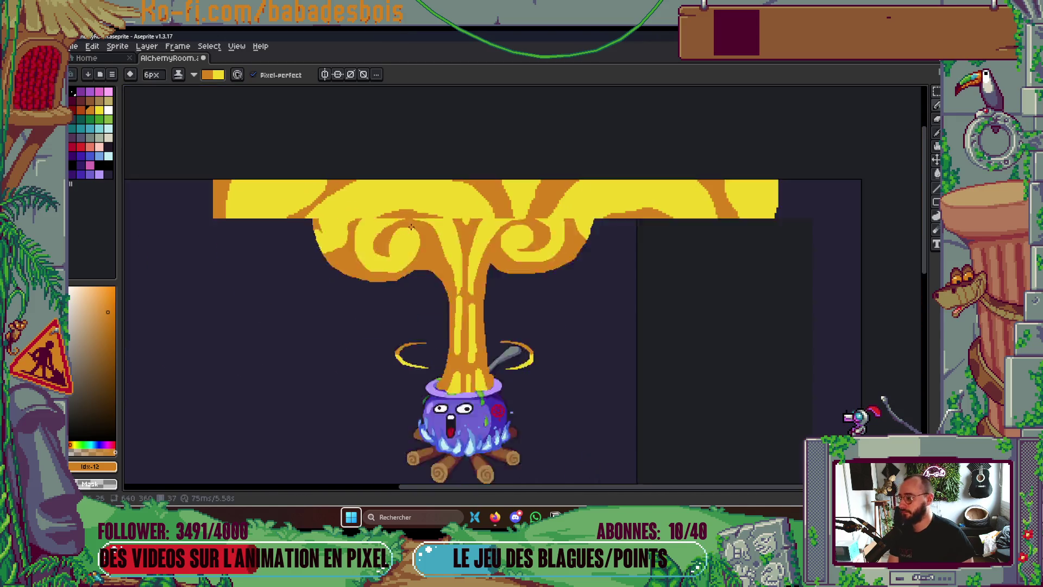
{"action": "scroll", "coordinate": [619, 216], "scroll_direction": "up", "scroll_amount": 3}
{"action": "left_click", "coordinate": [619, 215]}
{"action": "scroll", "coordinate": [579, 212], "scroll_direction": "down", "scroll_amount": 5}
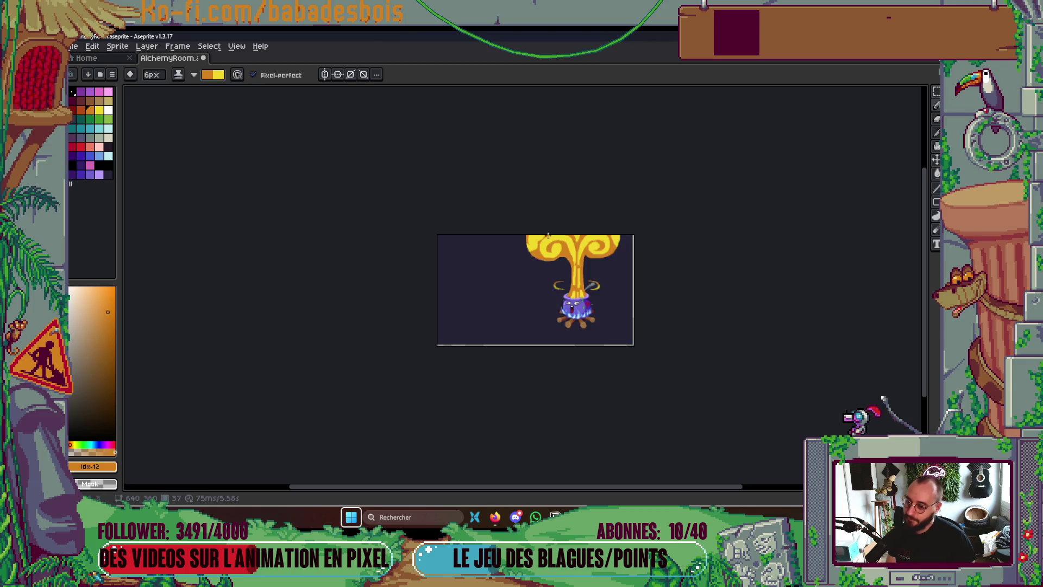
{"action": "scroll", "coordinate": [551, 233], "scroll_direction": "up", "scroll_amount": 5}
Switch to the paint bucket, move on to frame 39, and select the Move tool
{"action": "key", "text": "g"}
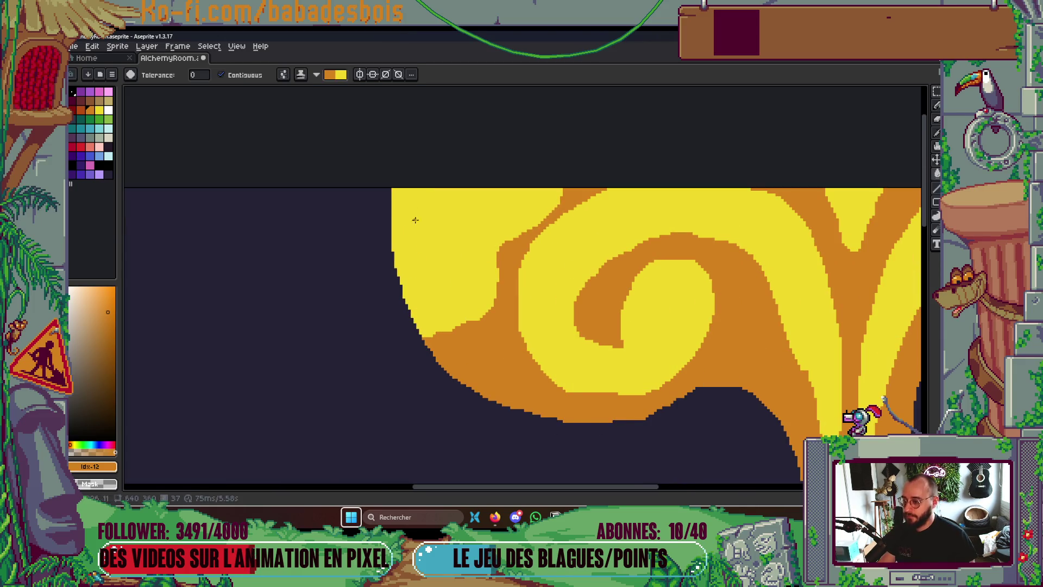
{"action": "scroll", "coordinate": [474, 202], "scroll_direction": "down", "scroll_amount": 5}
{"action": "scroll", "coordinate": [473, 197], "scroll_direction": "up", "scroll_amount": 1}
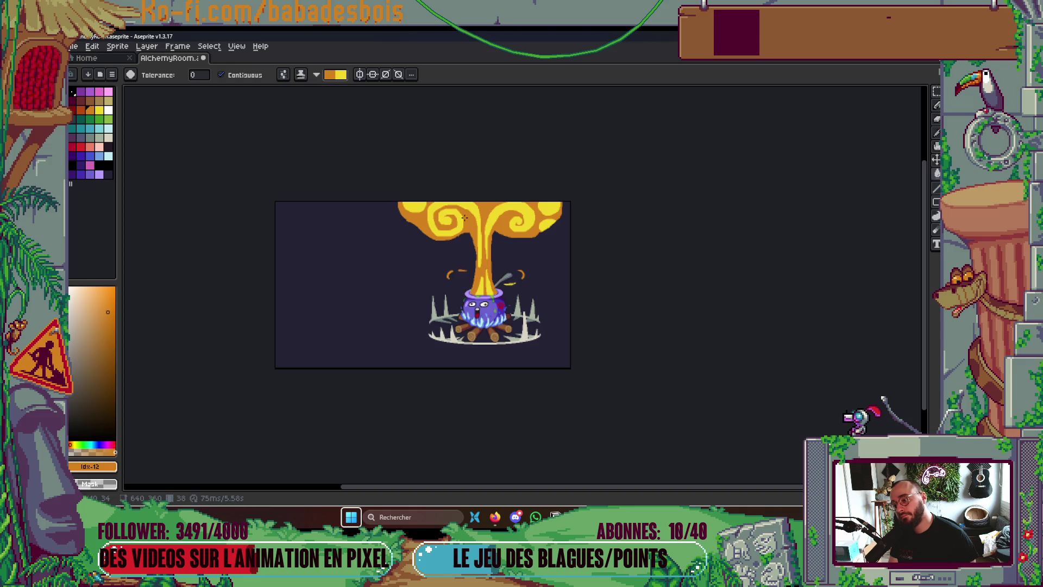
{"action": "scroll", "coordinate": [459, 219], "scroll_direction": "up", "scroll_amount": 5}
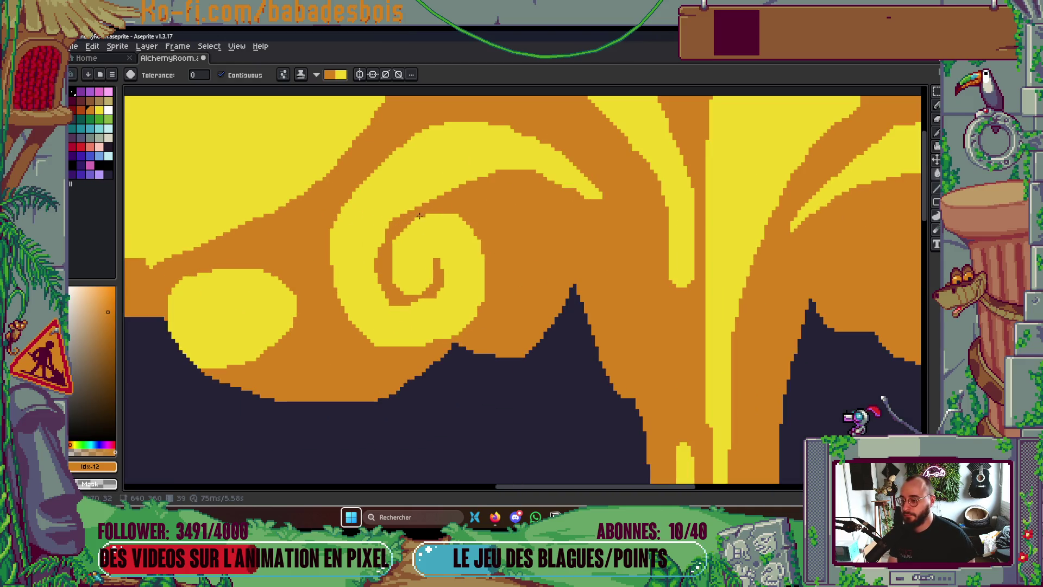
{"action": "key", "text": "v"}
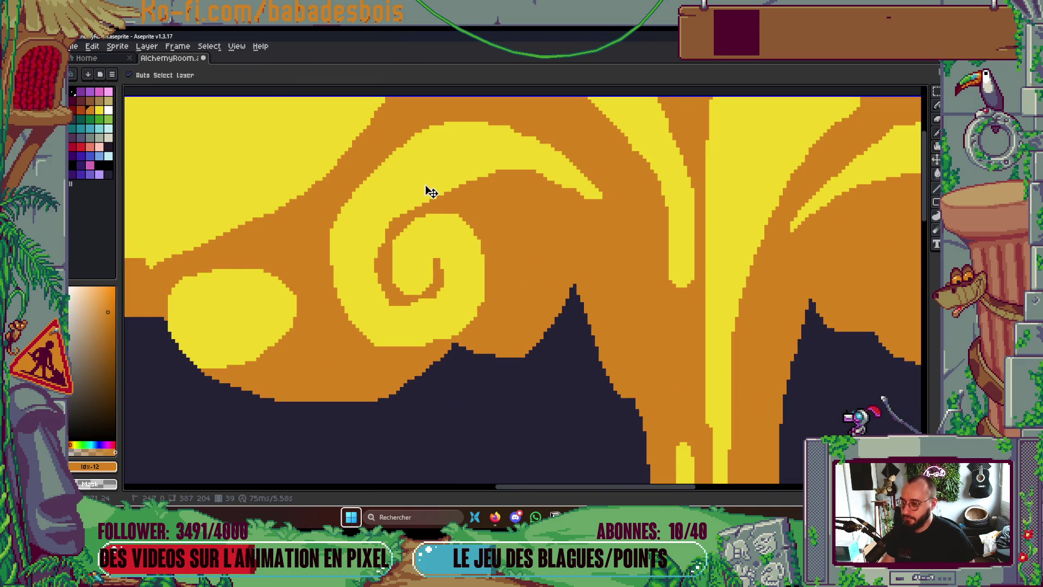
{"action": "scroll", "coordinate": [416, 209], "scroll_direction": "down", "scroll_amount": 1}
With a 4px pixel-perfect pencil, paint two yellow cap spirals, a yellow left lobe and yellow stem streaks on frame 39
{"action": "key", "text": "b"}
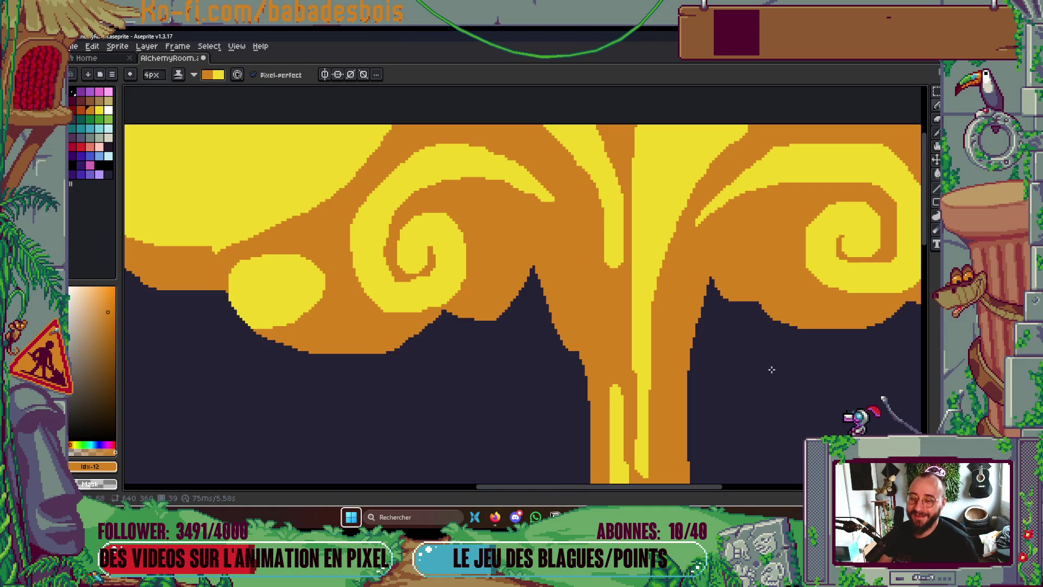
{"action": "scroll", "coordinate": [617, 301], "scroll_direction": "down", "scroll_amount": 3}
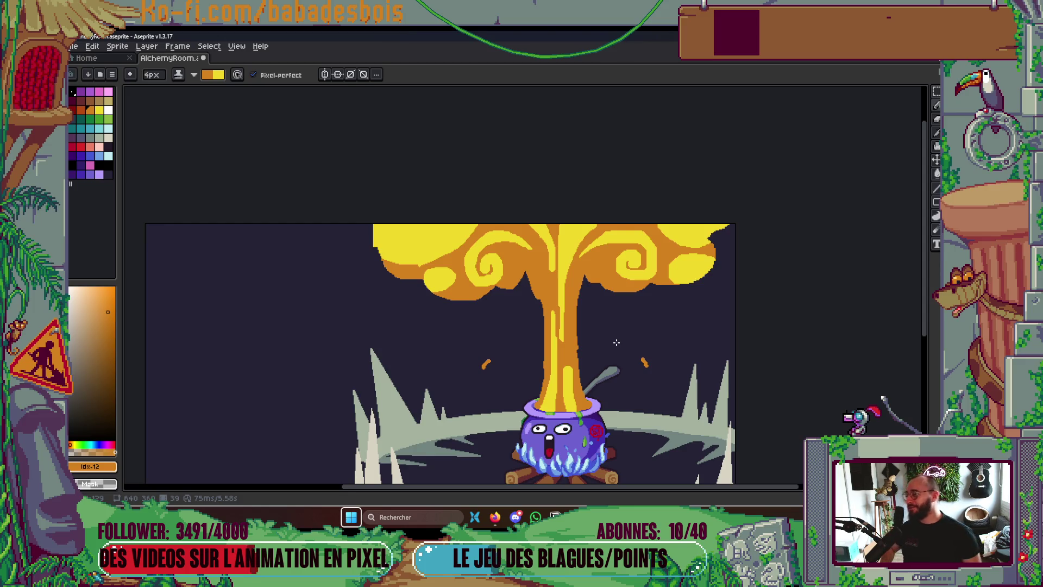
Compare frames 39–41, settle on frame 40, and cut an orange gap into the swirl's yellow arm
{"action": "key", "text": "Right"}
{"action": "key", "text": "Left"}
{"action": "key", "text": "Right"}
{"action": "key", "text": "Right"}
{"action": "key", "text": "Left"}
{"action": "key", "text": "Left"}
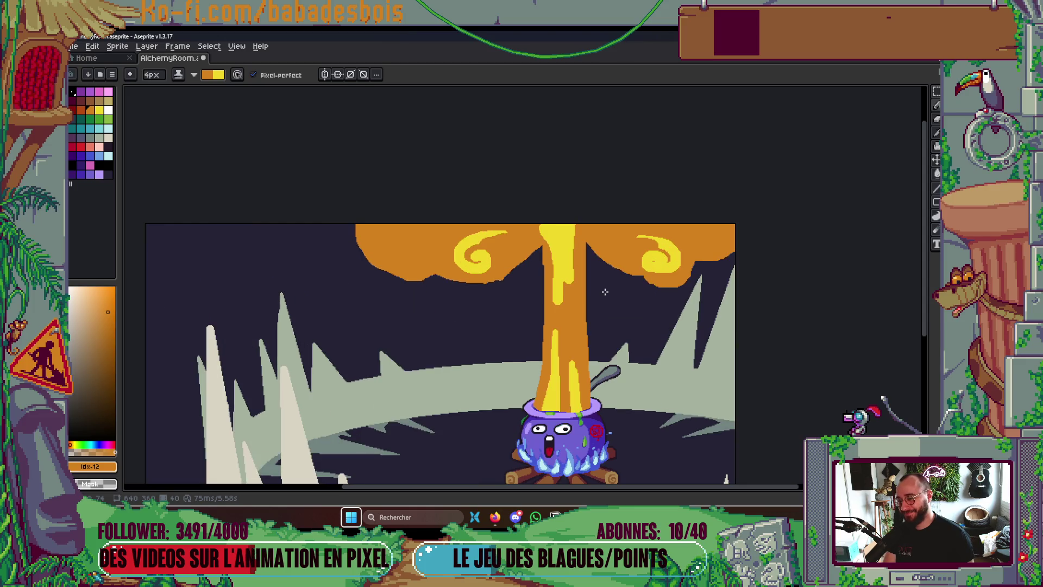
{"action": "key", "text": "Right"}
{"action": "scroll", "coordinate": [652, 261], "scroll_direction": "up", "scroll_amount": 5}
{"action": "left_click_drag", "start_coordinate": [656, 267], "coordinate": [669, 270]}
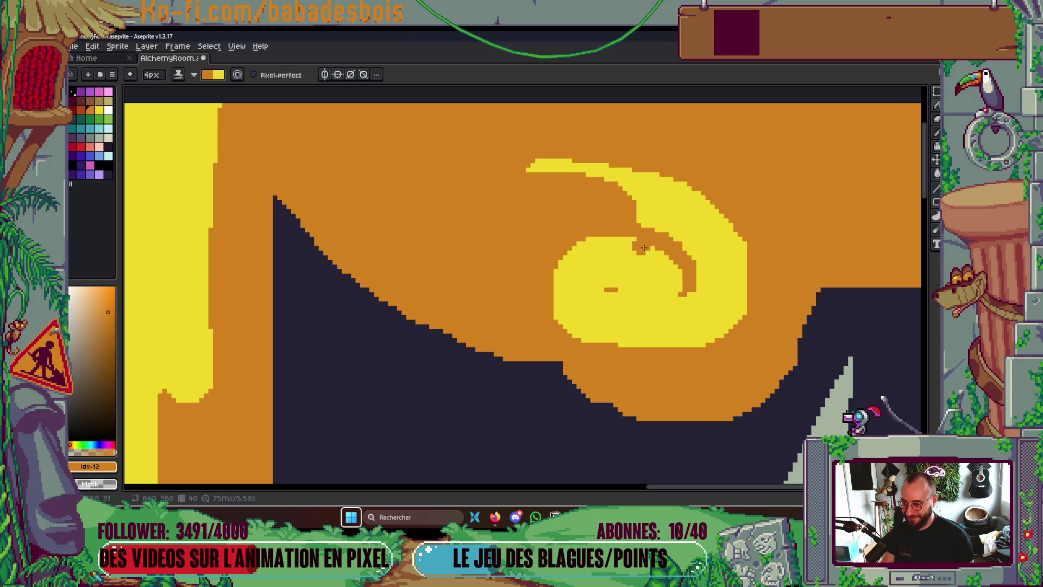
{"action": "mouse_move", "coordinate": [681, 243]}
{"action": "left_mouse_down"}
{"action": "mouse_move", "coordinate": [621, 207]}
{"action": "mouse_move", "coordinate": [604, 268]}
{"action": "left_mouse_up"}
Shrink the brush down to 1 pixel and paint a thin orange curl along the swirl's inner centre
{"action": "scroll", "coordinate": [651, 230], "scroll_direction": "down", "scroll_amount": 3}
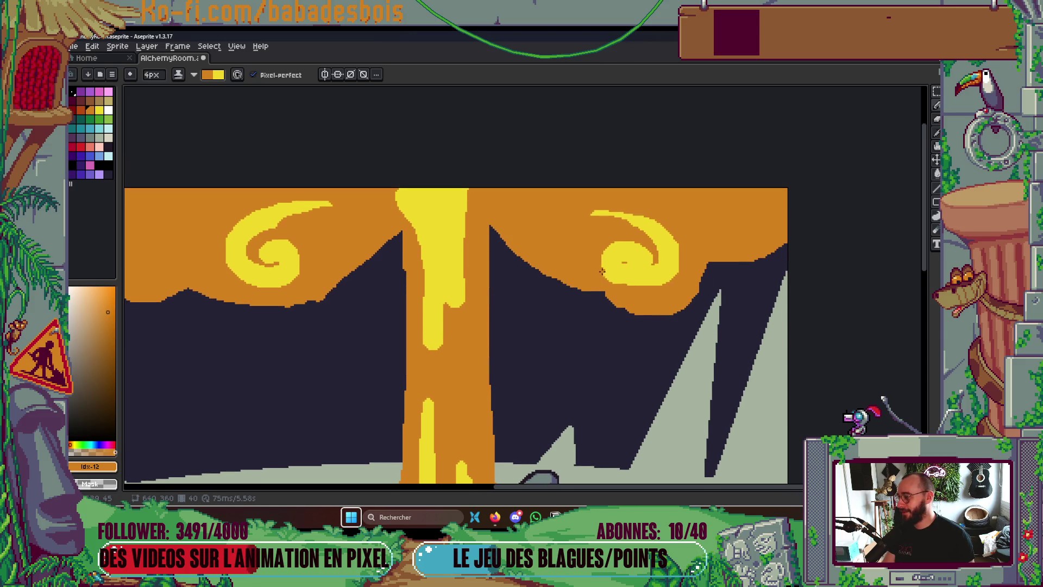
{"action": "scroll", "coordinate": [633, 269], "scroll_direction": "up", "scroll_amount": 3}
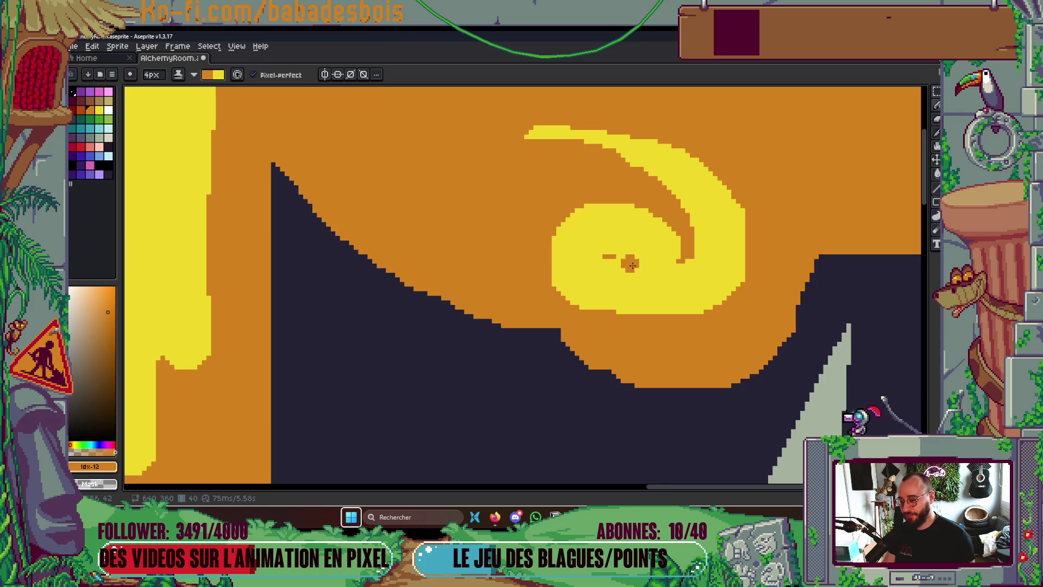
{"action": "key", "text": "minus"}
{"action": "mouse_move", "coordinate": [606, 248]}
{"action": "left_mouse_down"}
{"action": "mouse_move", "coordinate": [660, 262]}
{"action": "mouse_move", "coordinate": [687, 254]}
{"action": "left_mouse_up"}
{"action": "key", "text": "minus"}
{"action": "key", "text": "minus"}
{"action": "left_click", "coordinate": [607, 256]}
{"action": "left_click_drag", "start_coordinate": [607, 261], "coordinate": [625, 269]}
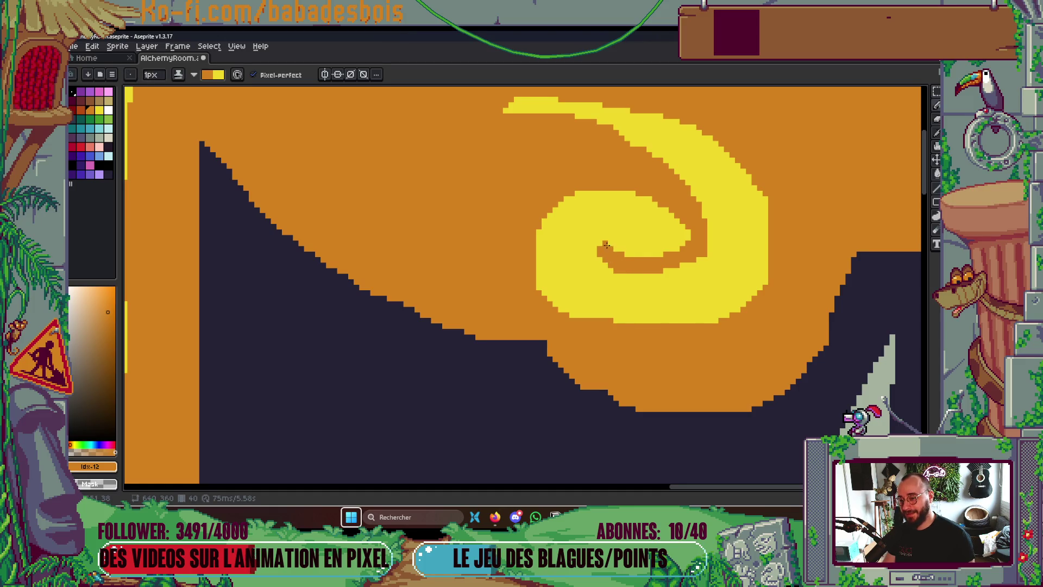
{"action": "scroll", "coordinate": [598, 245], "scroll_direction": "down", "scroll_amount": 4}
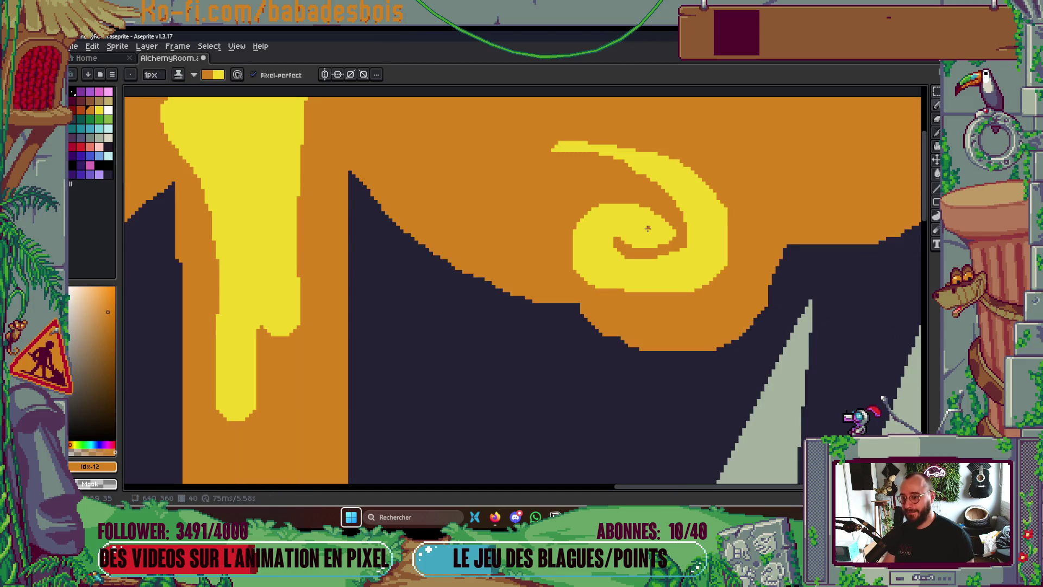
{"action": "scroll", "coordinate": [618, 199], "scroll_direction": "up", "scroll_amount": 3}
{"action": "scroll", "coordinate": [619, 199], "scroll_direction": "up", "scroll_amount": 1}
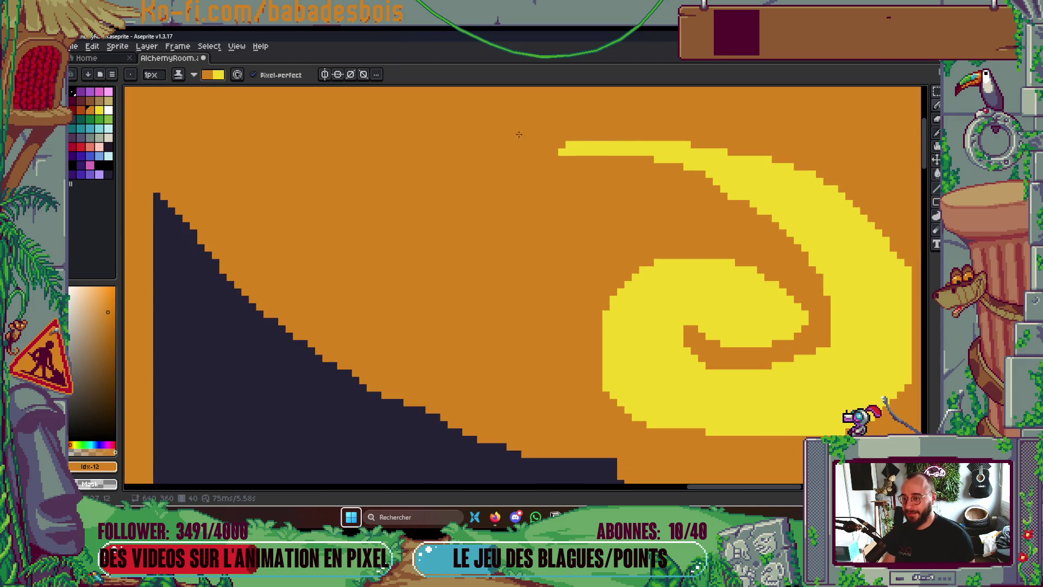
{"action": "scroll", "coordinate": [427, 255], "scroll_direction": "down", "scroll_amount": 2}
{"action": "scroll", "coordinate": [293, 265], "scroll_direction": "up", "scroll_amount": 2}
Set the brush back to 4 pixels and play the animation to review the explosion
{"action": "key", "text": "plus"}
{"action": "key", "text": "plus"}
{"action": "key", "text": "plus"}
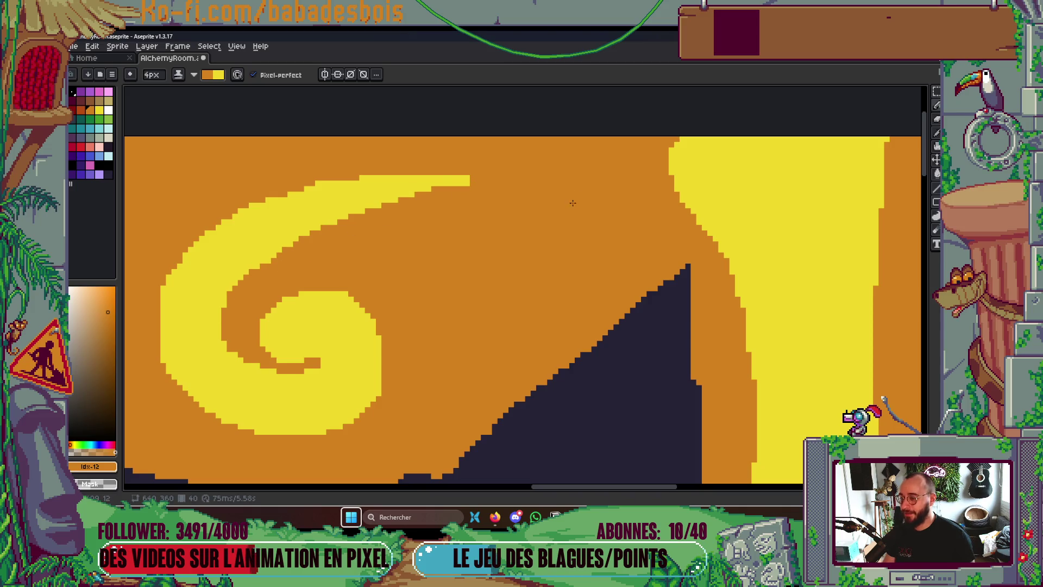
{"action": "scroll", "coordinate": [570, 204], "scroll_direction": "down", "scroll_amount": 6}
{"action": "key", "text": "Return"}
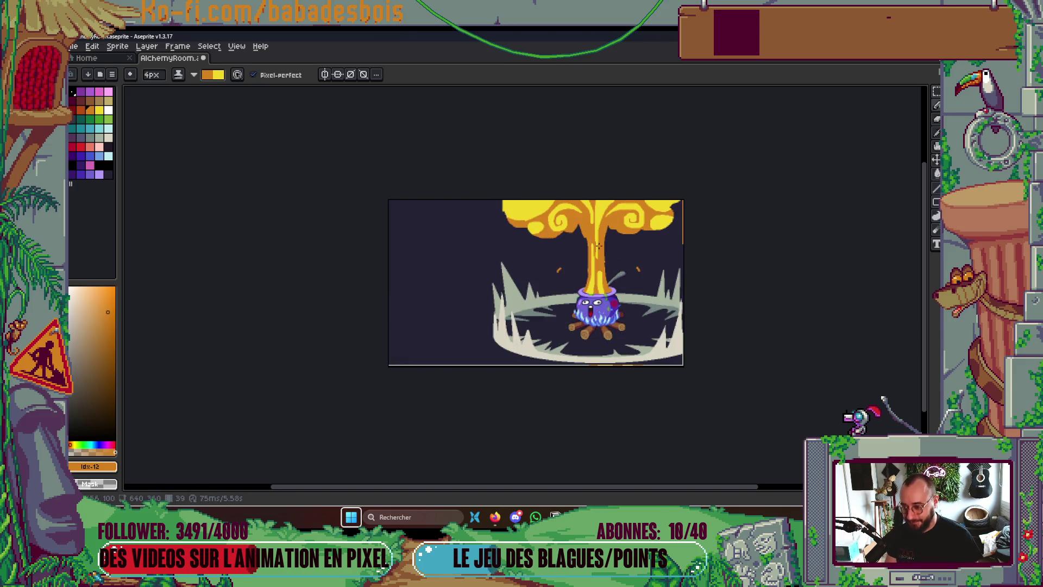
Narrow the swirl's inner orange gap and widen its outer yellow arc and right edge, then play the animation
{"action": "scroll", "coordinate": [526, 214], "scroll_direction": "up", "scroll_amount": 5}
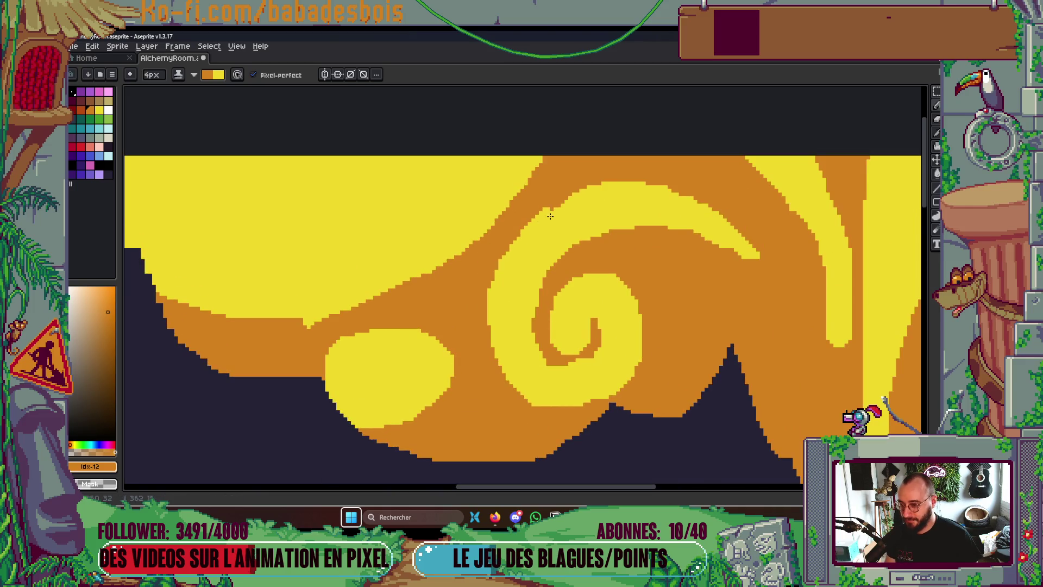
{"action": "scroll", "coordinate": [850, 212], "scroll_direction": "down", "scroll_amount": 5}
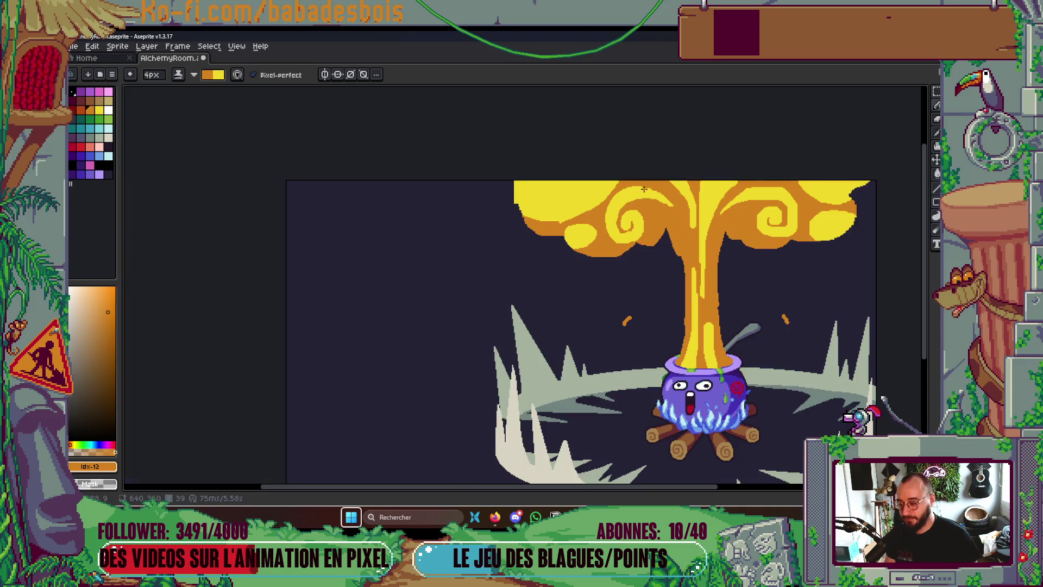
{"action": "scroll", "coordinate": [850, 212], "scroll_direction": "up", "scroll_amount": 5}
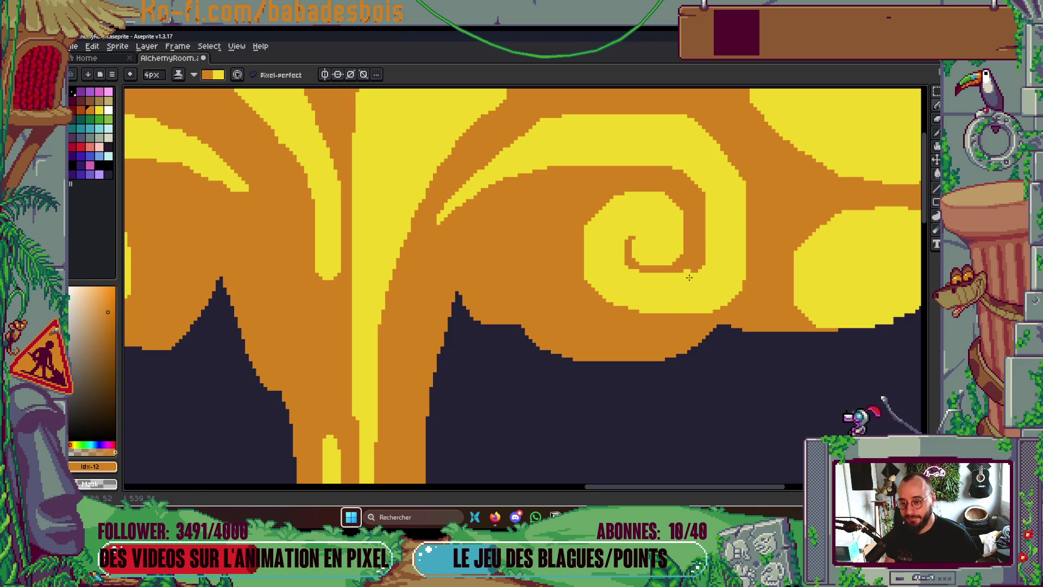
{"action": "left_click_drag", "start_coordinate": [698, 269], "coordinate": [686, 178]}
{"action": "scroll", "coordinate": [592, 155], "scroll_direction": "up", "scroll_amount": 2}
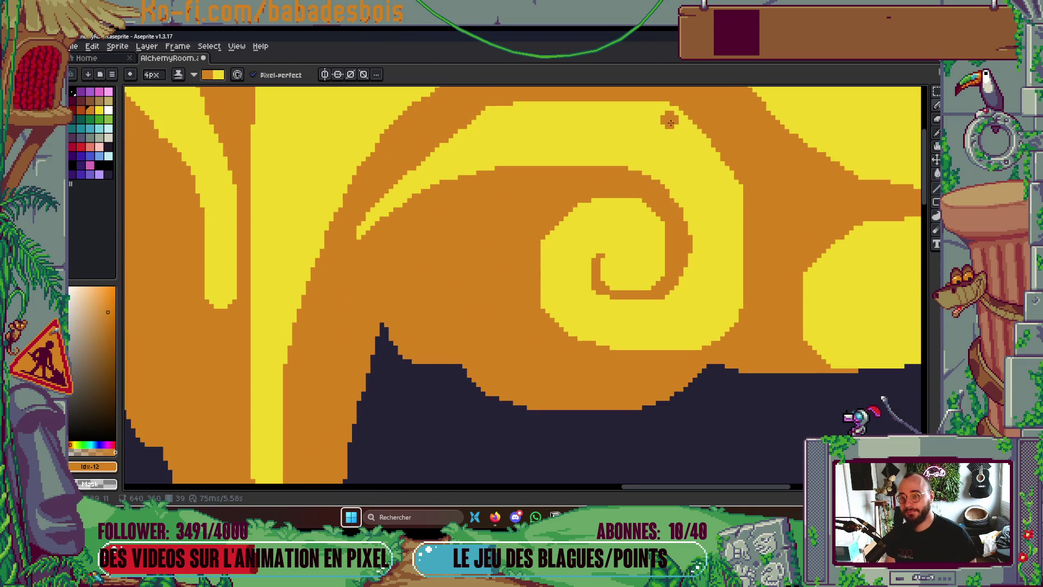
{"action": "mouse_move", "coordinate": [671, 116]}
{"action": "left_mouse_down"}
{"action": "mouse_move", "coordinate": [701, 127]}
{"action": "mouse_move", "coordinate": [736, 179]}
{"action": "mouse_move", "coordinate": [735, 217]}
{"action": "left_mouse_up"}
{"action": "left_click_drag", "start_coordinate": [745, 276], "coordinate": [713, 142]}
{"action": "left_click_drag", "start_coordinate": [747, 245], "coordinate": [739, 295]}
{"action": "key", "text": "Return"}
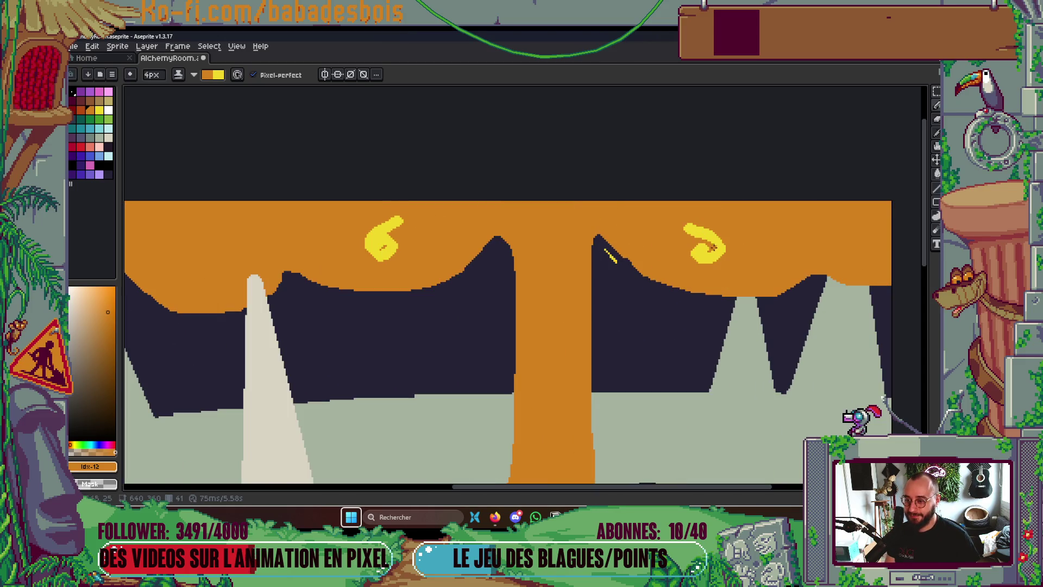
Move the right yellow swirl down and right, and the left swirl down and left
{"action": "key", "text": "m"}
{"action": "mouse_move", "coordinate": [674, 218]}
{"action": "left_mouse_down"}
{"action": "mouse_move", "coordinate": [748, 278]}
{"action": "mouse_move", "coordinate": [744, 263]}
{"action": "mouse_move", "coordinate": [763, 268]}
{"action": "left_mouse_up"}
{"action": "key", "text": "Return"}
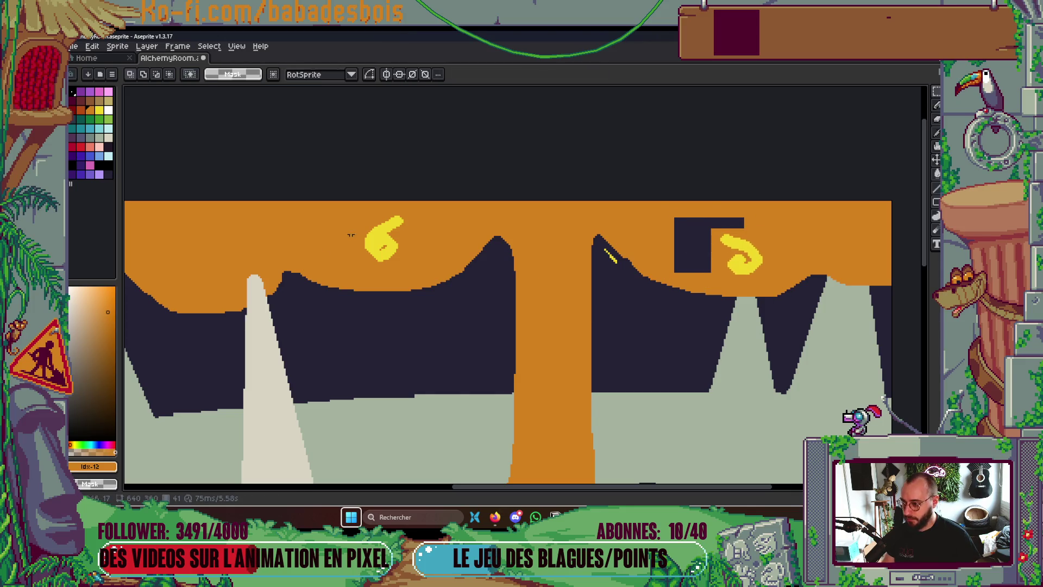
{"action": "mouse_move", "coordinate": [357, 214]}
{"action": "left_mouse_down"}
{"action": "mouse_move", "coordinate": [429, 267]}
{"action": "mouse_move", "coordinate": [384, 273]}
{"action": "left_mouse_up"}
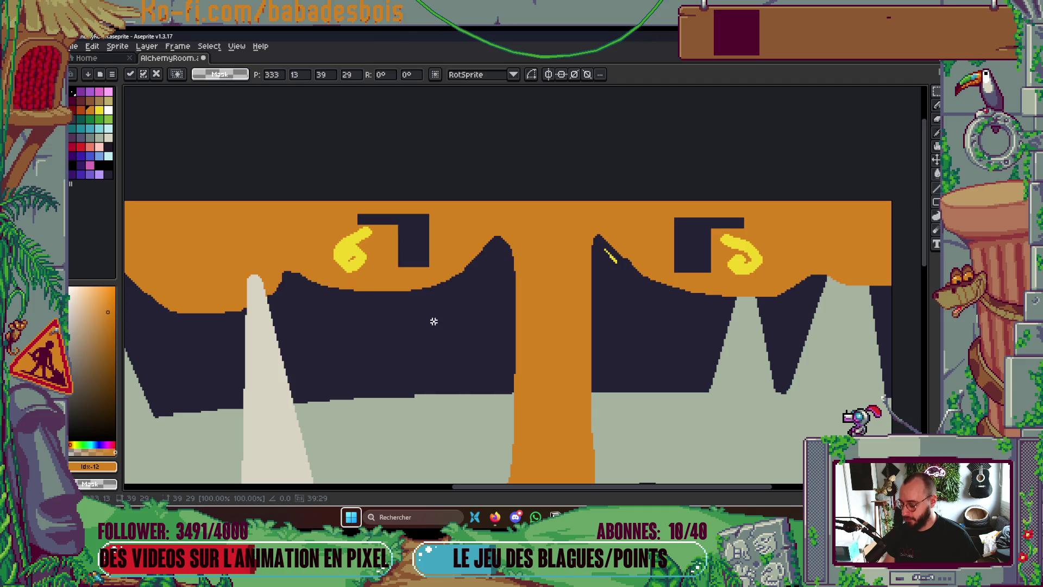
{"action": "key", "text": "Return"}
Fill the left and right gaps left behind with orange using the paint bucket in Simple ink
{"action": "key", "text": "g"}
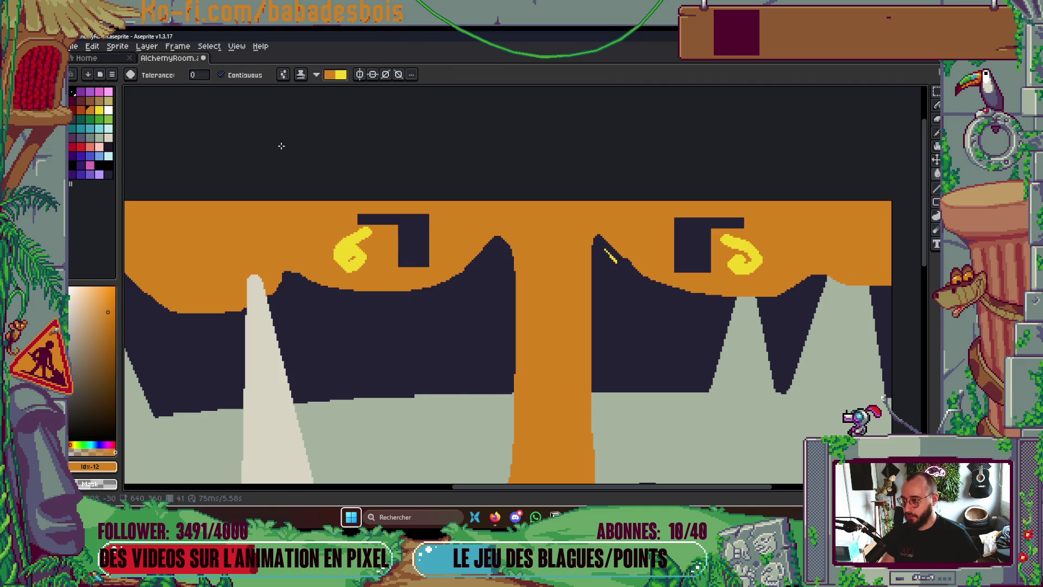
{"action": "left_click_drag", "start_coordinate": [474, 229], "coordinate": [489, 210]}
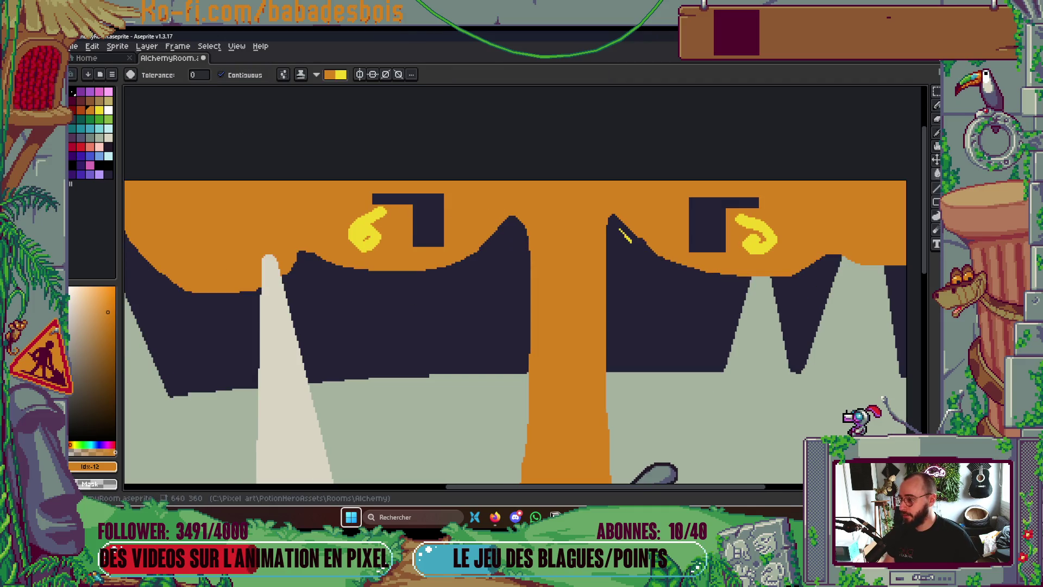
{"action": "left_click", "coordinate": [302, 75]}
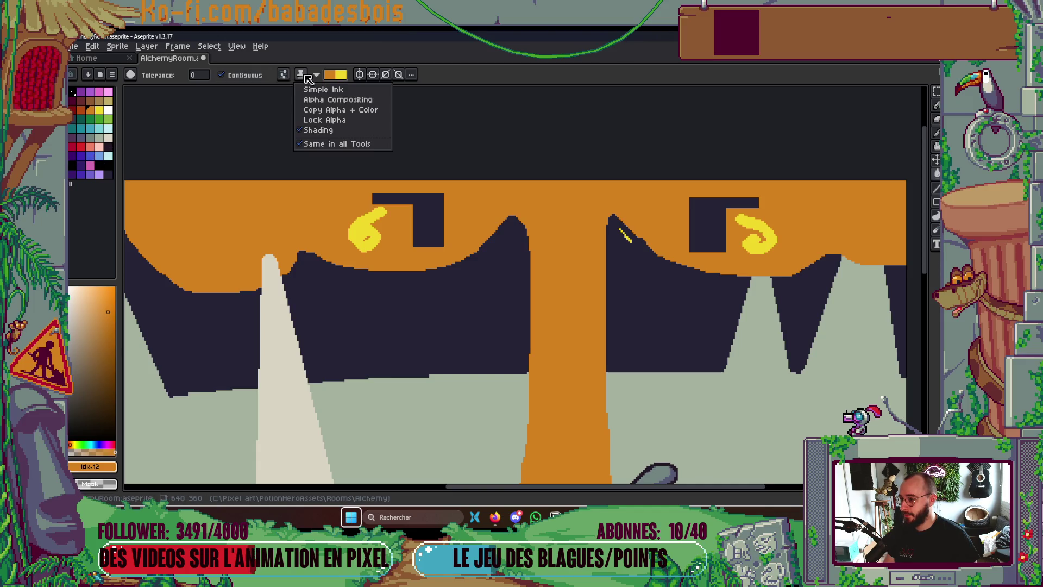
{"action": "left_click", "coordinate": [308, 79]}
{"action": "left_click", "coordinate": [317, 75]}
{"action": "left_click", "coordinate": [305, 76]}
{"action": "left_click", "coordinate": [302, 75]}
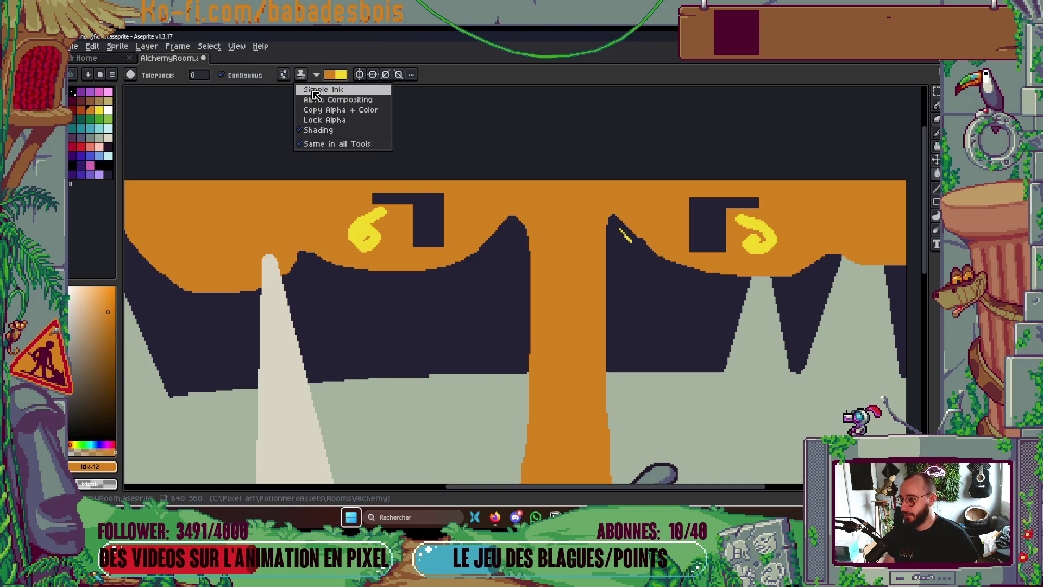
{"action": "left_click", "coordinate": [315, 92]}
{"action": "left_click", "coordinate": [421, 224]}
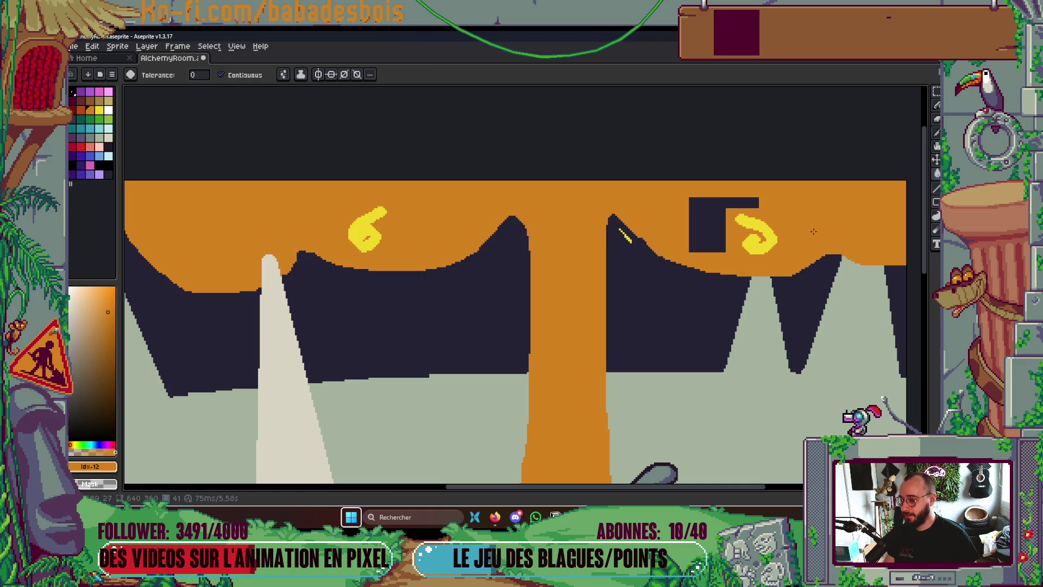
{"action": "left_click", "coordinate": [706, 232]}
Switch back to the pencil and flip between neighbouring frames, settling back on frame 40
{"action": "key", "text": "b"}
{"action": "scroll", "coordinate": [650, 239], "scroll_direction": "up", "scroll_amount": 2}
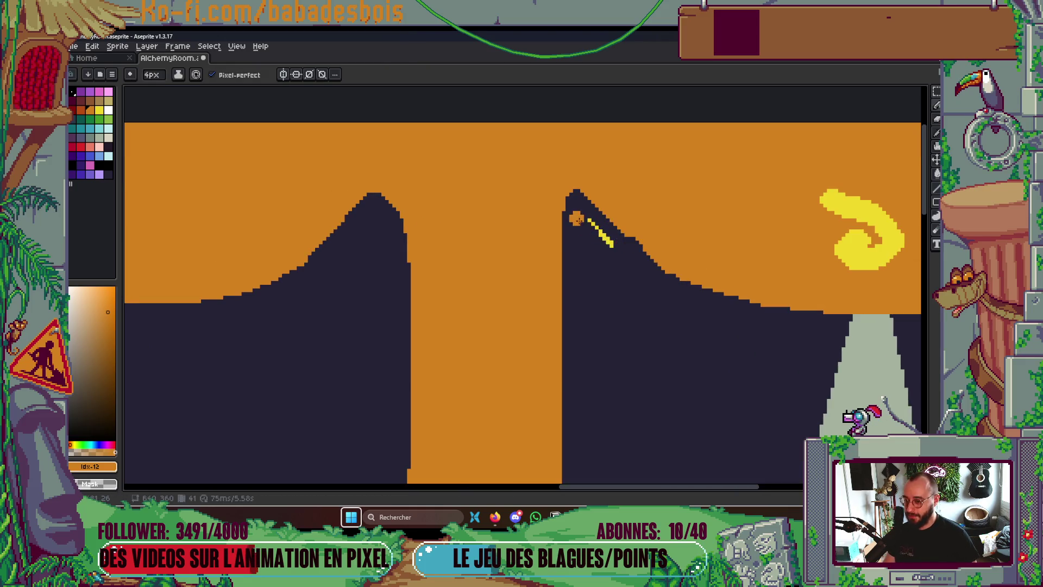
{"action": "scroll", "coordinate": [587, 286], "scroll_direction": "down", "scroll_amount": 5}
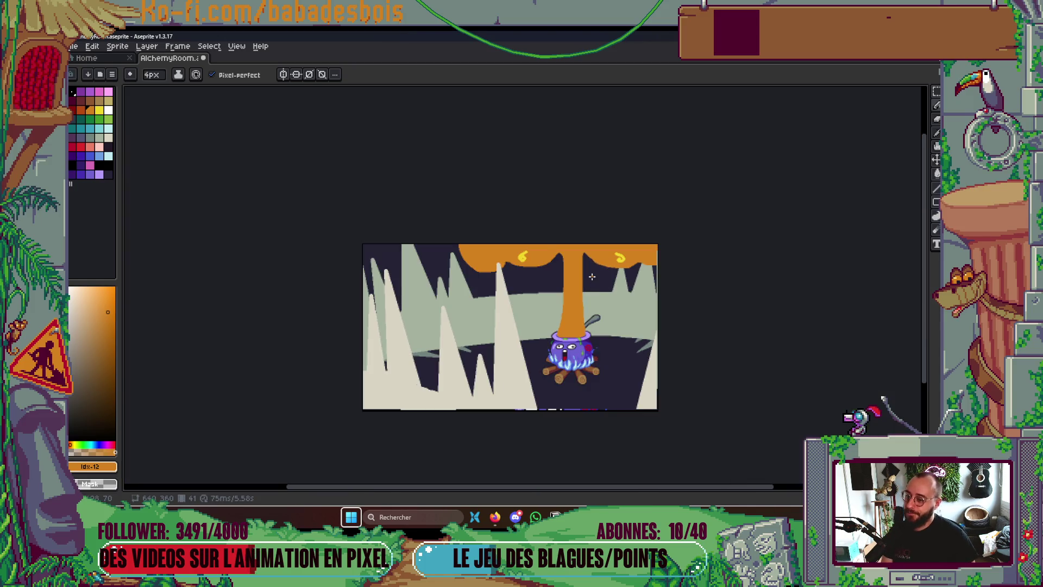
{"action": "key", "text": "Right"}
{"action": "key", "text": "Right"}
{"action": "key", "text": "Left"}
{"action": "key", "text": "Left"}
{"action": "key", "text": "Left"}
{"action": "key", "text": "Right"}
{"action": "key", "text": "Left"}
{"action": "key", "text": "Right"}
{"action": "key", "text": "Left"}
{"action": "key", "text": "Left"}
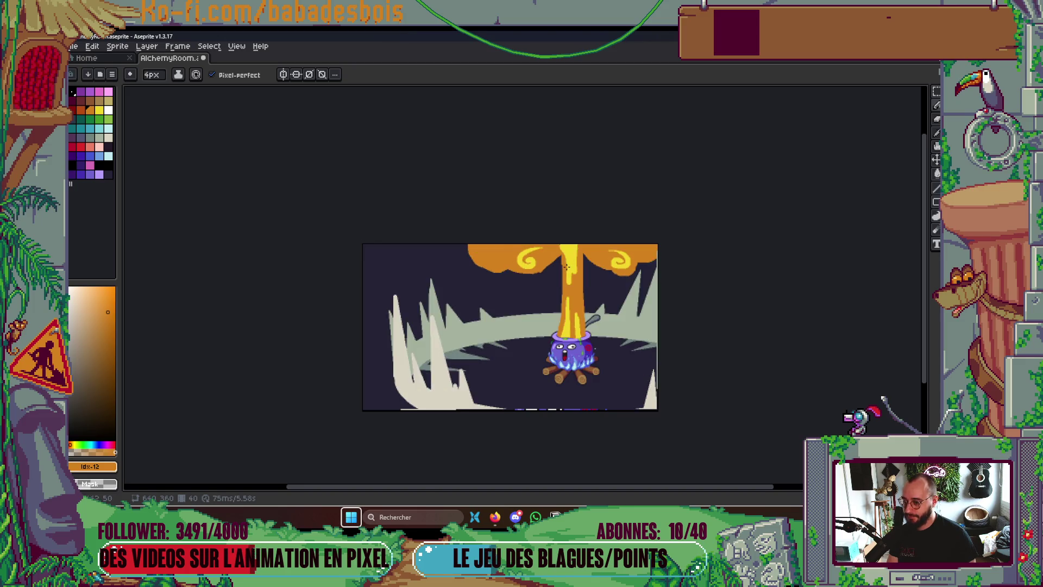
{"action": "scroll", "coordinate": [555, 302], "scroll_direction": "up", "scroll_amount": 4}
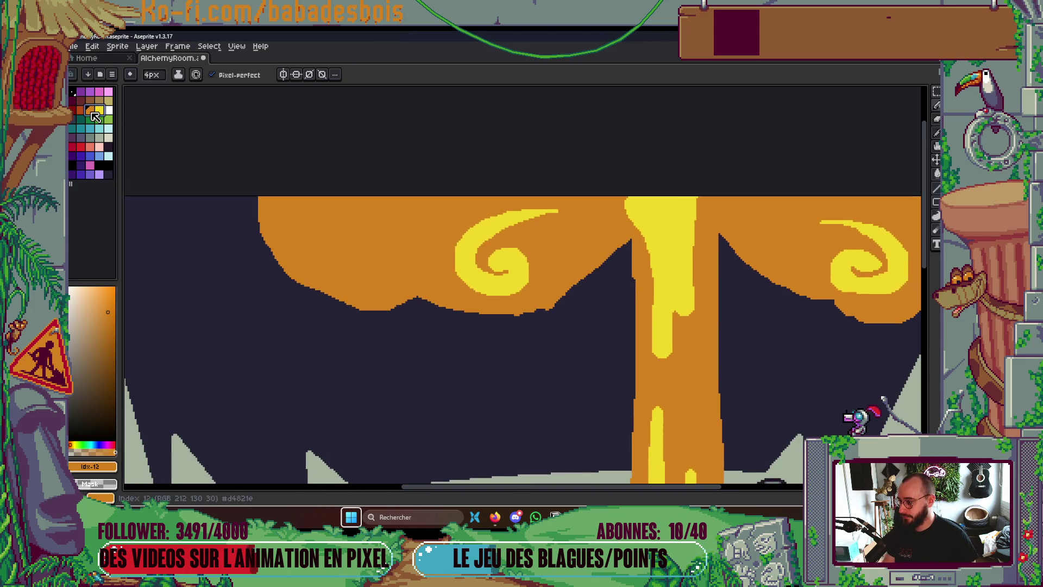
Switch to Shading ink and try yellow bucket fills on the cap, undoing them
{"action": "left_click", "coordinate": [178, 74]}
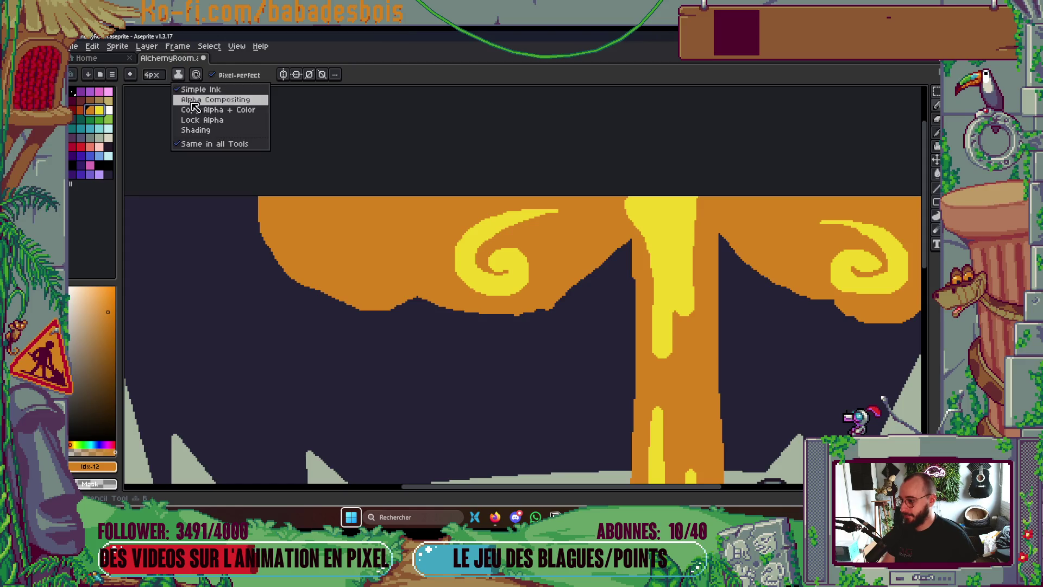
{"action": "left_click", "coordinate": [196, 130]}
{"action": "left_click", "coordinate": [269, 242]}
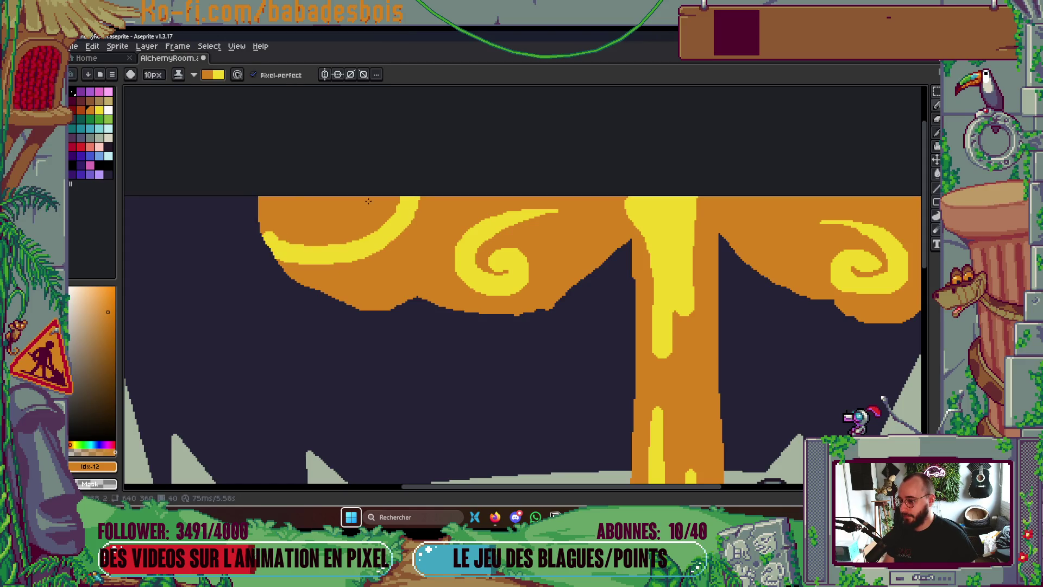
{"action": "key", "text": "g"}
{"action": "mouse_move", "coordinate": [531, 242]}
{"action": "left_mouse_down"}
{"action": "mouse_move", "coordinate": [251, 210]}
{"action": "mouse_move", "coordinate": [552, 244]}
{"action": "left_mouse_up"}
{"action": "left_click", "coordinate": [539, 268]}
{"action": "key", "text": "ctrl+z"}
{"action": "left_click", "coordinate": [408, 276]}
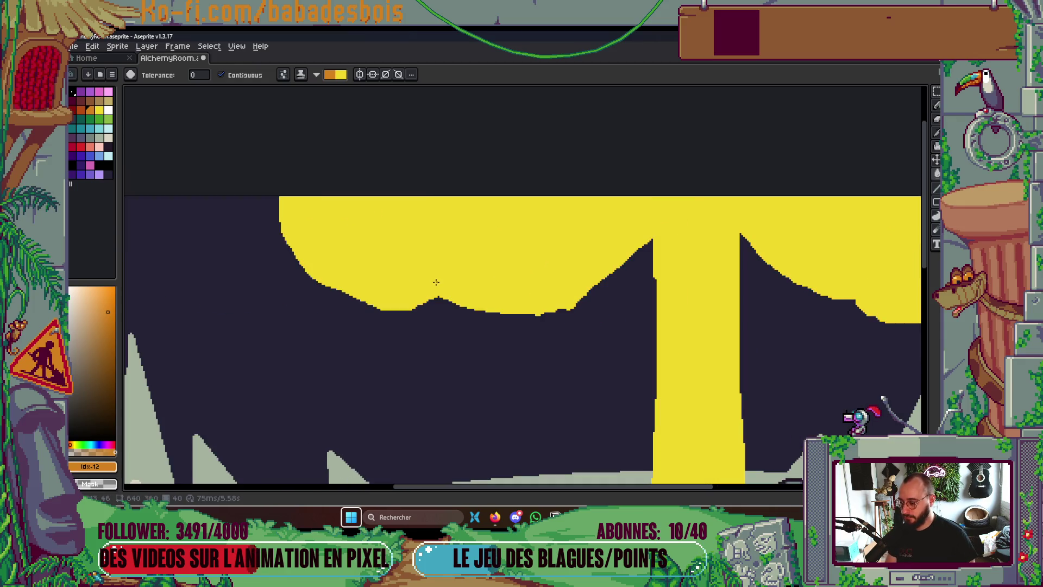
{"action": "key", "text": "ctrl+z"}
Pencil yellow shading around the left swirl and up toward the cap's top
{"action": "key", "text": "b"}
{"action": "mouse_move", "coordinate": [404, 296]}
{"action": "left_mouse_down"}
{"action": "mouse_move", "coordinate": [429, 272]}
{"action": "mouse_move", "coordinate": [423, 307]}
{"action": "mouse_move", "coordinate": [375, 291]}
{"action": "left_mouse_up"}
{"action": "left_click_drag", "start_coordinate": [434, 237], "coordinate": [466, 207]}
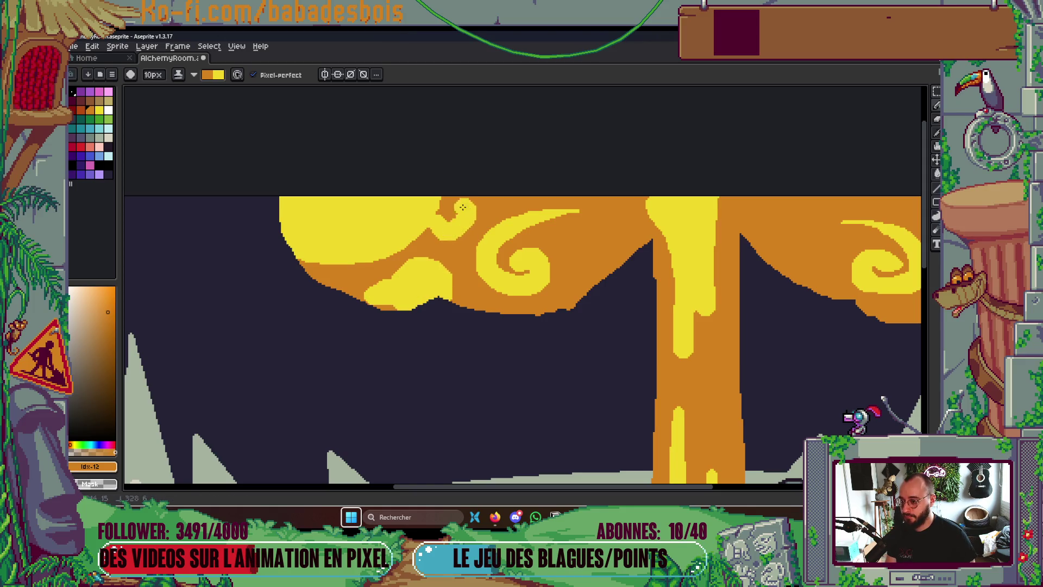
{"action": "scroll", "coordinate": [460, 214], "scroll_direction": "down", "scroll_amount": 5}
{"action": "scroll", "coordinate": [557, 206], "scroll_direction": "up", "scroll_amount": 1}
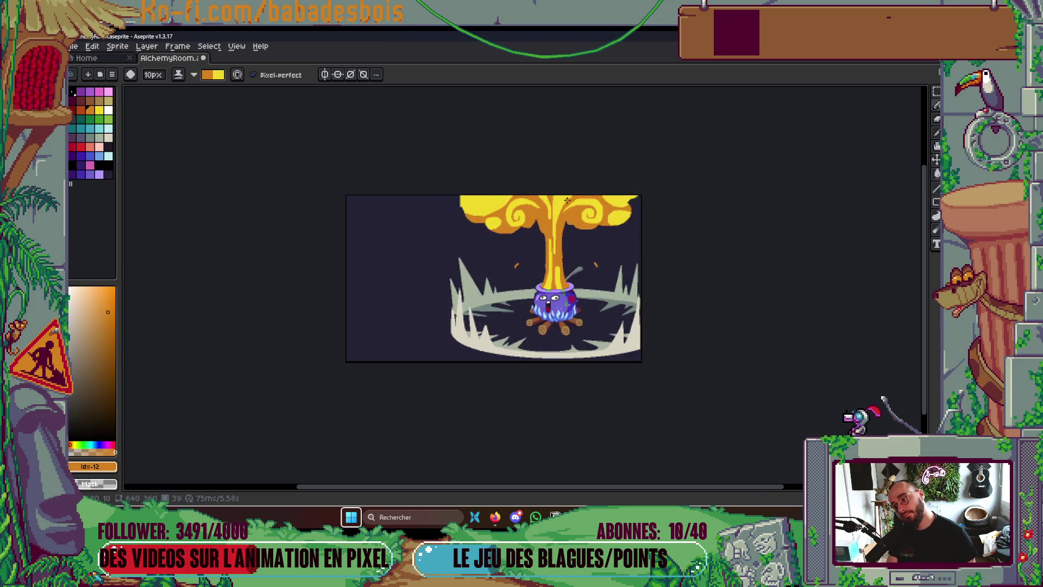
{"action": "scroll", "coordinate": [557, 206], "scroll_direction": "up", "scroll_amount": 3}
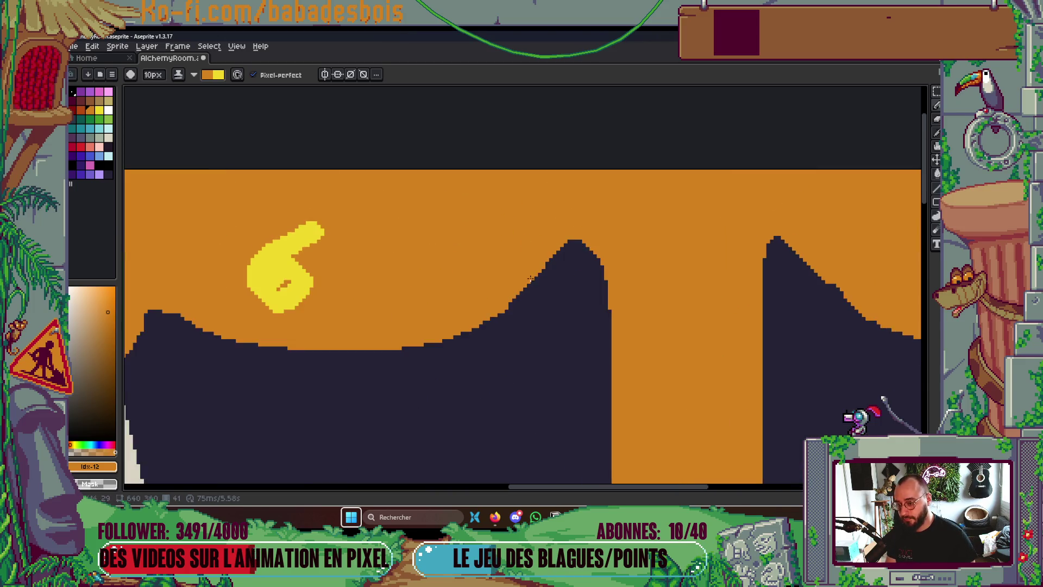
{"action": "scroll", "coordinate": [635, 177], "scroll_direction": "down", "scroll_amount": 1}
{"action": "key", "text": "Left"}
{"action": "key", "text": "Left"}
{"action": "key", "text": "Right"}
{"action": "key", "text": "Right"}
{"action": "key", "text": "Right"}
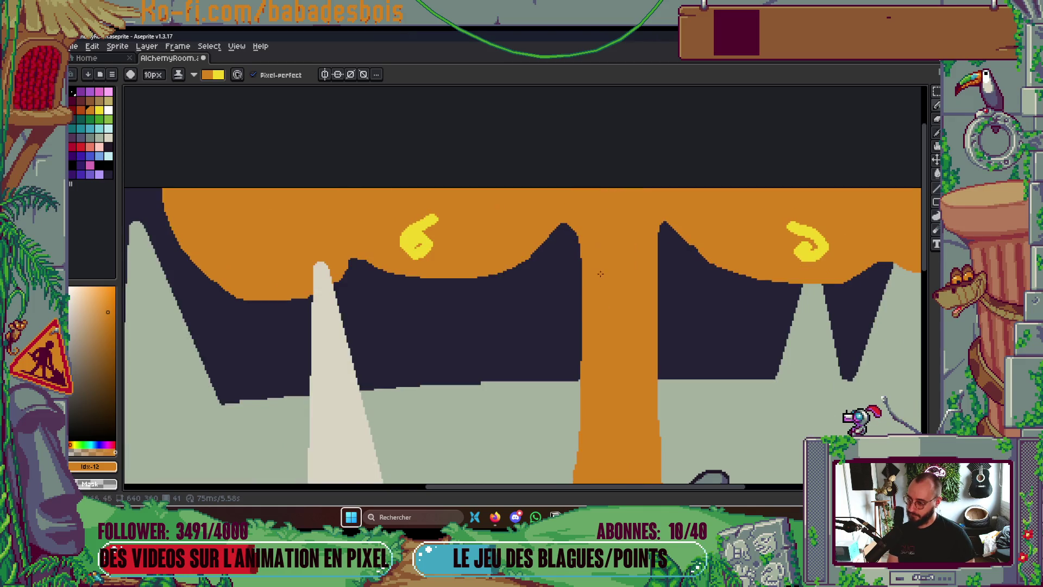
Outline and fill a large yellow highlight across the cap's top-left, plus a blob on its top edge
{"action": "left_click_drag", "start_coordinate": [183, 243], "coordinate": [330, 188]}
{"action": "key", "text": "g"}
{"action": "left_click", "coordinate": [272, 212]}
{"action": "key", "text": "b"}
{"action": "mouse_move", "coordinate": [261, 254]}
{"action": "left_mouse_down"}
{"action": "mouse_move", "coordinate": [339, 200]}
{"action": "mouse_move", "coordinate": [312, 198]}
{"action": "left_mouse_up"}
{"action": "key", "text": "g"}
{"action": "left_click", "coordinate": [277, 239]}
{"action": "key", "text": "b"}
{"action": "left_click_drag", "start_coordinate": [273, 254], "coordinate": [313, 271]}
{"action": "scroll", "coordinate": [313, 271], "scroll_direction": "down", "scroll_amount": 3}
{"action": "scroll", "coordinate": [413, 188], "scroll_direction": "up", "scroll_amount": 4}
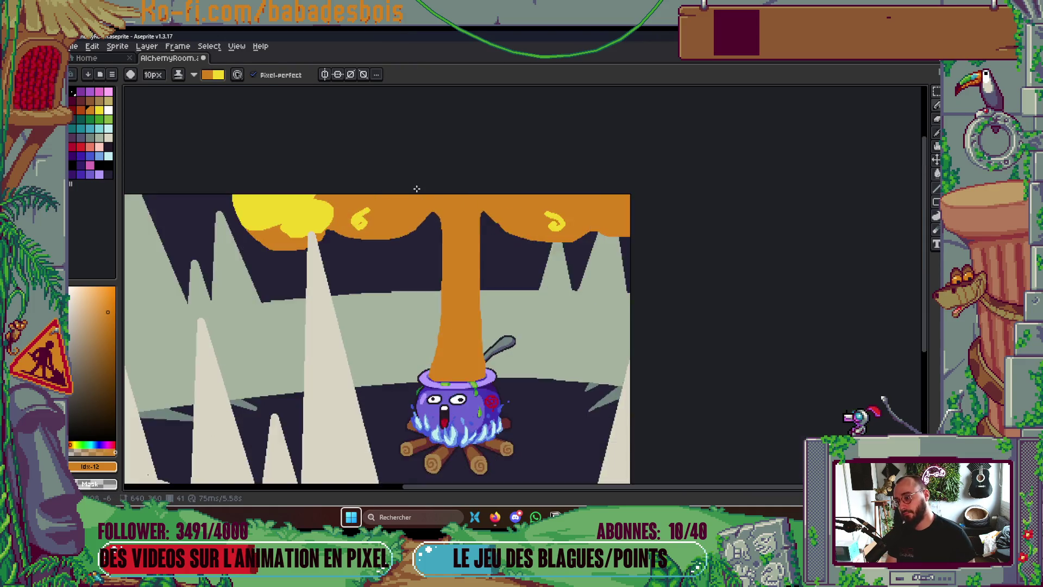
{"action": "mouse_move", "coordinate": [479, 212]}
{"action": "left_mouse_down"}
{"action": "mouse_move", "coordinate": [576, 247]}
{"action": "mouse_move", "coordinate": [485, 222]}
{"action": "mouse_move", "coordinate": [565, 247]}
{"action": "mouse_move", "coordinate": [597, 239]}
{"action": "left_mouse_up"}
On another frame, paint a thick yellow arc across the cap's top-right and fill above it
{"action": "key", "text": "shift+h"}
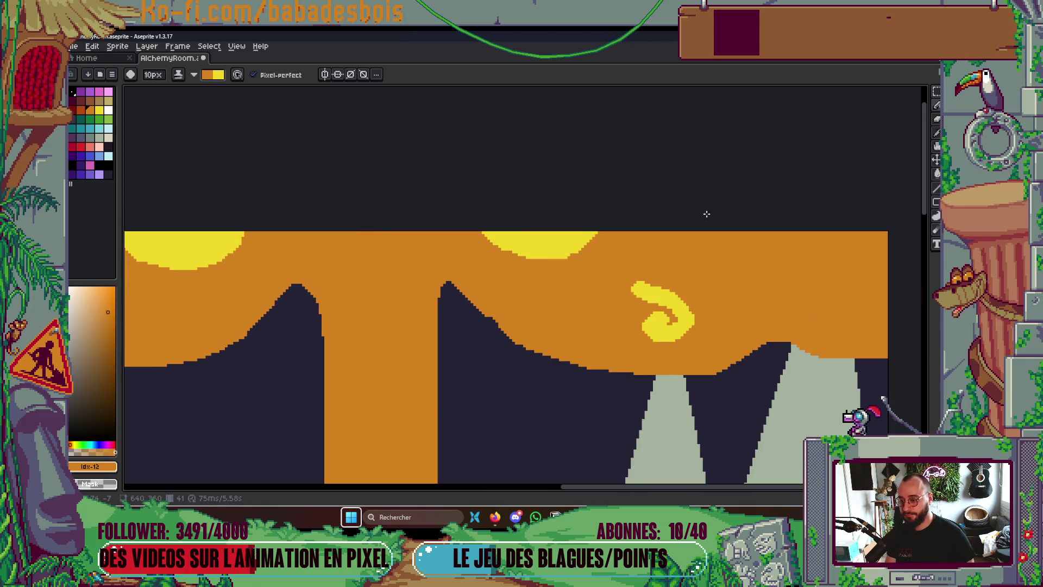
{"action": "scroll", "coordinate": [618, 216], "scroll_direction": "up", "scroll_amount": 1}
{"action": "mouse_move", "coordinate": [497, 194]}
{"action": "left_mouse_down"}
{"action": "mouse_move", "coordinate": [492, 223]}
{"action": "mouse_move", "coordinate": [657, 256]}
{"action": "left_mouse_up"}
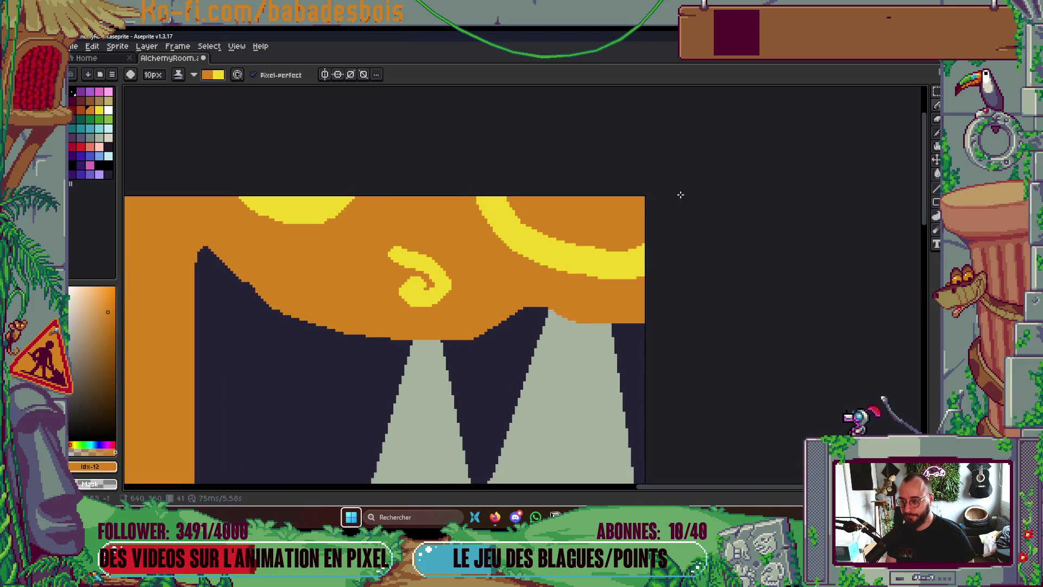
{"action": "key", "text": "g"}
{"action": "left_click", "coordinate": [603, 216]}
{"action": "scroll", "coordinate": [637, 213], "scroll_direction": "down", "scroll_amount": 4}
{"action": "scroll", "coordinate": [637, 213], "scroll_direction": "up", "scroll_amount": 1}
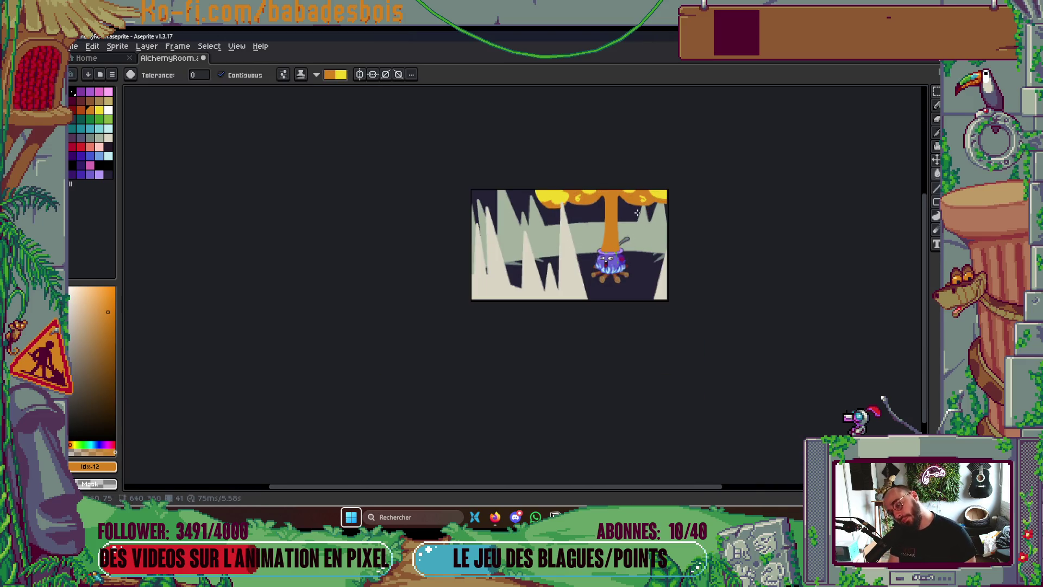
{"action": "scroll", "coordinate": [637, 213], "scroll_direction": "up", "scroll_amount": 1}
On the swirled-cap frame, fill the cap's top-right corner with yellow
{"action": "key", "text": "Right"}
{"action": "key", "text": "Right"}
{"action": "key", "text": "Left"}
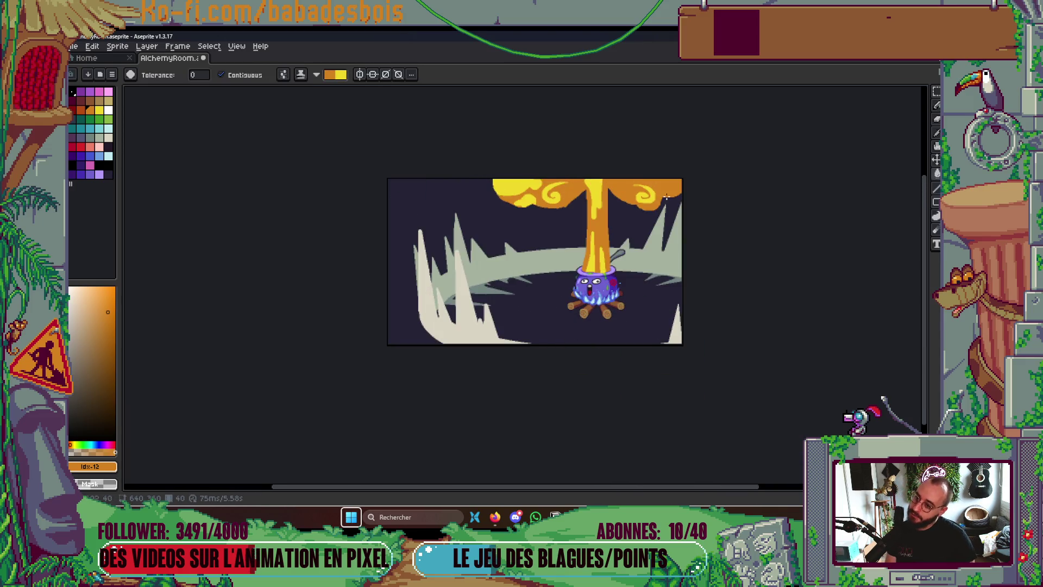
{"action": "scroll", "coordinate": [673, 213], "scroll_direction": "up", "scroll_amount": 4}
{"action": "key", "text": "Left"}
{"action": "key", "text": "Right"}
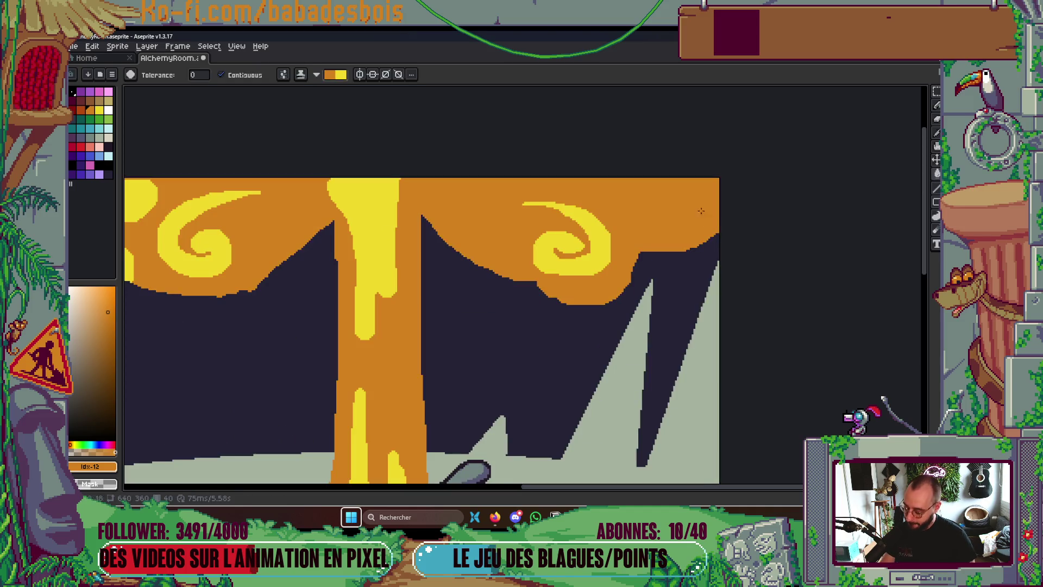
{"action": "left_click", "coordinate": [685, 187]}
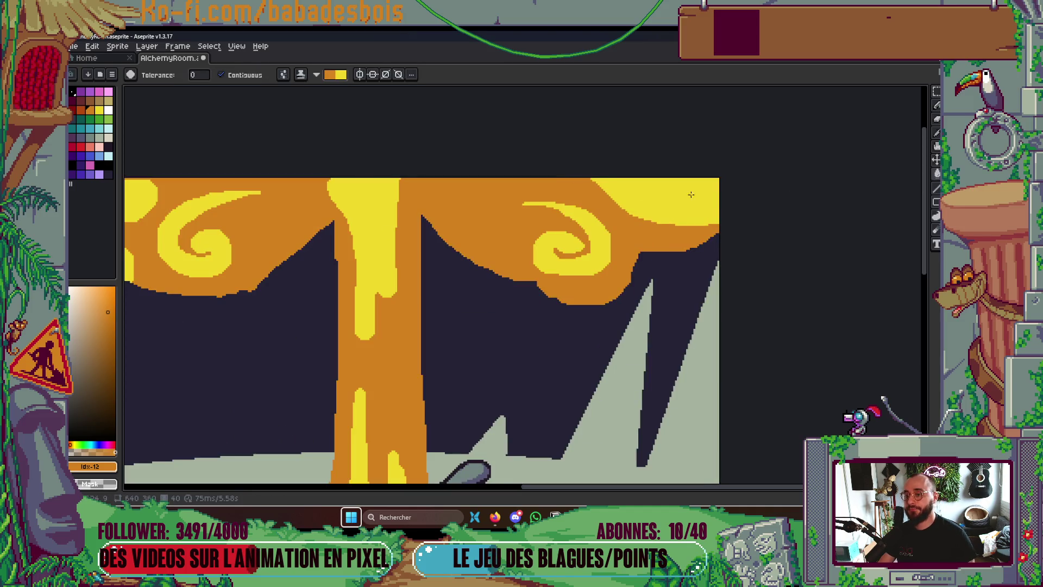
{"action": "key", "text": "b"}
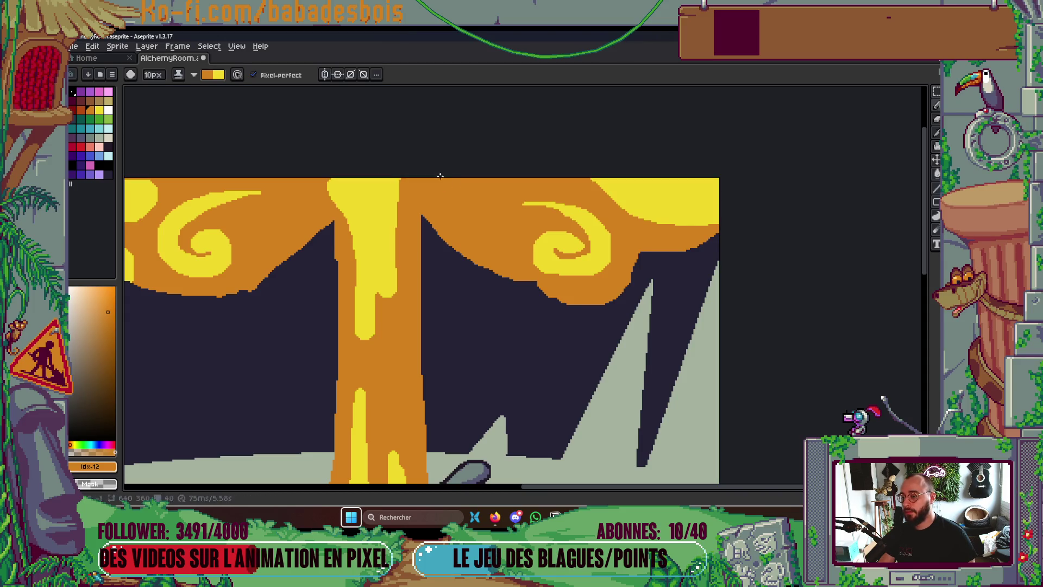
Play the animation to review the new yellow cap highlights
{"action": "mouse_move", "coordinate": [437, 174]}
{"action": "left_mouse_down"}
{"action": "mouse_move", "coordinate": [601, 222]}
{"action": "mouse_move", "coordinate": [626, 199]}
{"action": "left_mouse_up"}
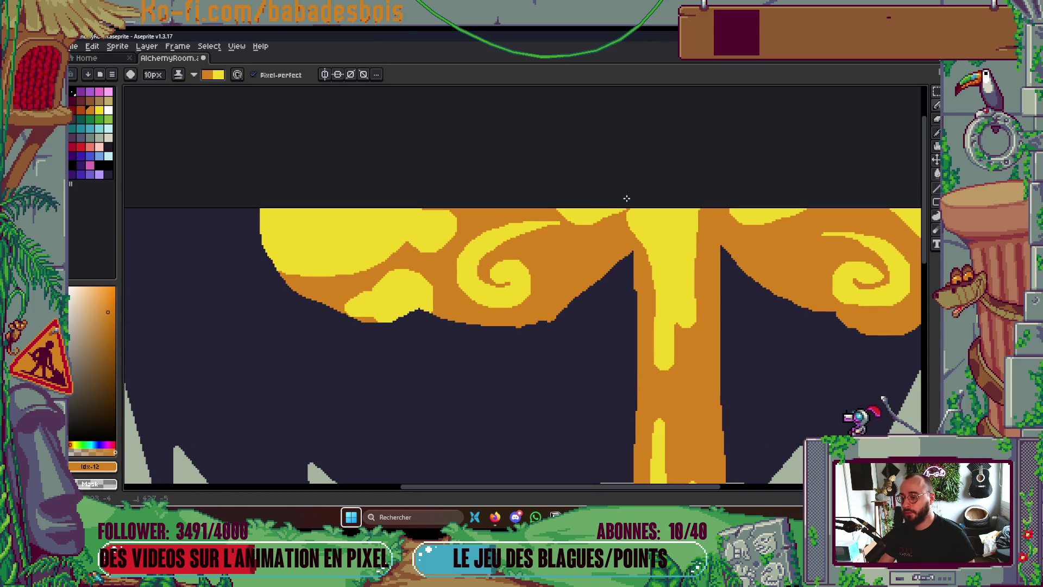
{"action": "scroll", "coordinate": [768, 181], "scroll_direction": "down", "scroll_amount": 3}
{"action": "key", "text": "Right"}
{"action": "scroll", "coordinate": [790, 284], "scroll_direction": "down", "scroll_amount": 2}
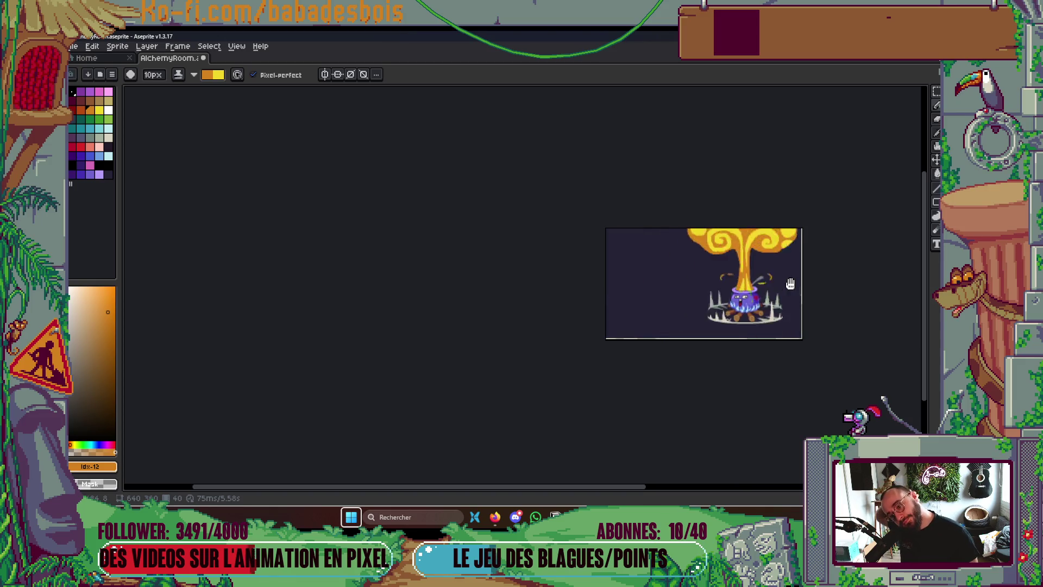
{"action": "left_click_drag", "start_coordinate": [766, 296], "coordinate": [703, 311]}
{"action": "scroll", "coordinate": [703, 311], "scroll_direction": "up", "scroll_amount": 1}
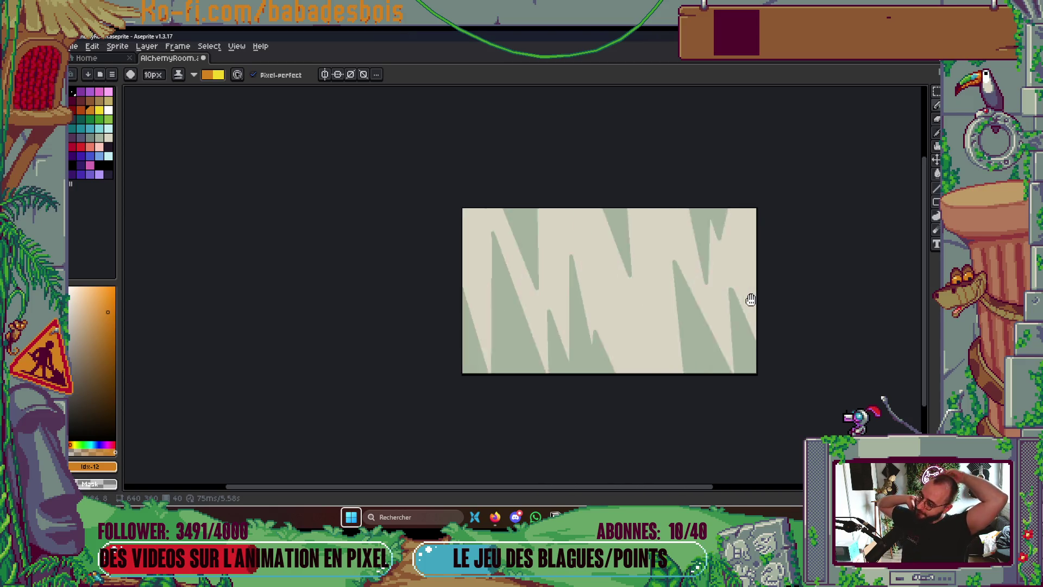
{"action": "scroll", "coordinate": [748, 297], "scroll_direction": "up", "scroll_amount": 1}
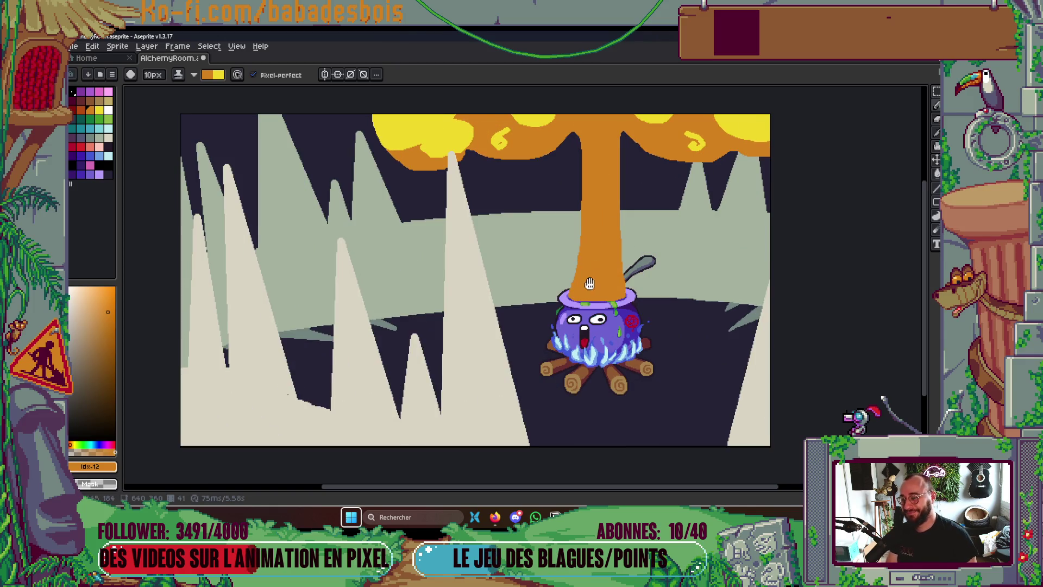
Paint yellow streaks on the orange stem after undoing two rejected attempts
{"action": "scroll", "coordinate": [581, 296], "scroll_direction": "up", "scroll_amount": 2}
{"action": "left_click_drag", "start_coordinate": [576, 337], "coordinate": [609, 205]}
{"action": "key", "text": "ctrl+z"}
{"action": "mouse_move", "coordinate": [575, 331]}
{"action": "left_mouse_down"}
{"action": "mouse_move", "coordinate": [608, 213]}
{"action": "mouse_move", "coordinate": [620, 326]}
{"action": "mouse_move", "coordinate": [597, 296]}
{"action": "mouse_move", "coordinate": [603, 236]}
{"action": "left_mouse_up"}
{"action": "key", "text": "ctrl+z"}
{"action": "key", "text": "ctrl+z"}
{"action": "mouse_move", "coordinate": [577, 326]}
{"action": "left_mouse_down"}
{"action": "mouse_move", "coordinate": [600, 239]}
{"action": "mouse_move", "coordinate": [617, 329]}
{"action": "left_mouse_up"}
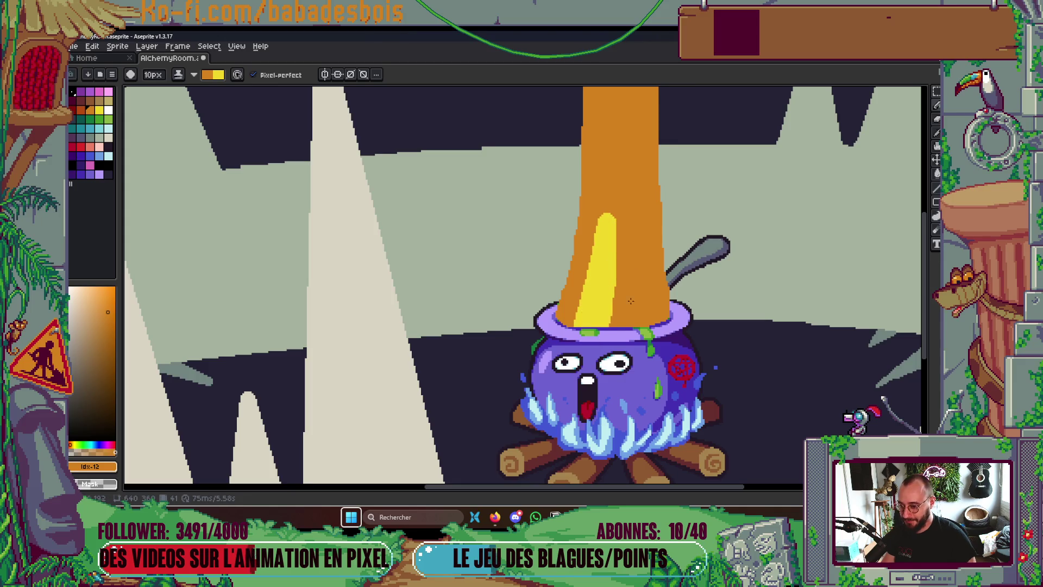
{"action": "left_click_drag", "start_coordinate": [634, 154], "coordinate": [635, 329]}
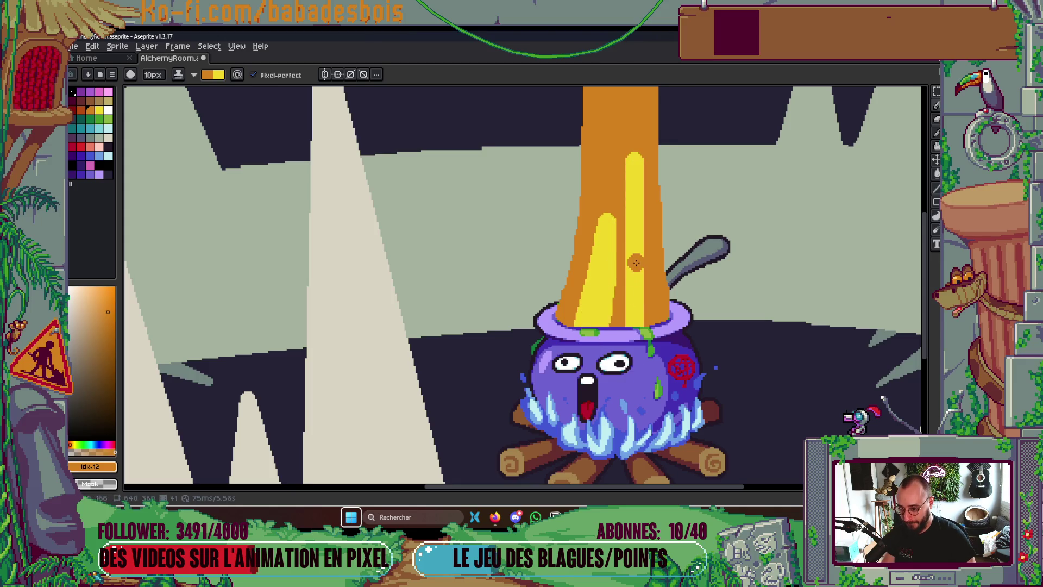
Extend the yellow drip down the stem, trim it with orange, and join it to the cap top
{"action": "scroll", "coordinate": [652, 295], "scroll_direction": "down", "scroll_amount": 5}
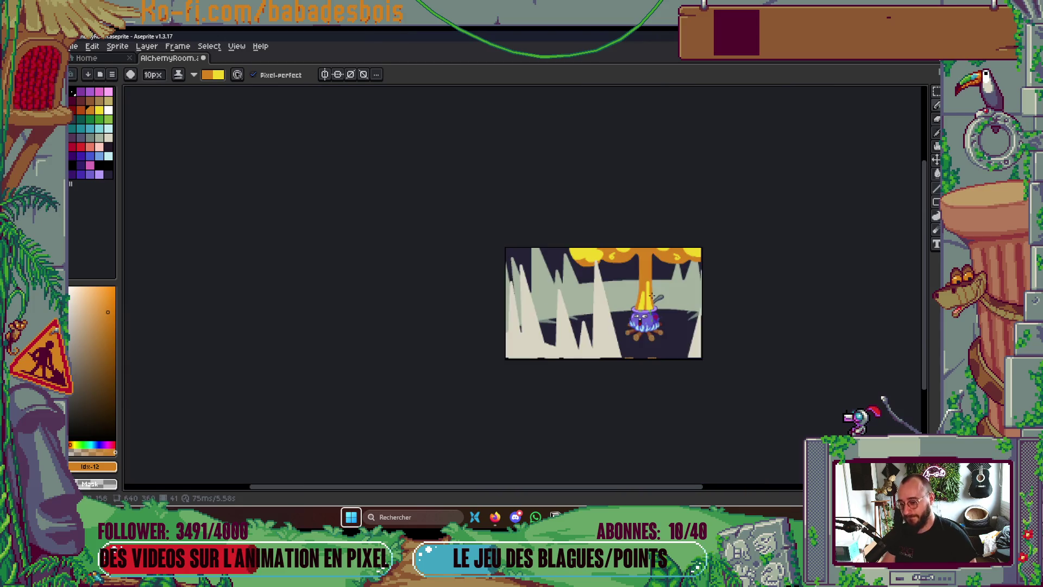
{"action": "scroll", "coordinate": [623, 294], "scroll_direction": "up", "scroll_amount": 3}
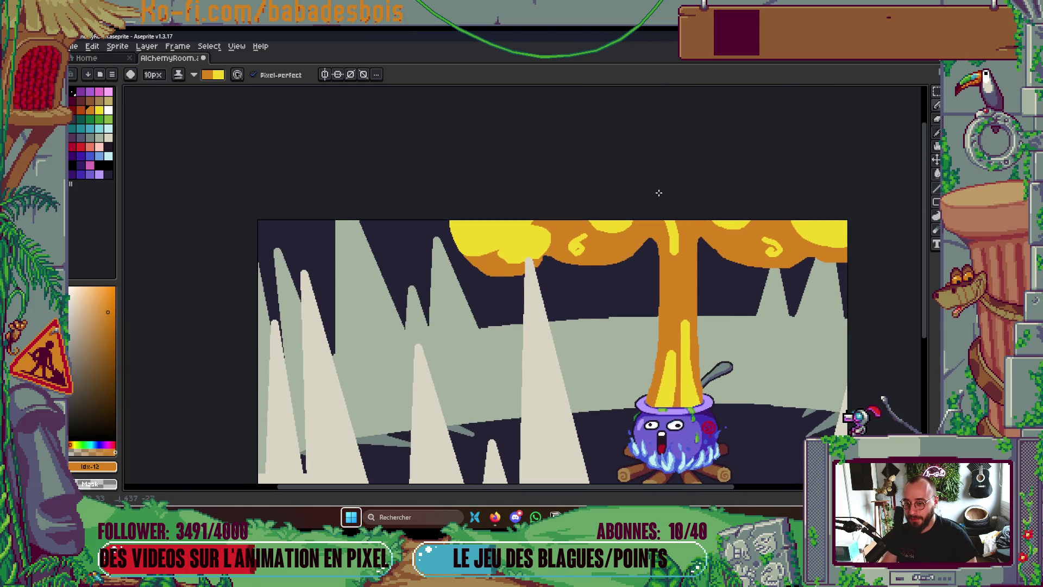
{"action": "scroll", "coordinate": [670, 233], "scroll_direction": "up", "scroll_amount": 2}
{"action": "scroll", "coordinate": [671, 233], "scroll_direction": "up", "scroll_amount": 1}
{"action": "left_click_drag", "start_coordinate": [677, 354], "coordinate": [652, 179]}
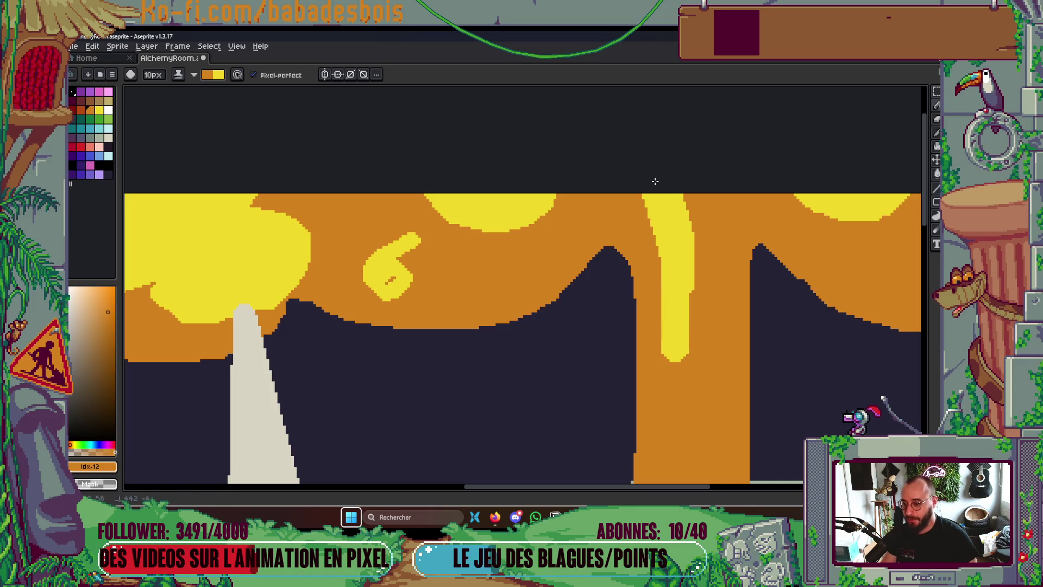
{"action": "left_click_drag", "start_coordinate": [686, 352], "coordinate": [693, 182]}
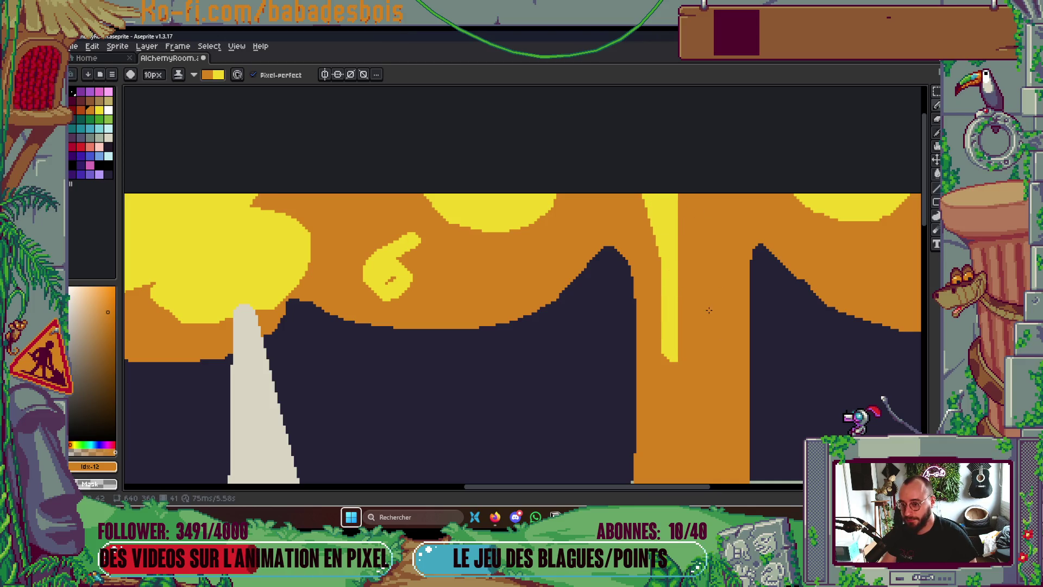
{"action": "left_click_drag", "start_coordinate": [706, 341], "coordinate": [750, 185]}
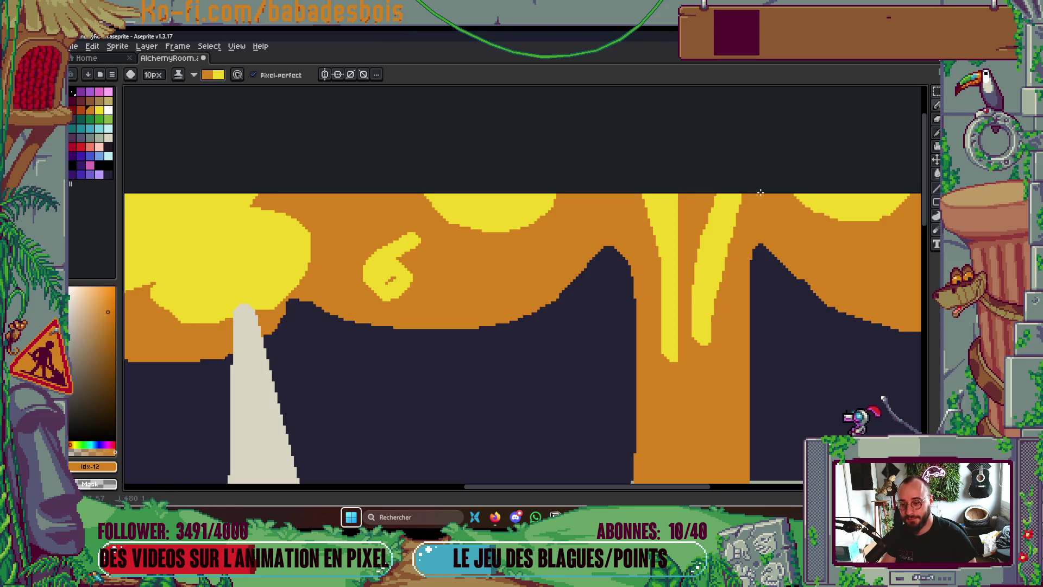
{"action": "left_click_drag", "start_coordinate": [640, 207], "coordinate": [592, 200]}
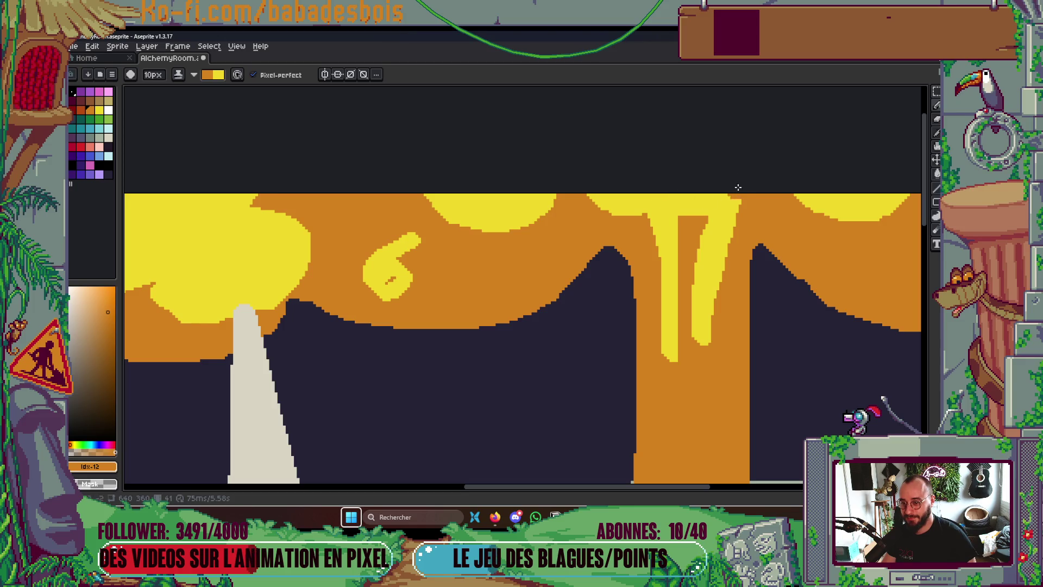
{"action": "scroll", "coordinate": [752, 176], "scroll_direction": "down", "scroll_amount": 3}
{"action": "scroll", "coordinate": [751, 177], "scroll_direction": "down", "scroll_amount": 1}
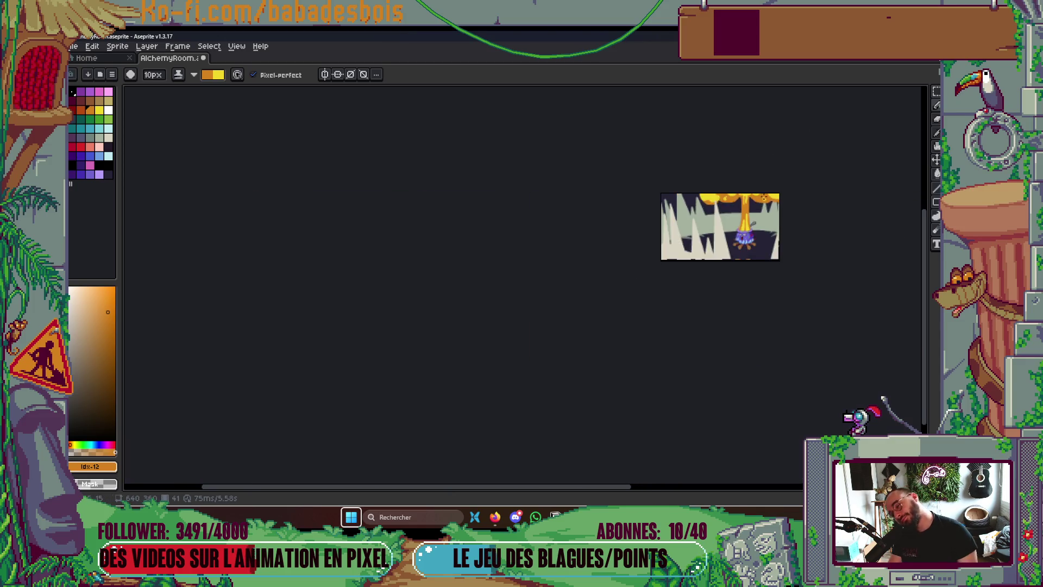
Play the animation and look over the cap and stem
{"action": "key", "text": "Return"}
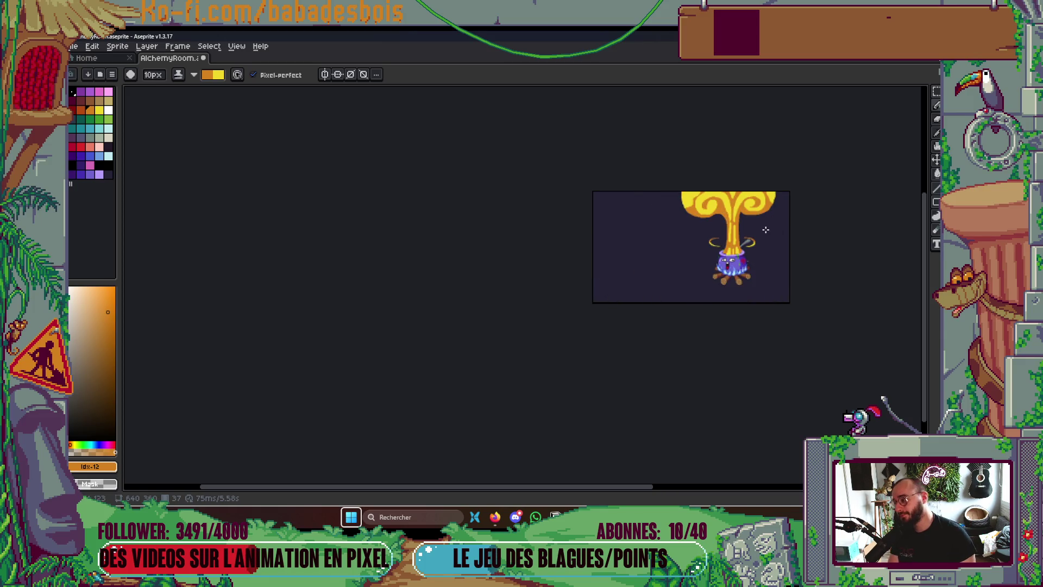
{"action": "scroll", "coordinate": [738, 183], "scroll_direction": "up", "scroll_amount": 5}
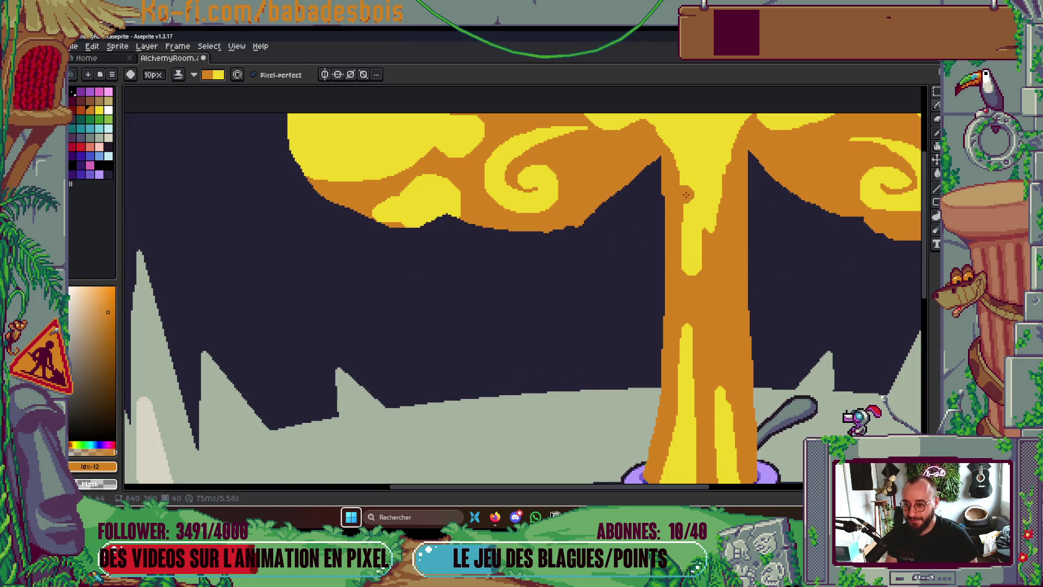
{"action": "scroll", "coordinate": [676, 300], "scroll_direction": "down", "scroll_amount": 3}
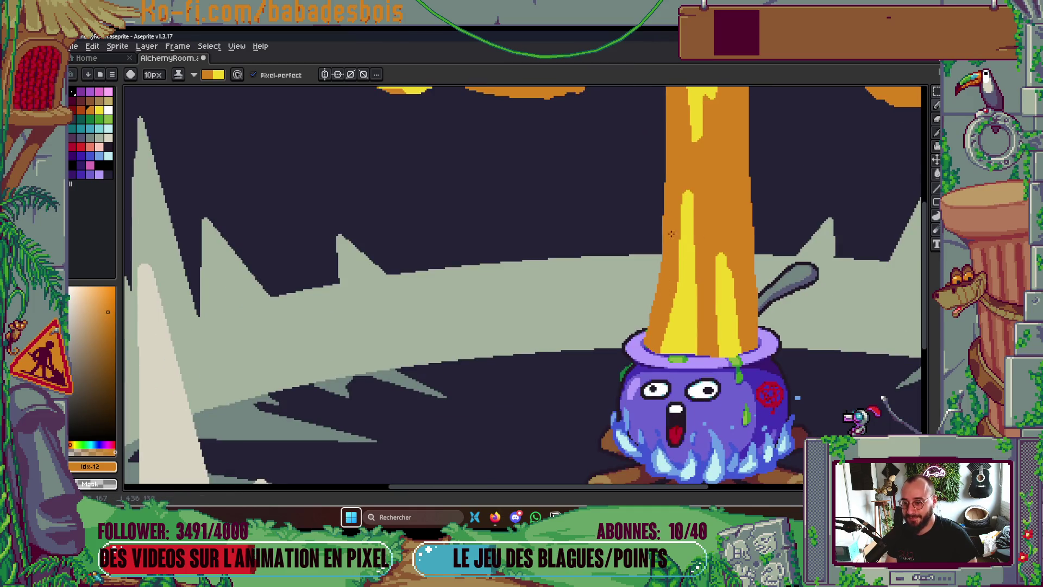
{"action": "scroll", "coordinate": [678, 193], "scroll_direction": "down", "scroll_amount": 4}
{"action": "scroll", "coordinate": [634, 213], "scroll_direction": "up", "scroll_amount": 4}
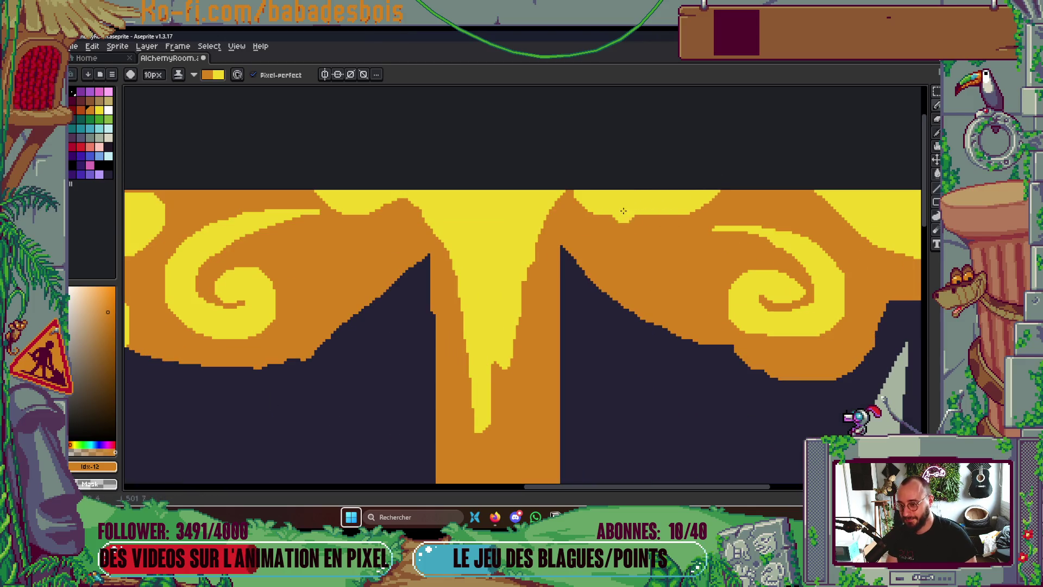
{"action": "scroll", "coordinate": [767, 133], "scroll_direction": "down", "scroll_amount": 2}
{"action": "scroll", "coordinate": [641, 203], "scroll_direction": "up", "scroll_amount": 2}
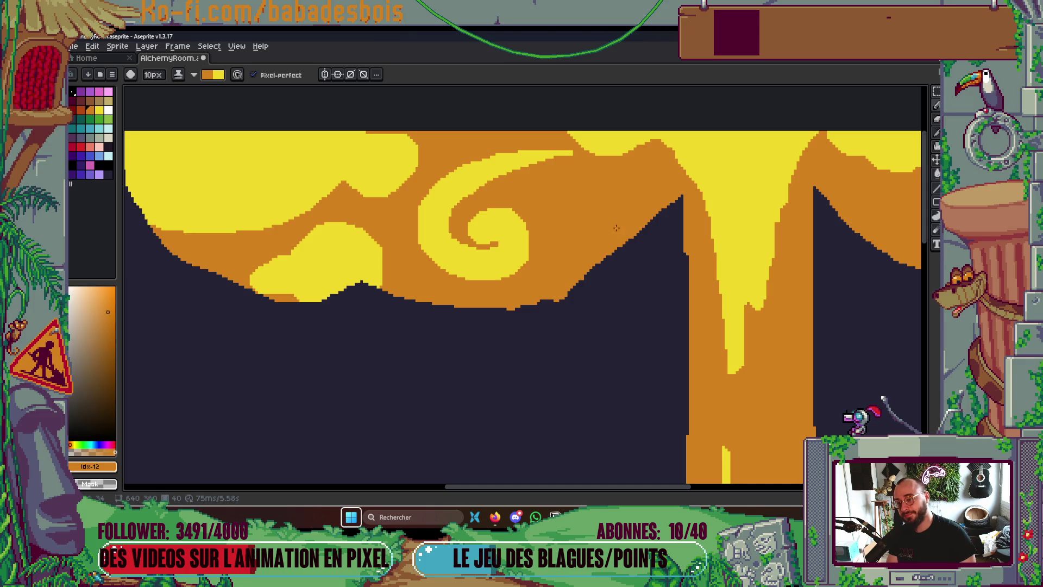
{"action": "scroll", "coordinate": [689, 171], "scroll_direction": "down", "scroll_amount": 4}
{"action": "scroll", "coordinate": [688, 171], "scroll_direction": "up", "scroll_amount": 3}
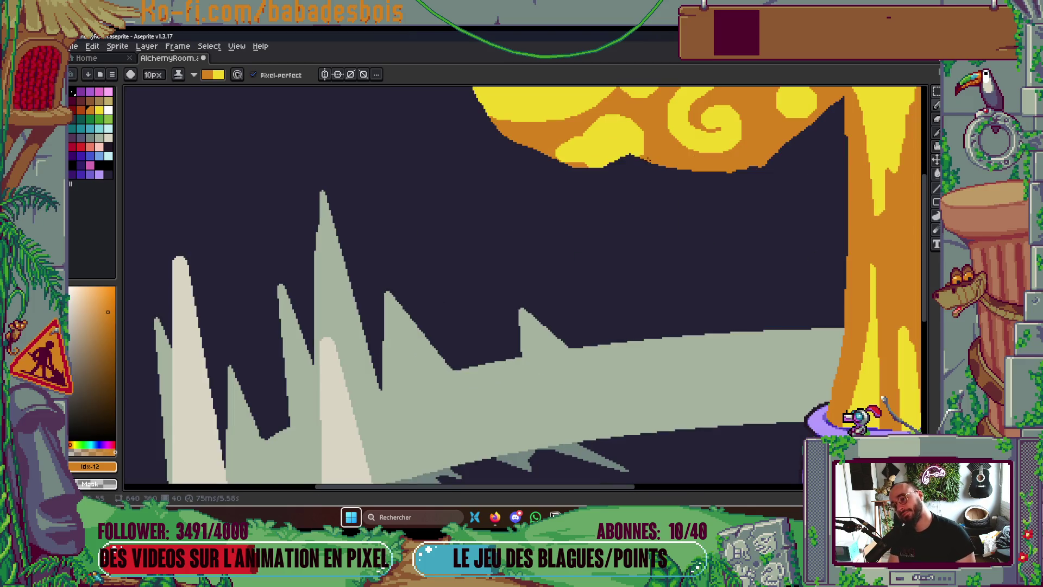
Add an orange edge under the yellow blob and a yellow right cloud blob, then replay
{"action": "left_click_drag", "start_coordinate": [636, 133], "coordinate": [661, 165]}
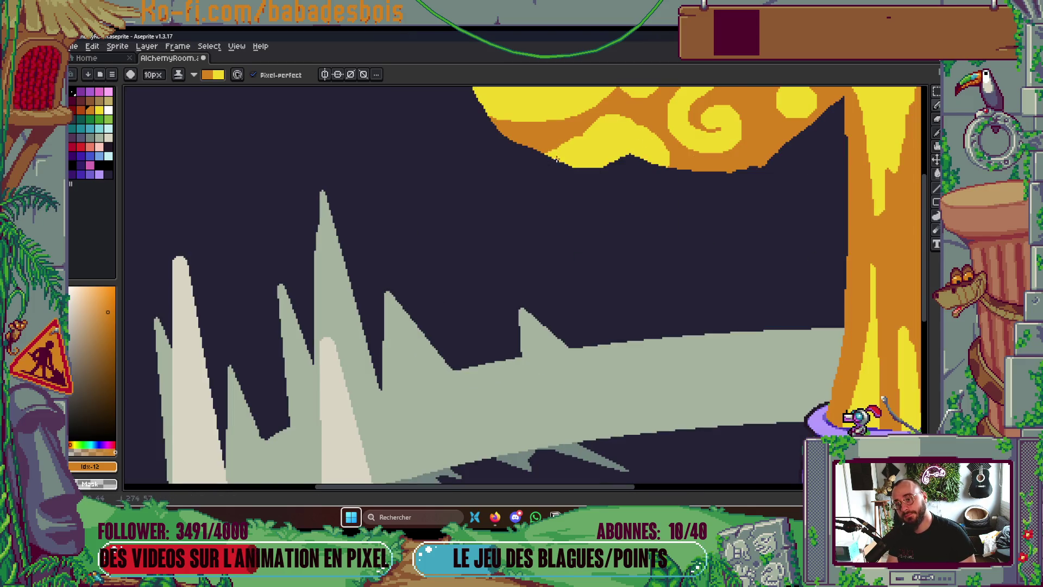
{"action": "scroll", "coordinate": [624, 149], "scroll_direction": "down", "scroll_amount": 4}
{"action": "scroll", "coordinate": [652, 249], "scroll_direction": "up", "scroll_amount": 3}
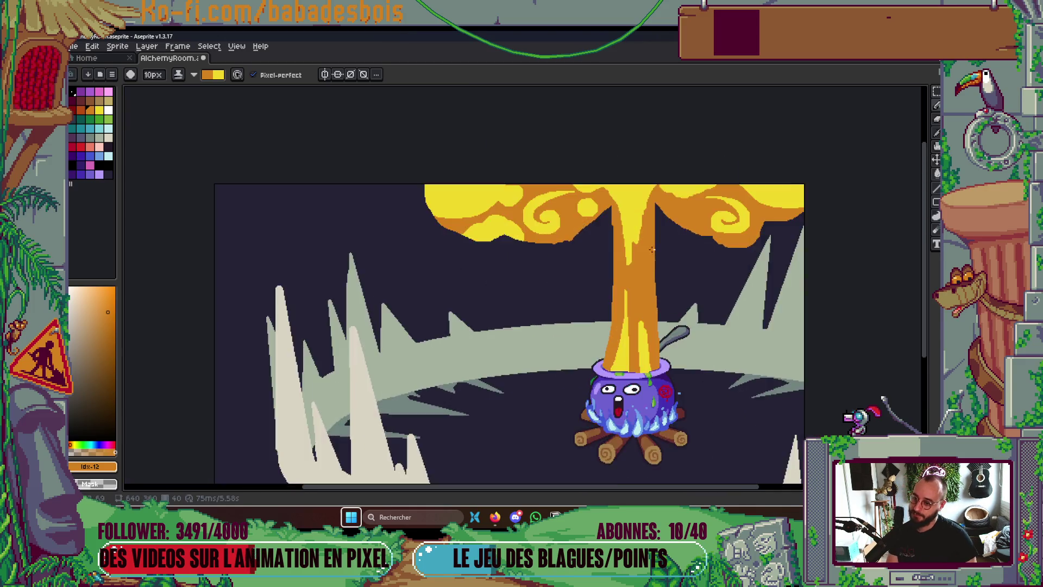
{"action": "scroll", "coordinate": [652, 249], "scroll_direction": "up", "scroll_amount": 2}
{"action": "mouse_move", "coordinate": [679, 163]}
{"action": "left_mouse_down"}
{"action": "mouse_move", "coordinate": [668, 190]}
{"action": "mouse_move", "coordinate": [716, 215]}
{"action": "left_mouse_up"}
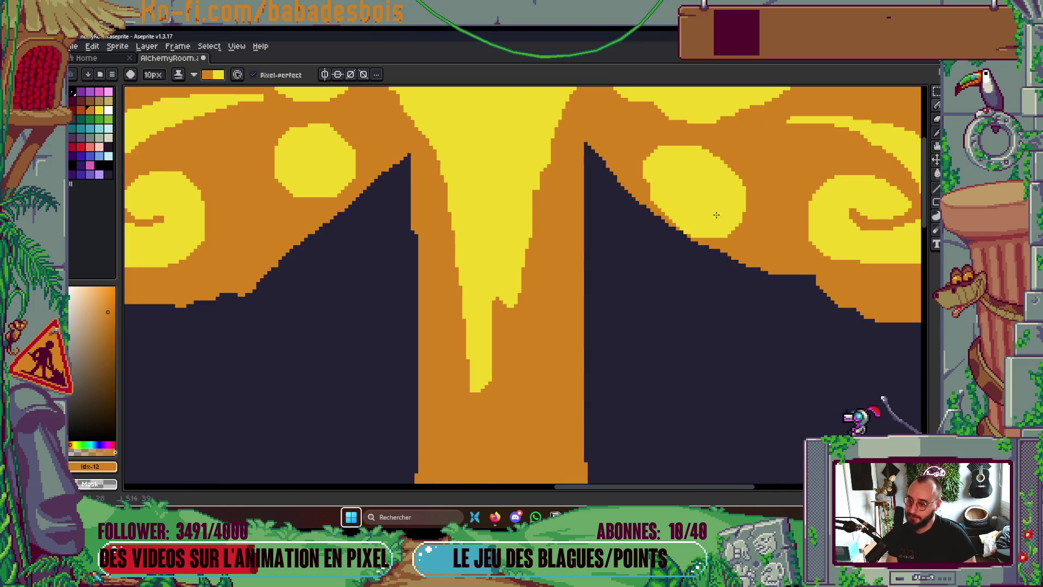
{"action": "scroll", "coordinate": [652, 202], "scroll_direction": "down", "scroll_amount": 3}
{"action": "key", "text": "Return"}
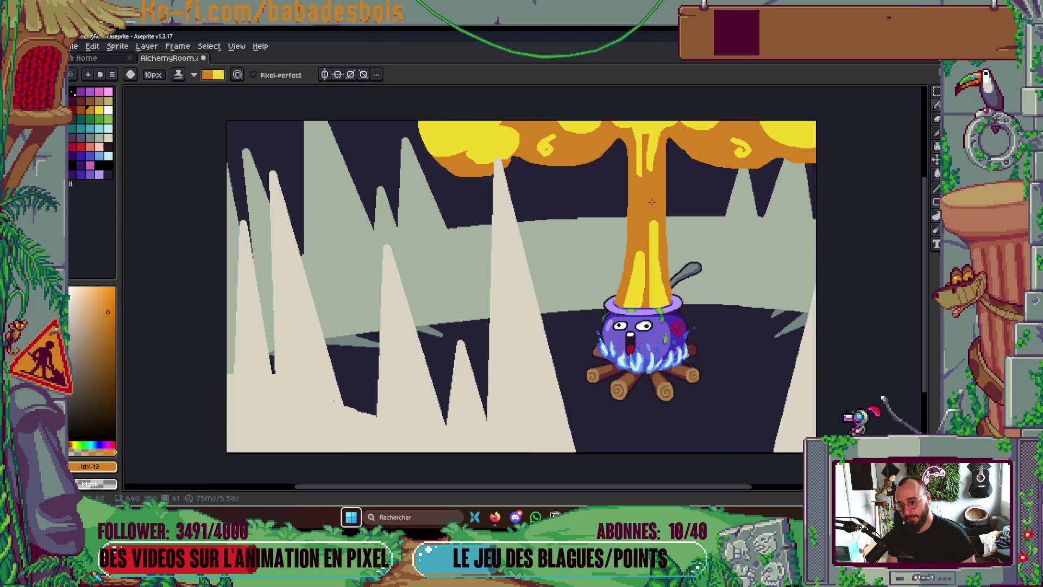
Shrink the brush and try a yellow stroke down the orange notch, then undo it
{"action": "scroll", "coordinate": [652, 202], "scroll_direction": "up", "scroll_amount": 3}
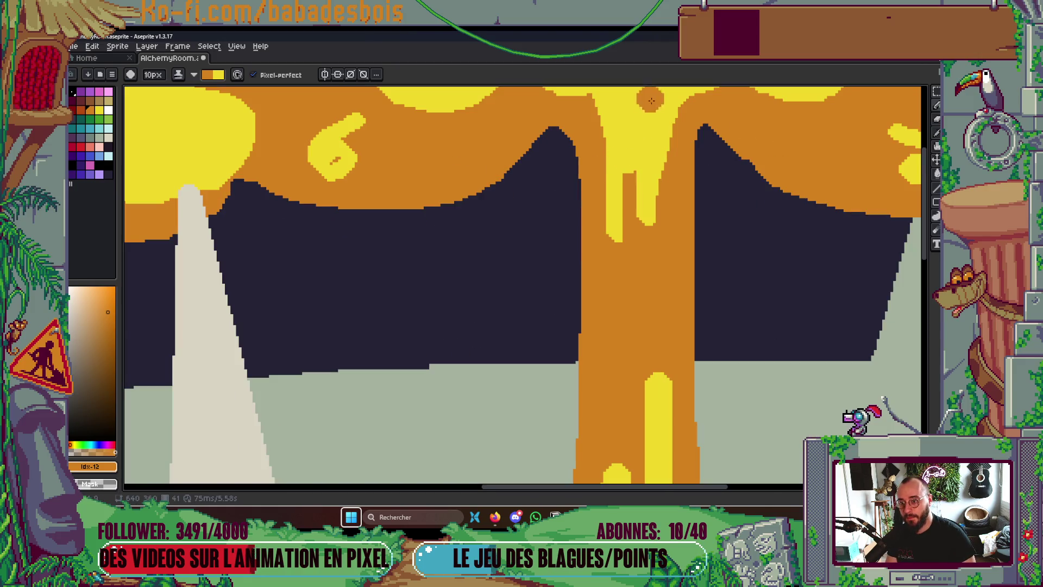
{"action": "key", "text": "minus"}
{"action": "key", "text": "minus"}
{"action": "key", "text": "minus"}
{"action": "left_click_drag", "start_coordinate": [628, 141], "coordinate": [627, 192]}
{"action": "key", "text": "ctrl+z"}
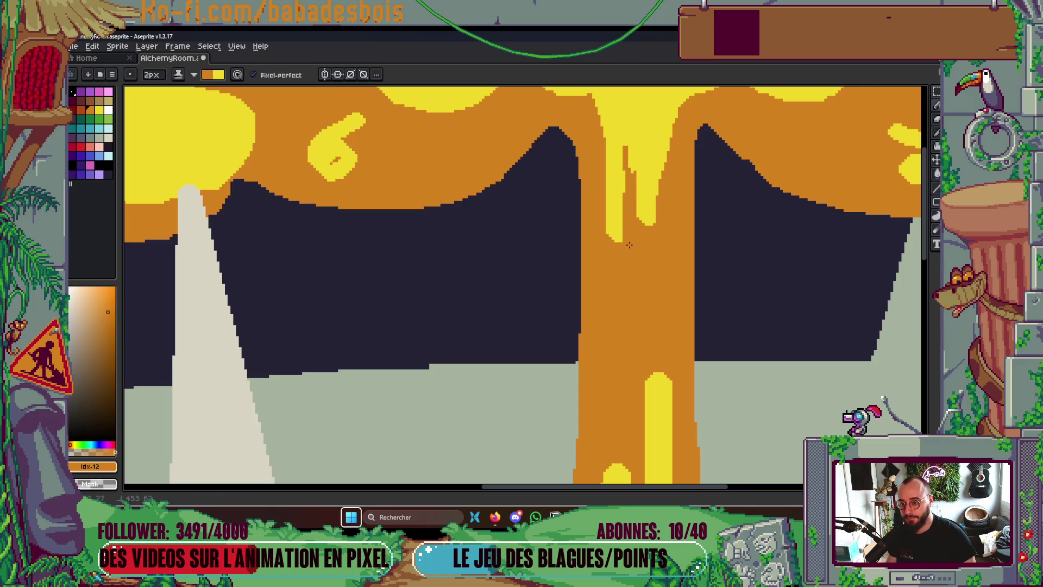
{"action": "scroll", "coordinate": [626, 196], "scroll_direction": "down", "scroll_amount": 5}
{"action": "scroll", "coordinate": [615, 299], "scroll_direction": "up", "scroll_amount": 4}
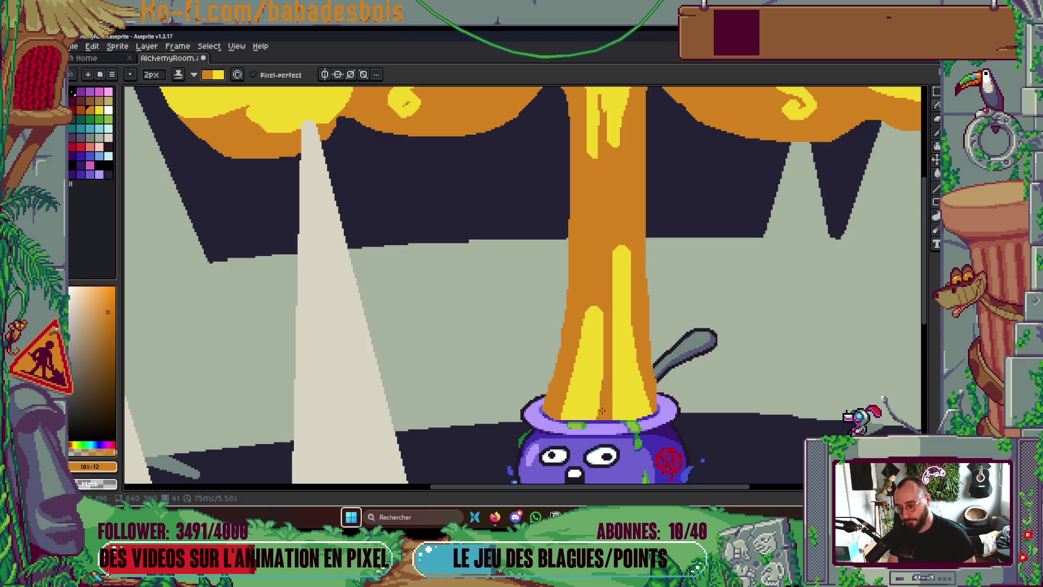
Redraw the stem's yellow drip with a shorter upward extension and play the animation
{"action": "left_click_drag", "start_coordinate": [596, 307], "coordinate": [596, 246]}
{"action": "key", "text": "v"}
{"action": "key", "text": "b"}
{"action": "key", "text": "ctrl+z"}
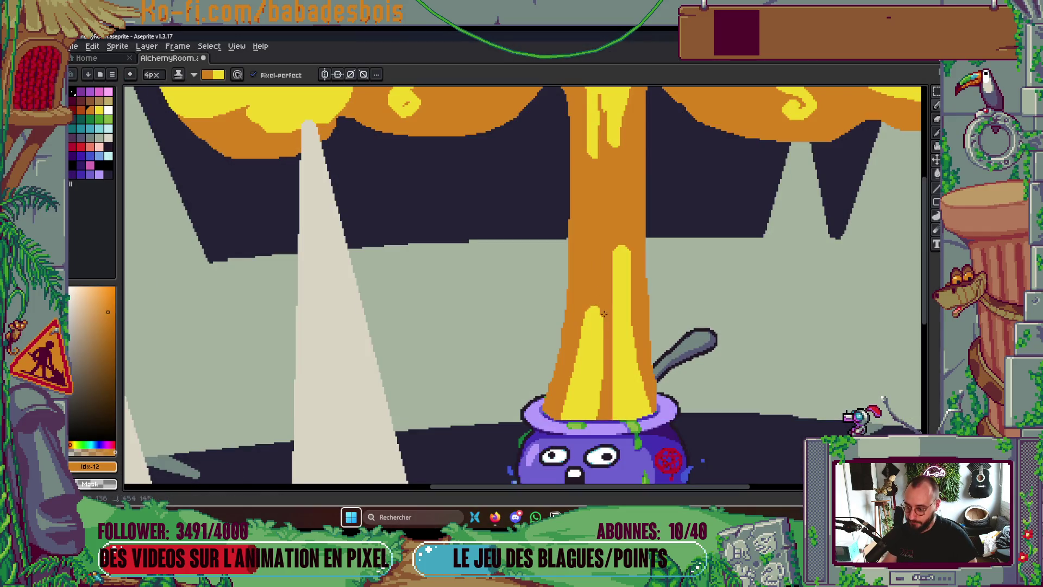
{"action": "left_click_drag", "start_coordinate": [595, 322], "coordinate": [595, 267]}
{"action": "scroll", "coordinate": [581, 369], "scroll_direction": "down", "scroll_amount": 3}
{"action": "scroll", "coordinate": [607, 278], "scroll_direction": "up", "scroll_amount": 1}
{"action": "key", "text": "Return"}
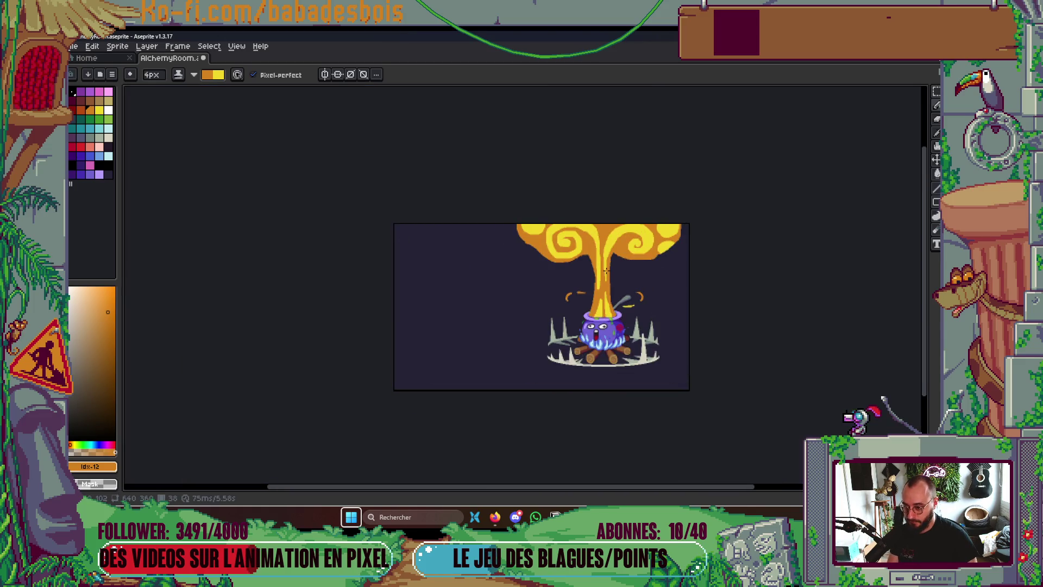
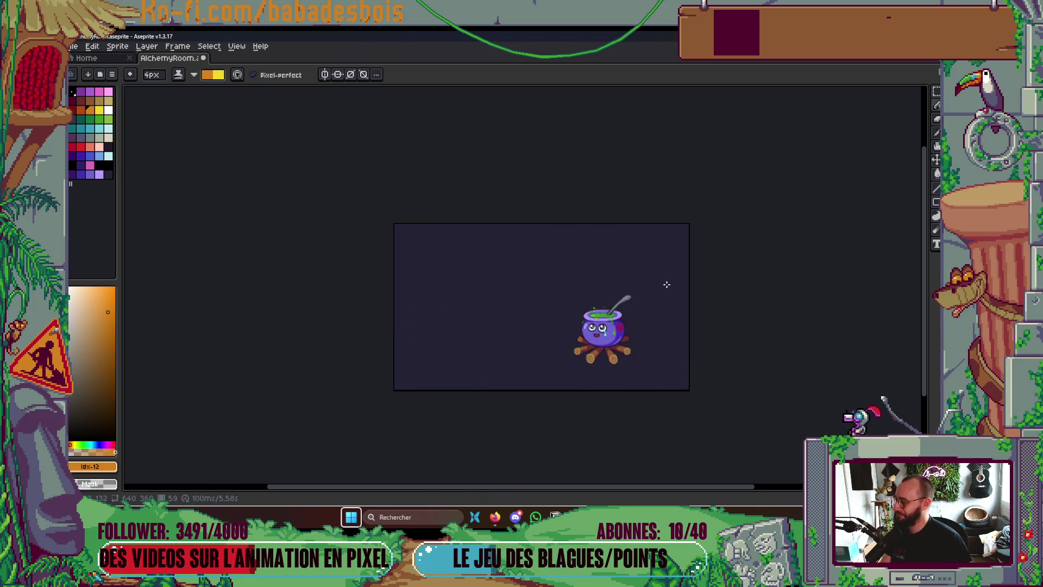
Set up the Pencil with Simple Ink and reversed shade colour order
{"action": "key", "text": "Tab"}
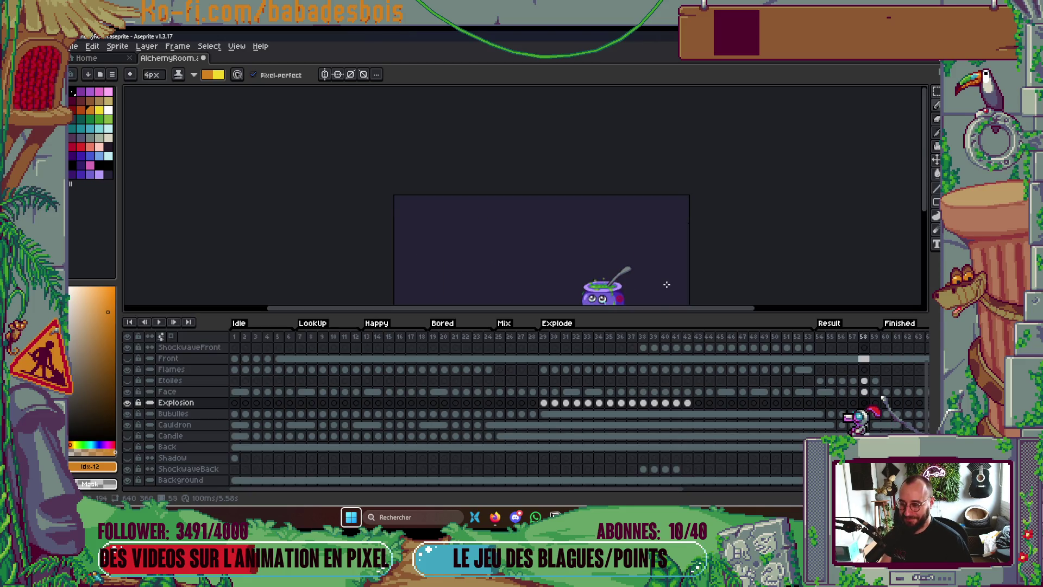
{"action": "key", "text": "Tab"}
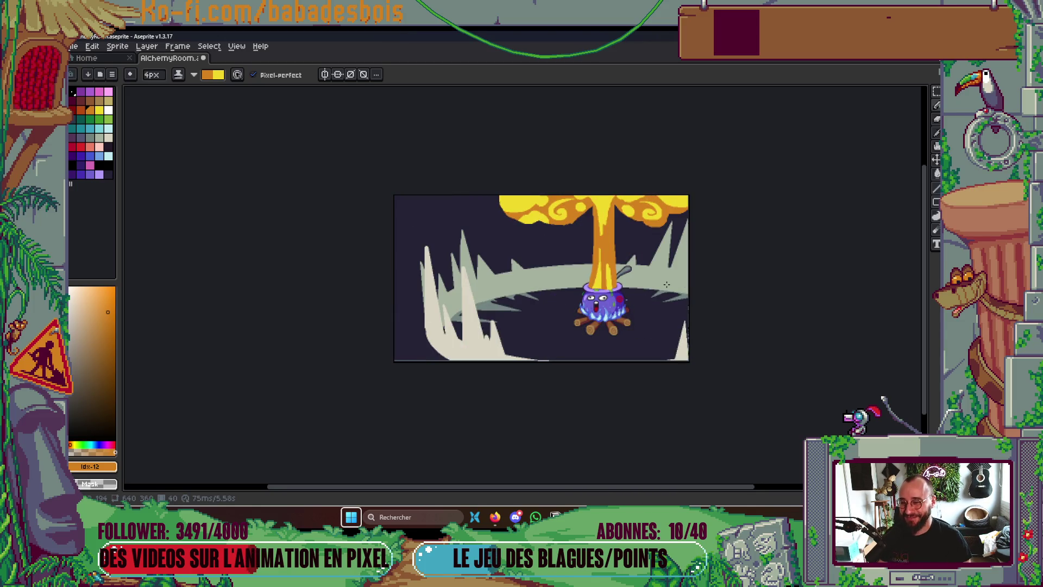
{"action": "scroll", "coordinate": [549, 205], "scroll_direction": "up", "scroll_amount": 8}
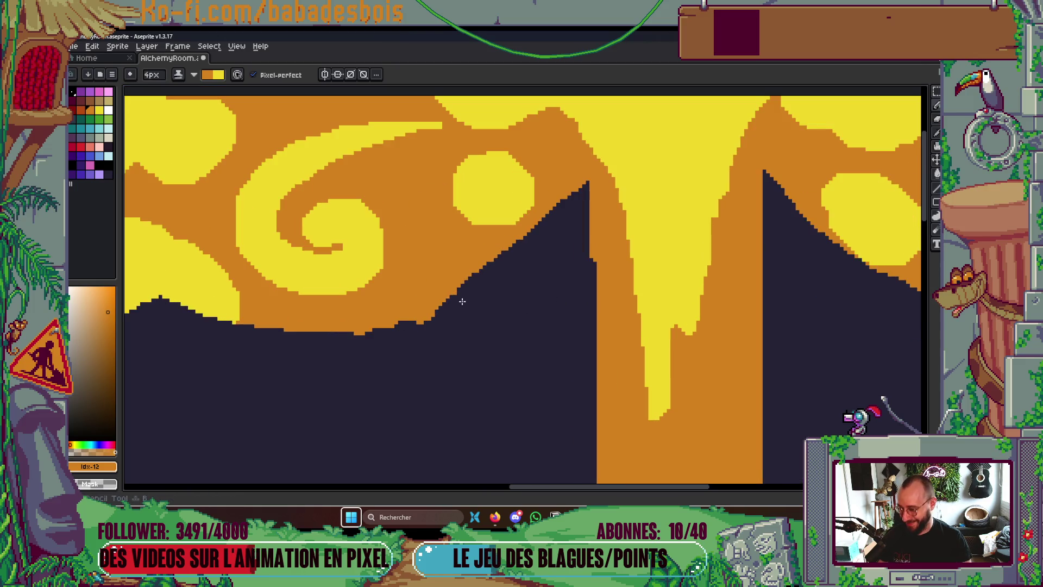
{"action": "key", "text": "b"}
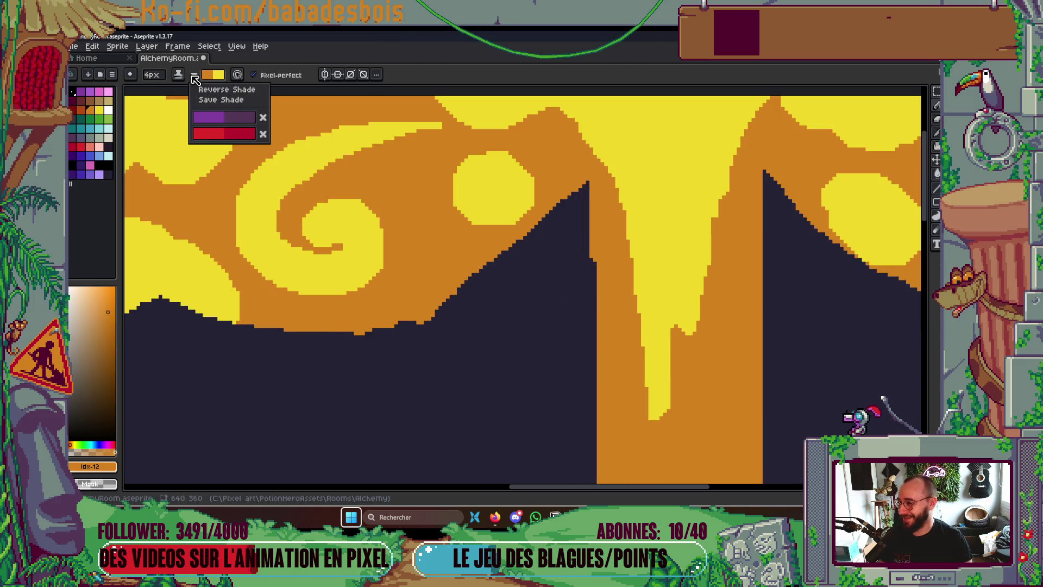
{"action": "left_click", "coordinate": [211, 74]}
{"action": "left_click", "coordinate": [204, 97]}
{"action": "left_click", "coordinate": [179, 74]}
{"action": "left_click", "coordinate": [199, 91]}
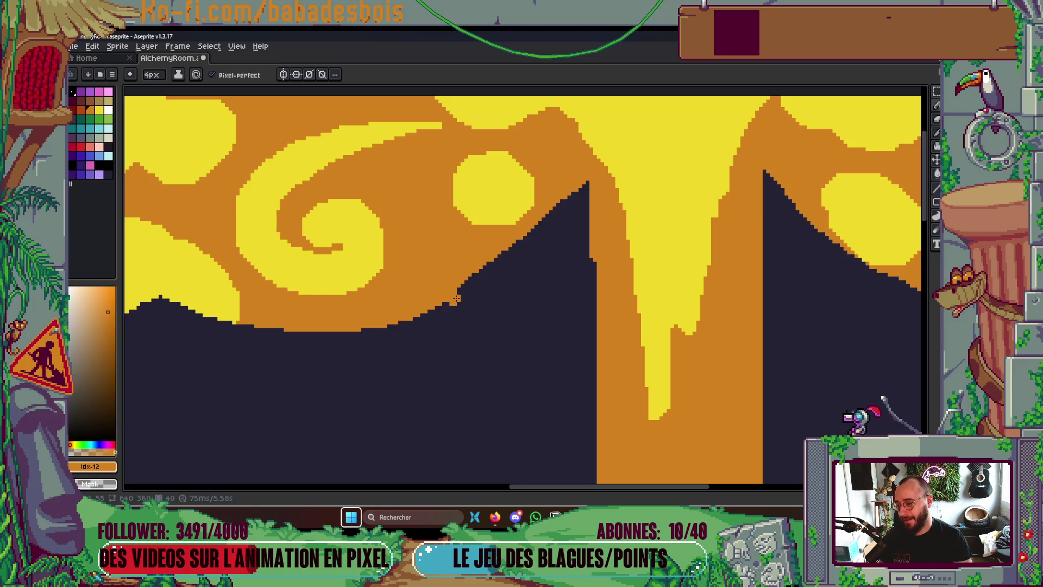
Paint over the dark bump under the cloud with the cloud's yellow
{"action": "scroll", "coordinate": [517, 286], "scroll_direction": "down", "scroll_amount": 2}
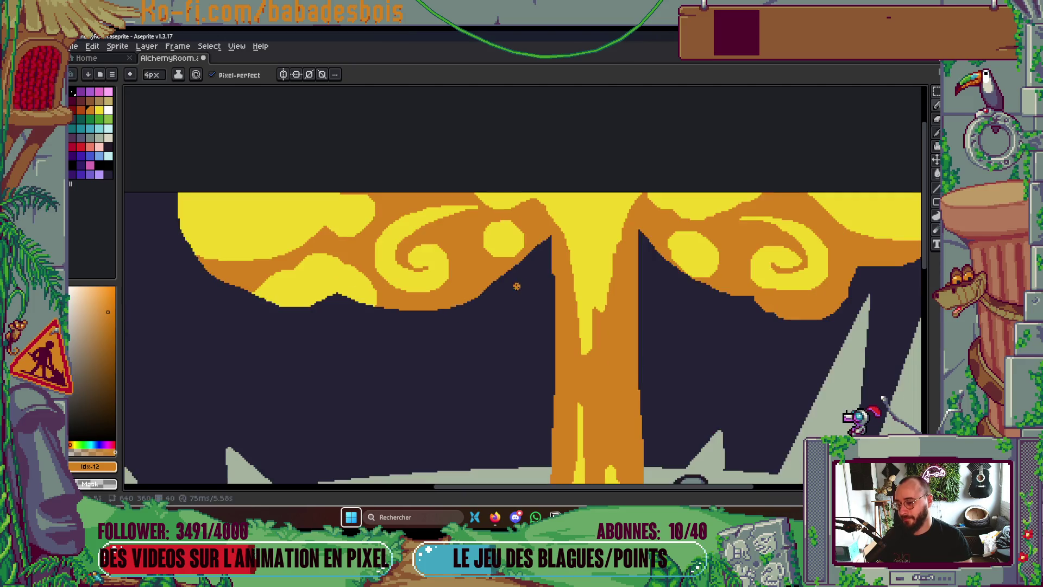
{"action": "scroll", "coordinate": [726, 352], "scroll_direction": "down", "scroll_amount": 1}
{"action": "scroll", "coordinate": [763, 302], "scroll_direction": "up", "scroll_amount": 2}
{"action": "scroll", "coordinate": [787, 288], "scroll_direction": "down", "scroll_amount": 3}
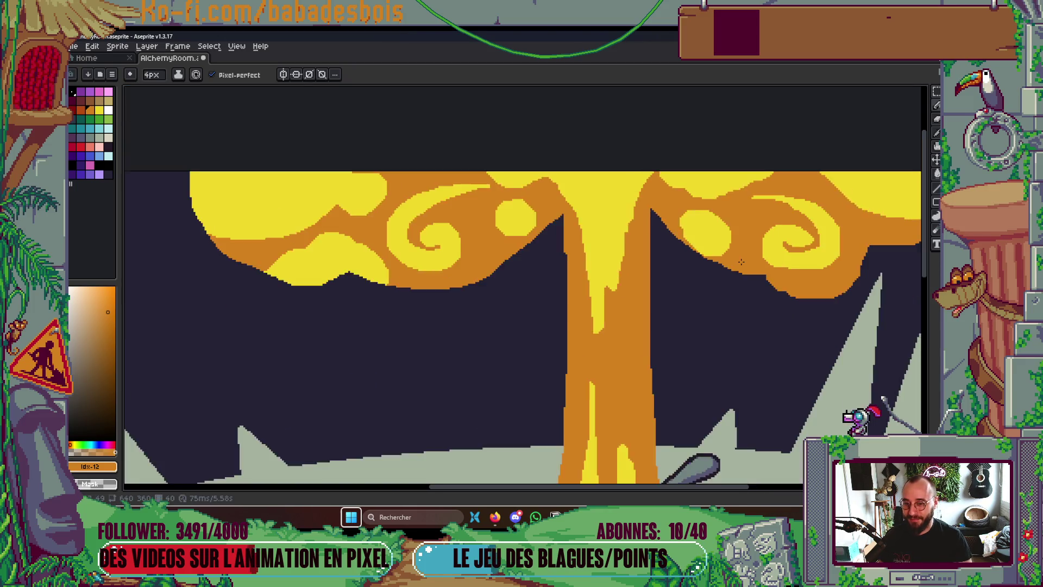
{"action": "scroll", "coordinate": [821, 275], "scroll_direction": "up", "scroll_amount": 3}
{"action": "key", "text": "v"}
{"action": "key", "text": "b"}
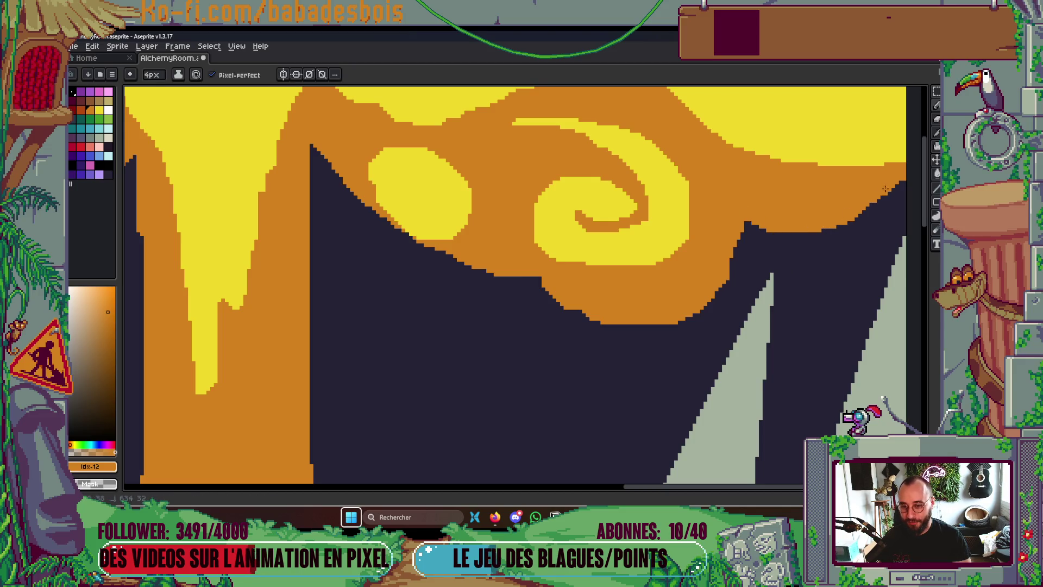
{"action": "scroll", "coordinate": [886, 187], "scroll_direction": "down", "scroll_amount": 3}
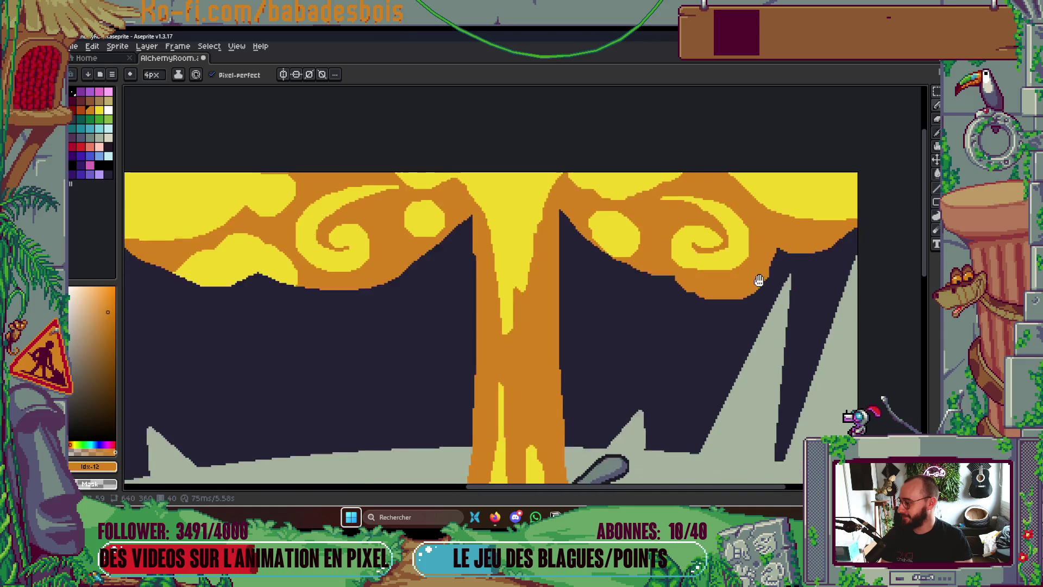
{"action": "scroll", "coordinate": [383, 233], "scroll_direction": "up", "scroll_amount": 3}
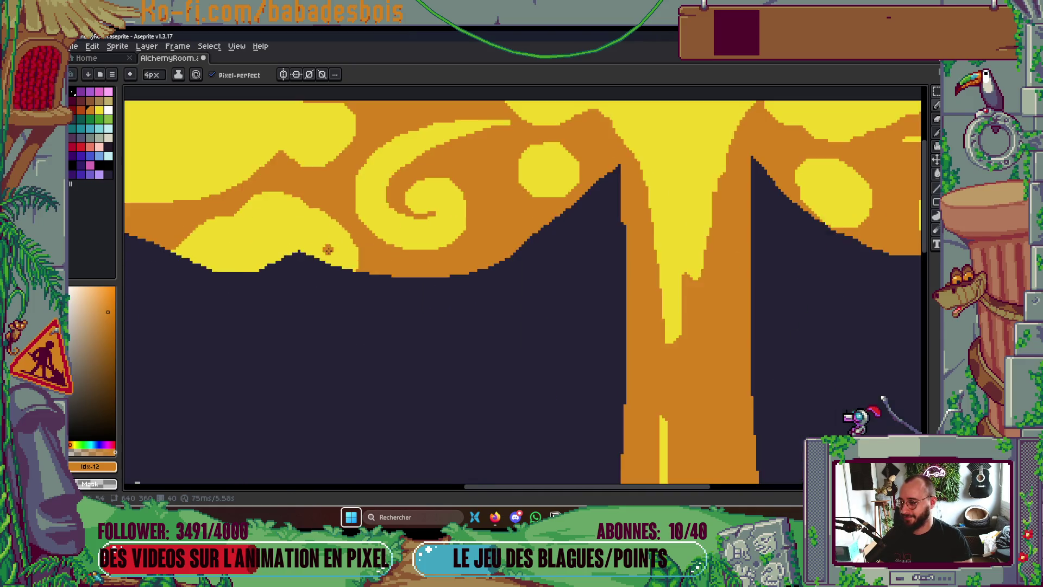
{"action": "left_click", "coordinate": [353, 216], "text": "alt"}
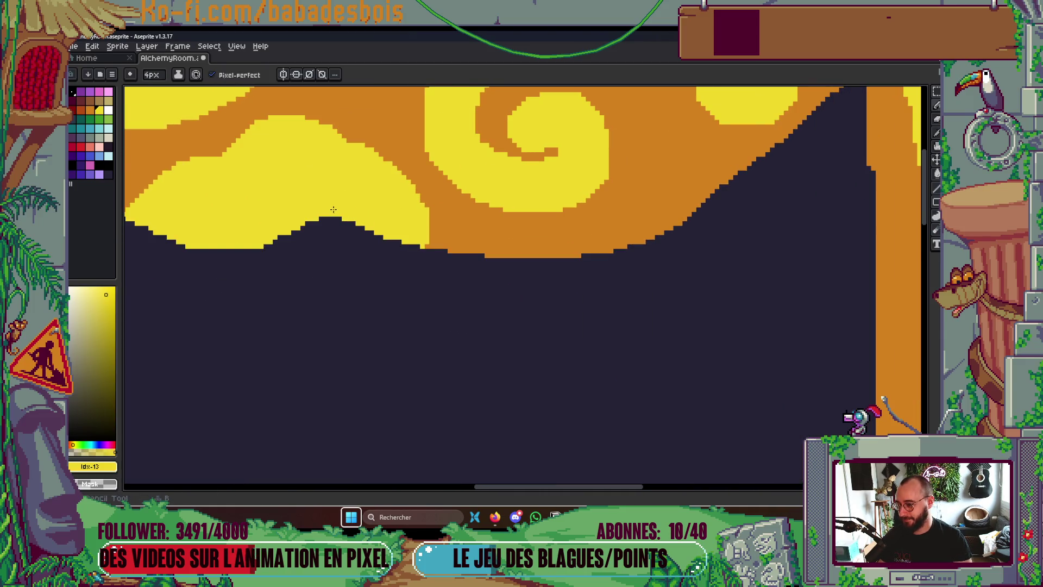
{"action": "left_click_drag", "start_coordinate": [263, 241], "coordinate": [367, 199]}
Smooth the stepped orange edge, erase a stray orange step, and play the animation
{"action": "scroll", "coordinate": [373, 185], "scroll_direction": "down", "scroll_amount": 4}
{"action": "scroll", "coordinate": [468, 153], "scroll_direction": "up", "scroll_amount": 2}
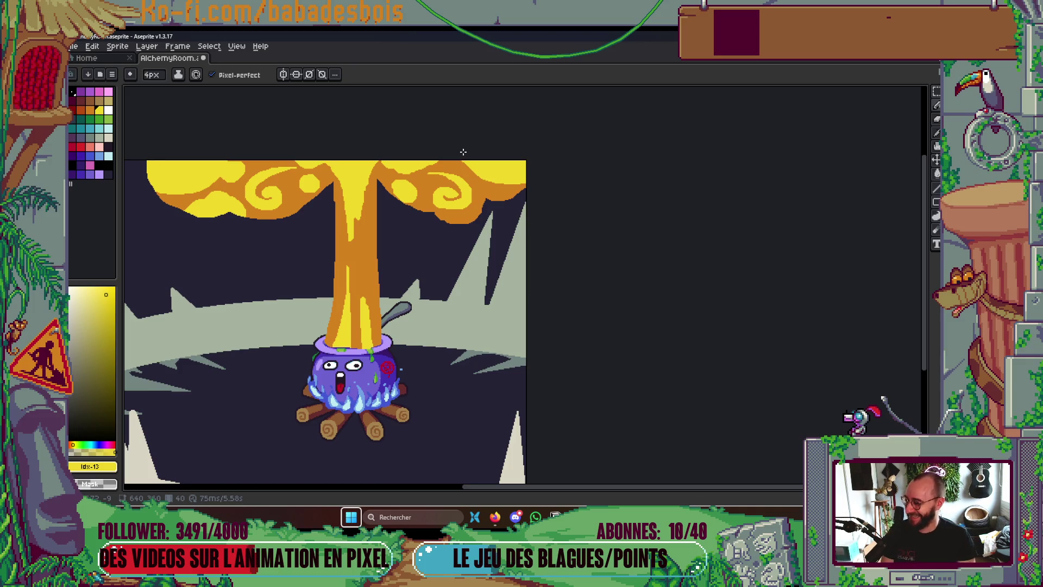
{"action": "scroll", "coordinate": [419, 212], "scroll_direction": "up", "scroll_amount": 3}
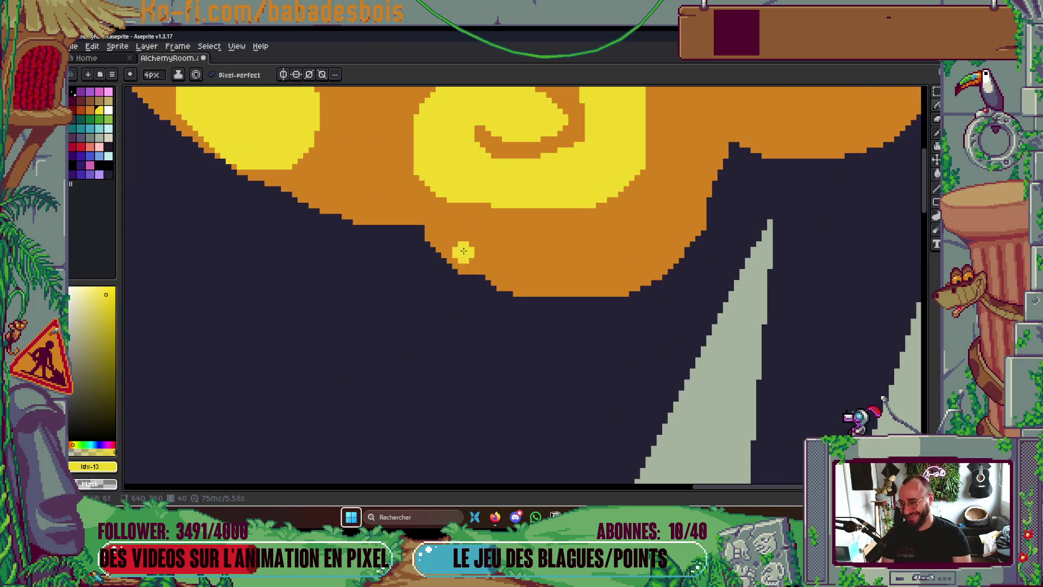
{"action": "scroll", "coordinate": [473, 261], "scroll_direction": "up", "scroll_amount": 2}
{"action": "left_click", "coordinate": [458, 270], "text": "alt"}
{"action": "left_click_drag", "start_coordinate": [459, 271], "coordinate": [541, 319]}
{"action": "right_click", "coordinate": [452, 286]}
{"action": "key", "text": "Return"}
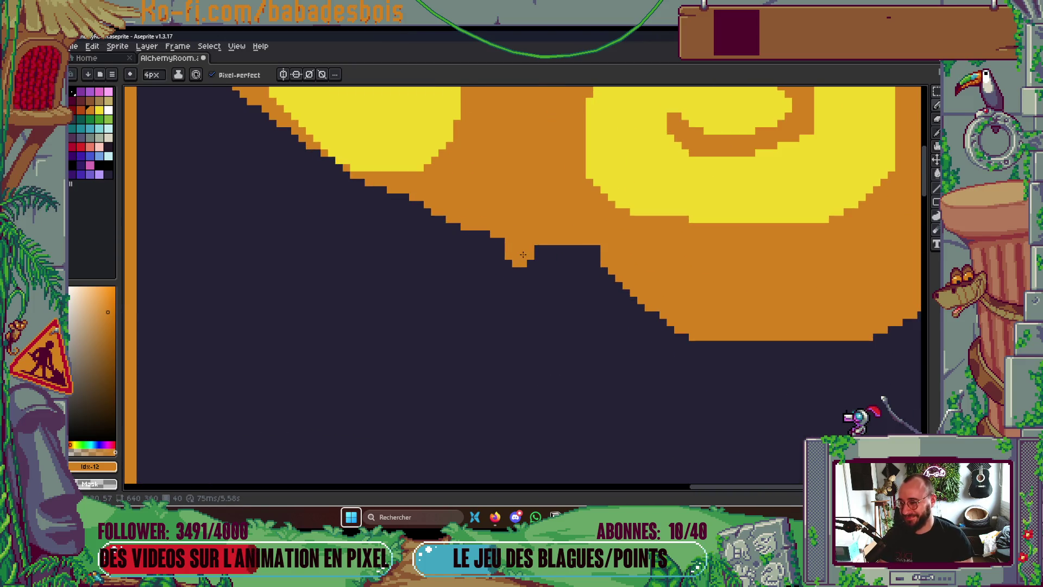
{"action": "scroll", "coordinate": [399, 194], "scroll_direction": "down", "scroll_amount": 5}
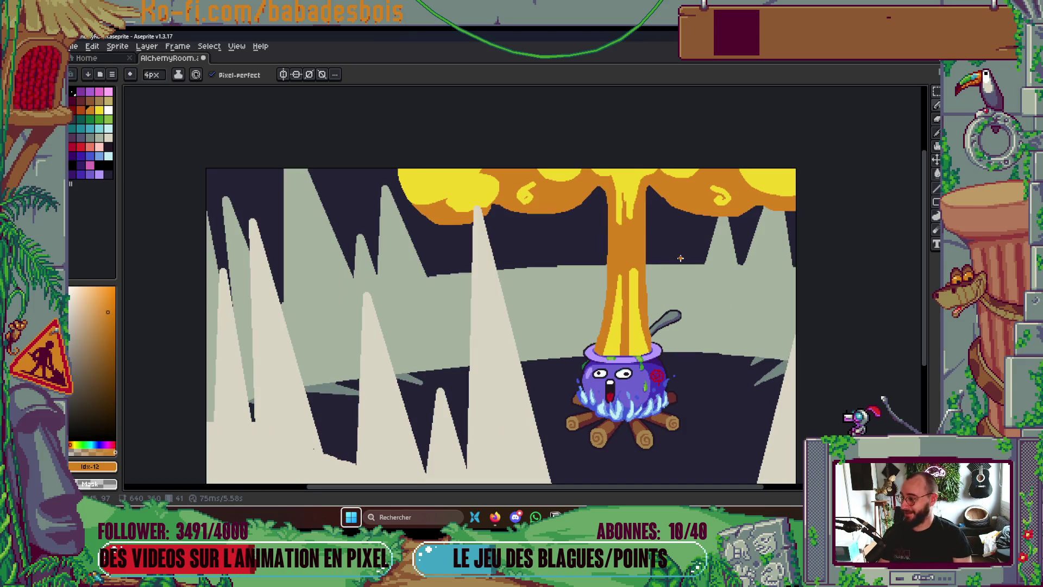
Thin the swirl's tail by painting orange over it
{"action": "scroll", "coordinate": [719, 211], "scroll_direction": "up", "scroll_amount": 3}
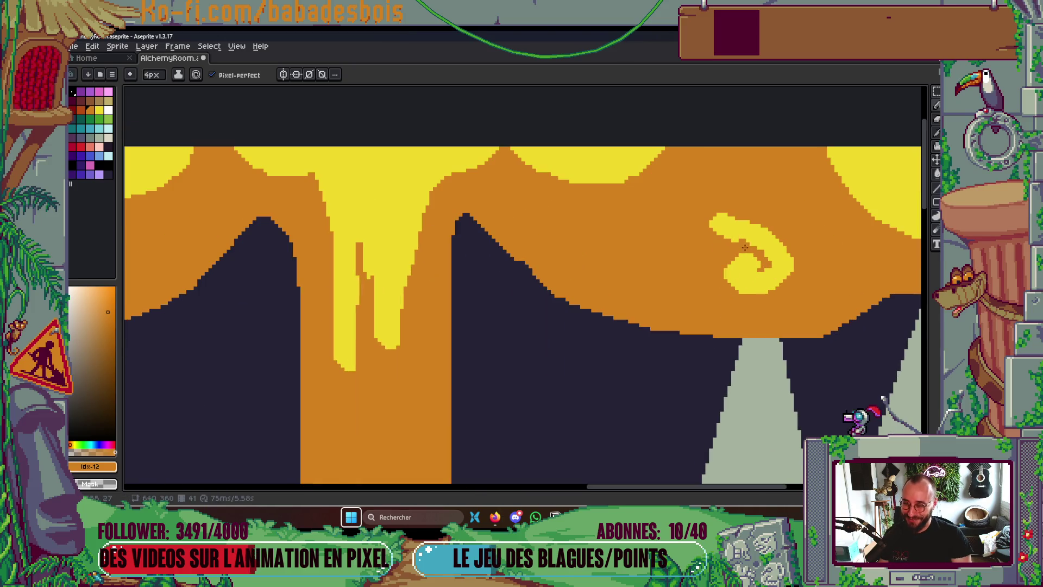
{"action": "left_click_drag", "start_coordinate": [751, 247], "coordinate": [726, 213]}
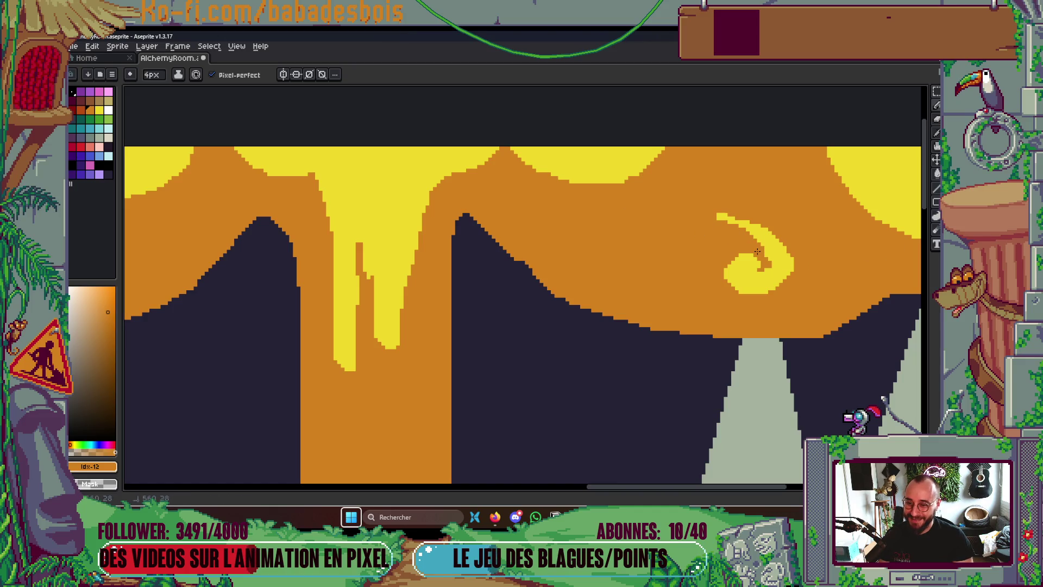
{"action": "left_click_drag", "start_coordinate": [758, 257], "coordinate": [888, 263]}
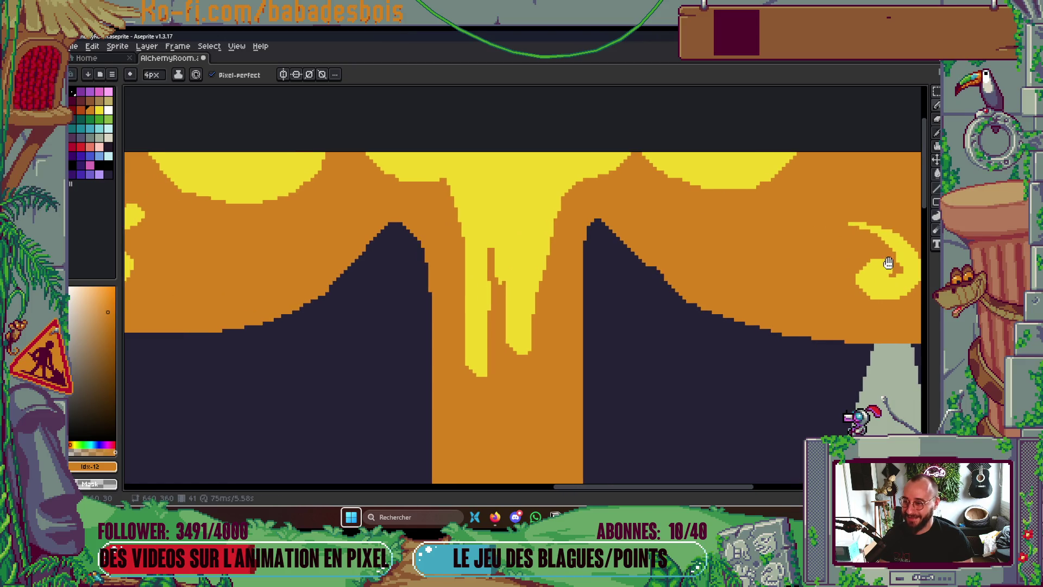
{"action": "left_click_drag", "start_coordinate": [384, 190], "coordinate": [418, 225]}
Fill the orange gap in the yellow drip and add yellow along its left edges
{"action": "left_click", "coordinate": [520, 226], "text": "alt"}
{"action": "left_click", "coordinate": [496, 262]}
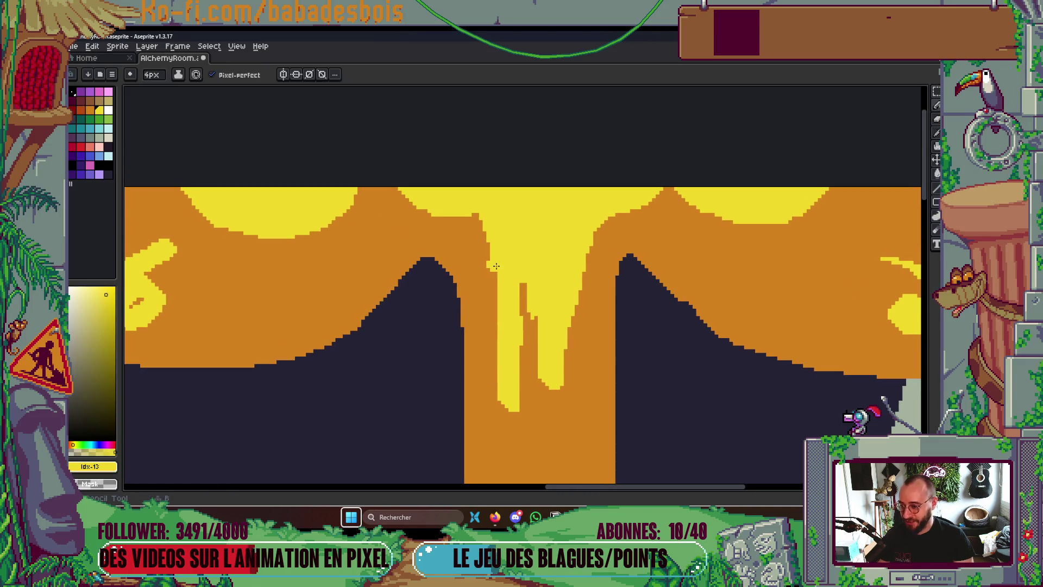
{"action": "left_click_drag", "start_coordinate": [478, 213], "coordinate": [485, 235]}
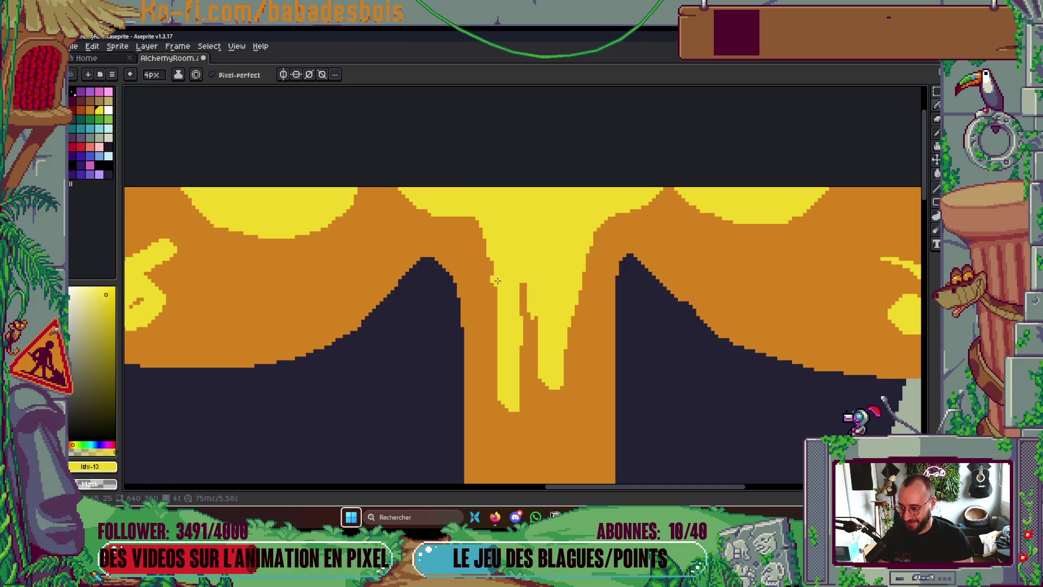
{"action": "left_click_drag", "start_coordinate": [522, 316], "coordinate": [522, 285]}
{"action": "scroll", "coordinate": [509, 260], "scroll_direction": "down", "scroll_amount": 2}
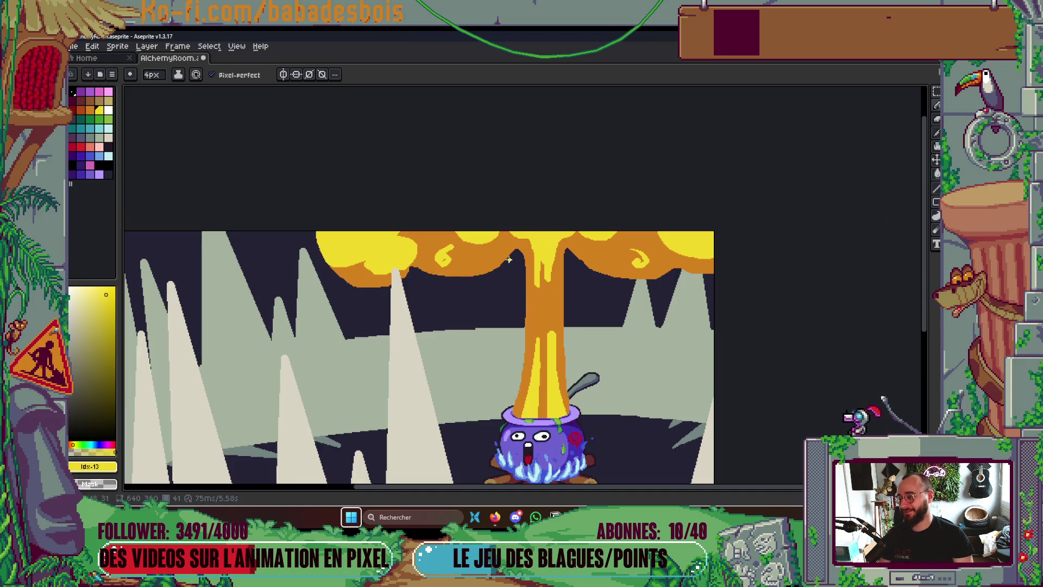
{"action": "scroll", "coordinate": [426, 257], "scroll_direction": "up", "scroll_amount": 2}
{"action": "scroll", "coordinate": [343, 272], "scroll_direction": "up", "scroll_amount": 2}
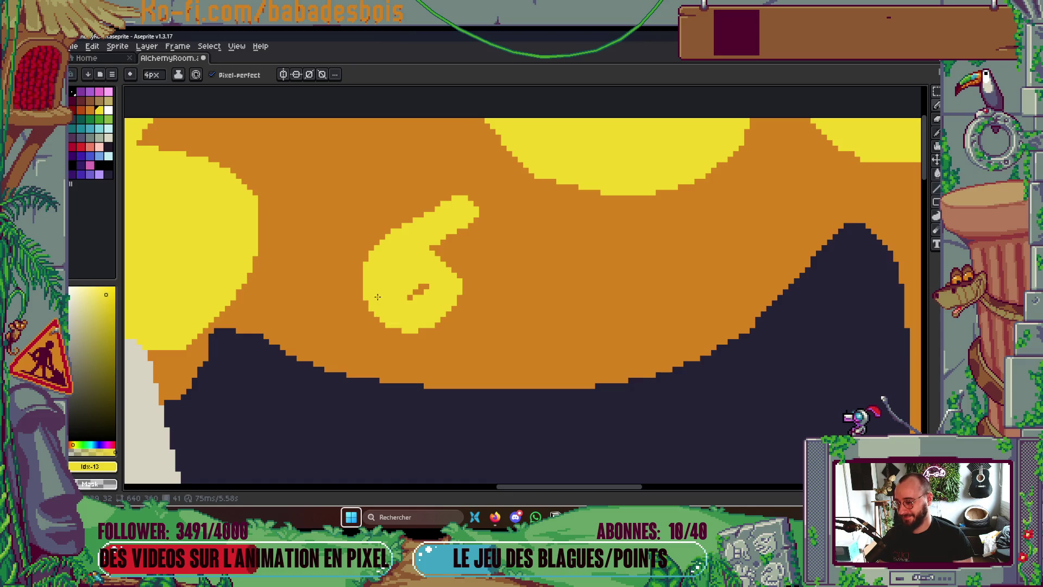
{"action": "key", "text": "v"}
{"action": "key", "text": "b"}
Reshape the yellow 6 curl: carve its top in orange, widen and darken its hole
{"action": "left_click", "coordinate": [472, 242], "text": "alt"}
{"action": "scroll", "coordinate": [467, 244], "scroll_direction": "up", "scroll_amount": 1}
{"action": "mouse_move", "coordinate": [409, 274]}
{"action": "left_mouse_down"}
{"action": "mouse_move", "coordinate": [462, 207]}
{"action": "mouse_move", "coordinate": [489, 192]}
{"action": "left_mouse_up"}
{"action": "mouse_move", "coordinate": [397, 287]}
{"action": "left_mouse_down"}
{"action": "mouse_move", "coordinate": [404, 294]}
{"action": "mouse_move", "coordinate": [431, 258]}
{"action": "mouse_move", "coordinate": [439, 265]}
{"action": "left_mouse_up"}
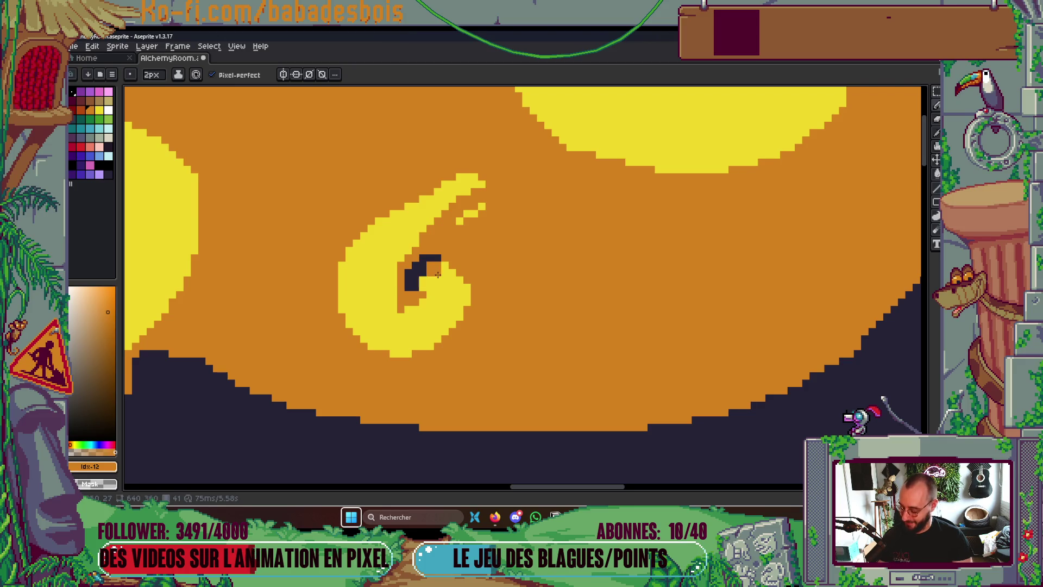
{"action": "key", "text": "g"}
{"action": "left_click", "coordinate": [445, 249], "text": "alt"}
{"action": "key", "text": "b"}
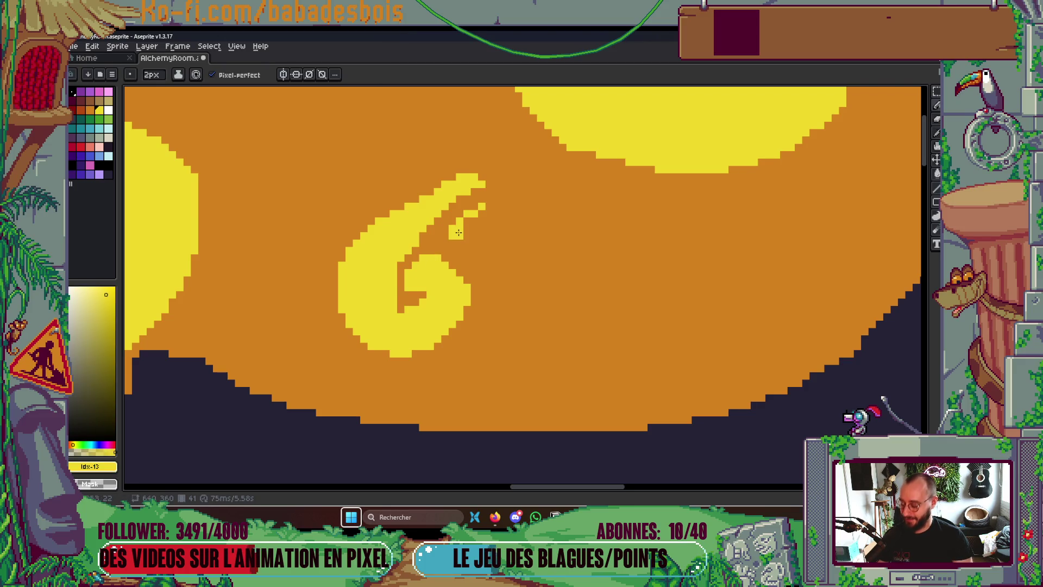
{"action": "left_click", "coordinate": [454, 231], "text": "alt"}
{"action": "left_click_drag", "start_coordinate": [459, 220], "coordinate": [484, 206]}
{"action": "scroll", "coordinate": [501, 197], "scroll_direction": "down", "scroll_amount": 6}
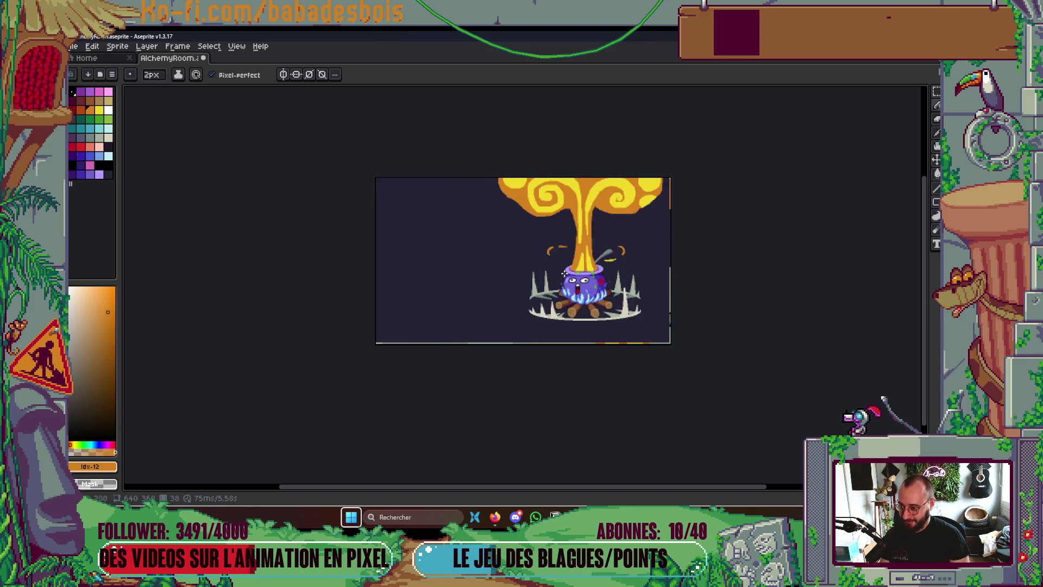
Repaint the inner spiral's yellow bands with a 4px yellow pencil
{"action": "scroll", "coordinate": [586, 191], "scroll_direction": "up", "scroll_amount": 5}
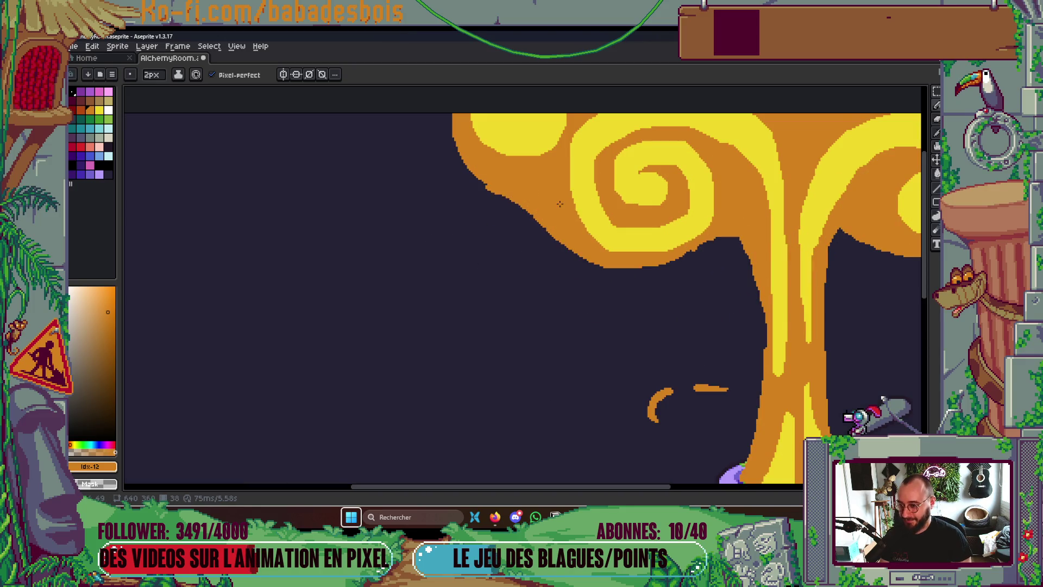
{"action": "left_click", "coordinate": [605, 282], "text": "alt"}
{"action": "key", "text": "plus"}
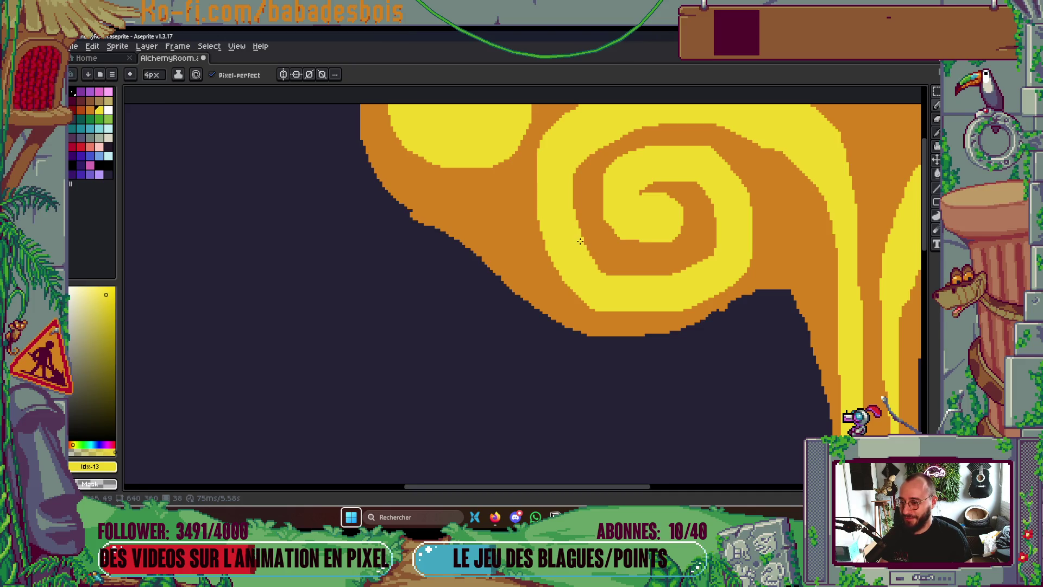
{"action": "mouse_move", "coordinate": [577, 226]}
{"action": "left_mouse_down"}
{"action": "mouse_move", "coordinate": [614, 272]}
{"action": "mouse_move", "coordinate": [644, 275]}
{"action": "mouse_move", "coordinate": [601, 269]}
{"action": "left_mouse_up"}
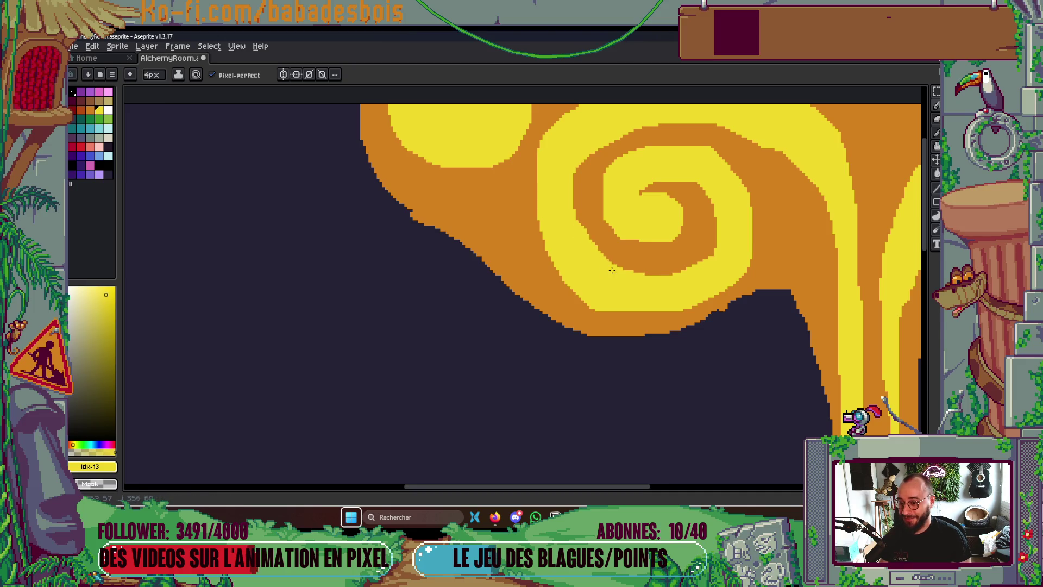
{"action": "key", "text": "ctrl+z"}
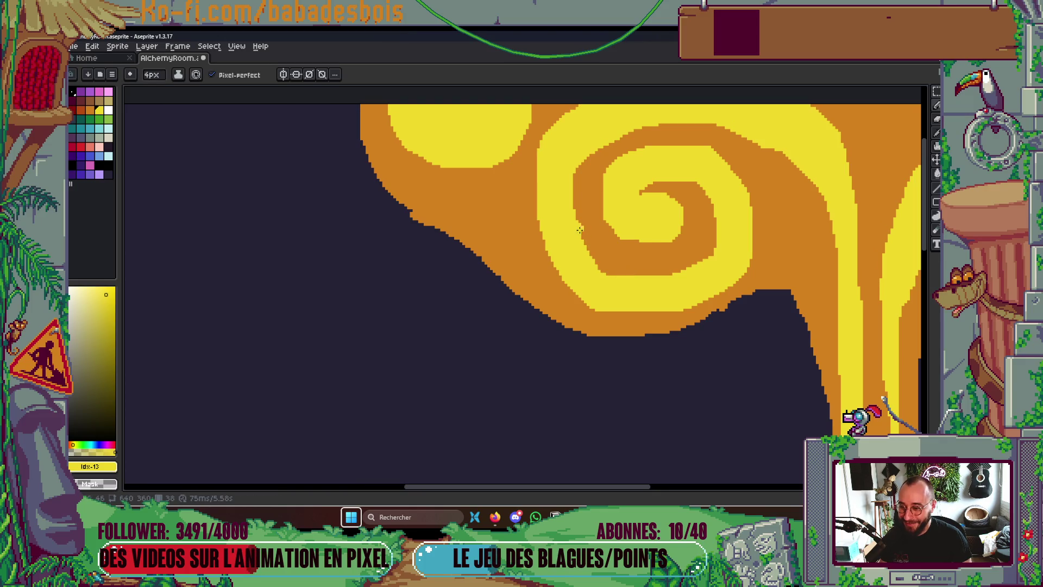
{"action": "mouse_move", "coordinate": [583, 250]}
{"action": "left_mouse_down"}
{"action": "mouse_move", "coordinate": [644, 276]}
{"action": "mouse_move", "coordinate": [602, 271]}
{"action": "mouse_move", "coordinate": [666, 273]}
{"action": "mouse_move", "coordinate": [717, 247]}
{"action": "mouse_move", "coordinate": [716, 233]}
{"action": "mouse_move", "coordinate": [642, 280]}
{"action": "left_mouse_up"}
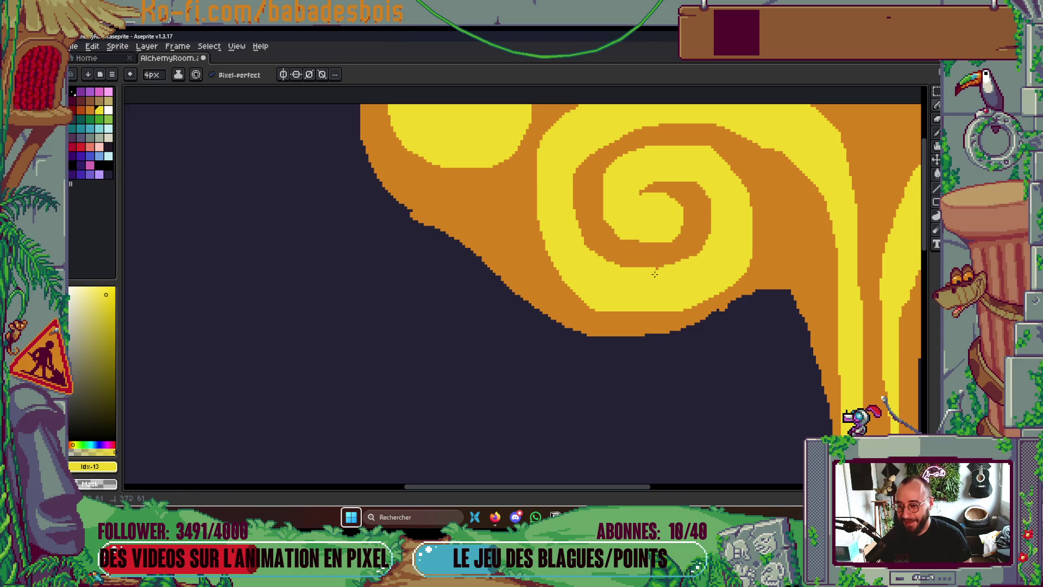
{"action": "left_click_drag", "start_coordinate": [576, 214], "coordinate": [593, 155]}
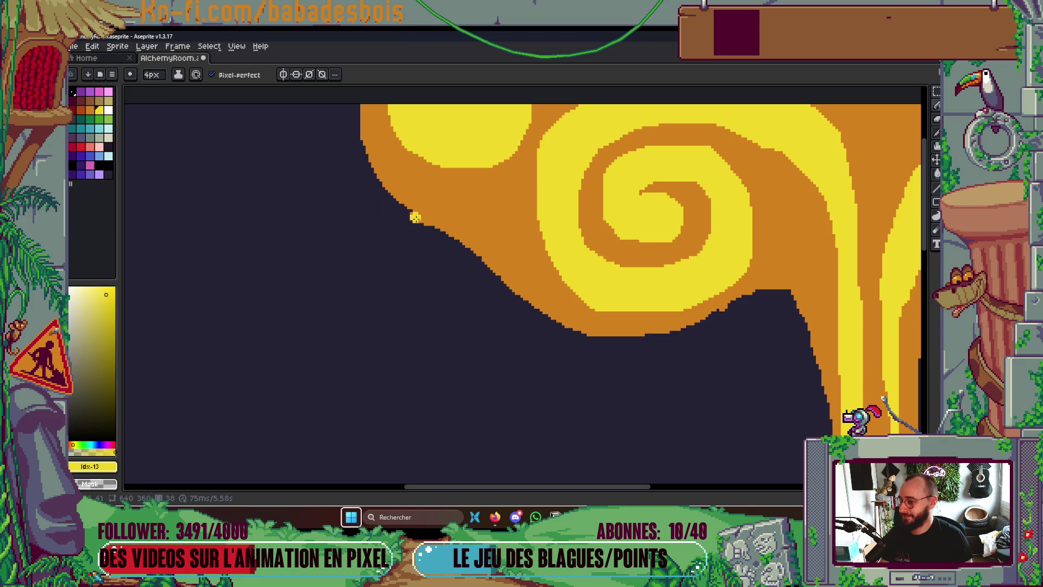
Extend the central yellow drip down the stem, redrawing it once
{"action": "scroll", "coordinate": [415, 218], "scroll_direction": "up", "scroll_amount": 2}
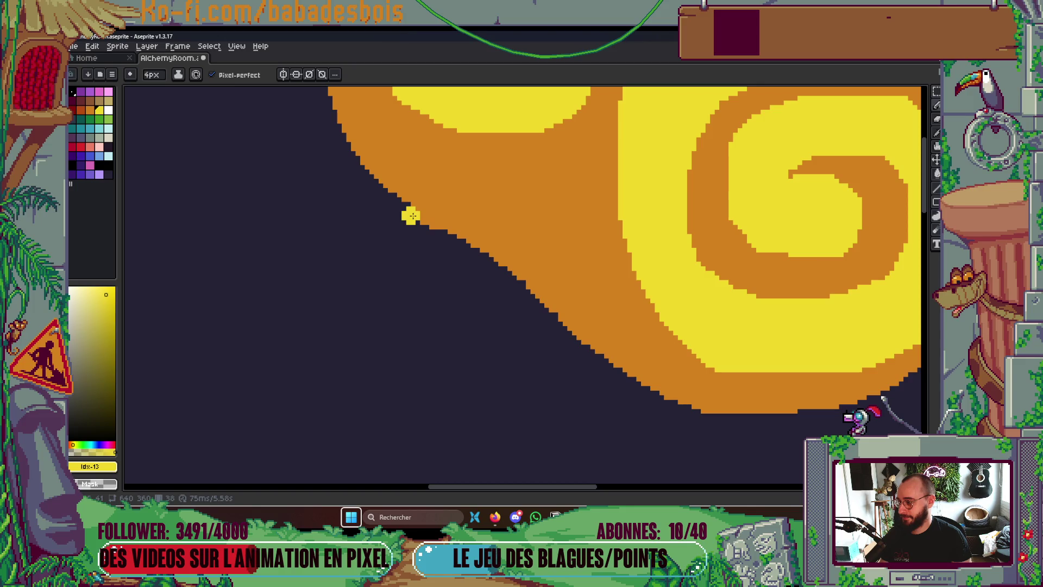
{"action": "scroll", "coordinate": [644, 267], "scroll_direction": "down", "scroll_amount": 5}
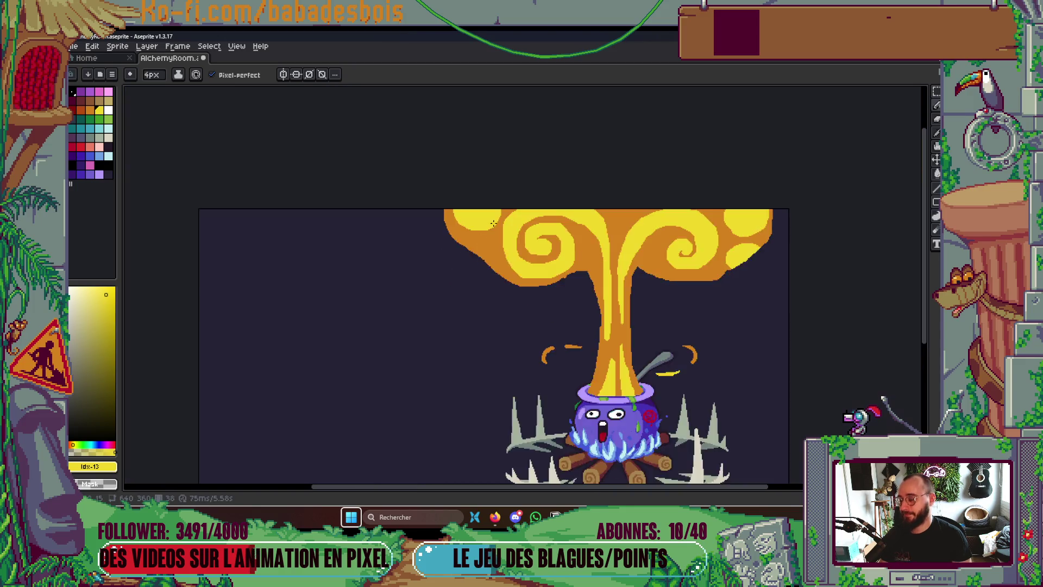
{"action": "scroll", "coordinate": [532, 246], "scroll_direction": "up", "scroll_amount": 4}
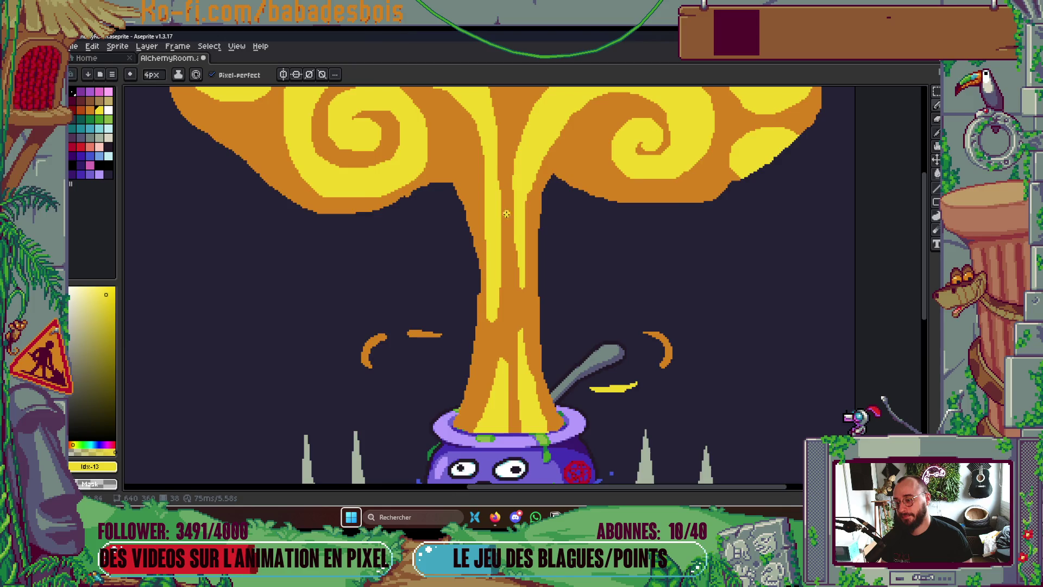
{"action": "left_click_drag", "start_coordinate": [520, 259], "coordinate": [523, 170]}
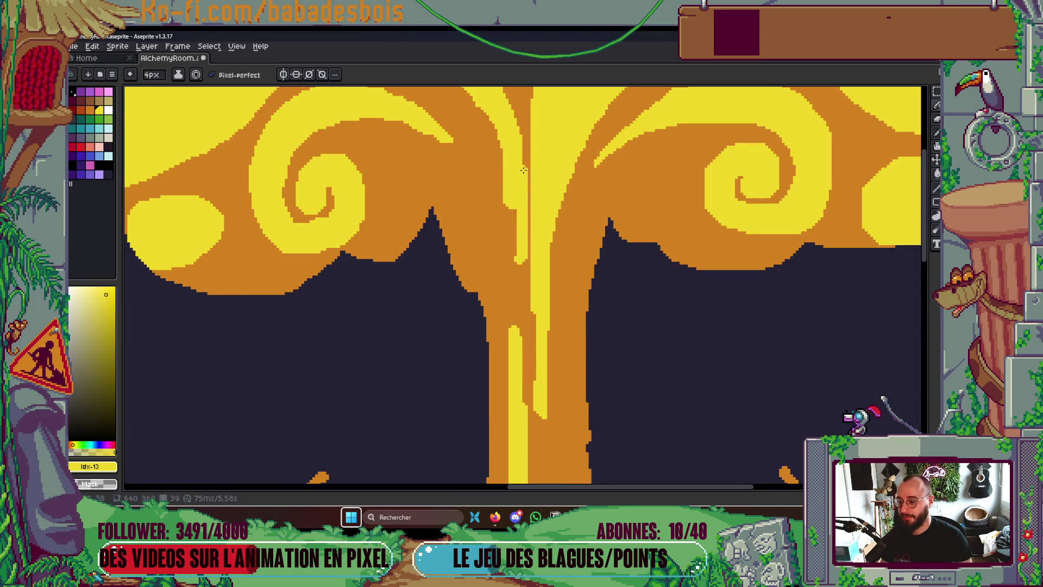
{"action": "key", "text": "ctrl+z"}
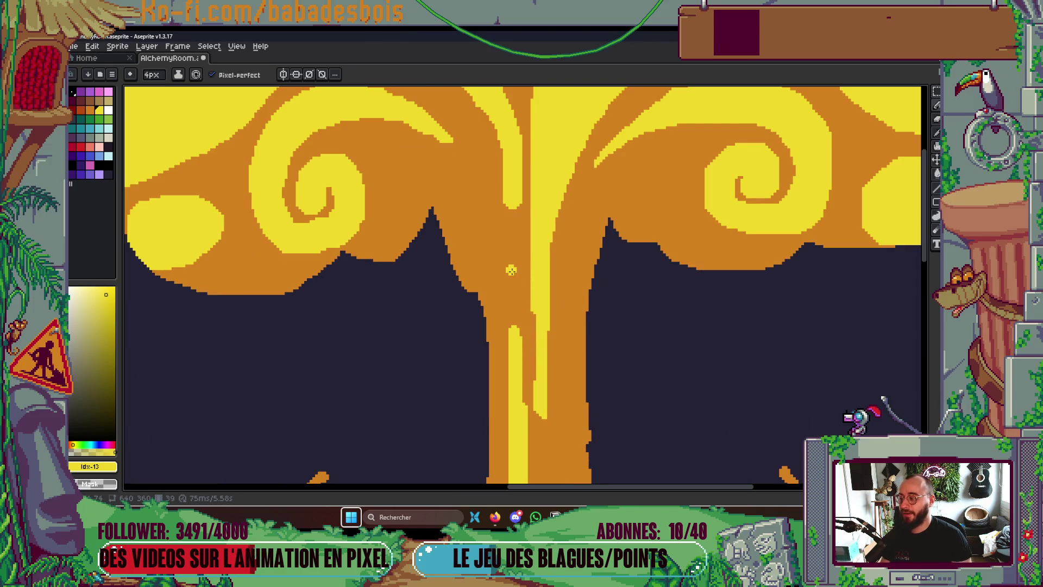
{"action": "left_click_drag", "start_coordinate": [512, 264], "coordinate": [516, 207]}
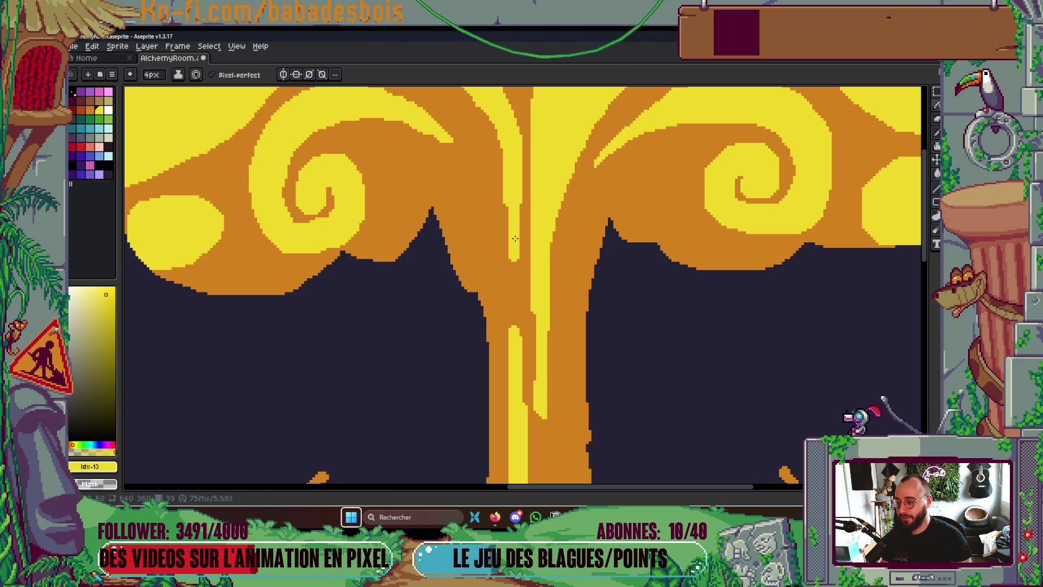
{"action": "left_click_drag", "start_coordinate": [516, 243], "coordinate": [520, 196]}
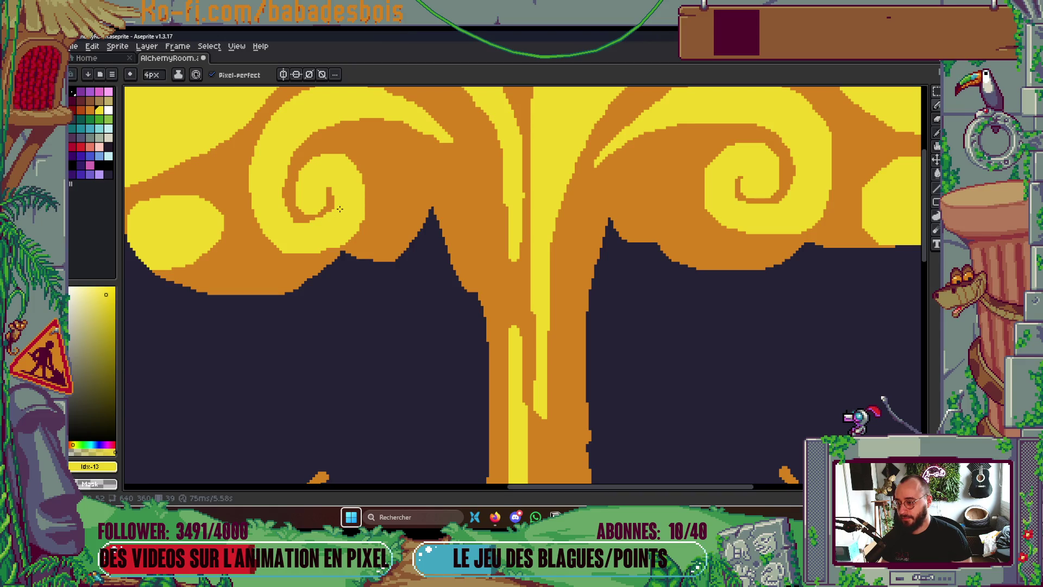
Adjust the lower yellow blob's top edge, undoing one bump, and sample the cloud's orange
{"action": "scroll", "coordinate": [757, 174], "scroll_direction": "down", "scroll_amount": 2}
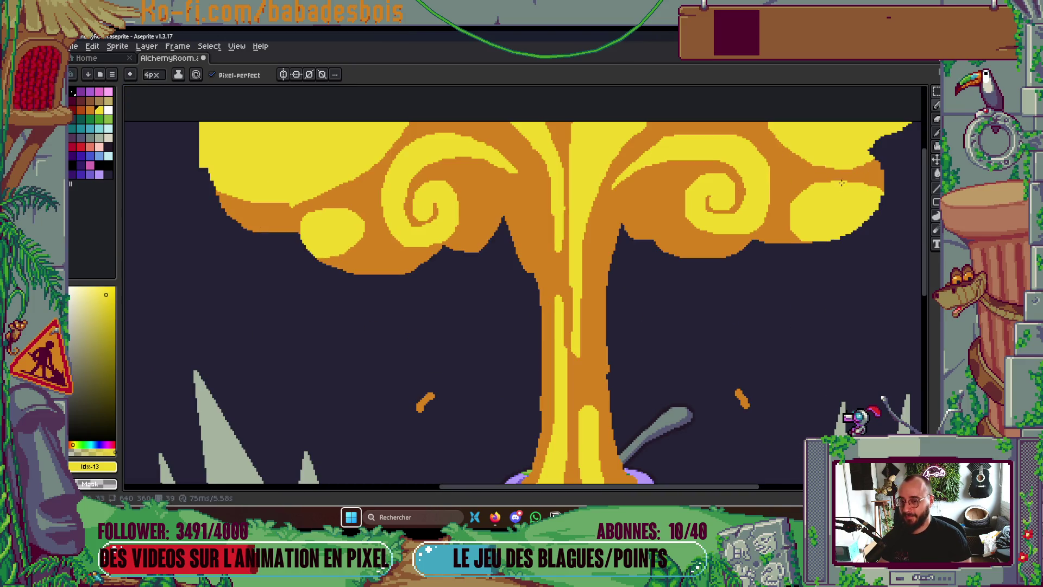
{"action": "scroll", "coordinate": [761, 244], "scroll_direction": "up", "scroll_amount": 2}
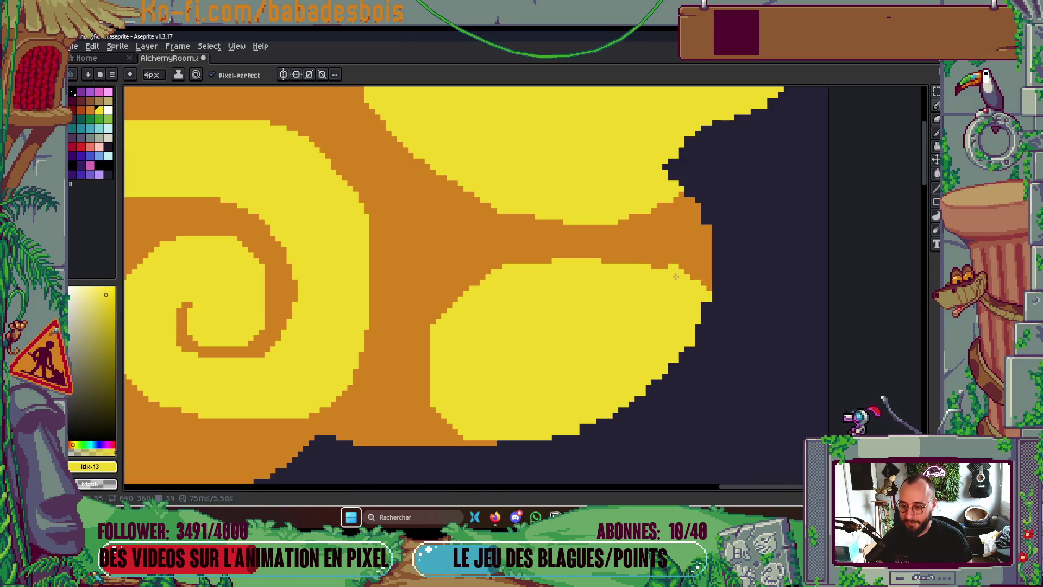
{"action": "left_click", "coordinate": [613, 262]}
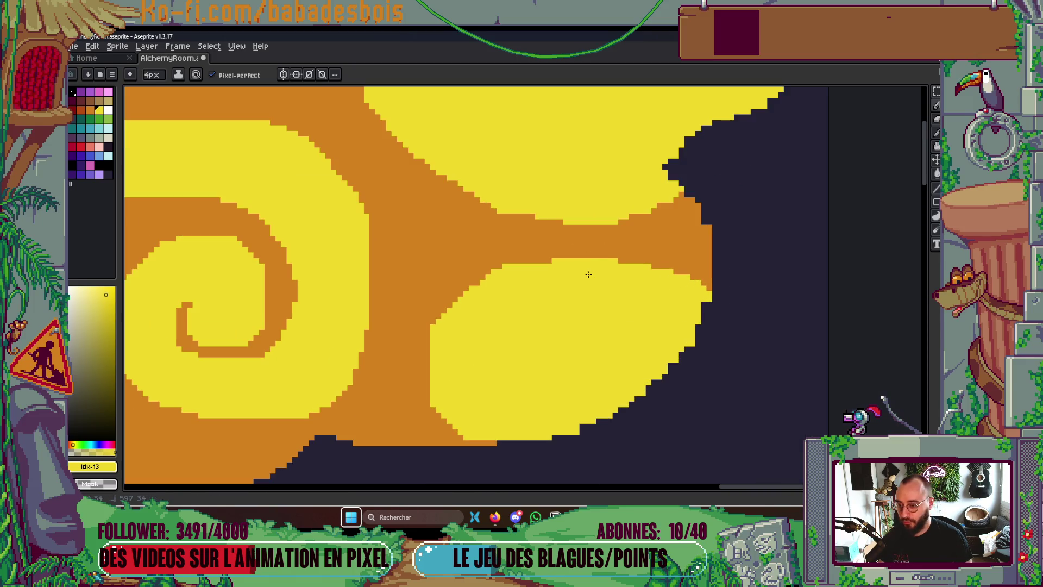
{"action": "left_click", "coordinate": [536, 261]}
{"action": "left_click_drag", "start_coordinate": [541, 258], "coordinate": [561, 255]}
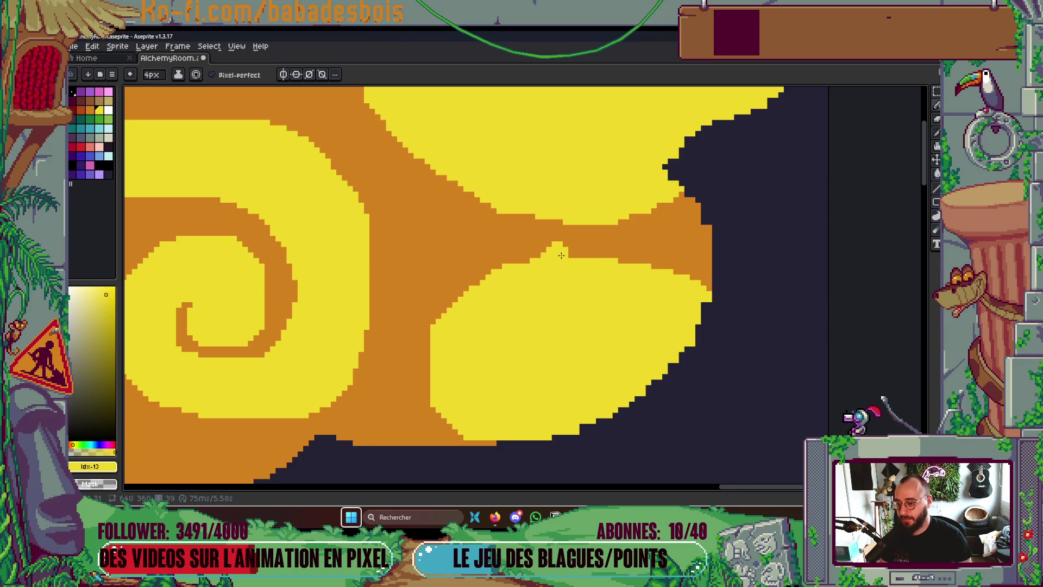
{"action": "key", "text": "ctrl+z"}
{"action": "left_click", "coordinate": [605, 232], "text": "alt"}
{"action": "key", "text": "g"}
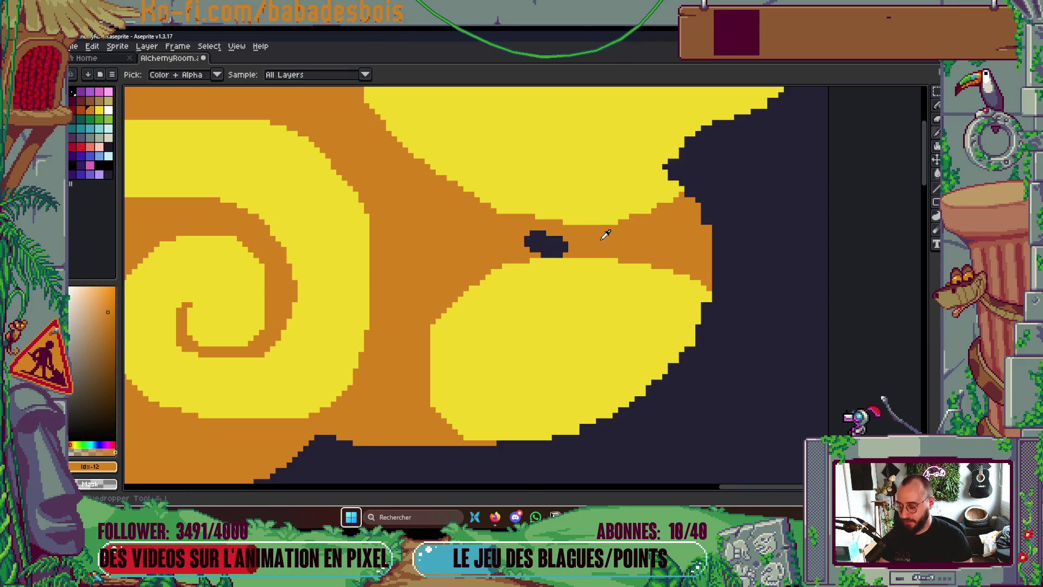
{"action": "scroll", "coordinate": [563, 249], "scroll_direction": "down", "scroll_amount": 1}
{"action": "scroll", "coordinate": [687, 261], "scroll_direction": "down", "scroll_amount": 1}
{"action": "mouse_move", "coordinate": [673, 296]}
{"action": "left_mouse_down"}
{"action": "mouse_move", "coordinate": [682, 286]}
{"action": "mouse_move", "coordinate": [653, 304]}
{"action": "left_mouse_up"}
Step forward two frames to frame 41 with the pencil active
{"action": "key", "text": "Right"}
{"action": "scroll", "coordinate": [652, 305], "scroll_direction": "down", "scroll_amount": 2}
{"action": "scroll", "coordinate": [582, 235], "scroll_direction": "up", "scroll_amount": 3}
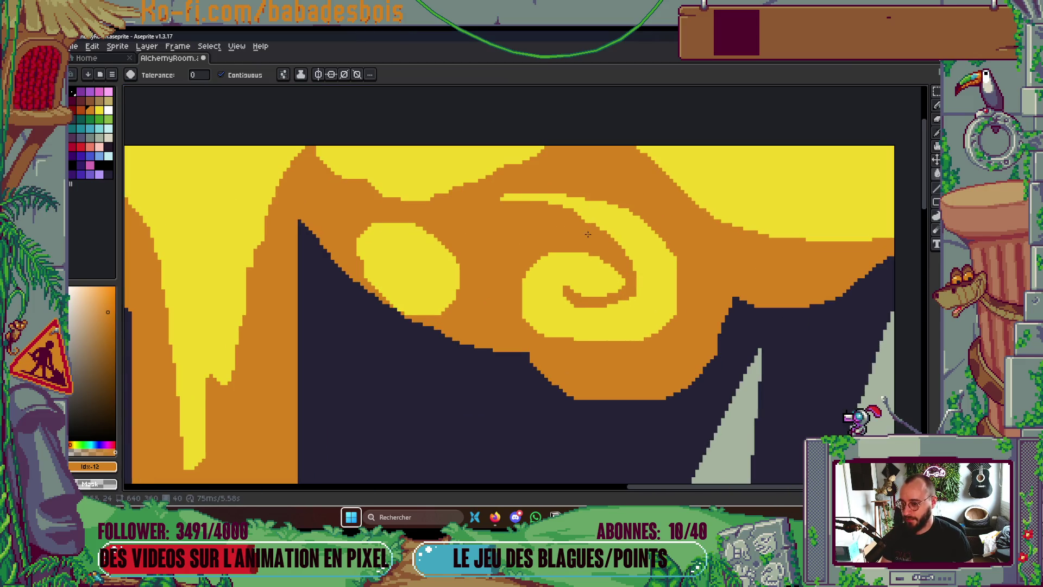
{"action": "key", "text": "b"}
{"action": "scroll", "coordinate": [580, 228], "scroll_direction": "up", "scroll_amount": 1}
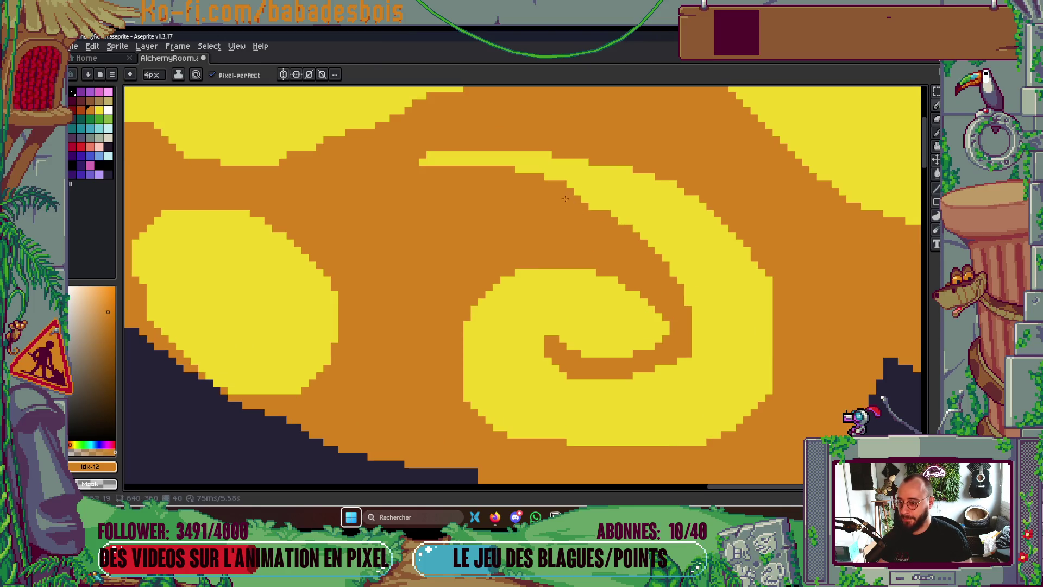
{"action": "scroll", "coordinate": [633, 260], "scroll_direction": "down", "scroll_amount": 5}
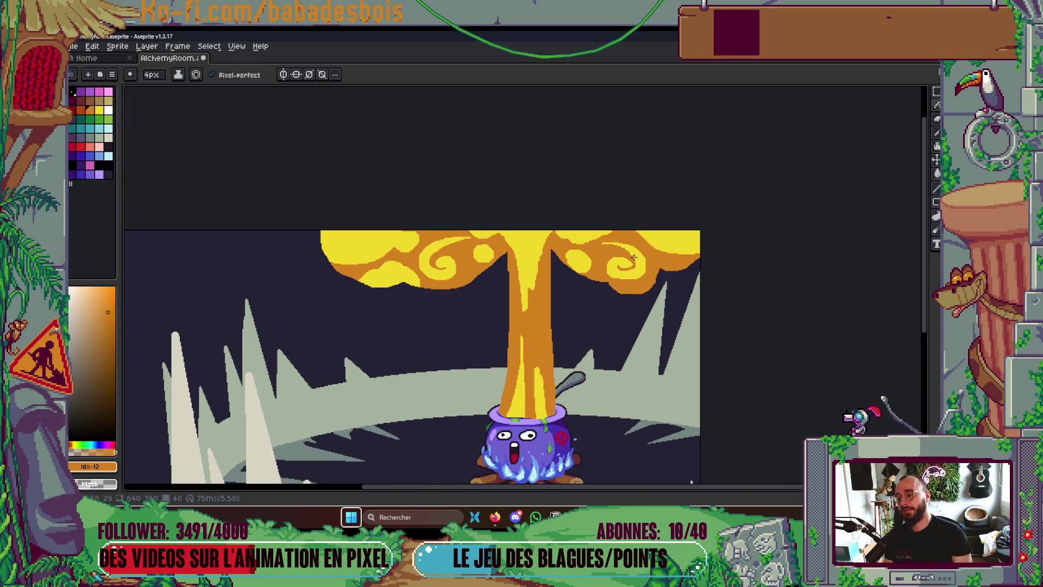
{"action": "key", "text": "Right"}
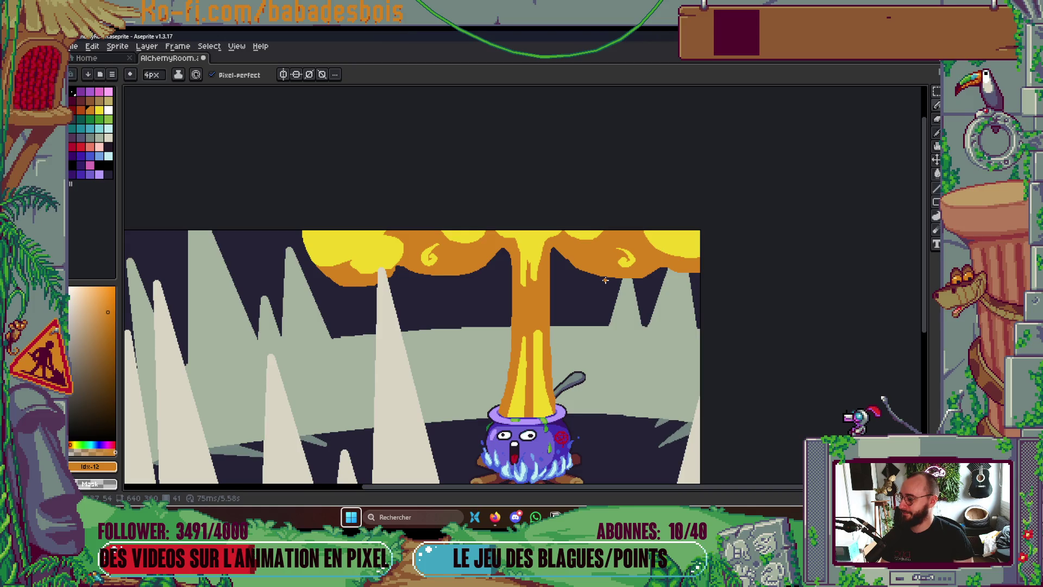
Paint orange over the swirl's upper tip and into its inner curl with a 3px brush
{"action": "key", "text": "Right"}
{"action": "key", "text": "Left"}
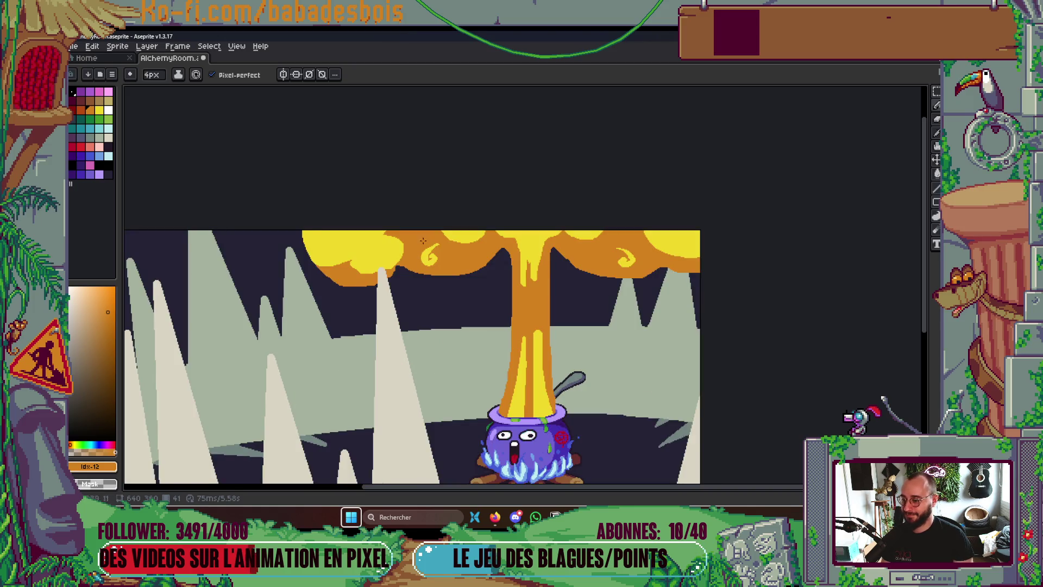
{"action": "scroll", "coordinate": [417, 249], "scroll_direction": "up", "scroll_amount": 5}
{"action": "left_click_drag", "start_coordinate": [479, 260], "coordinate": [461, 269]}
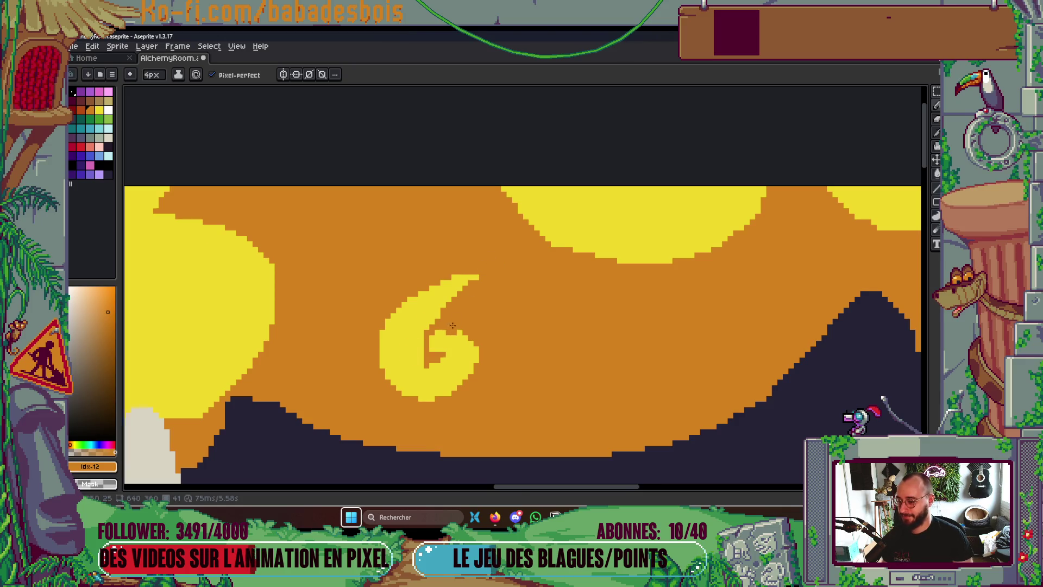
{"action": "scroll", "coordinate": [452, 325], "scroll_direction": "up", "scroll_amount": 2}
{"action": "key", "text": "minus"}
{"action": "left_click", "coordinate": [404, 382]}
{"action": "mouse_move", "coordinate": [405, 381]}
{"action": "left_mouse_down"}
{"action": "mouse_move", "coordinate": [390, 370]}
{"action": "mouse_move", "coordinate": [402, 358]}
{"action": "left_mouse_up"}
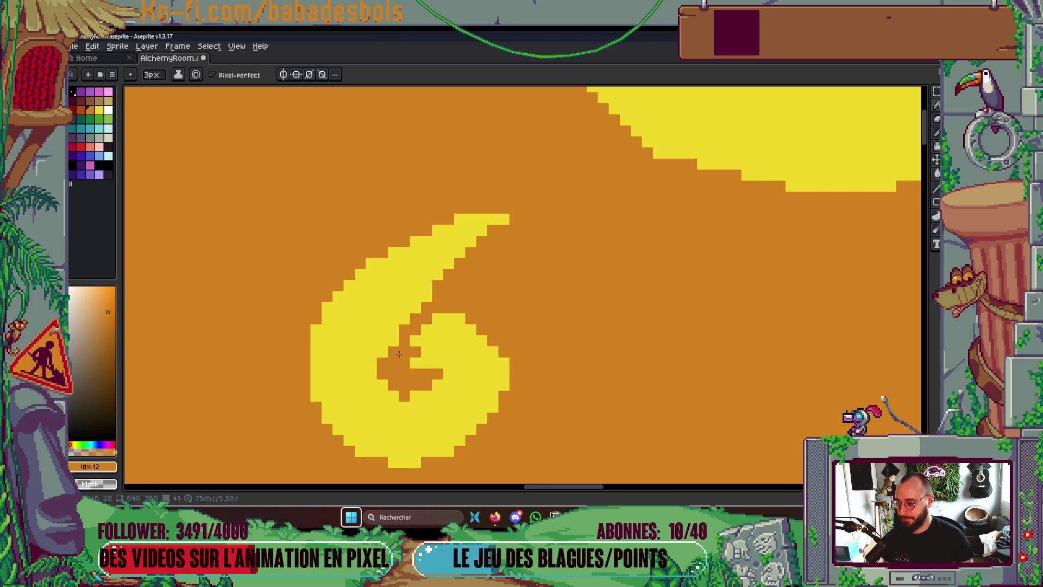
Redo the orange pocket in the inner curl with a 2px brush, then view the whole scene
{"action": "key", "text": "ctrl+z"}
{"action": "key", "text": "ctrl+z"}
{"action": "key", "text": "ctrl+z"}
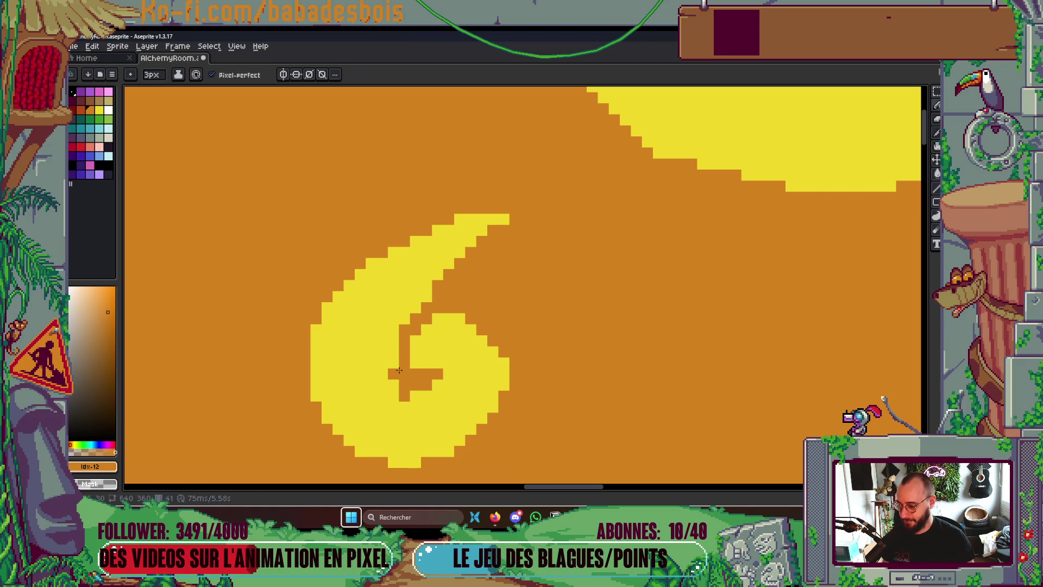
{"action": "key", "text": "minus"}
{"action": "key", "text": "minus"}
{"action": "key", "text": "plus"}
{"action": "left_click_drag", "start_coordinate": [394, 380], "coordinate": [396, 356]}
{"action": "scroll", "coordinate": [544, 309], "scroll_direction": "down", "scroll_amount": 5}
{"action": "scroll", "coordinate": [766, 271], "scroll_direction": "up", "scroll_amount": 5}
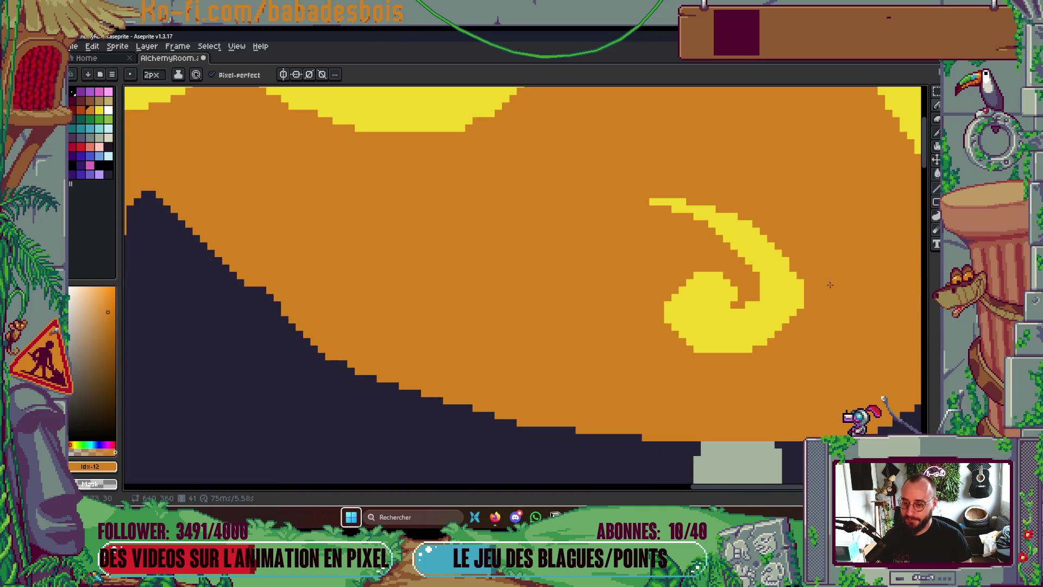
{"action": "scroll", "coordinate": [809, 288], "scroll_direction": "down", "scroll_amount": 3}
{"action": "left_click_drag", "start_coordinate": [822, 251], "coordinate": [569, 252]}
{"action": "scroll", "coordinate": [568, 251], "scroll_direction": "down", "scroll_amount": 3}
{"action": "left_click_drag", "start_coordinate": [647, 298], "coordinate": [728, 345]}
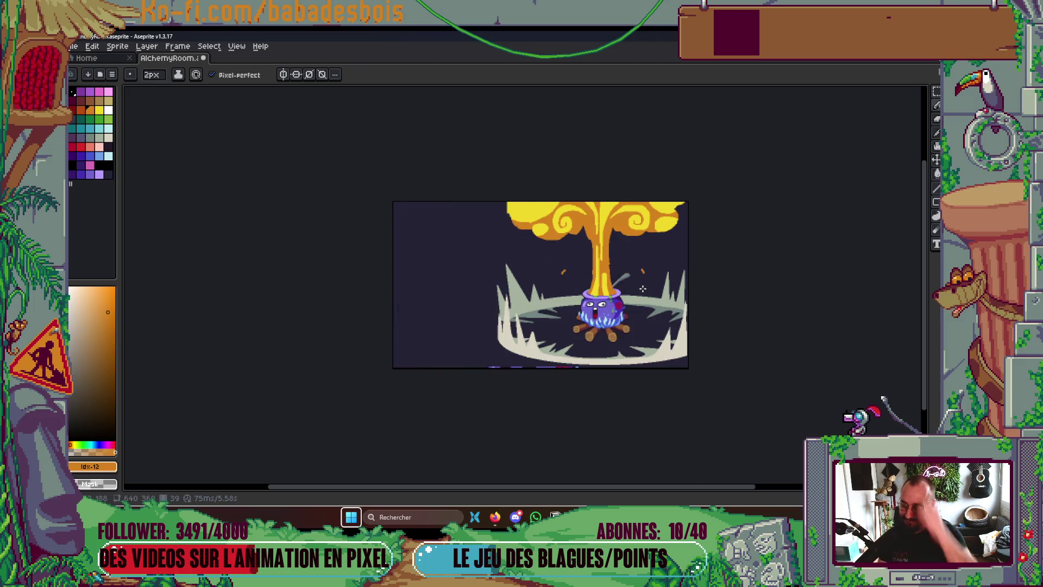
Cover the stray orange strip on the fire column's right edge with background colour and review
{"action": "scroll", "coordinate": [643, 282], "scroll_direction": "up", "scroll_amount": 6}
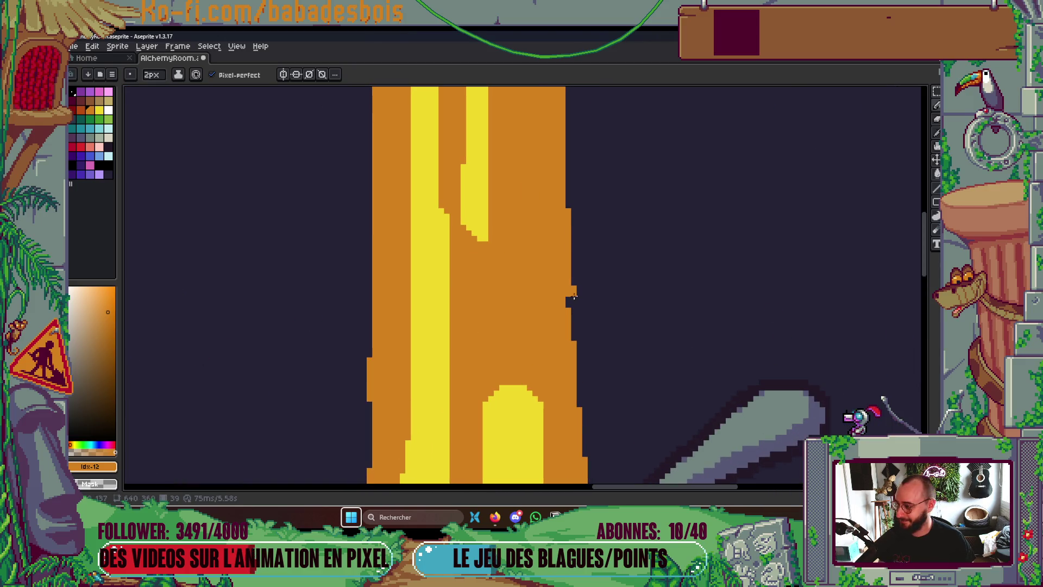
{"action": "left_click_drag", "start_coordinate": [570, 293], "coordinate": [571, 211]}
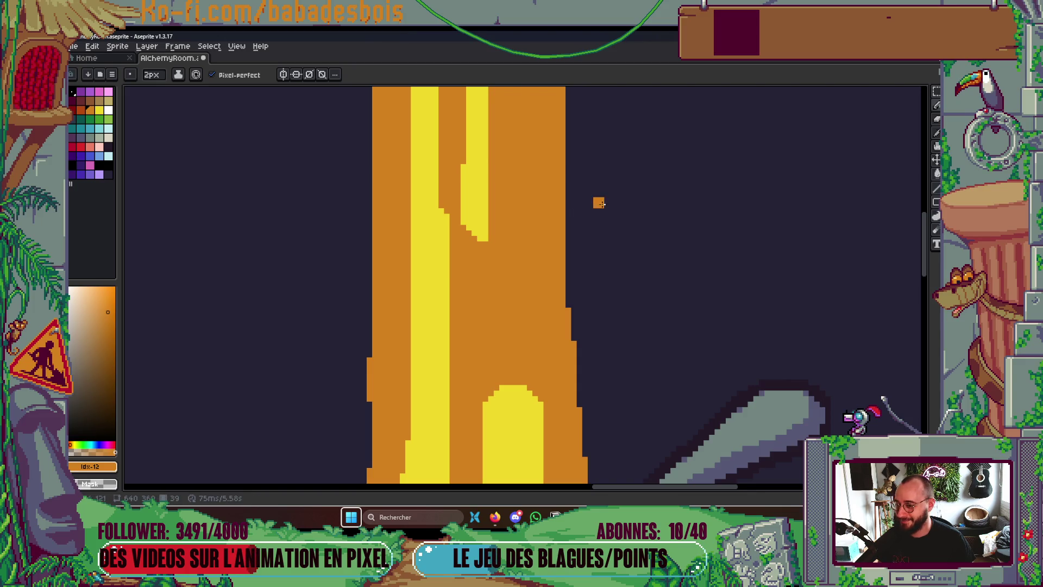
{"action": "scroll", "coordinate": [598, 200], "scroll_direction": "down", "scroll_amount": 2}
{"action": "scroll", "coordinate": [473, 326], "scroll_direction": "up", "scroll_amount": 2}
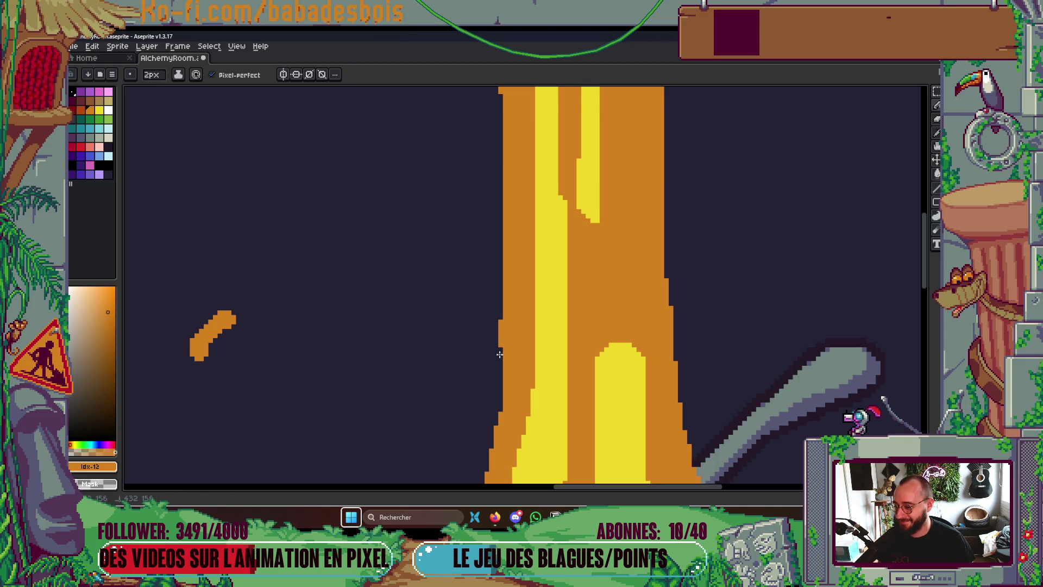
{"action": "scroll", "coordinate": [501, 296], "scroll_direction": "down", "scroll_amount": 4}
{"action": "scroll", "coordinate": [501, 296], "scroll_direction": "up", "scroll_amount": 3}
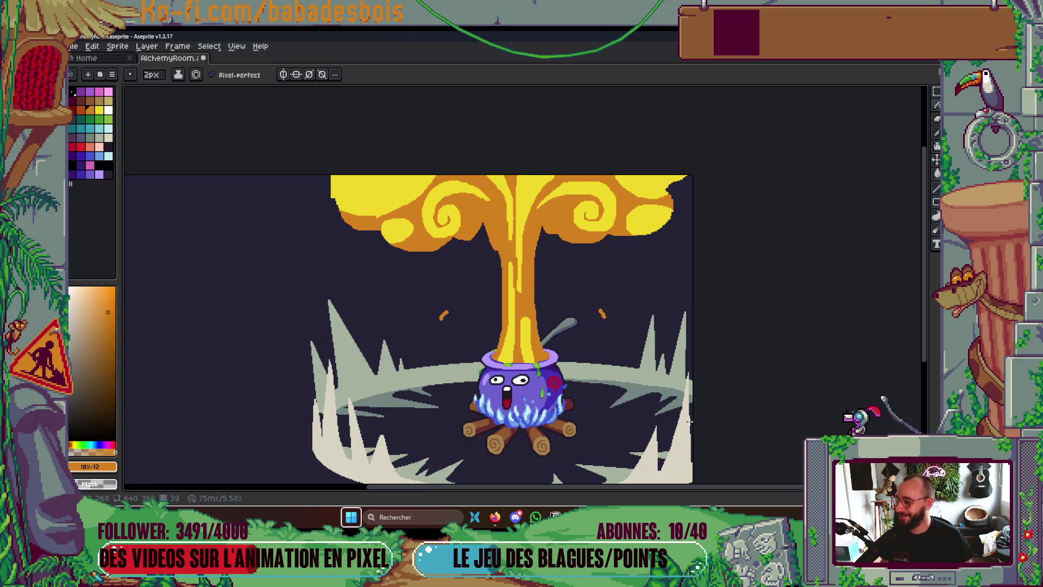
{"action": "scroll", "coordinate": [647, 381], "scroll_direction": "up", "scroll_amount": 2}
{"action": "scroll", "coordinate": [633, 293], "scroll_direction": "down", "scroll_amount": 4}
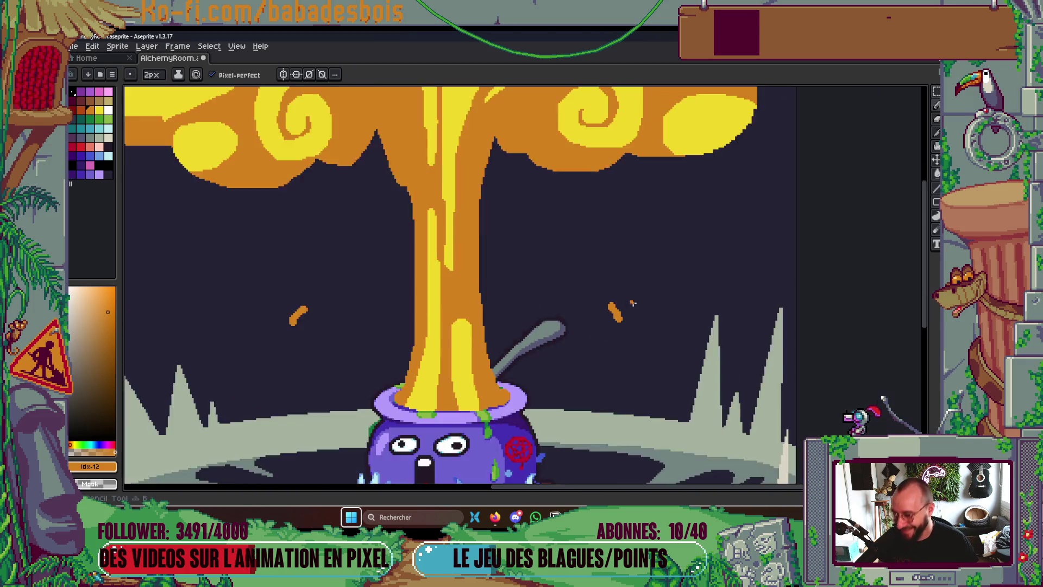
{"action": "scroll", "coordinate": [630, 296], "scroll_direction": "up", "scroll_amount": 2}
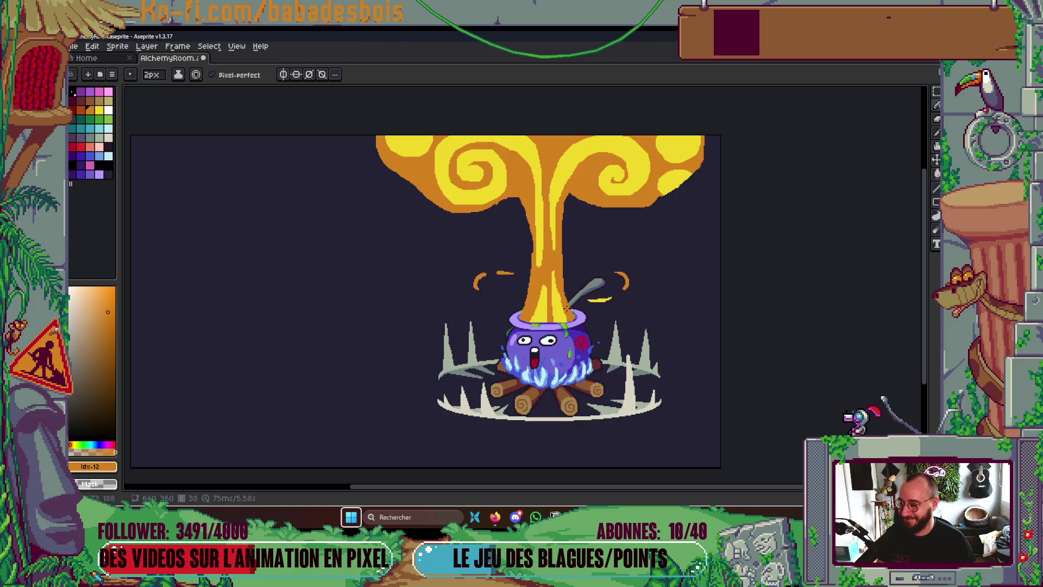
{"action": "scroll", "coordinate": [567, 307], "scroll_direction": "up", "scroll_amount": 3}
{"action": "scroll", "coordinate": [608, 308], "scroll_direction": "down", "scroll_amount": 2}
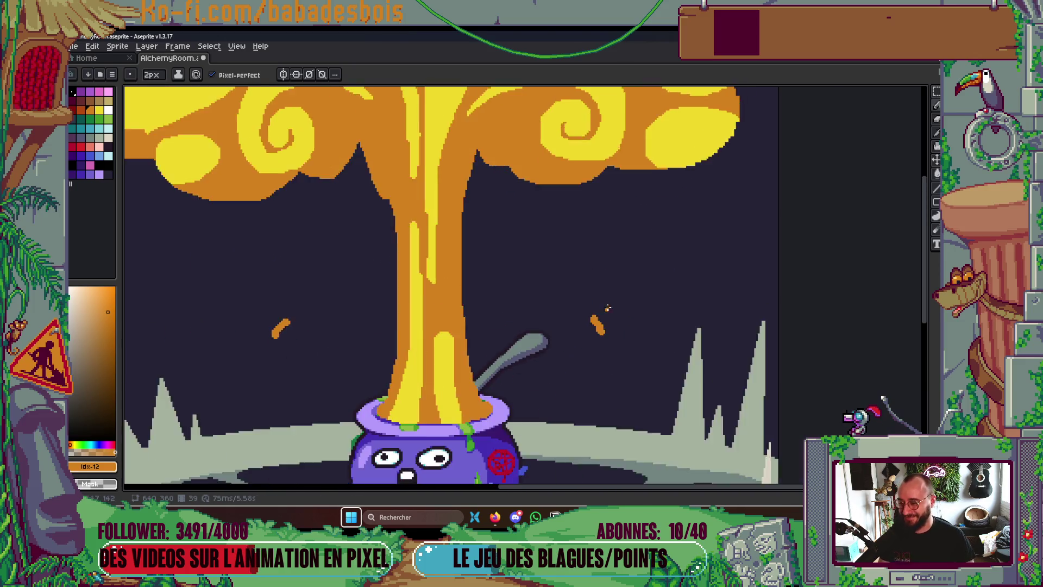
{"action": "scroll", "coordinate": [608, 309], "scroll_direction": "up", "scroll_amount": 2}
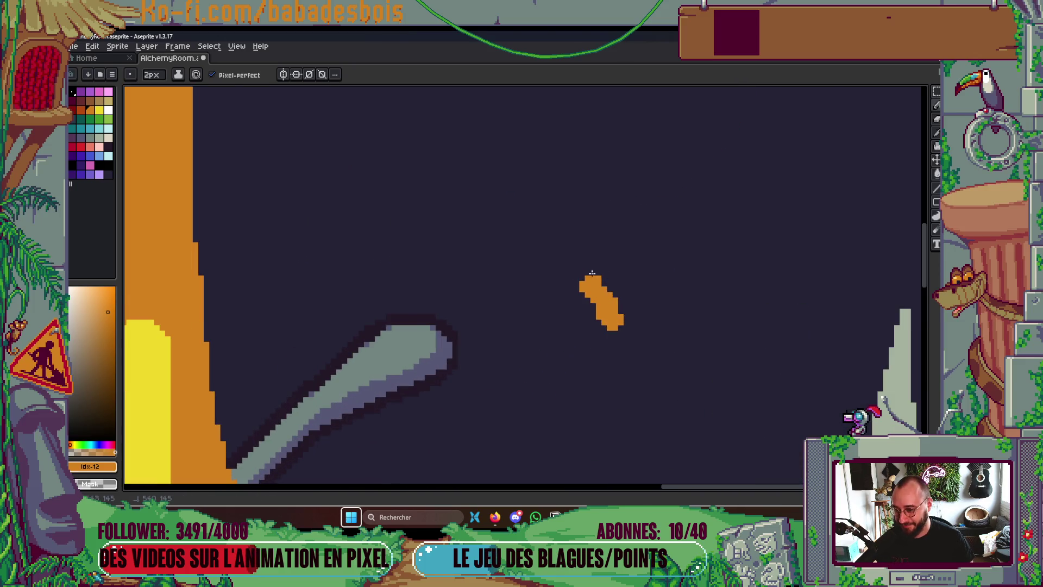
{"action": "scroll", "coordinate": [598, 315], "scroll_direction": "up", "scroll_amount": 1}
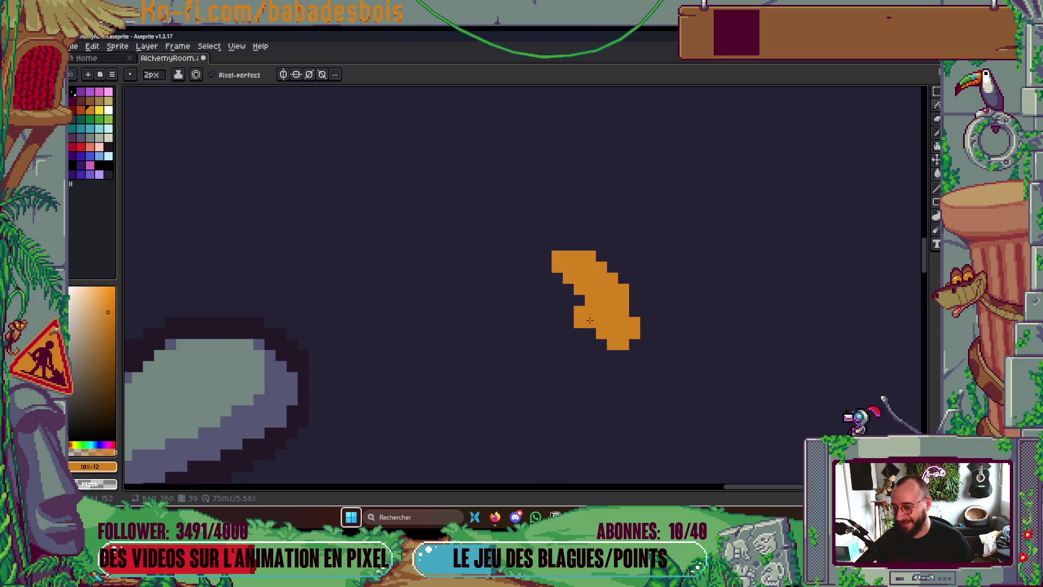
{"action": "scroll", "coordinate": [667, 277], "scroll_direction": "down", "scroll_amount": 4}
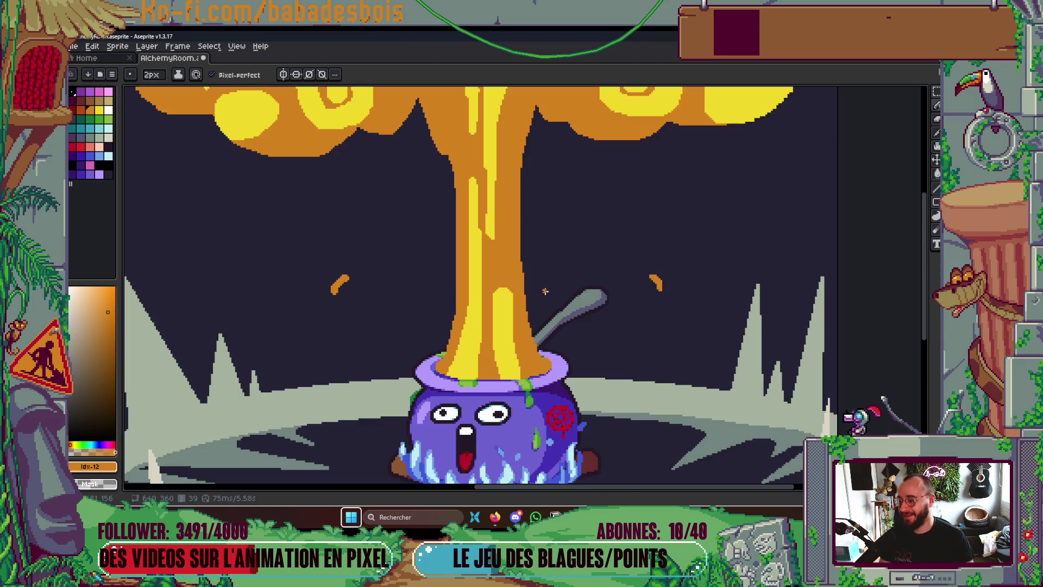
{"action": "scroll", "coordinate": [337, 282], "scroll_direction": "up", "scroll_amount": 2}
{"action": "scroll", "coordinate": [326, 277], "scroll_direction": "up", "scroll_amount": 2}
{"action": "scroll", "coordinate": [179, 240], "scroll_direction": "down", "scroll_amount": 2}
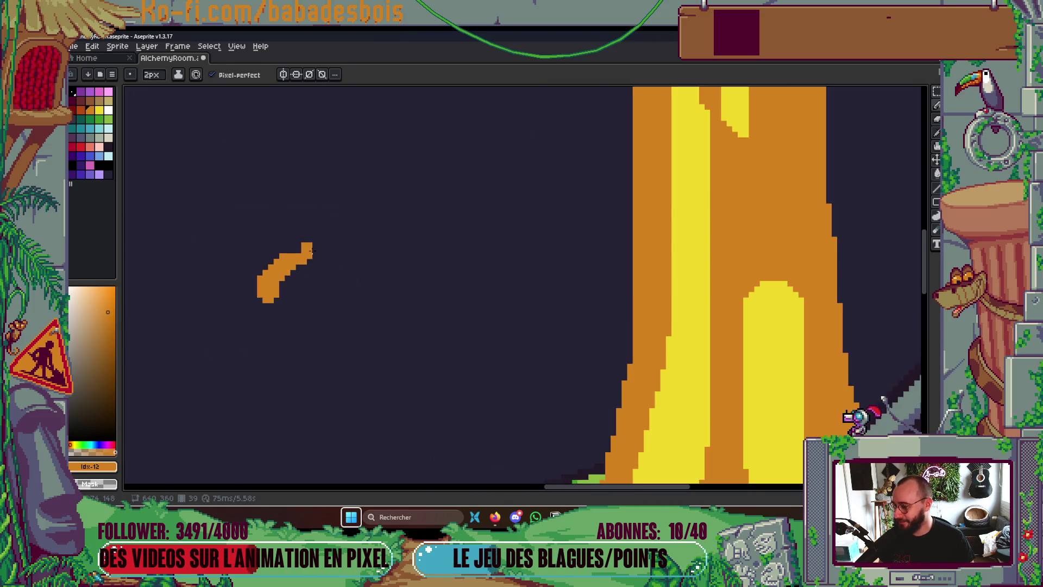
{"action": "scroll", "coordinate": [311, 251], "scroll_direction": "down", "scroll_amount": 1}
{"action": "scroll", "coordinate": [283, 265], "scroll_direction": "up", "scroll_amount": 2}
{"action": "scroll", "coordinate": [266, 299], "scroll_direction": "down", "scroll_amount": 4}
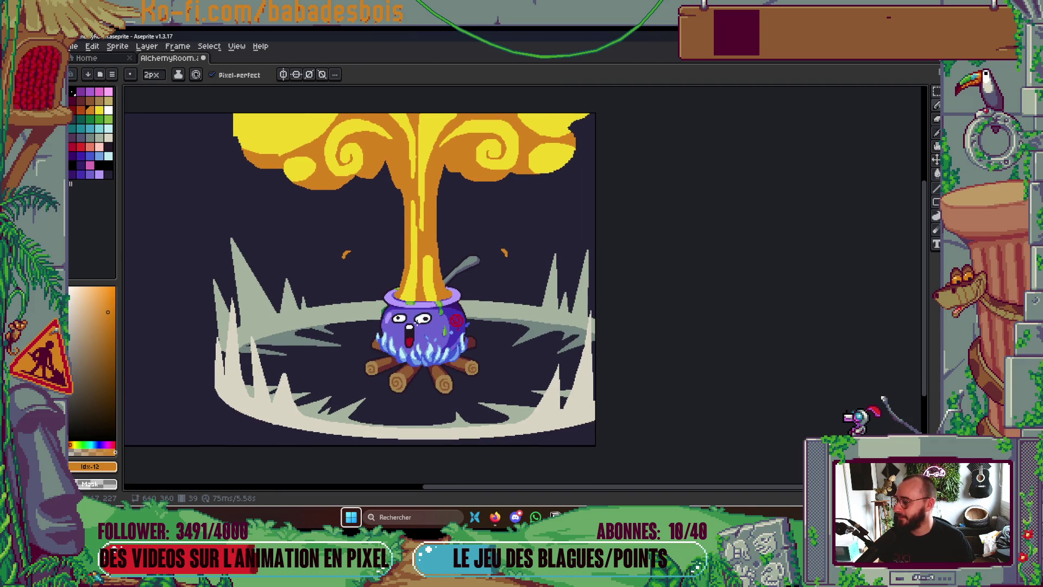
On frame 40, draw the dark outline along the flame's base at the cauldron rim
{"action": "key", "text": "Right"}
{"action": "key", "text": "Right"}
{"action": "scroll", "coordinate": [412, 283], "scroll_direction": "up", "scroll_amount": 3}
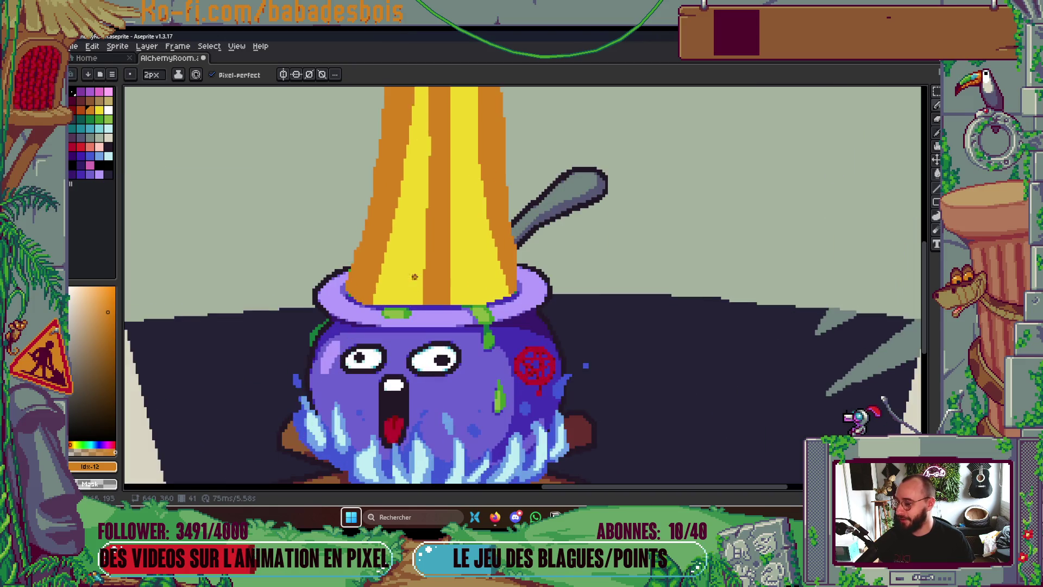
{"action": "key", "text": "Left"}
{"action": "scroll", "coordinate": [417, 292], "scroll_direction": "up", "scroll_amount": 2}
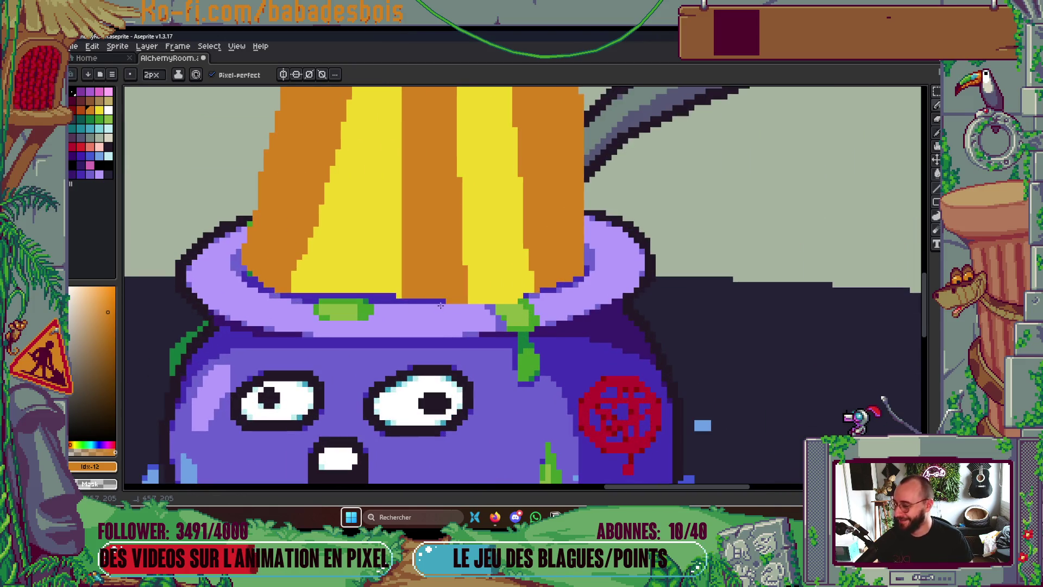
{"action": "mouse_move", "coordinate": [520, 302]}
{"action": "left_mouse_down"}
{"action": "mouse_move", "coordinate": [380, 294]}
{"action": "mouse_move", "coordinate": [402, 299]}
{"action": "left_mouse_up"}
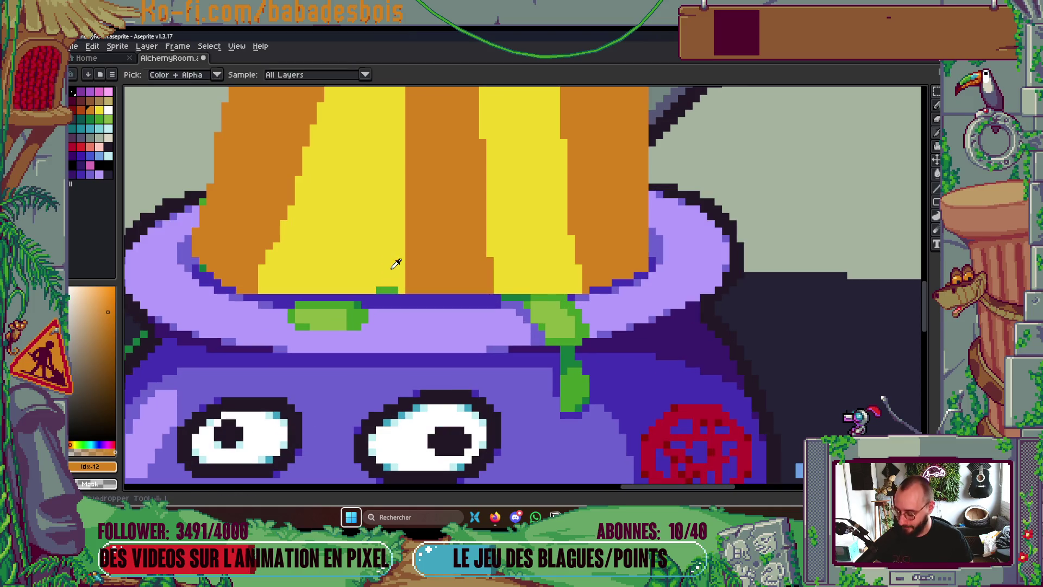
Lengthen and widen the yellow streak down the fire column using the flame's yellow
{"action": "left_click", "coordinate": [391, 264], "text": "alt"}
{"action": "scroll", "coordinate": [416, 257], "scroll_direction": "down", "scroll_amount": 4}
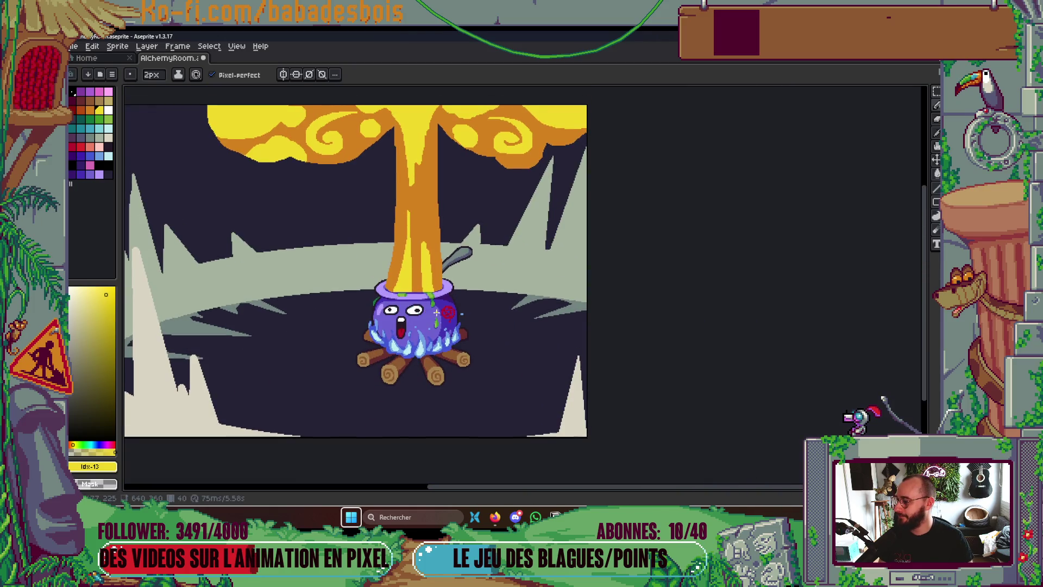
{"action": "scroll", "coordinate": [614, 310], "scroll_direction": "down", "scroll_amount": 3}
{"action": "scroll", "coordinate": [614, 310], "scroll_direction": "up", "scroll_amount": 2}
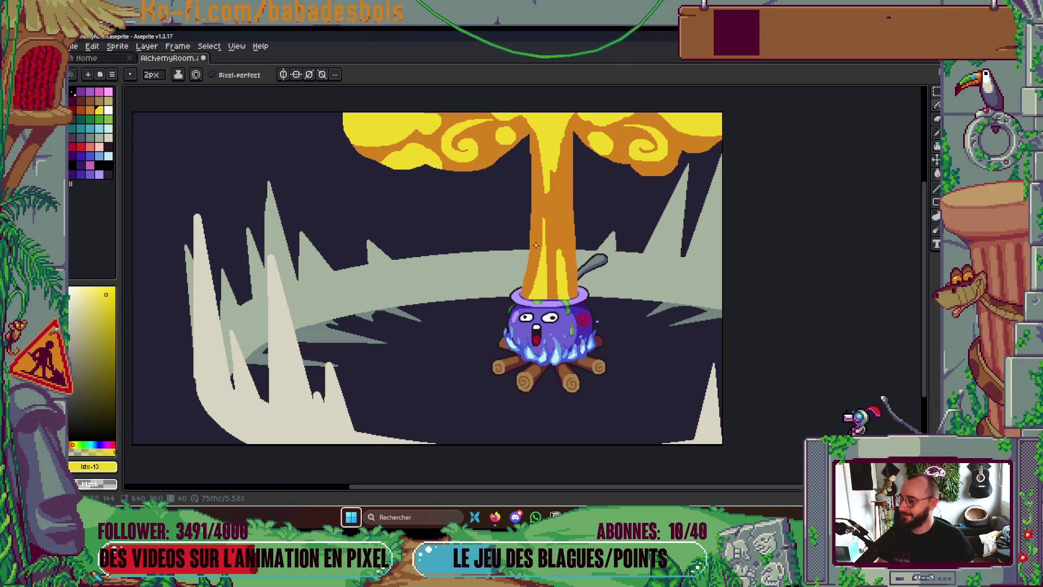
{"action": "scroll", "coordinate": [535, 245], "scroll_direction": "up", "scroll_amount": 3}
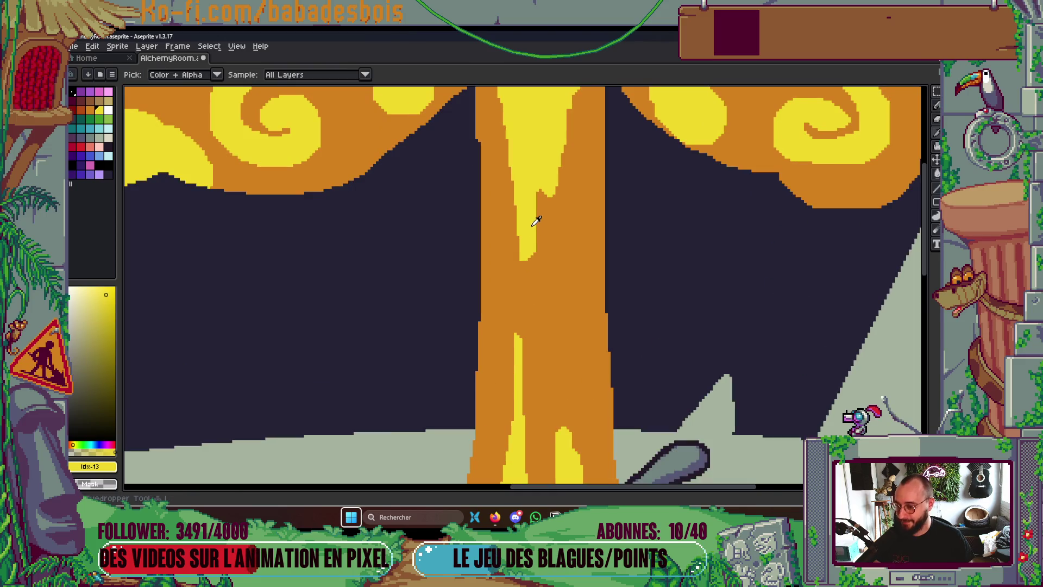
{"action": "mouse_move", "coordinate": [530, 278]}
{"action": "left_mouse_down"}
{"action": "mouse_move", "coordinate": [528, 293]}
{"action": "mouse_move", "coordinate": [533, 206]}
{"action": "left_mouse_up"}
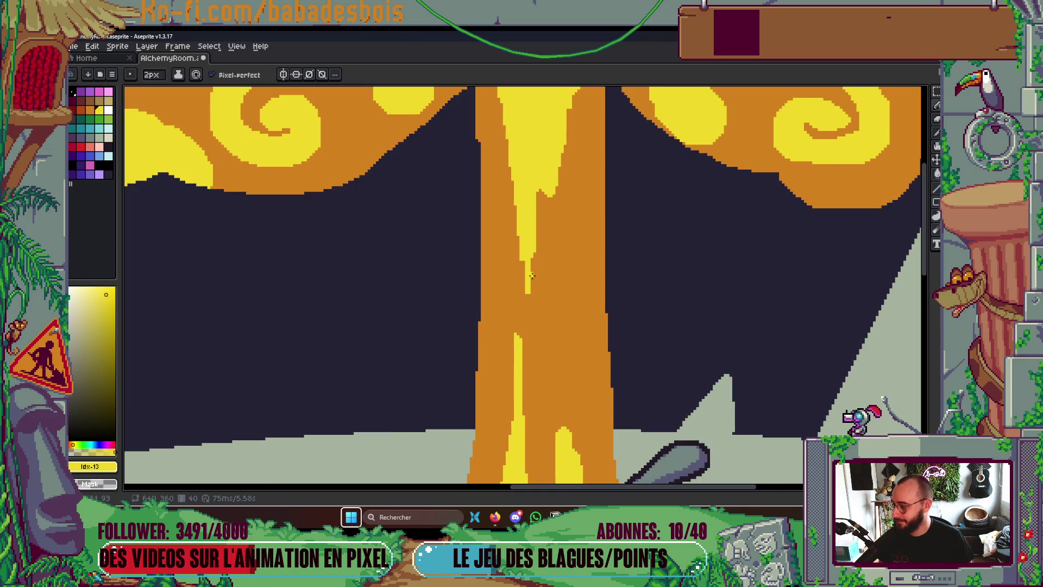
{"action": "left_click_drag", "start_coordinate": [534, 310], "coordinate": [535, 334]}
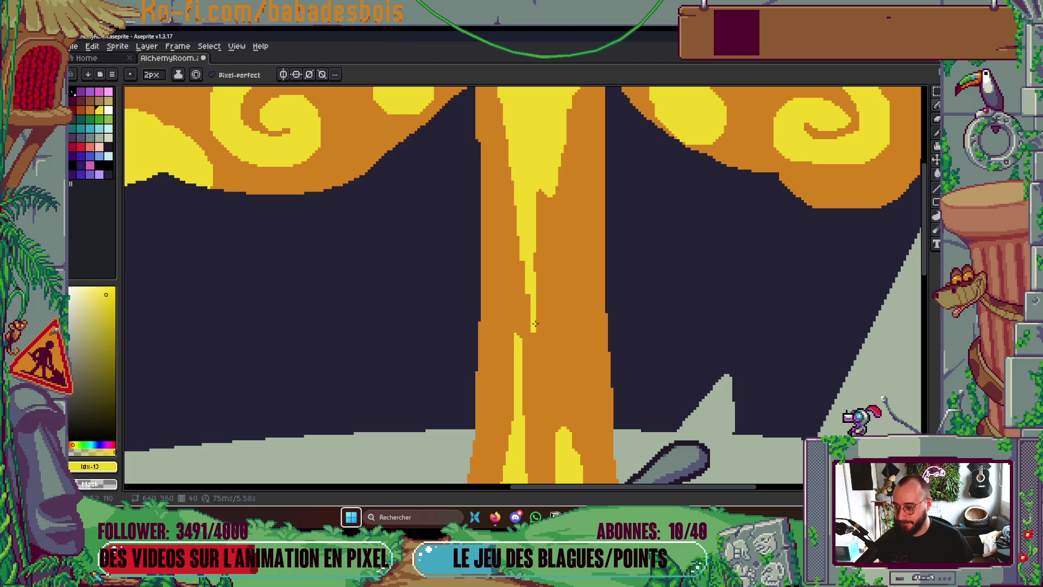
{"action": "mouse_move", "coordinate": [535, 272]}
{"action": "left_mouse_down"}
{"action": "mouse_move", "coordinate": [535, 231]}
{"action": "mouse_move", "coordinate": [525, 295]}
{"action": "left_mouse_up"}
{"action": "scroll", "coordinate": [536, 231], "scroll_direction": "up", "scroll_amount": 2}
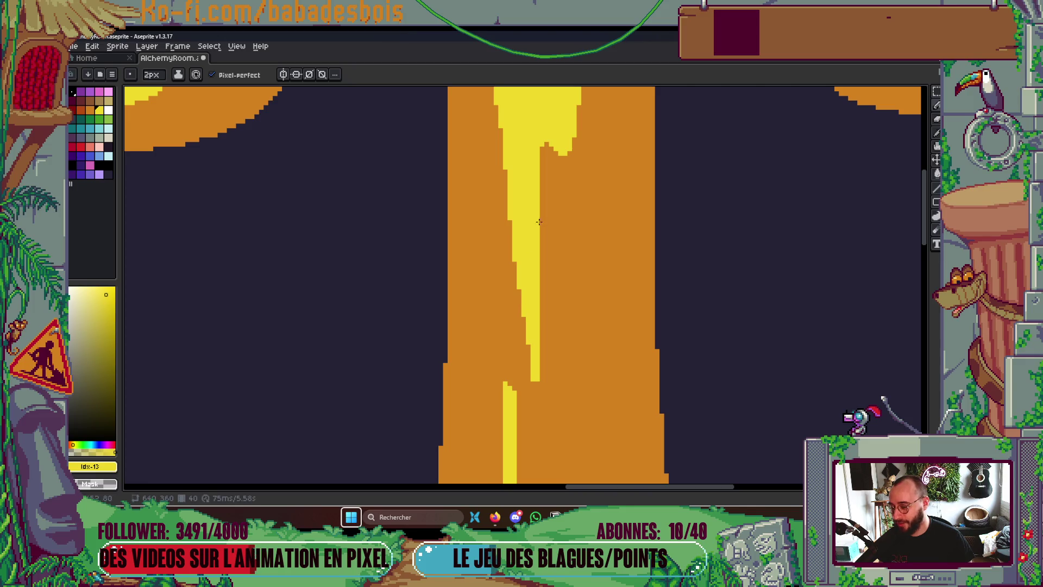
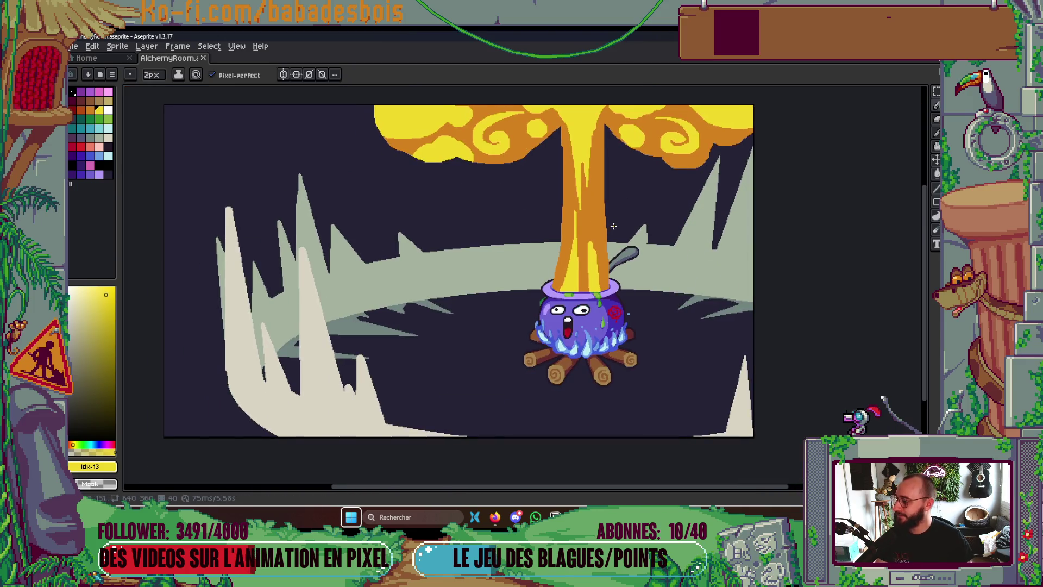
Play the explosion animation, then add a yellow pixel at the swirl ring's edge
{"action": "left_click_drag", "start_coordinate": [614, 188], "coordinate": [607, 213]}
{"action": "key", "text": "Return"}
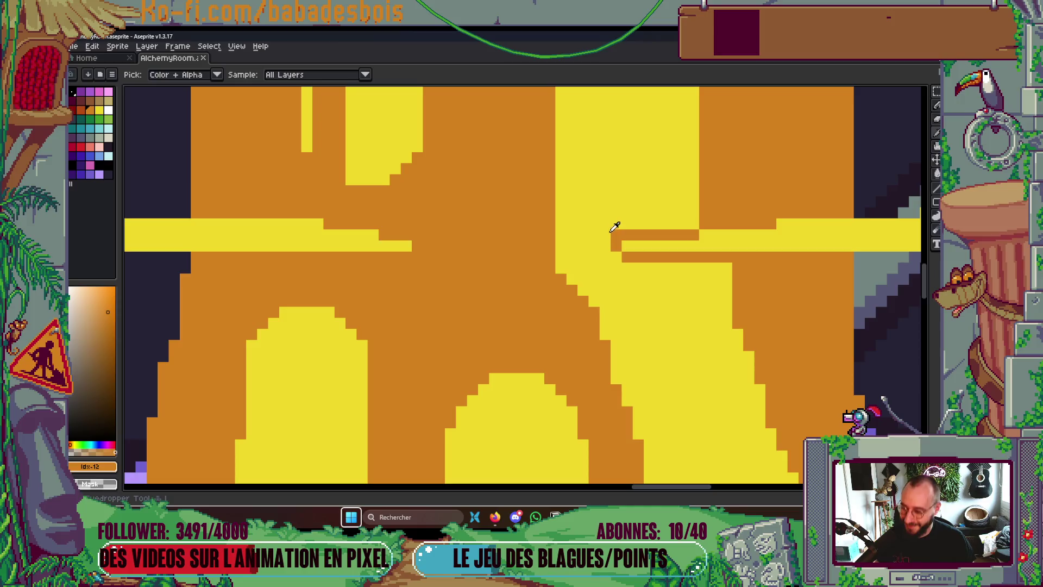
{"action": "scroll", "coordinate": [634, 272], "scroll_direction": "up", "scroll_amount": 5}
{"action": "left_click", "coordinate": [620, 233], "text": "alt"}
{"action": "scroll", "coordinate": [624, 231], "scroll_direction": "down", "scroll_amount": 2}
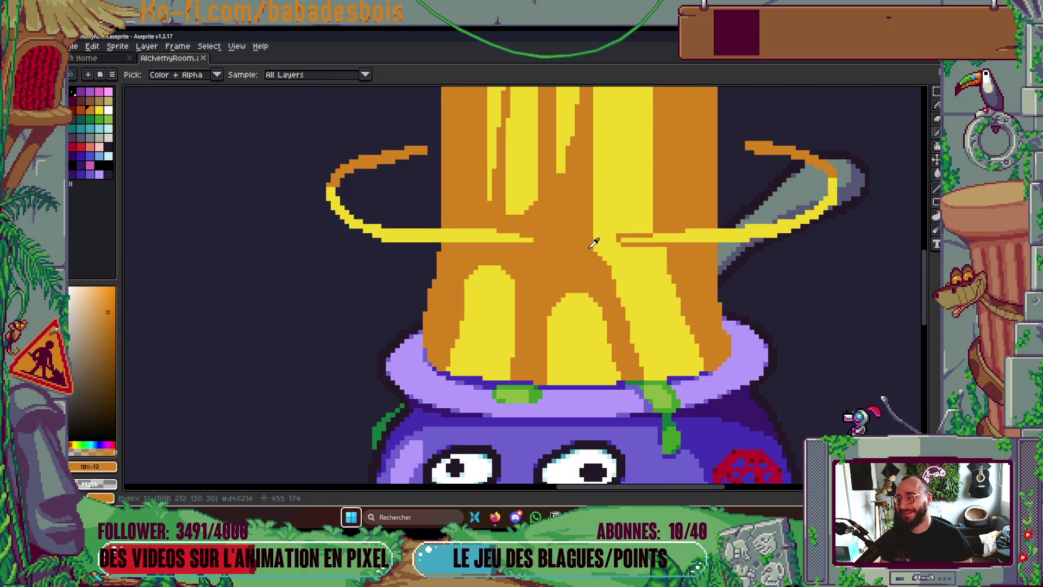
{"action": "scroll", "coordinate": [356, 232], "scroll_direction": "up", "scroll_amount": 3}
{"action": "left_click", "coordinate": [362, 214], "text": "alt"}
{"action": "left_click", "coordinate": [383, 226]}
{"action": "scroll", "coordinate": [403, 200], "scroll_direction": "down", "scroll_amount": 3}
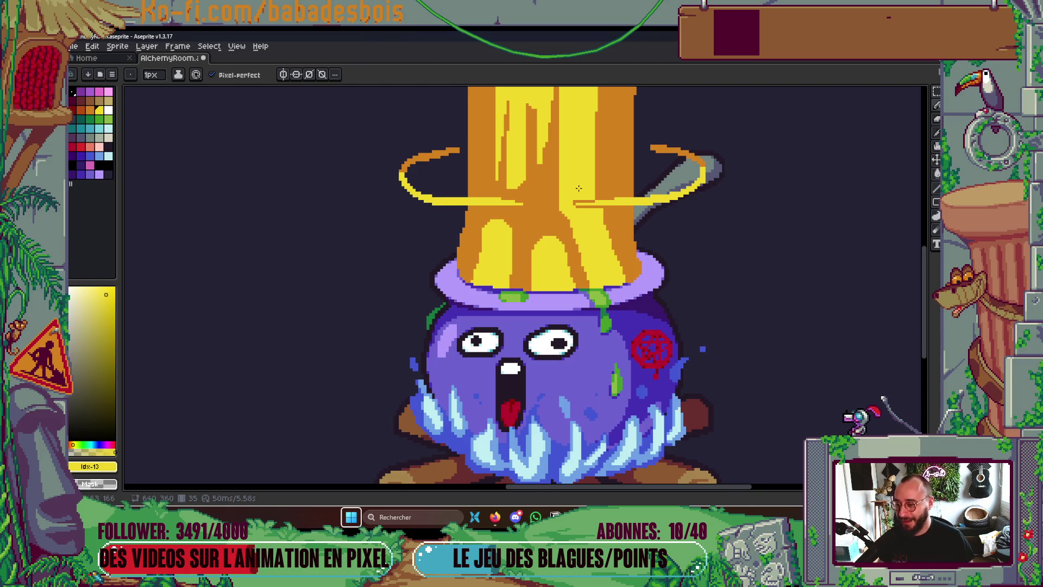
Shade the trunk's left edge orange with a 2px Pencil, covering its yellow notch
{"action": "scroll", "coordinate": [579, 188], "scroll_direction": "up", "scroll_amount": 2}
{"action": "left_click", "coordinate": [533, 250], "text": "alt"}
{"action": "scroll", "coordinate": [533, 250], "scroll_direction": "up", "scroll_amount": 1}
{"action": "left_click", "coordinate": [531, 246]}
{"action": "key", "text": "ctrl+plus"}
{"action": "left_click_drag", "start_coordinate": [527, 223], "coordinate": [527, 320]}
{"action": "left_click_drag", "start_coordinate": [537, 245], "coordinate": [537, 364]}
{"action": "left_click", "coordinate": [537, 319]}
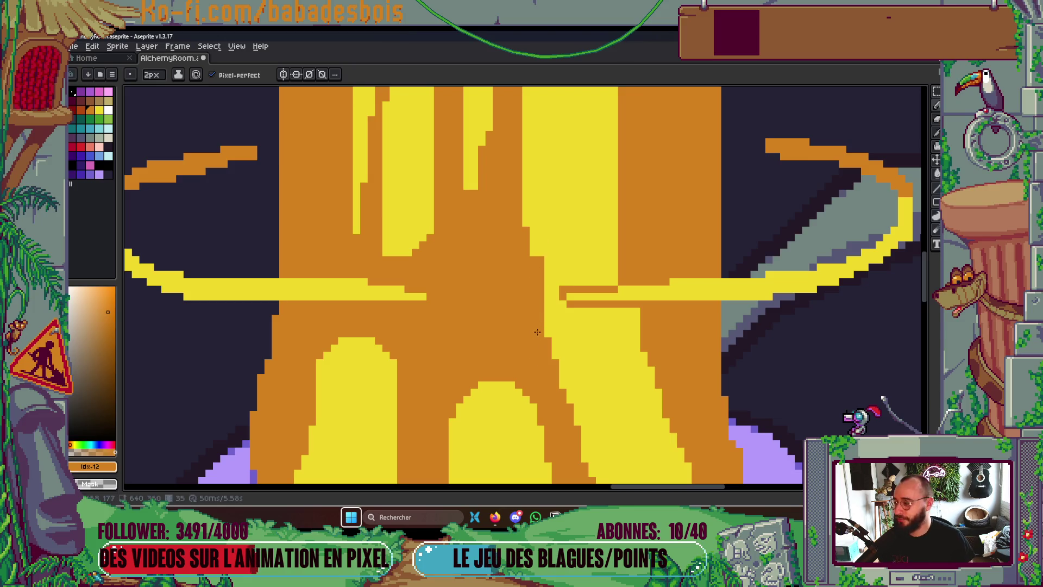
{"action": "left_click_drag", "start_coordinate": [536, 320], "coordinate": [536, 387]}
{"action": "left_click_drag", "start_coordinate": [526, 213], "coordinate": [522, 313]}
{"action": "left_click_drag", "start_coordinate": [532, 271], "coordinate": [533, 329]}
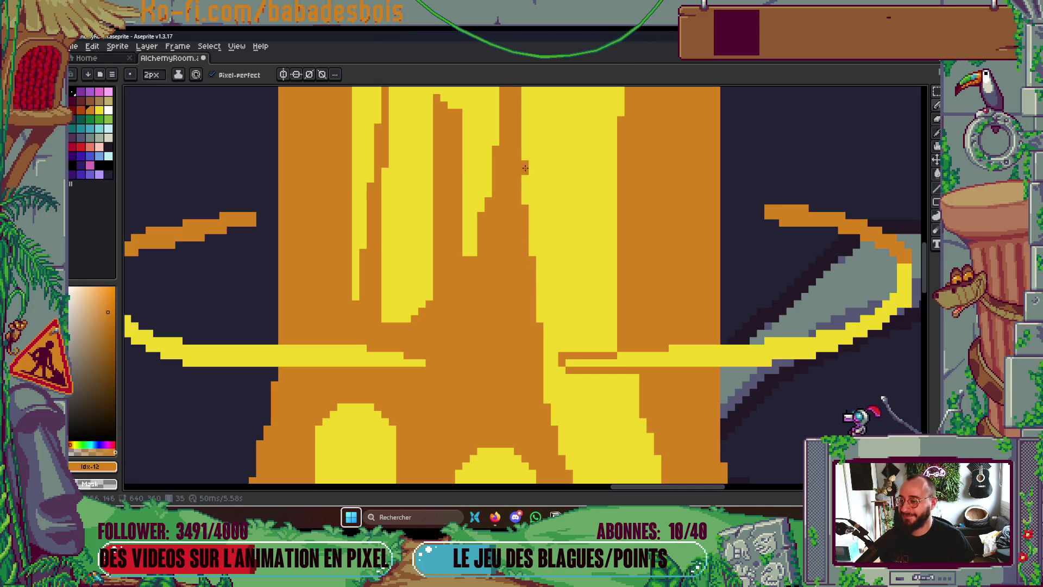
Extend the orange top of a ring stroke with a 1px Pencil and replay the animation
{"action": "mouse_move", "coordinate": [498, 223]}
{"action": "left_mouse_down"}
{"action": "mouse_move", "coordinate": [497, 269]}
{"action": "mouse_move", "coordinate": [522, 220]}
{"action": "left_mouse_up"}
{"action": "scroll", "coordinate": [523, 220], "scroll_direction": "down", "scroll_amount": 2}
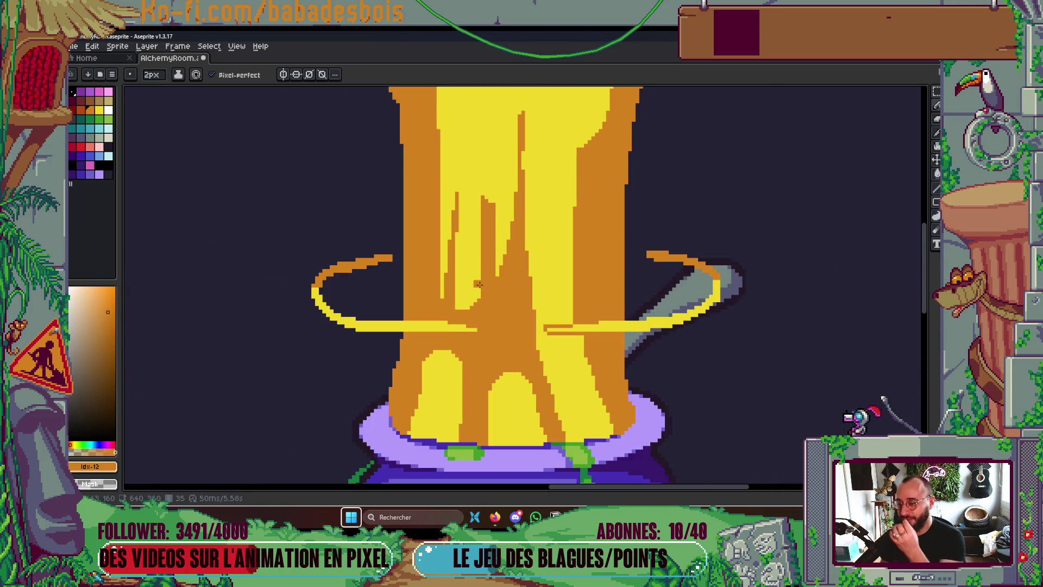
{"action": "scroll", "coordinate": [673, 287], "scroll_direction": "up", "scroll_amount": 3}
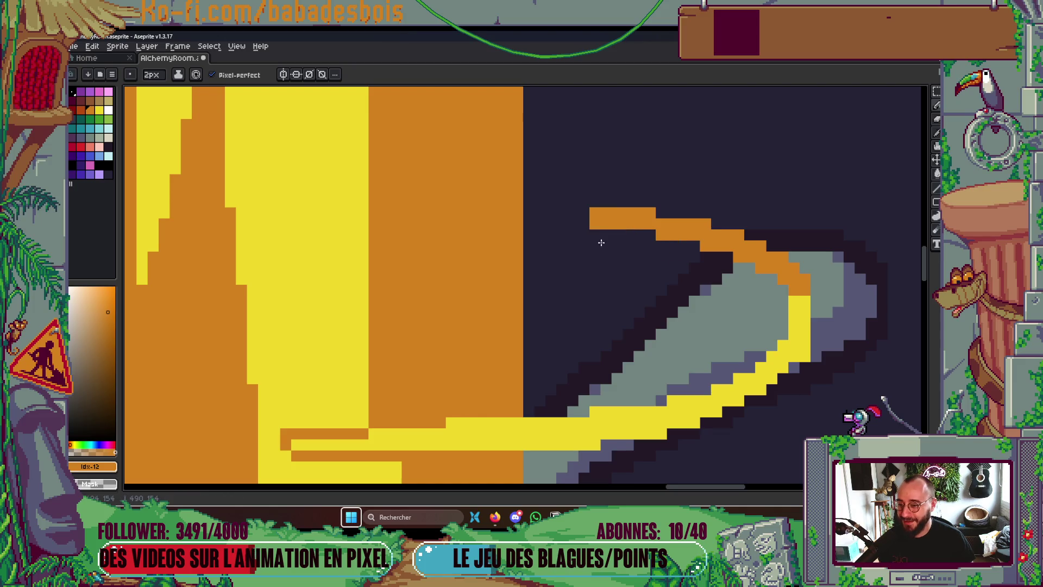
{"action": "key", "text": "v"}
{"action": "key", "text": "b"}
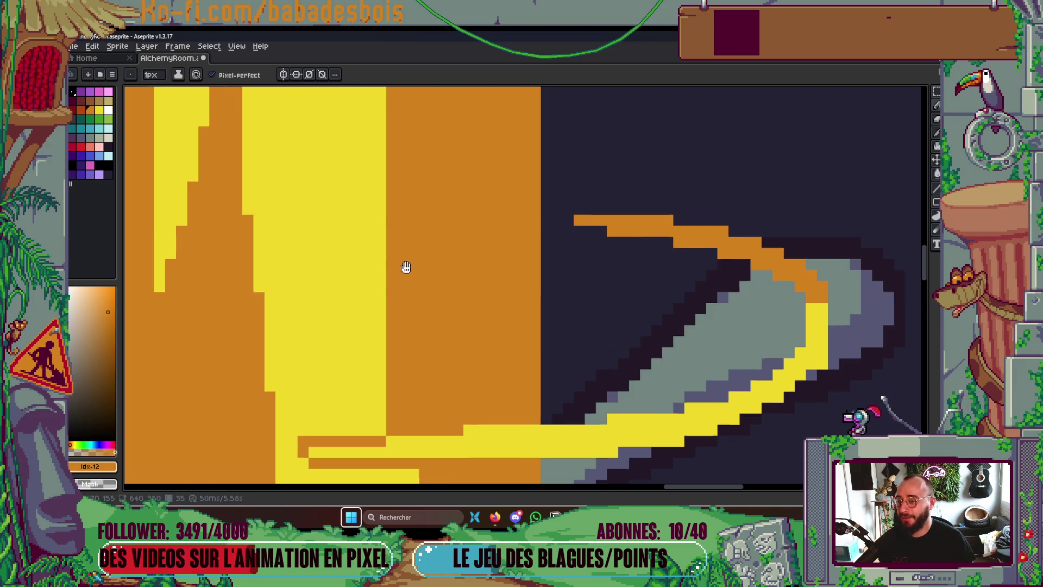
{"action": "key", "text": "shift+h"}
{"action": "left_click", "coordinate": [439, 296], "text": "shift"}
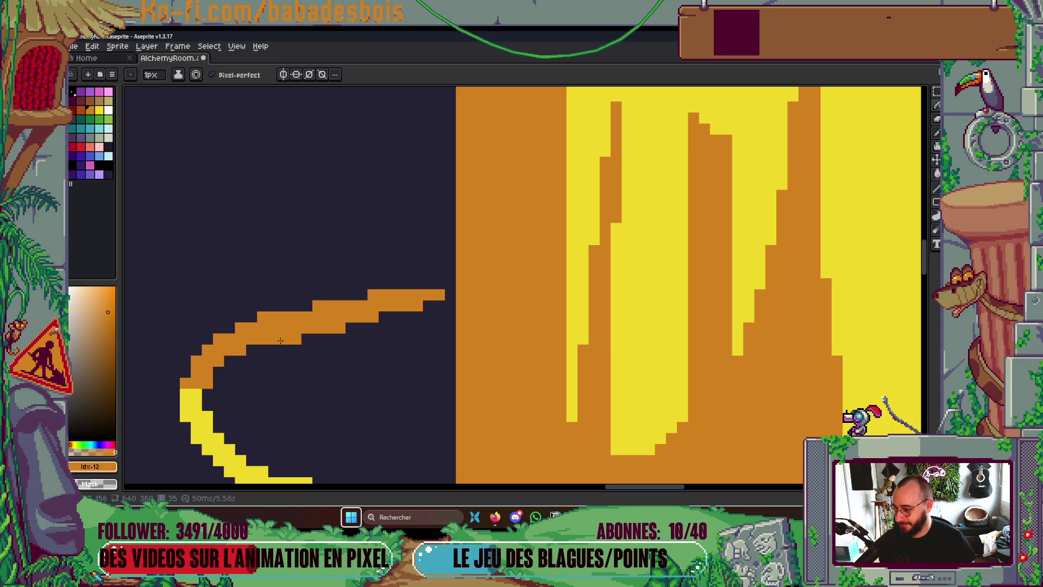
{"action": "scroll", "coordinate": [447, 297], "scroll_direction": "down", "scroll_amount": 4}
{"action": "key", "text": "Return"}
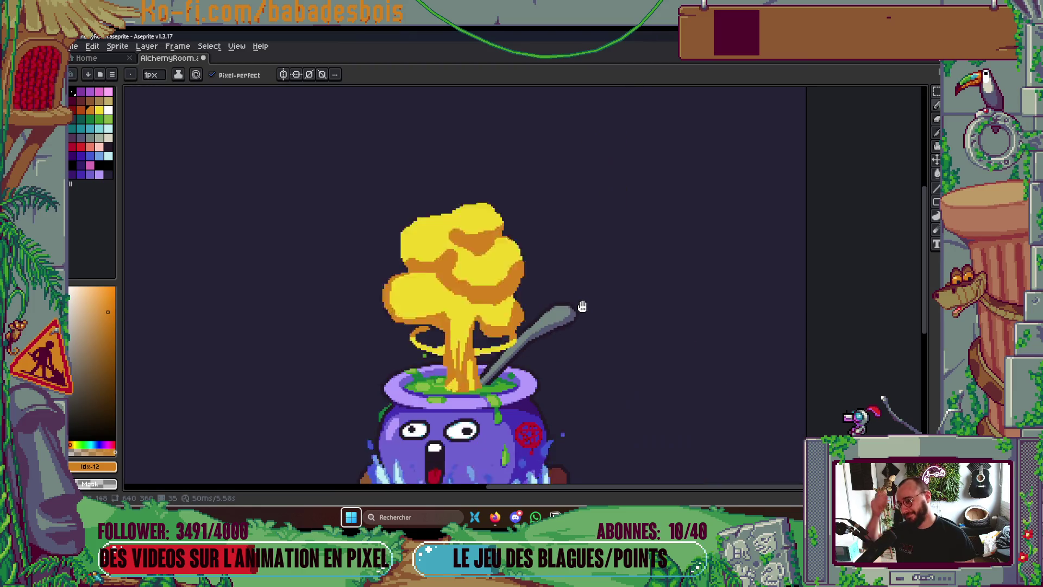
{"action": "scroll", "coordinate": [576, 293], "scroll_direction": "down", "scroll_amount": 3}
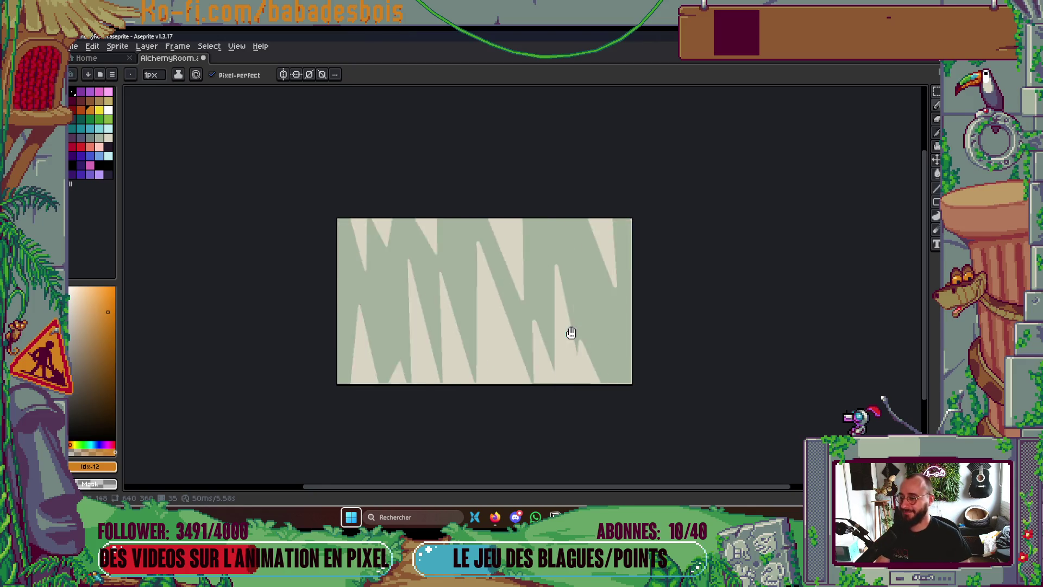
{"action": "scroll", "coordinate": [580, 305], "scroll_direction": "up", "scroll_amount": 2}
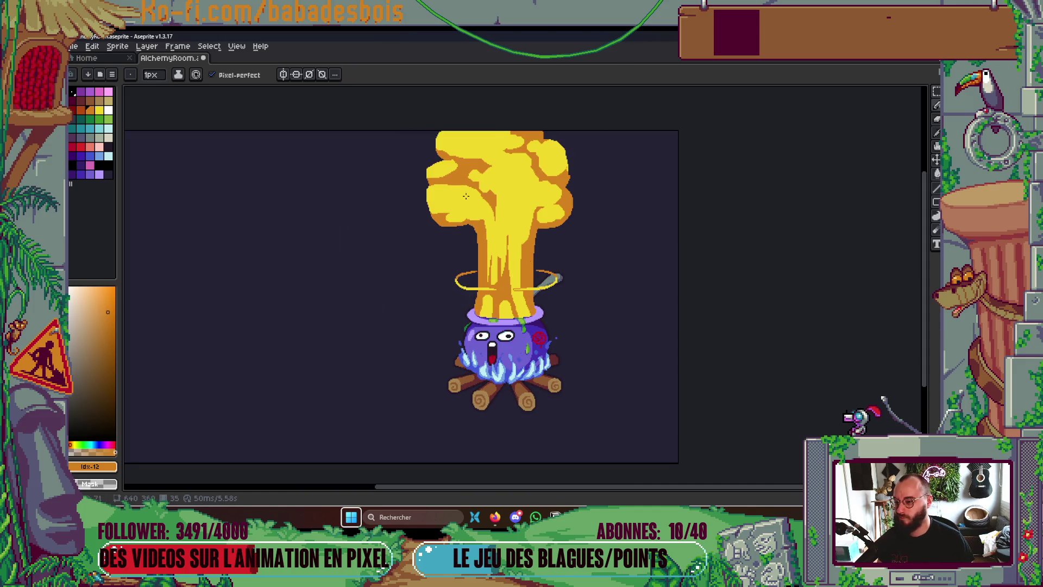
{"action": "scroll", "coordinate": [476, 170], "scroll_direction": "up", "scroll_amount": 3}
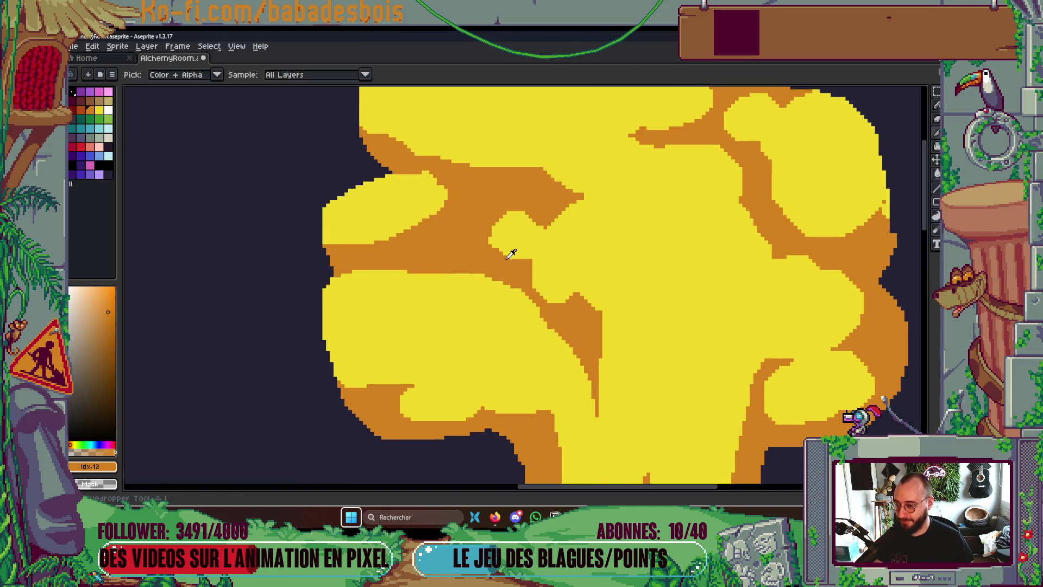
Fill an orange notch in the cloud with a smaller rounded yellow puff at 5px
{"action": "left_click", "coordinate": [509, 241], "text": "alt"}
{"action": "key", "text": "plus"}
{"action": "key", "text": "plus"}
{"action": "key", "text": "plus"}
{"action": "mouse_move", "coordinate": [489, 239]}
{"action": "left_mouse_down"}
{"action": "mouse_move", "coordinate": [481, 231]}
{"action": "mouse_move", "coordinate": [494, 222]}
{"action": "mouse_move", "coordinate": [500, 253]}
{"action": "left_mouse_up"}
{"action": "key", "text": "ctrl+z"}
{"action": "key", "text": "ctrl+z"}
{"action": "left_click_drag", "start_coordinate": [478, 220], "coordinate": [492, 254]}
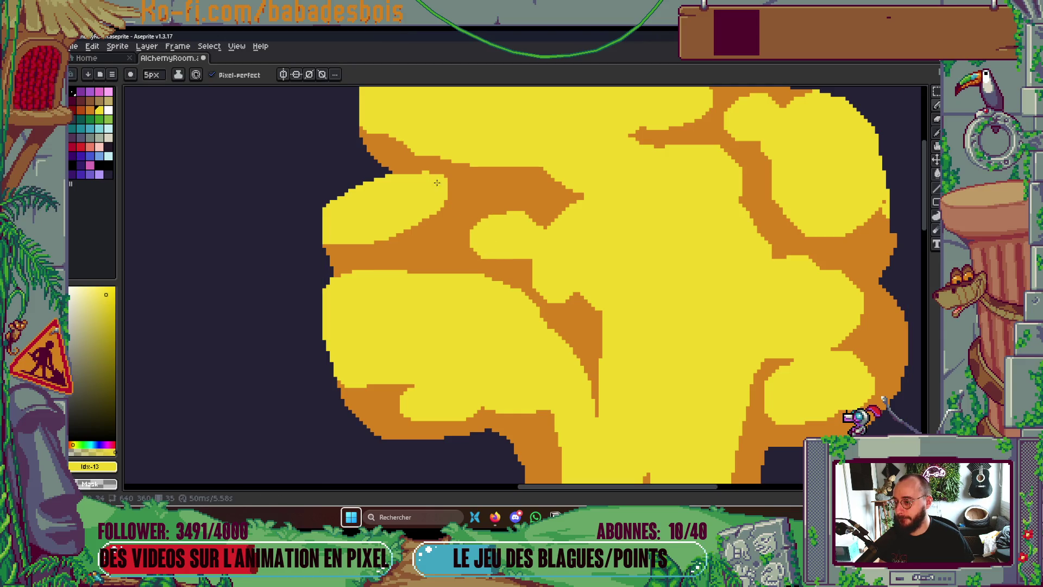
Smooth the puff's top edge and a small tip with yellow, extending the orange tip left
{"action": "mouse_move", "coordinate": [404, 178]}
{"action": "left_mouse_down"}
{"action": "mouse_move", "coordinate": [424, 173]}
{"action": "mouse_move", "coordinate": [440, 179]}
{"action": "mouse_move", "coordinate": [433, 185]}
{"action": "left_mouse_up"}
{"action": "scroll", "coordinate": [433, 184], "scroll_direction": "down", "scroll_amount": 3}
{"action": "scroll", "coordinate": [571, 224], "scroll_direction": "up", "scroll_amount": 3}
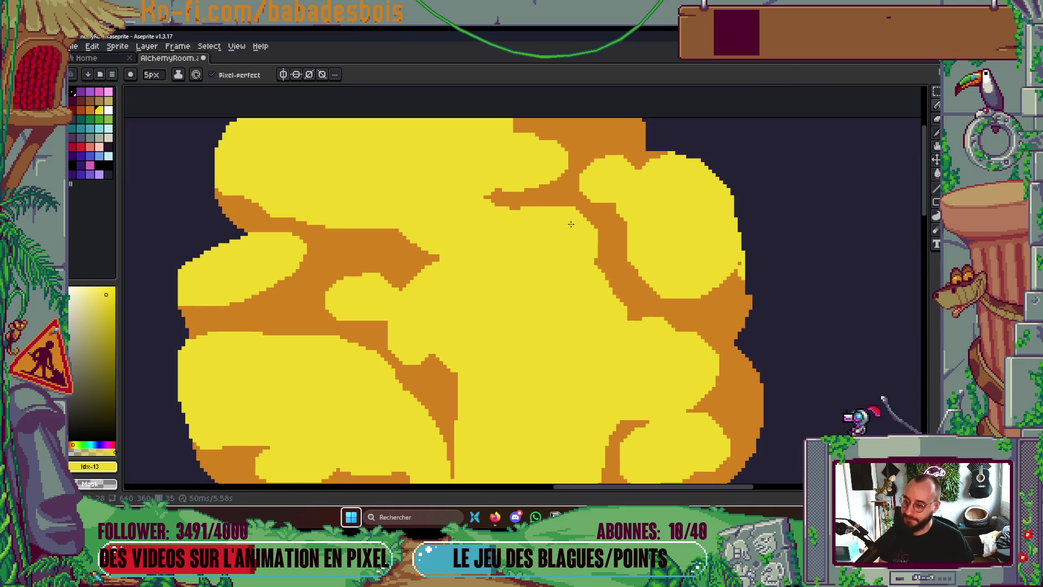
{"action": "left_click_drag", "start_coordinate": [492, 205], "coordinate": [516, 205]}
{"action": "scroll", "coordinate": [516, 206], "scroll_direction": "down", "scroll_amount": 3}
{"action": "scroll", "coordinate": [538, 212], "scroll_direction": "up", "scroll_amount": 4}
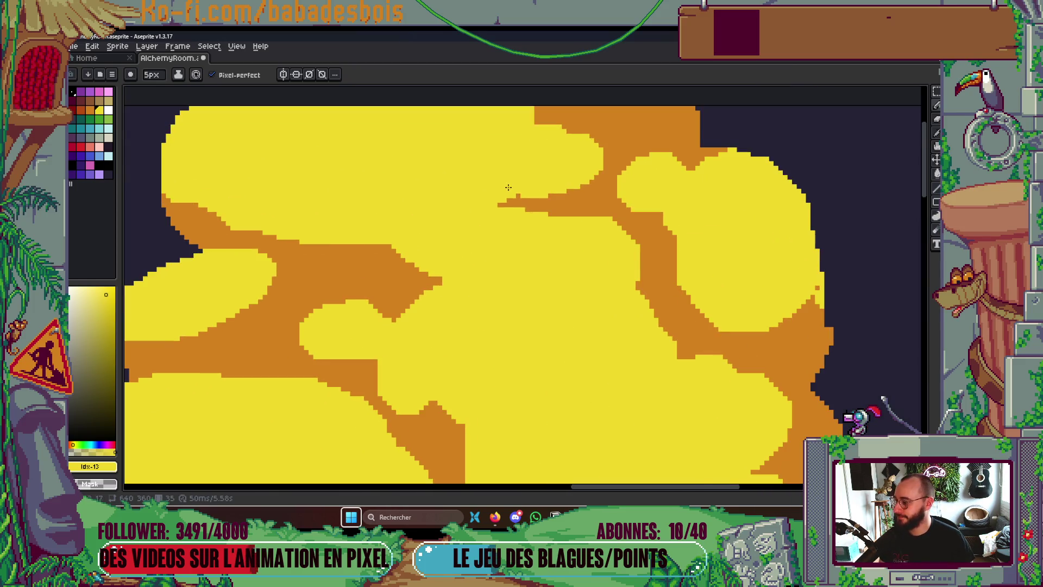
{"action": "scroll", "coordinate": [539, 213], "scroll_direction": "down", "scroll_amount": 1}
{"action": "right_click", "coordinate": [538, 218]}
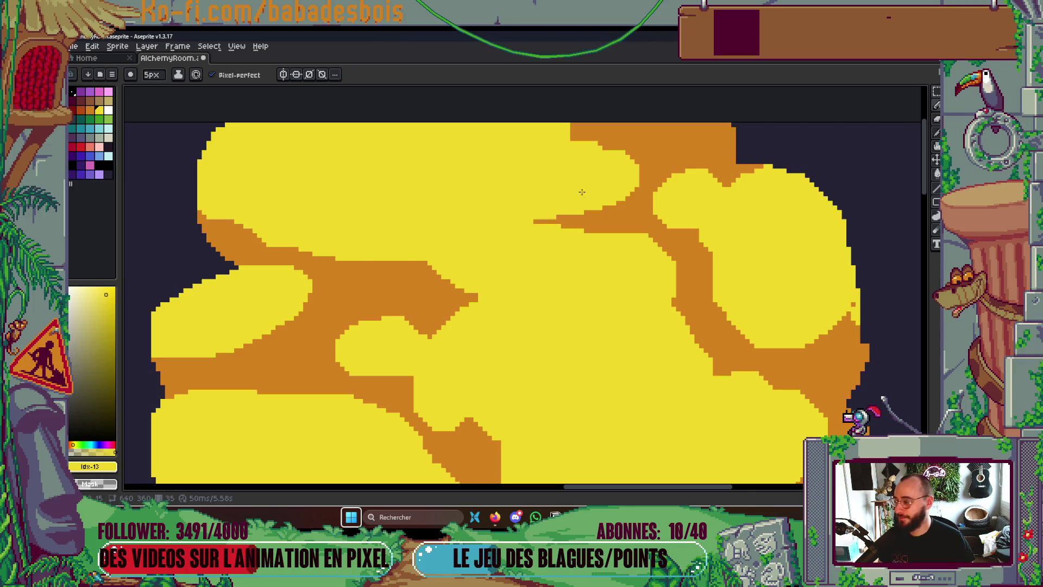
{"action": "scroll", "coordinate": [550, 208], "scroll_direction": "down", "scroll_amount": 2}
{"action": "scroll", "coordinate": [638, 189], "scroll_direction": "up", "scroll_amount": 2}
{"action": "scroll", "coordinate": [638, 189], "scroll_direction": "down", "scroll_amount": 3}
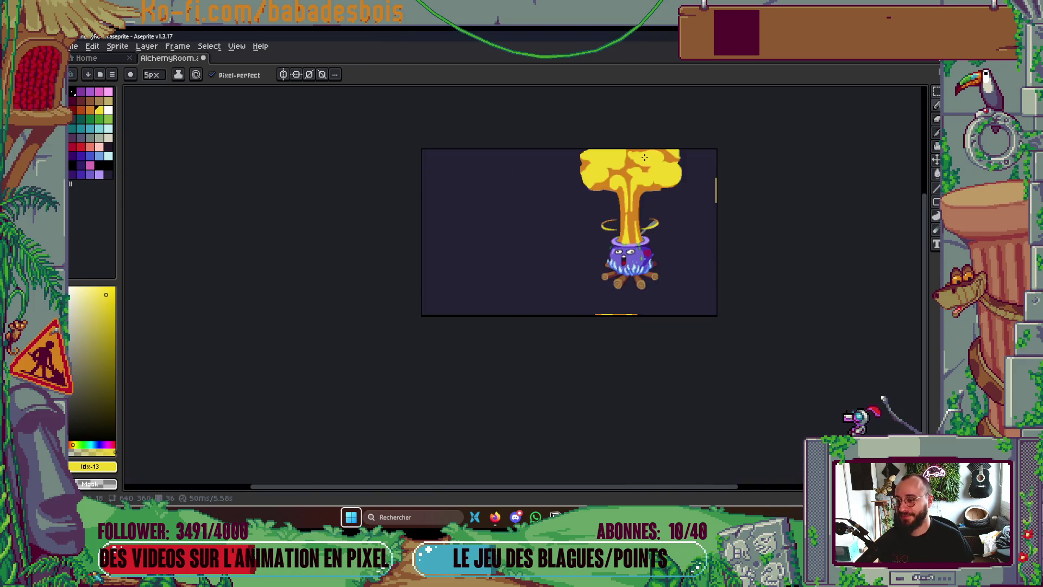
{"action": "scroll", "coordinate": [399, 207], "scroll_direction": "up", "scroll_amount": 3}
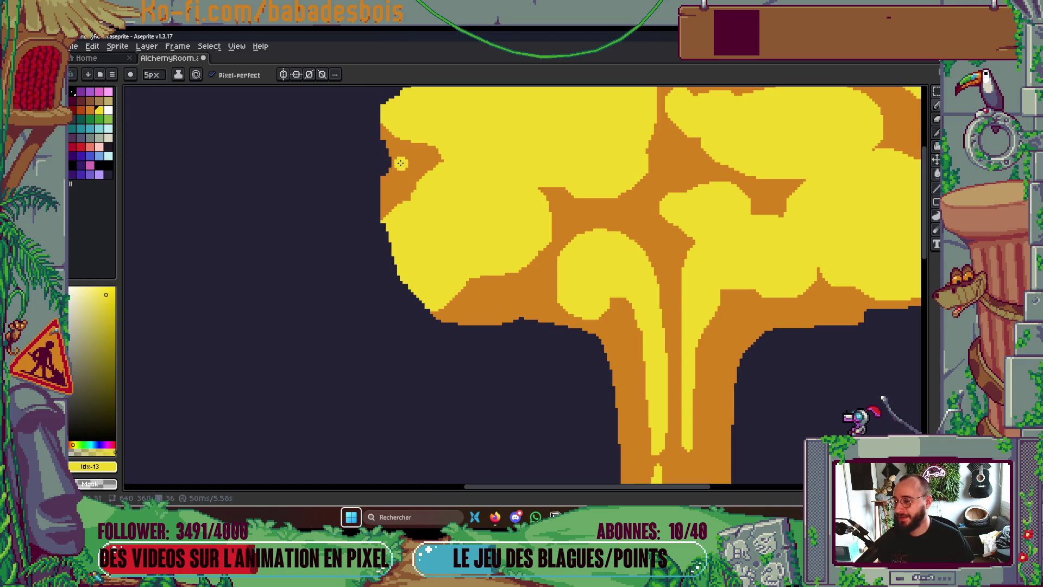
{"action": "scroll", "coordinate": [408, 160], "scroll_direction": "down", "scroll_amount": 3}
{"action": "scroll", "coordinate": [408, 158], "scroll_direction": "up", "scroll_amount": 2}
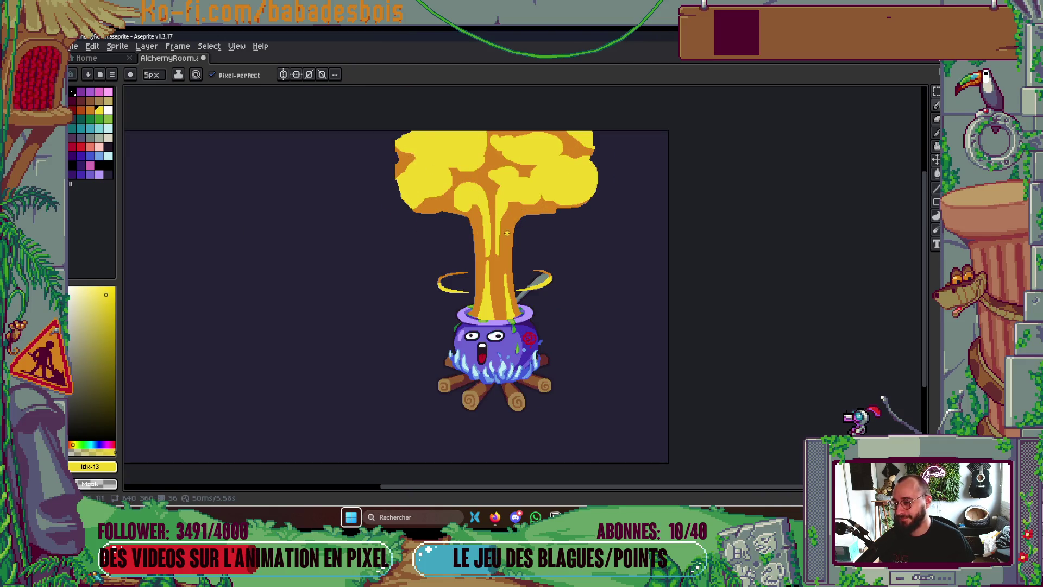
Compare neighbouring frames and settle on frame 37
{"action": "key", "text": "Left"}
{"action": "key", "text": "Right"}
{"action": "key", "text": "Right"}
{"action": "key", "text": "Left"}
{"action": "key", "text": "Left"}
{"action": "key", "text": "Right"}
{"action": "key", "text": "Right"}
{"action": "key", "text": "Left"}
{"action": "key", "text": "Right"}
{"action": "scroll", "coordinate": [436, 289], "scroll_direction": "up", "scroll_amount": 3}
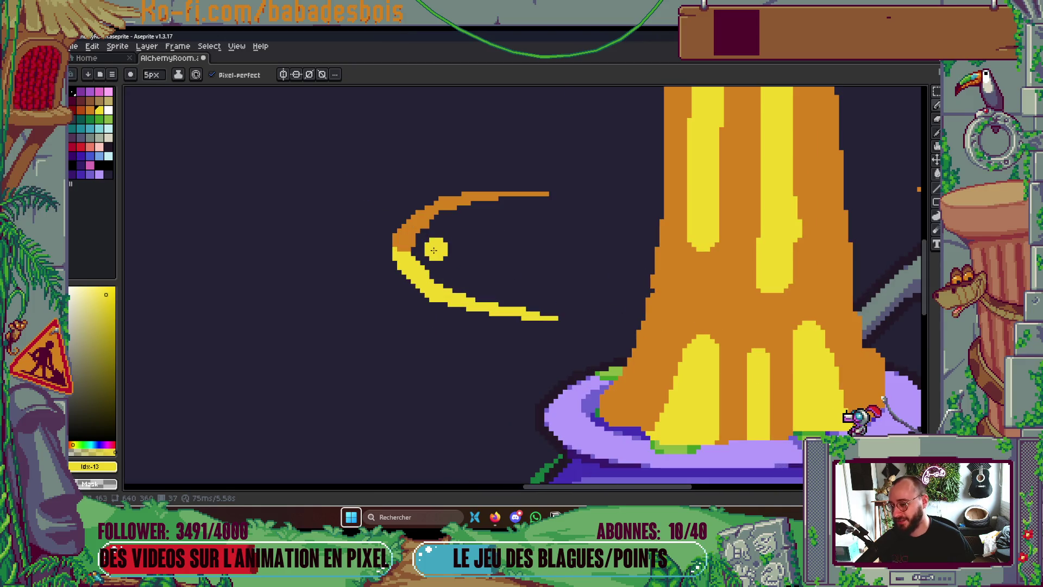
{"action": "scroll", "coordinate": [429, 235], "scroll_direction": "down", "scroll_amount": 3}
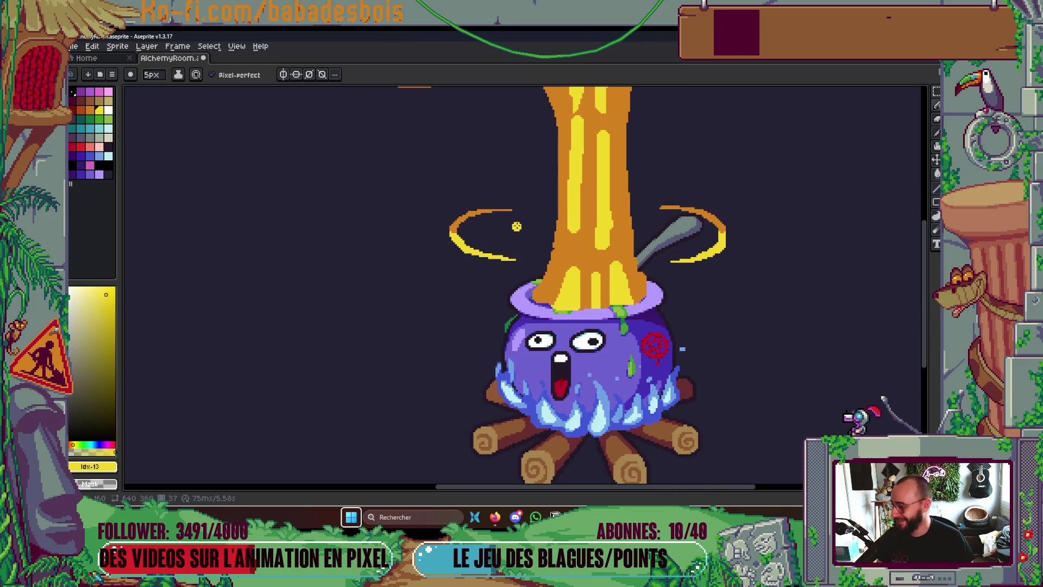
{"action": "scroll", "coordinate": [478, 220], "scroll_direction": "up", "scroll_amount": 2}
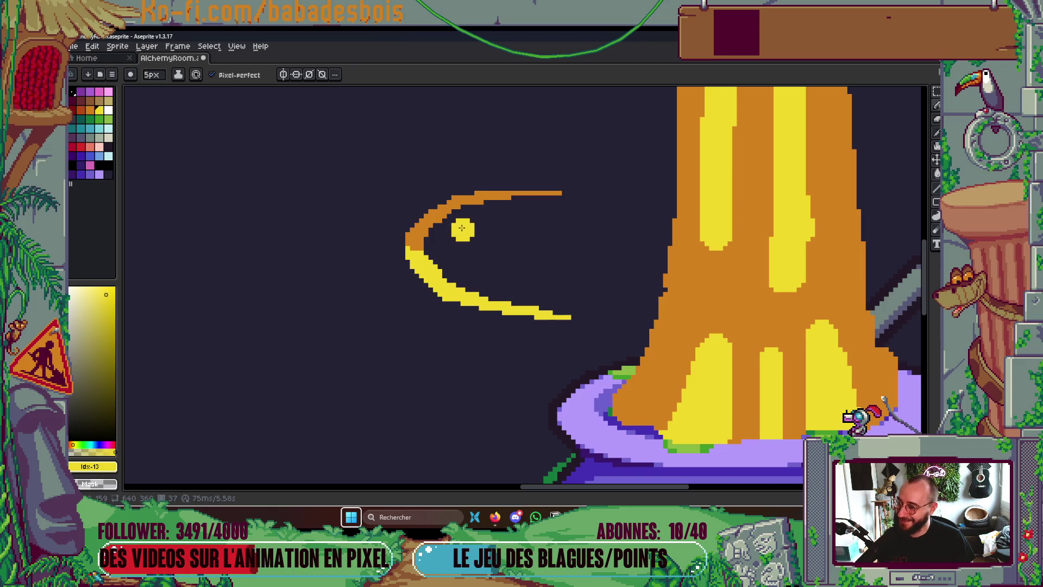
{"action": "scroll", "coordinate": [459, 202], "scroll_direction": "up", "scroll_amount": 1}
Try orange dabs on the left ring with a 3px brush, undoing them
{"action": "left_click", "coordinate": [459, 202], "text": "alt"}
{"action": "key", "text": "minus"}
{"action": "key", "text": "minus"}
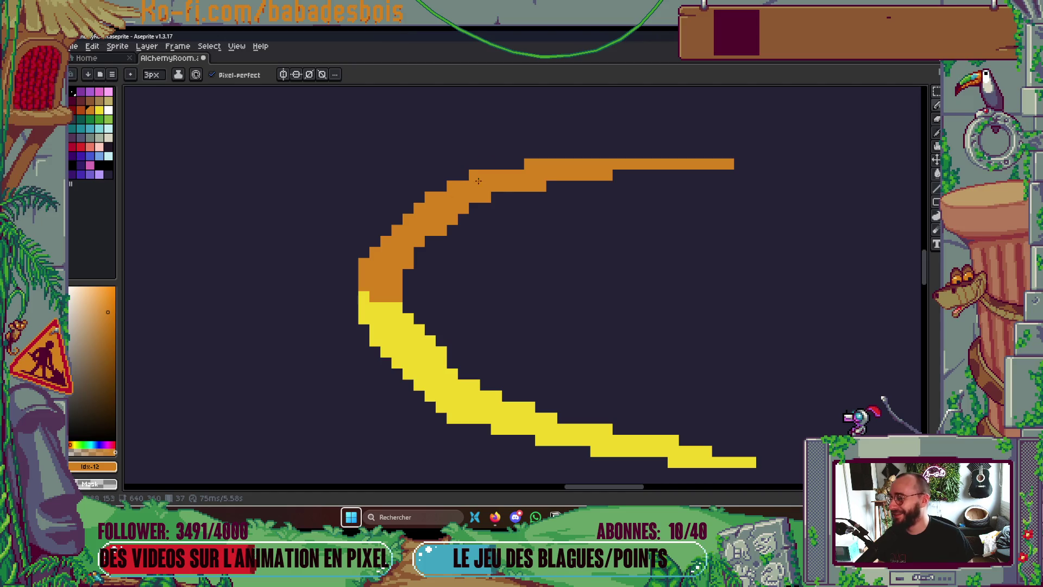
{"action": "left_click", "coordinate": [475, 158]}
{"action": "key", "text": "ctrl+z"}
{"action": "left_click", "coordinate": [529, 147]}
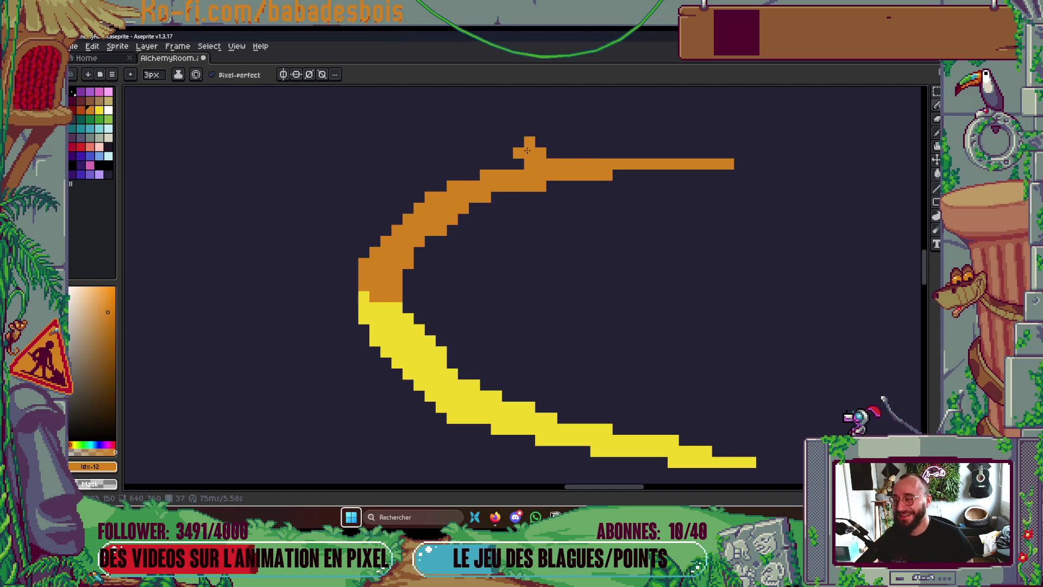
{"action": "scroll", "coordinate": [612, 154], "scroll_direction": "down", "scroll_amount": 3}
{"action": "scroll", "coordinate": [613, 155], "scroll_direction": "down", "scroll_amount": 2}
{"action": "scroll", "coordinate": [758, 229], "scroll_direction": "up", "scroll_amount": 4}
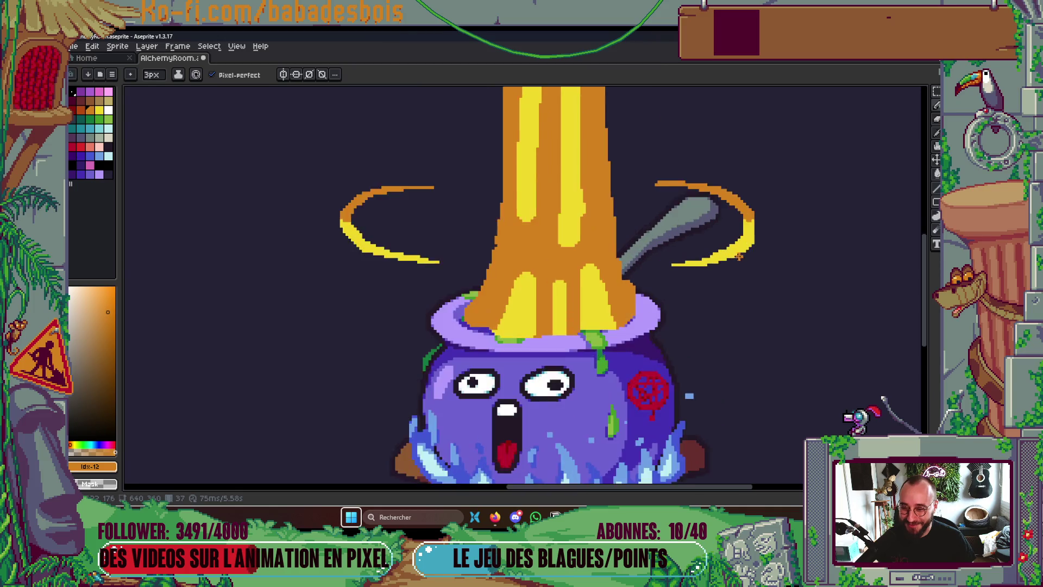
{"action": "scroll", "coordinate": [759, 229], "scroll_direction": "up", "scroll_amount": 1}
{"action": "key", "text": "ctrl+z"}
Touch up yellow ring pixels with a 1px brush, undoing misplaced edits
{"action": "left_click", "coordinate": [740, 229], "text": "alt"}
{"action": "left_click", "coordinate": [707, 329]}
{"action": "key", "text": "ctrl+z"}
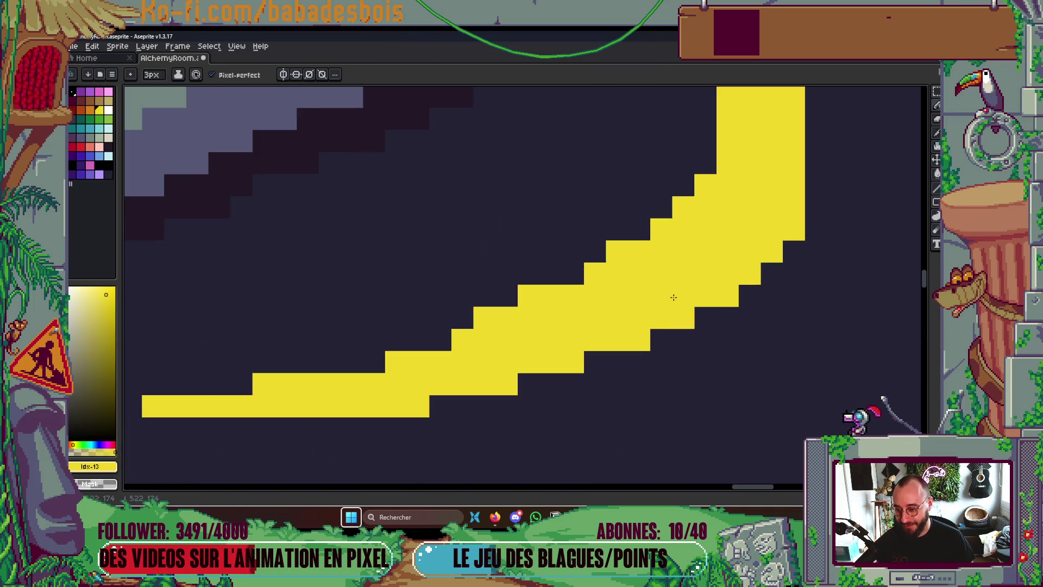
{"action": "key", "text": "minus"}
{"action": "key", "text": "minus"}
{"action": "left_click", "coordinate": [587, 366]}
{"action": "key", "text": "ctrl+z"}
{"action": "left_click", "coordinate": [462, 318]}
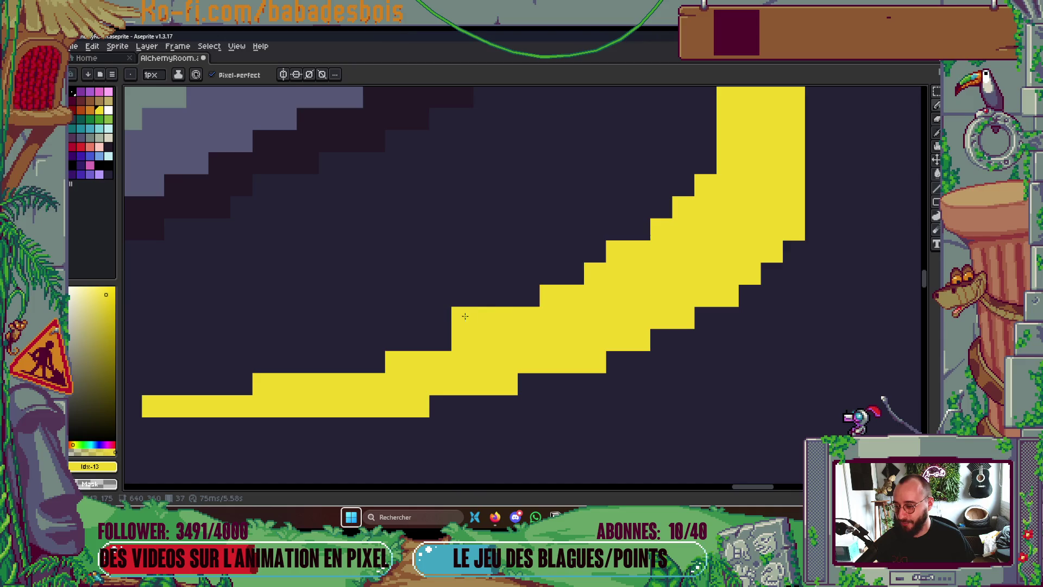
{"action": "key", "text": "ctrl+z"}
{"action": "key", "text": "ctrl+z"}
Save AlchemyRoom.aseprite
{"action": "scroll", "coordinate": [781, 251], "scroll_direction": "down", "scroll_amount": 3}
{"action": "scroll", "coordinate": [780, 251], "scroll_direction": "down", "scroll_amount": 1}
{"action": "key", "text": "ctrl+s"}
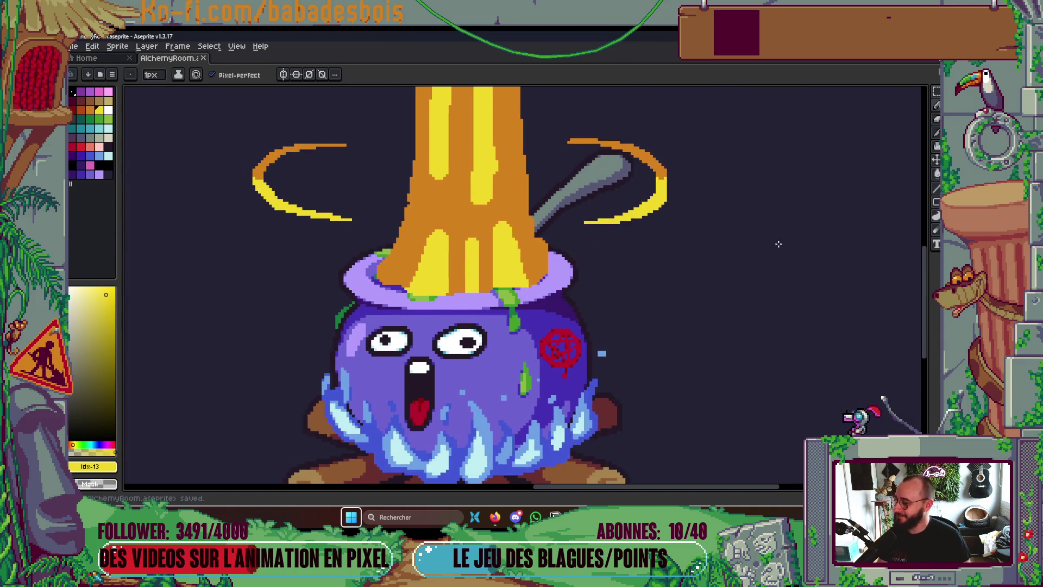
{"action": "scroll", "coordinate": [663, 240], "scroll_direction": "up", "scroll_amount": 4}
{"action": "scroll", "coordinate": [678, 187], "scroll_direction": "down", "scroll_amount": 5}
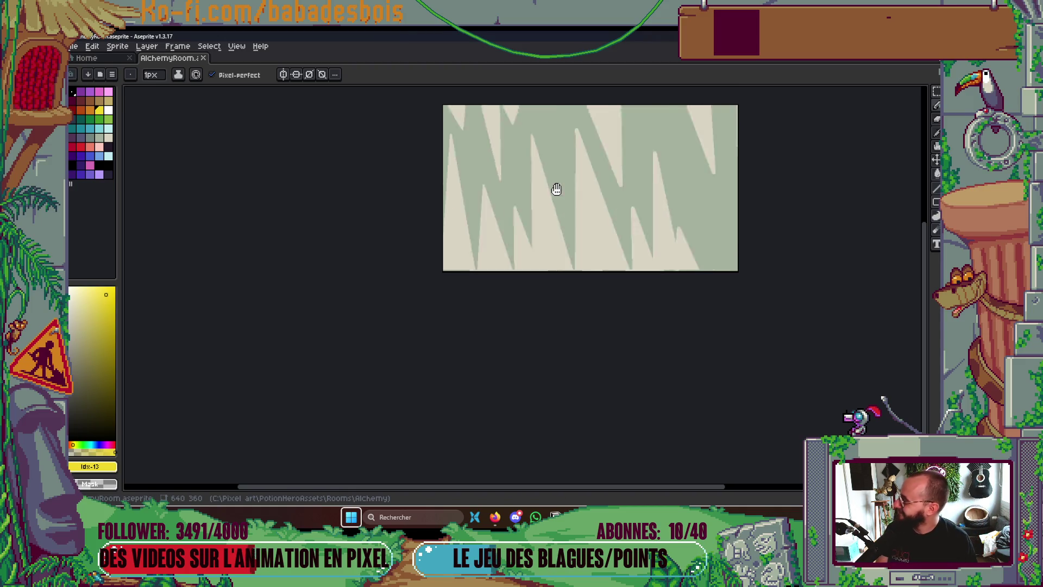
Pan the canvas to show frame 36's yellow mushroom cloud above the cauldron
{"action": "left_click_drag", "start_coordinate": [701, 219], "coordinate": [687, 277]}
{"action": "scroll", "coordinate": [729, 233], "scroll_direction": "up", "scroll_amount": 1}
{"action": "left_click_drag", "start_coordinate": [753, 275], "coordinate": [786, 317]}
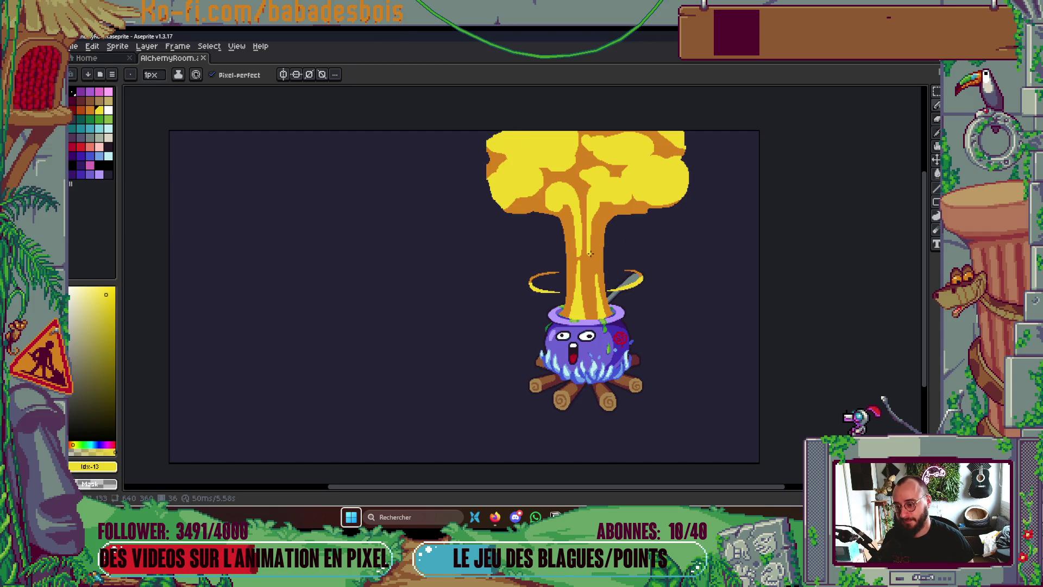
{"action": "scroll", "coordinate": [568, 209], "scroll_direction": "up", "scroll_amount": 6}
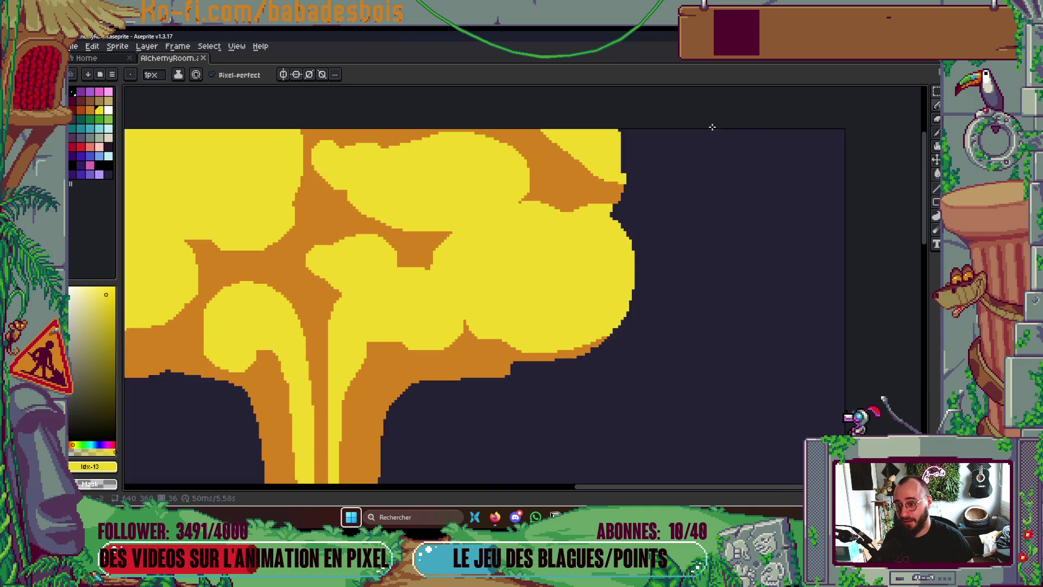
Fill a yellow pixel column along the cloud's right edge
{"action": "key", "text": "i"}
{"action": "key", "text": "b"}
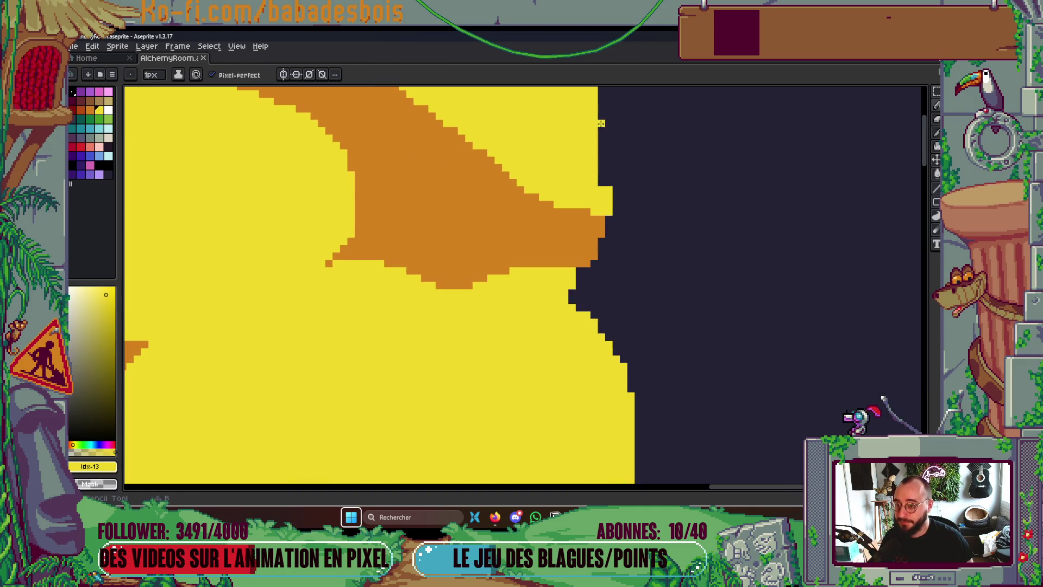
{"action": "left_click_drag", "start_coordinate": [601, 122], "coordinate": [600, 196]}
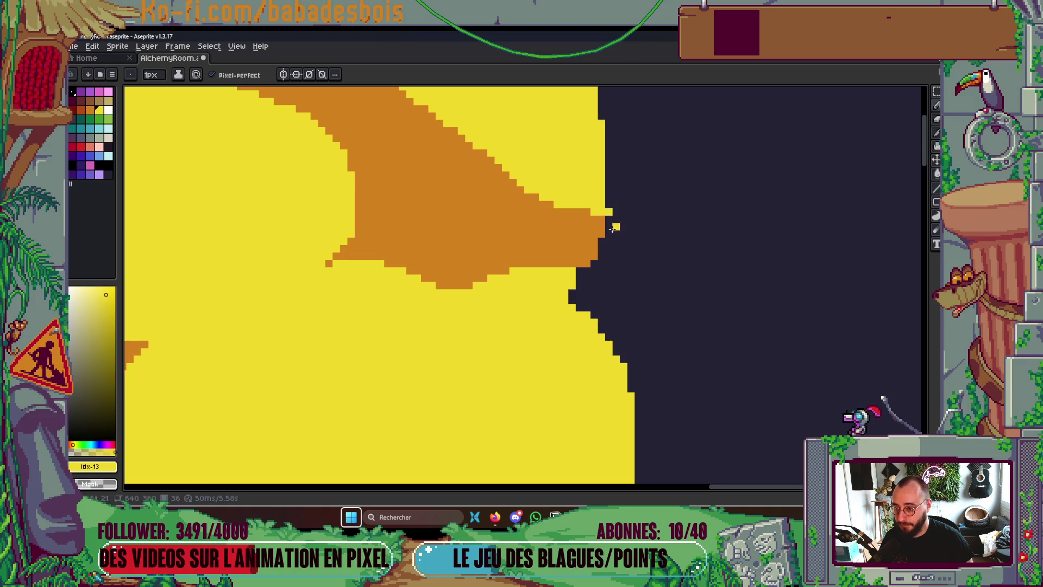
{"action": "scroll", "coordinate": [614, 168], "scroll_direction": "down", "scroll_amount": 5}
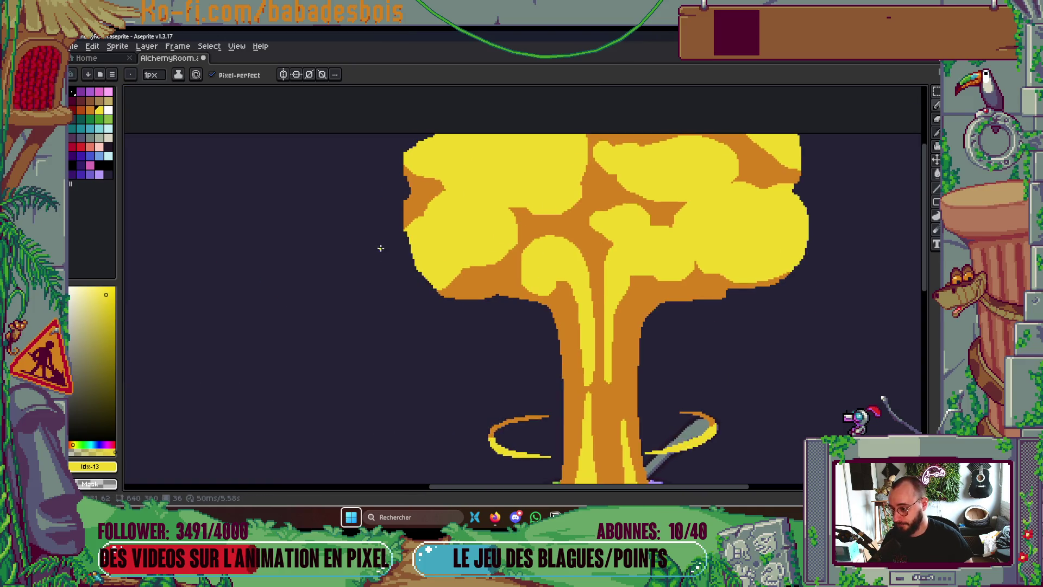
{"action": "scroll", "coordinate": [426, 268], "scroll_direction": "up", "scroll_amount": 5}
Cover stray orange pixels on the cloud's left edge with a 2px yellow brush
{"action": "key", "text": "plus"}
{"action": "mouse_move", "coordinate": [434, 241]}
{"action": "left_mouse_down"}
{"action": "mouse_move", "coordinate": [493, 374]}
{"action": "mouse_move", "coordinate": [438, 242]}
{"action": "left_mouse_up"}
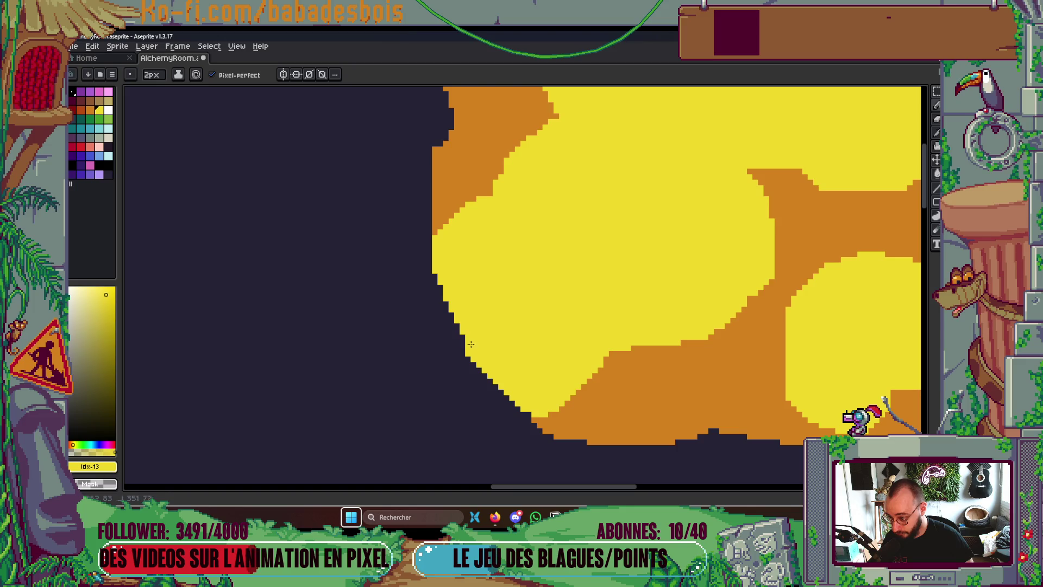
{"action": "scroll", "coordinate": [441, 288], "scroll_direction": "up", "scroll_amount": 3}
{"action": "left_click_drag", "start_coordinate": [430, 275], "coordinate": [454, 229]}
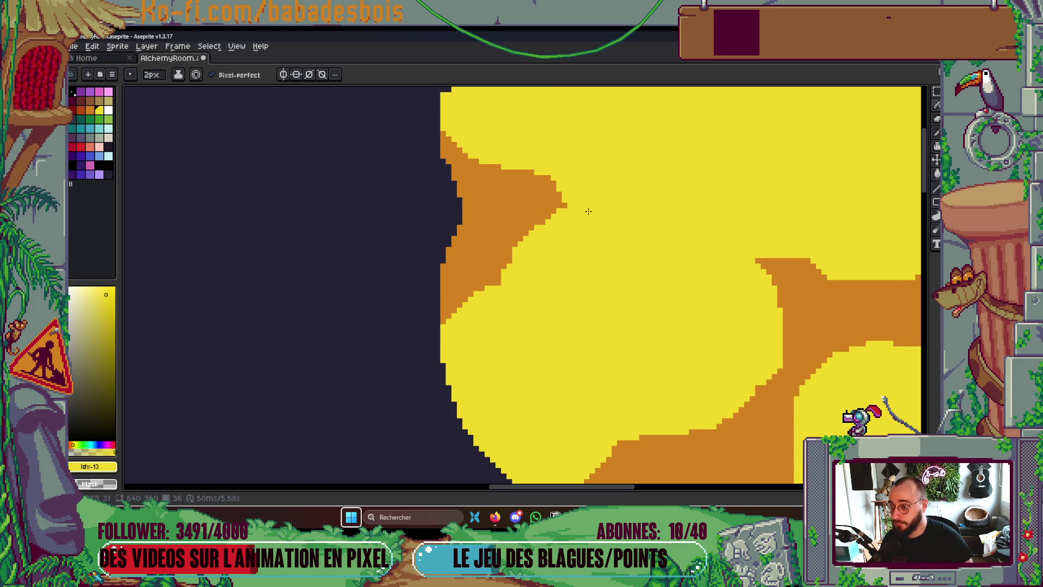
{"action": "scroll", "coordinate": [584, 211], "scroll_direction": "up", "scroll_amount": 1}
{"action": "scroll", "coordinate": [562, 187], "scroll_direction": "down", "scroll_amount": 8}
{"action": "scroll", "coordinate": [619, 194], "scroll_direction": "up", "scroll_amount": 3}
{"action": "scroll", "coordinate": [663, 201], "scroll_direction": "down", "scroll_amount": 2}
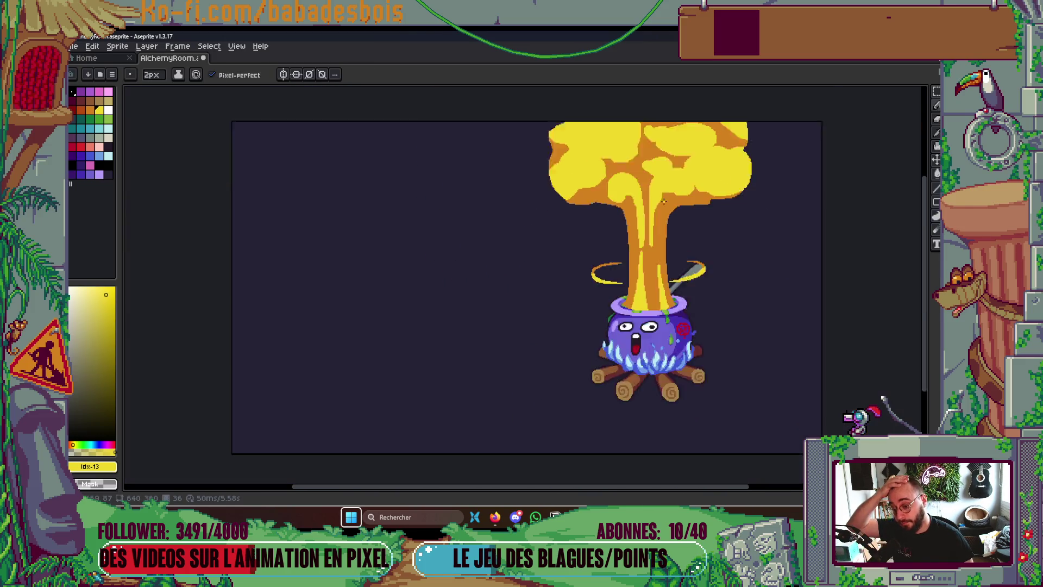
{"action": "scroll", "coordinate": [652, 206], "scroll_direction": "up", "scroll_amount": 4}
Paint yellow over another orange cloud edge and save AlchemyRoom.aseprite
{"action": "key", "text": "i"}
{"action": "key", "text": "b"}
{"action": "left_click_drag", "start_coordinate": [619, 213], "coordinate": [662, 194]}
{"action": "scroll", "coordinate": [607, 284], "scroll_direction": "down", "scroll_amount": 1}
{"action": "scroll", "coordinate": [679, 292], "scroll_direction": "down", "scroll_amount": 2}
{"action": "key", "text": "ctrl+s"}
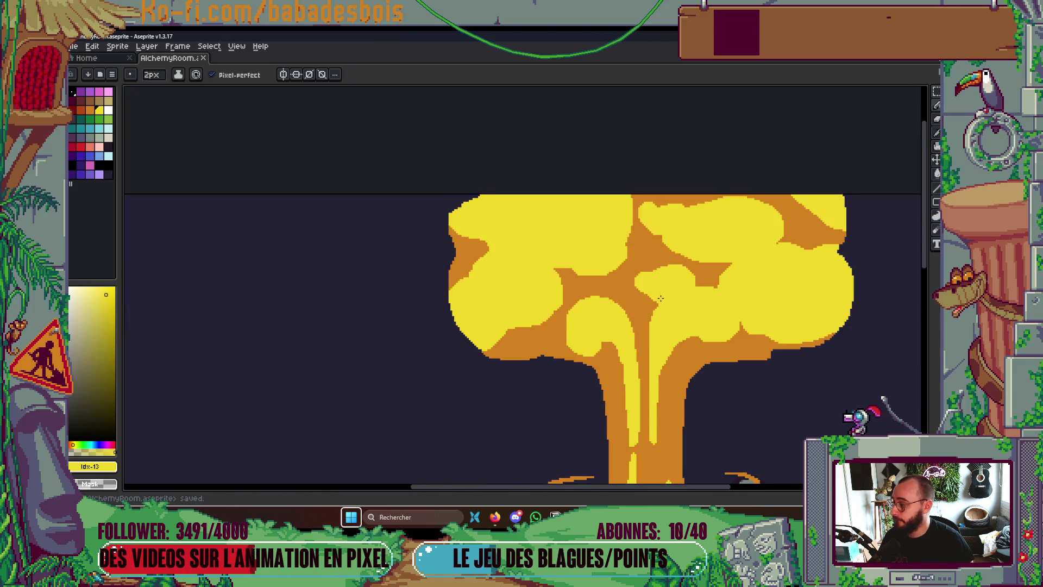
Try dark pixels along the cloud's top edge, undo them, and save again
{"action": "scroll", "coordinate": [684, 266], "scroll_direction": "down", "scroll_amount": 2}
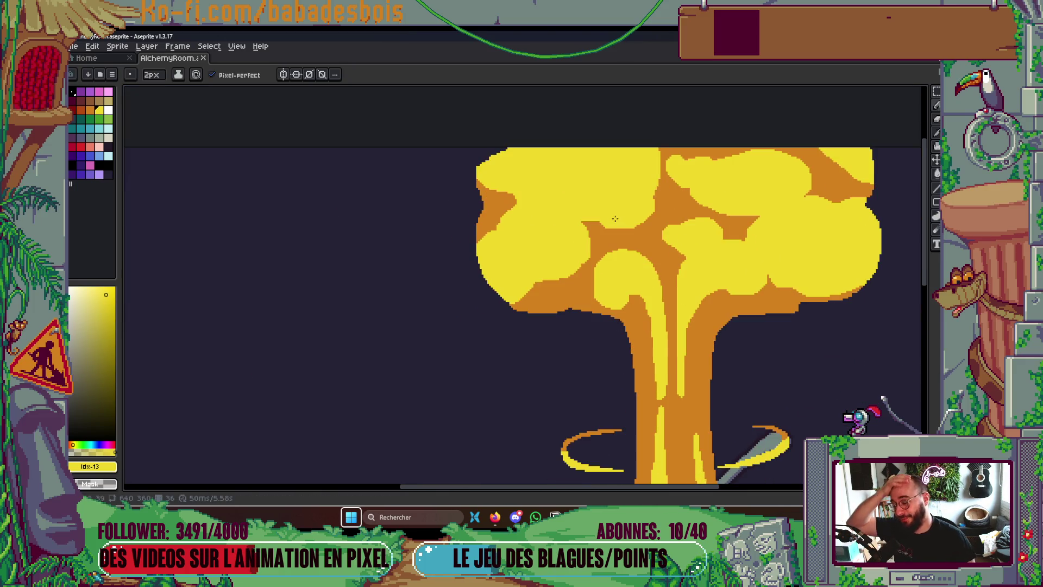
{"action": "scroll", "coordinate": [494, 137], "scroll_direction": "up", "scroll_amount": 3}
{"action": "left_click_drag", "start_coordinate": [466, 163], "coordinate": [509, 133]}
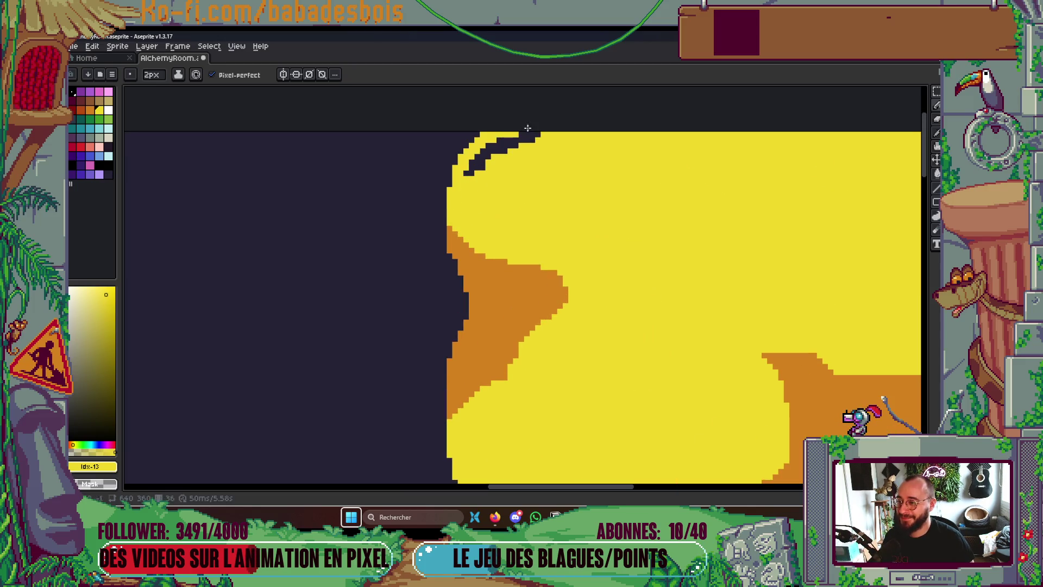
{"action": "key", "text": "ctrl+z"}
{"action": "key", "text": "ctrl+z"}
{"action": "key", "text": "ctrl+z"}
{"action": "scroll", "coordinate": [666, 232], "scroll_direction": "down", "scroll_amount": 5}
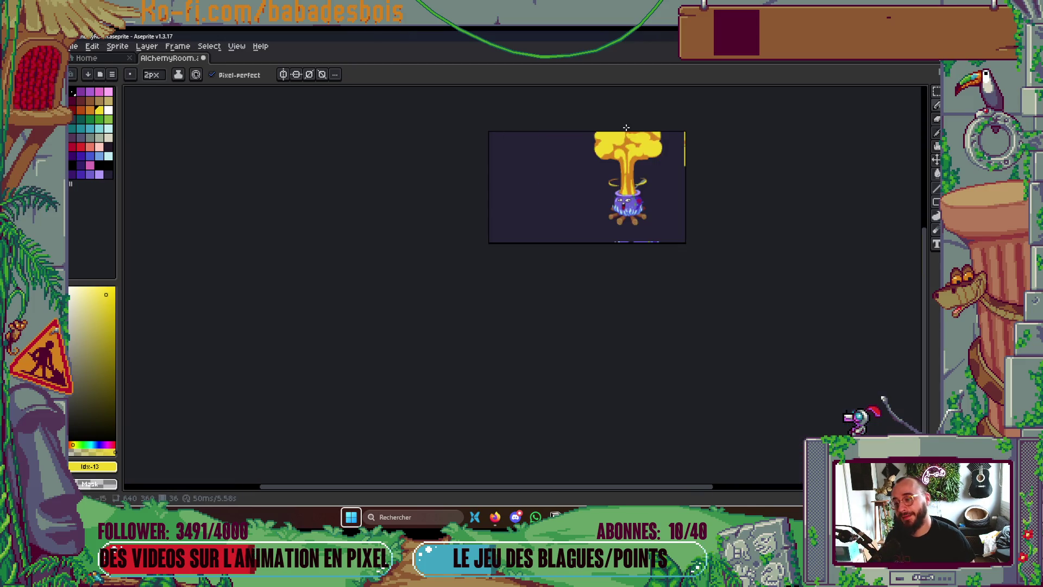
{"action": "scroll", "coordinate": [666, 232], "scroll_direction": "up", "scroll_amount": 3}
{"action": "key", "text": "ctrl+s"}
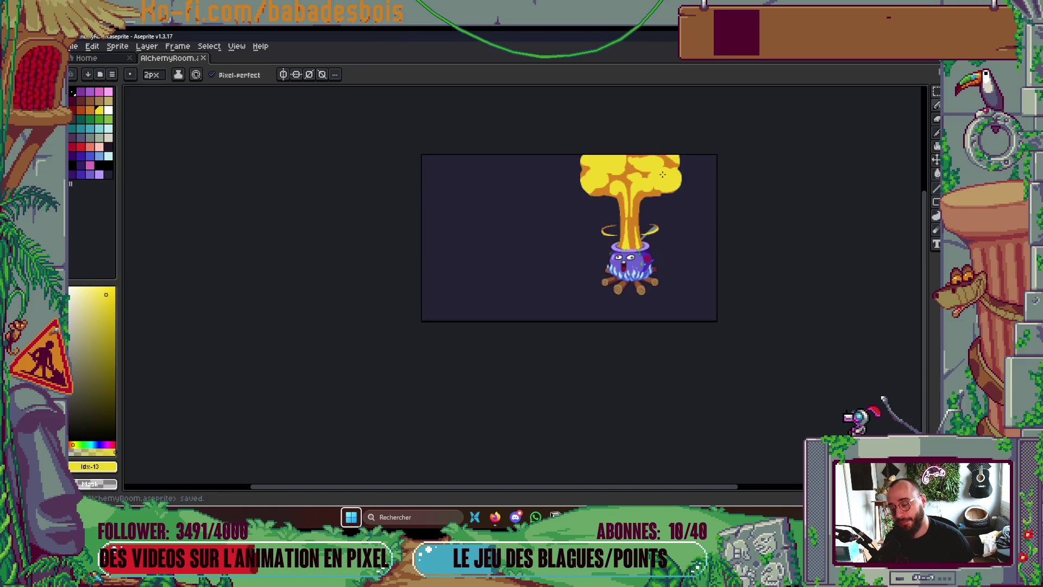
Eyedrop the flame column's orange, add a small orange stroke to it, and save
{"action": "scroll", "coordinate": [681, 182], "scroll_direction": "up", "scroll_amount": 2}
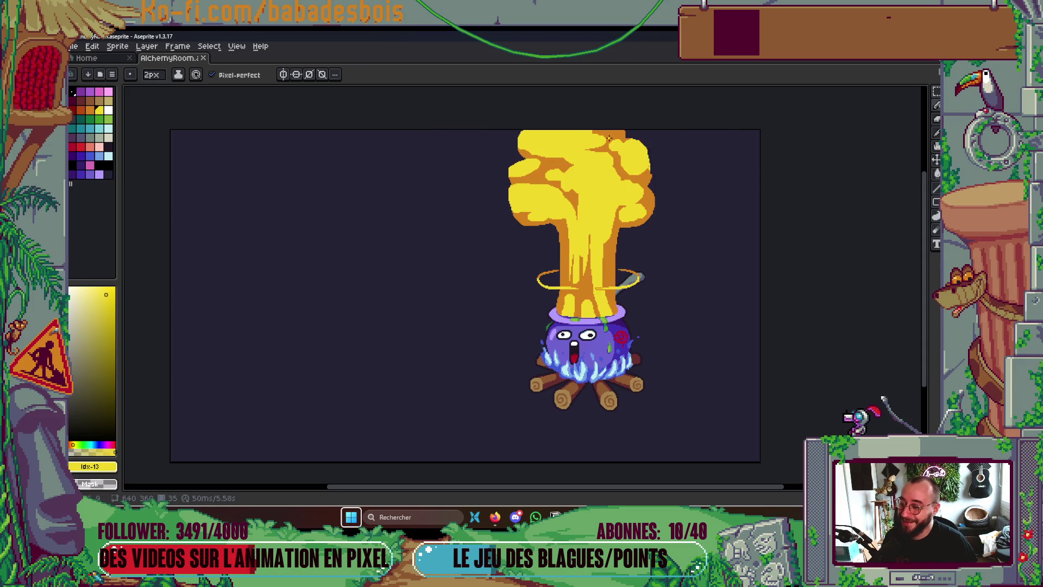
{"action": "scroll", "coordinate": [609, 191], "scroll_direction": "up", "scroll_amount": 4}
{"action": "key", "text": "i"}
{"action": "left_click", "coordinate": [596, 283]}
{"action": "key", "text": "b"}
{"action": "mouse_move", "coordinate": [592, 238]}
{"action": "left_mouse_down"}
{"action": "mouse_move", "coordinate": [592, 258]}
{"action": "mouse_move", "coordinate": [621, 180]}
{"action": "left_mouse_up"}
{"action": "key", "text": "ctrl+s"}
{"action": "scroll", "coordinate": [597, 229], "scroll_direction": "down", "scroll_amount": 2}
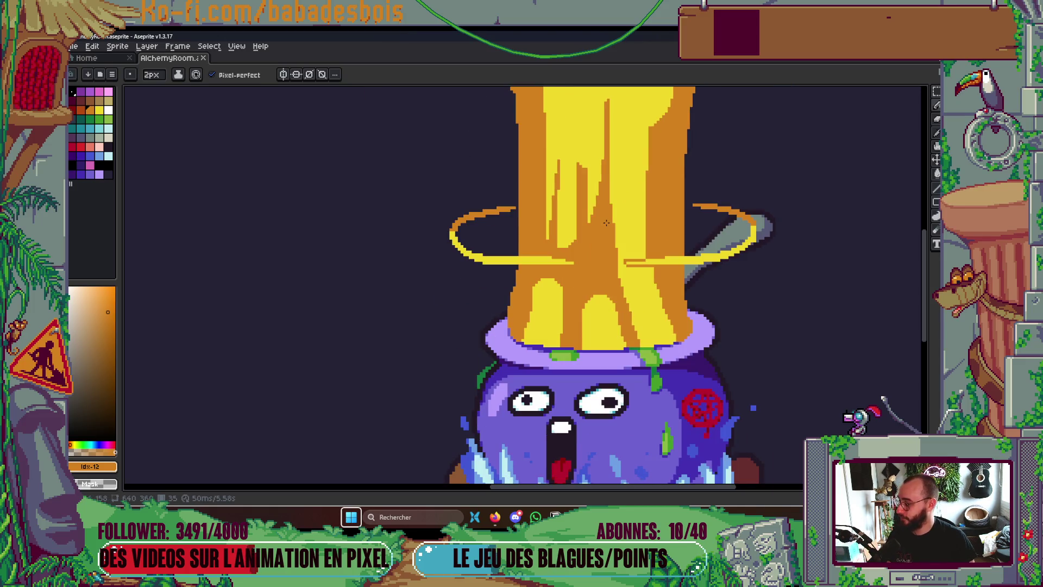
{"action": "scroll", "coordinate": [606, 223], "scroll_direction": "down", "scroll_amount": 4}
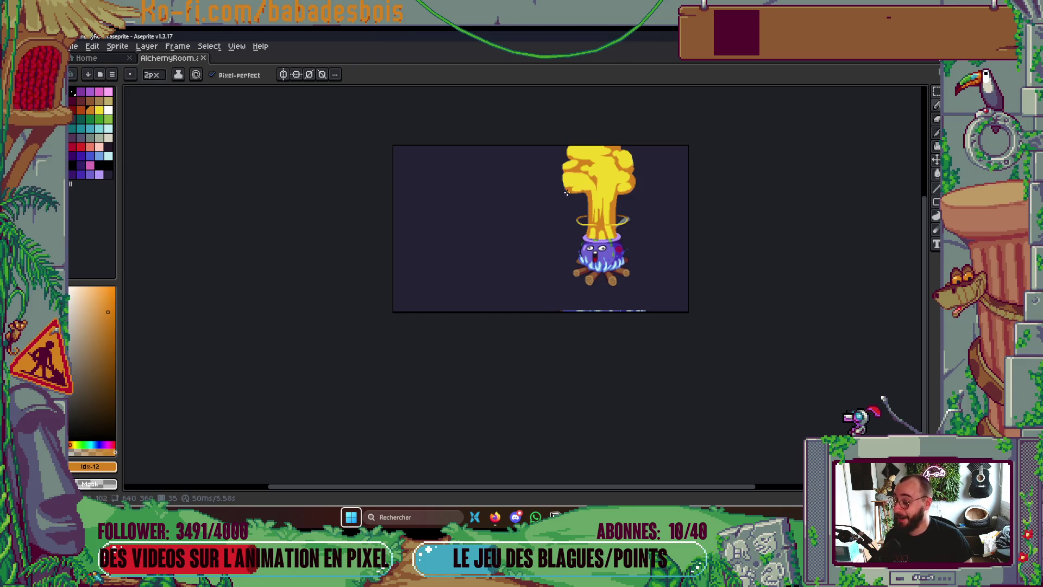
{"action": "scroll", "coordinate": [654, 207], "scroll_direction": "up", "scroll_amount": 4}
{"action": "scroll", "coordinate": [676, 182], "scroll_direction": "down", "scroll_amount": 3}
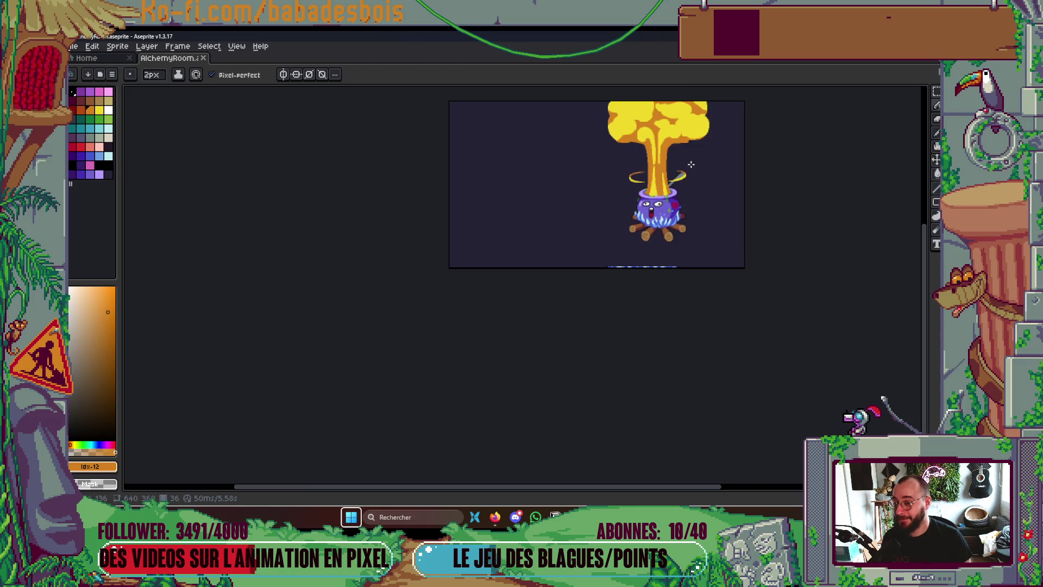
{"action": "scroll", "coordinate": [683, 184], "scroll_direction": "up", "scroll_amount": 1}
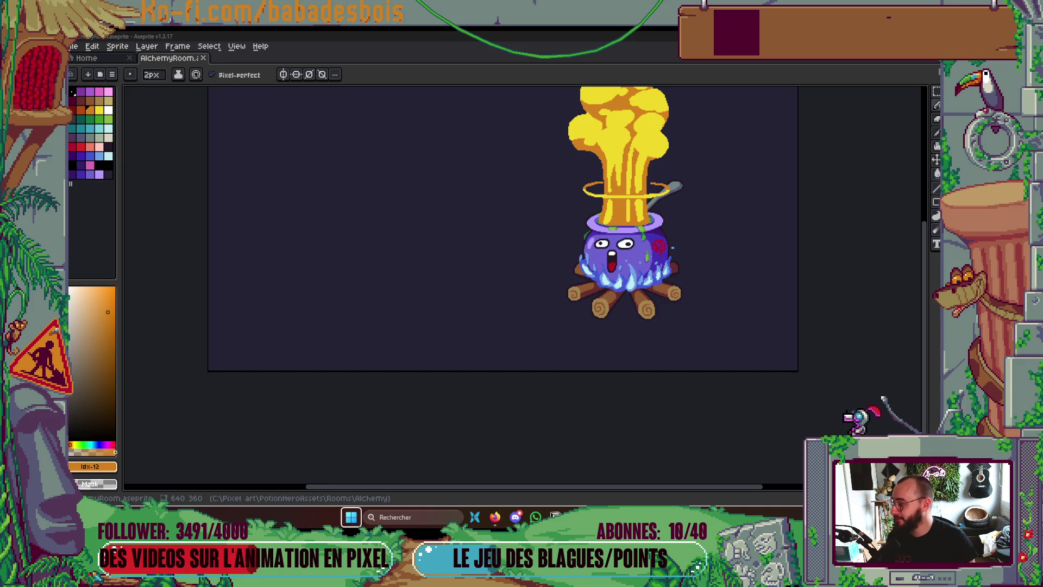
{"action": "scroll", "coordinate": [606, 206], "scroll_direction": "up", "scroll_amount": 3}
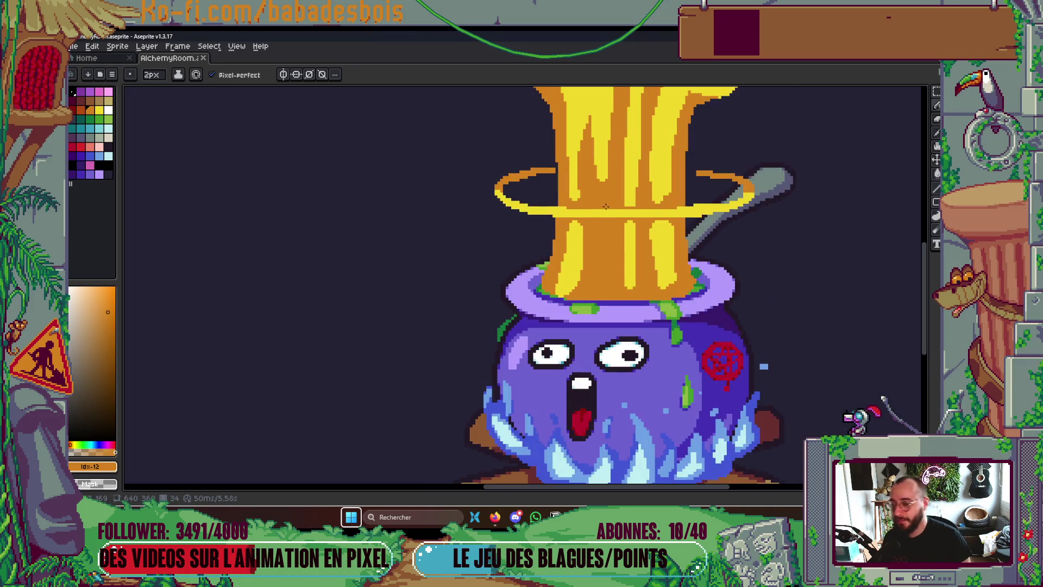
Paint yellow strokes up the potion column's orange strip and along the cloud's bottom edge
{"action": "scroll", "coordinate": [605, 206], "scroll_direction": "up", "scroll_amount": 3}
{"action": "left_click", "coordinate": [537, 281], "text": "alt"}
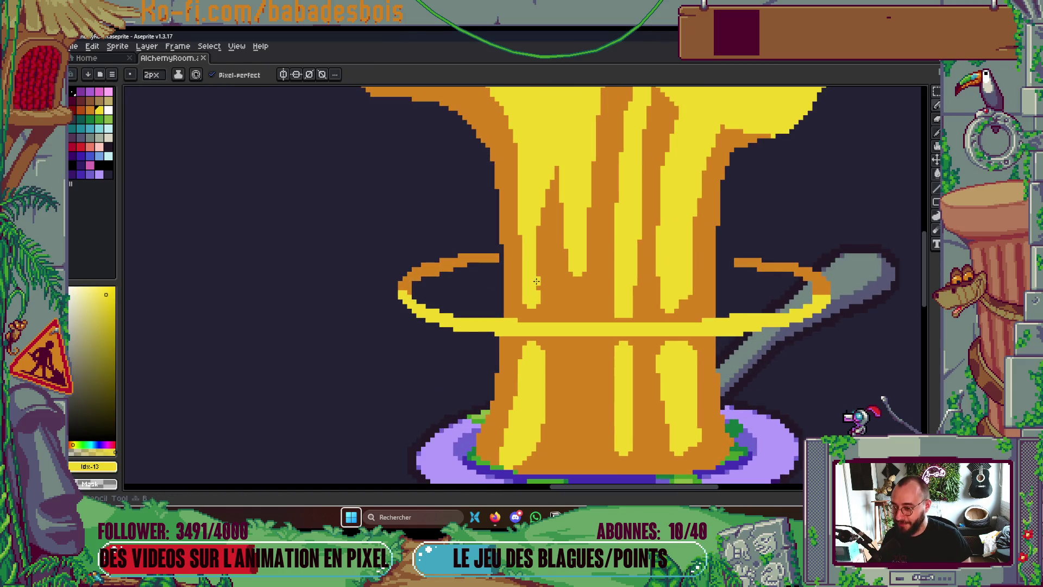
{"action": "left_click_drag", "start_coordinate": [537, 289], "coordinate": [541, 225]}
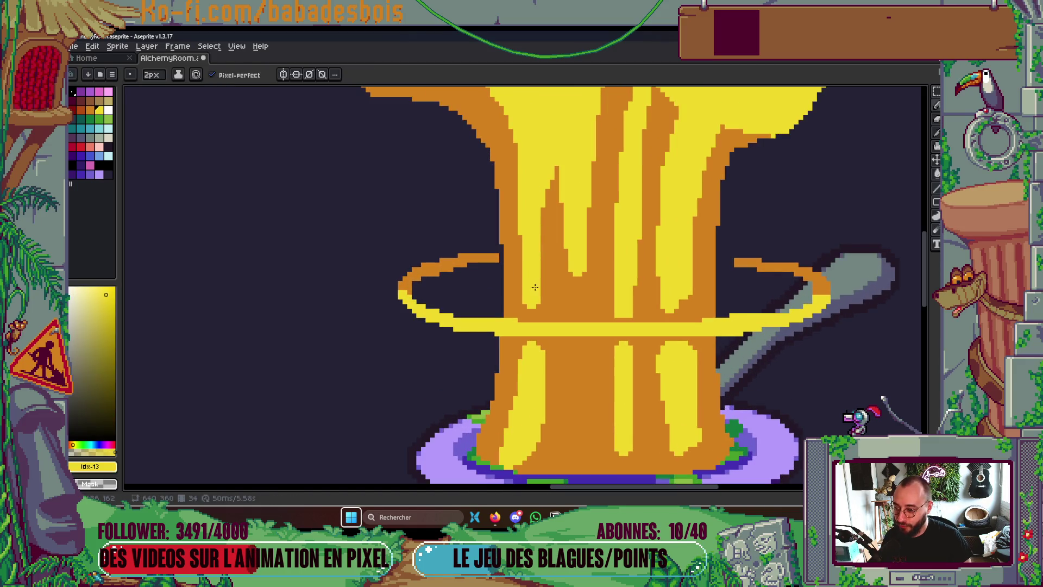
{"action": "left_click_drag", "start_coordinate": [542, 274], "coordinate": [557, 164]}
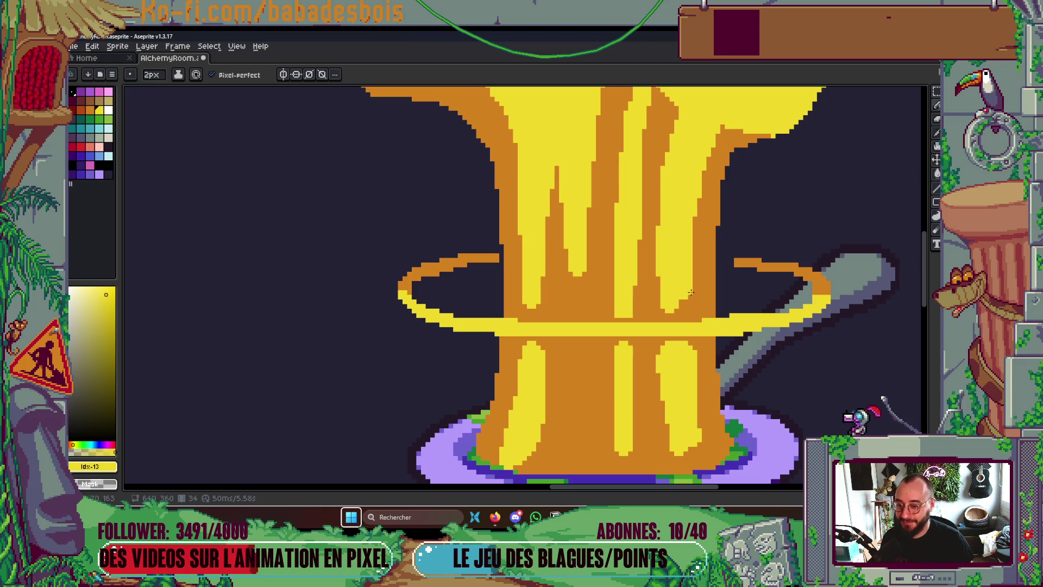
{"action": "scroll", "coordinate": [674, 241], "scroll_direction": "down", "scroll_amount": 5}
{"action": "scroll", "coordinate": [657, 311], "scroll_direction": "up", "scroll_amount": 5}
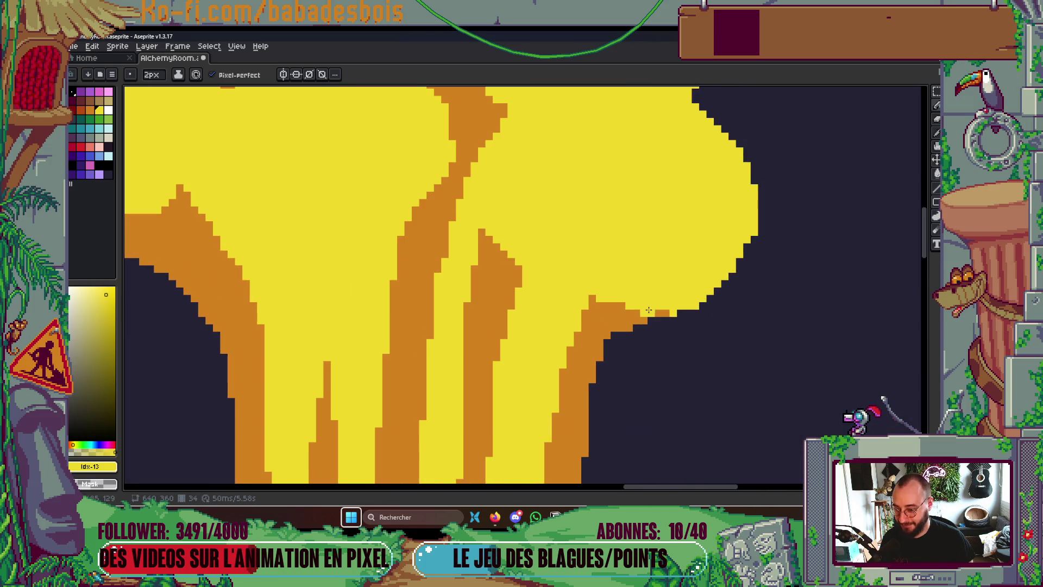
{"action": "left_click_drag", "start_coordinate": [657, 311], "coordinate": [664, 310]}
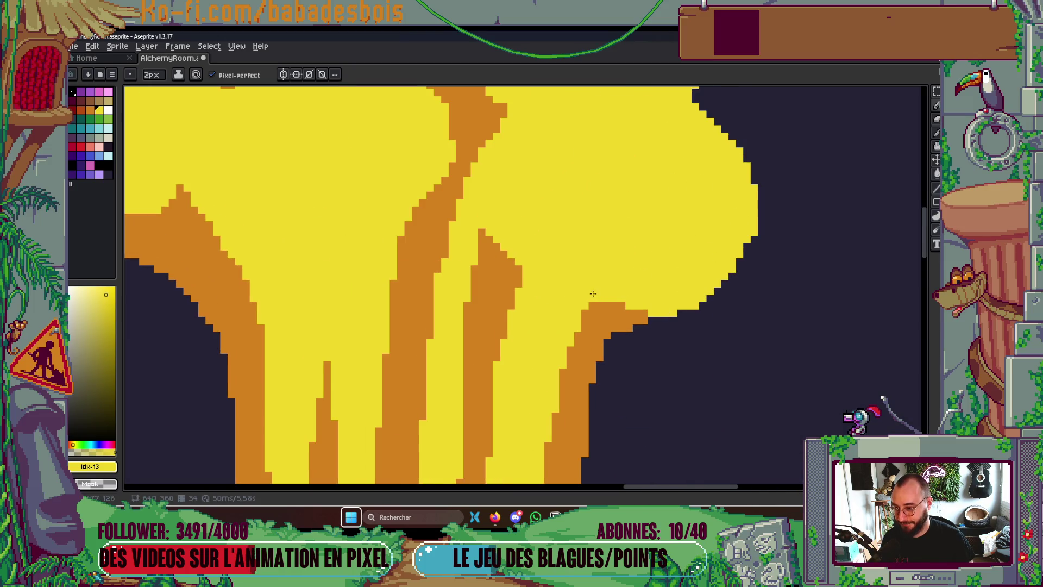
{"action": "scroll", "coordinate": [605, 296], "scroll_direction": "down", "scroll_amount": 1}
{"action": "scroll", "coordinate": [544, 249], "scroll_direction": "up", "scroll_amount": 1}
{"action": "scroll", "coordinate": [545, 279], "scroll_direction": "down", "scroll_amount": 2}
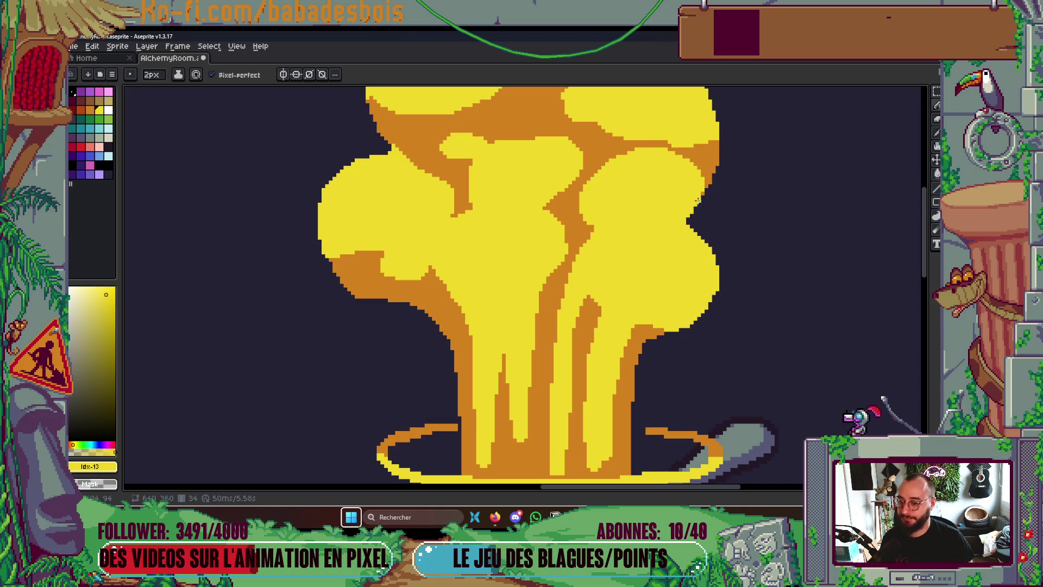
{"action": "scroll", "coordinate": [468, 372], "scroll_direction": "down", "scroll_amount": 1}
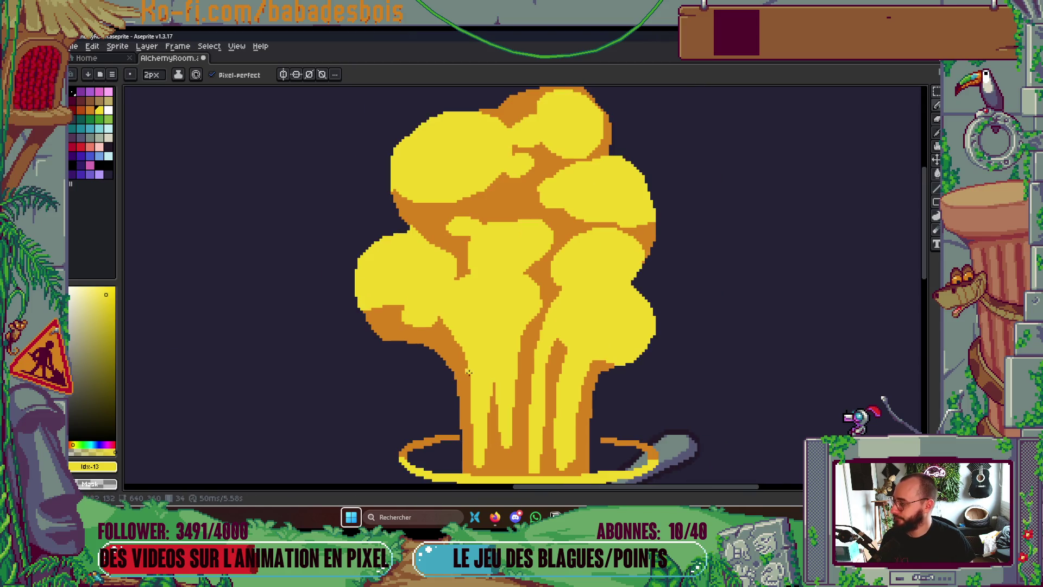
{"action": "scroll", "coordinate": [489, 388], "scroll_direction": "down", "scroll_amount": 2}
{"action": "scroll", "coordinate": [544, 299], "scroll_direction": "up", "scroll_amount": 3}
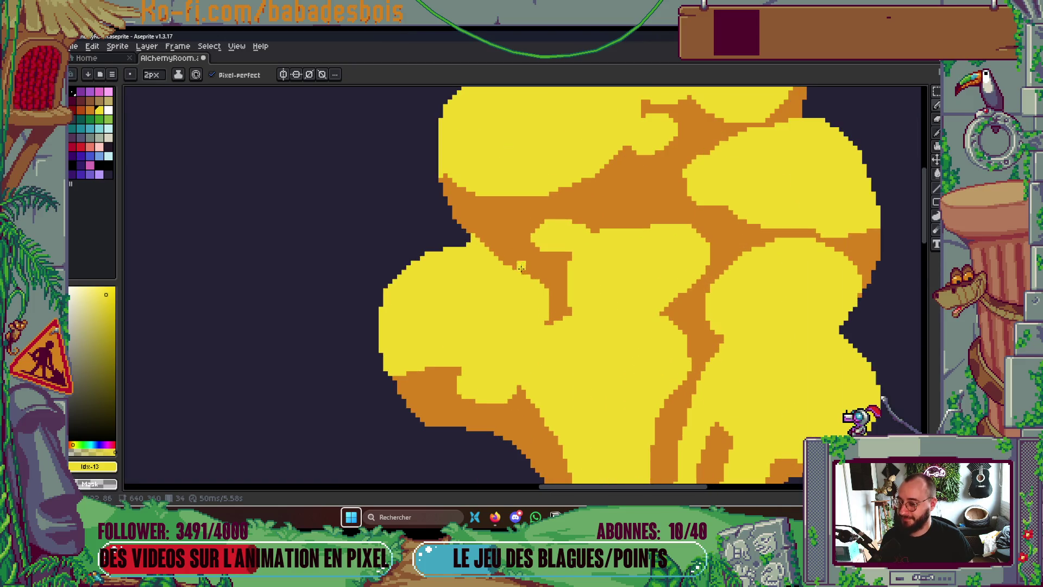
Enlarge the brush to 3 px and eyedrop the cloud's orange as the drawing colour
{"action": "key", "text": "plus"}
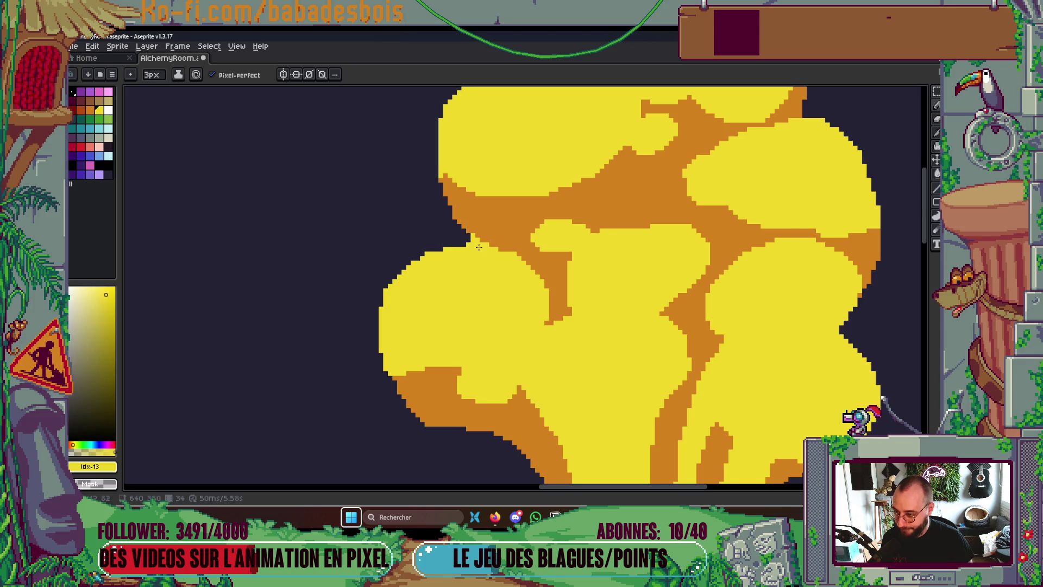
{"action": "scroll", "coordinate": [489, 250], "scroll_direction": "up", "scroll_amount": 1}
{"action": "left_click", "coordinate": [503, 221], "text": "alt"}
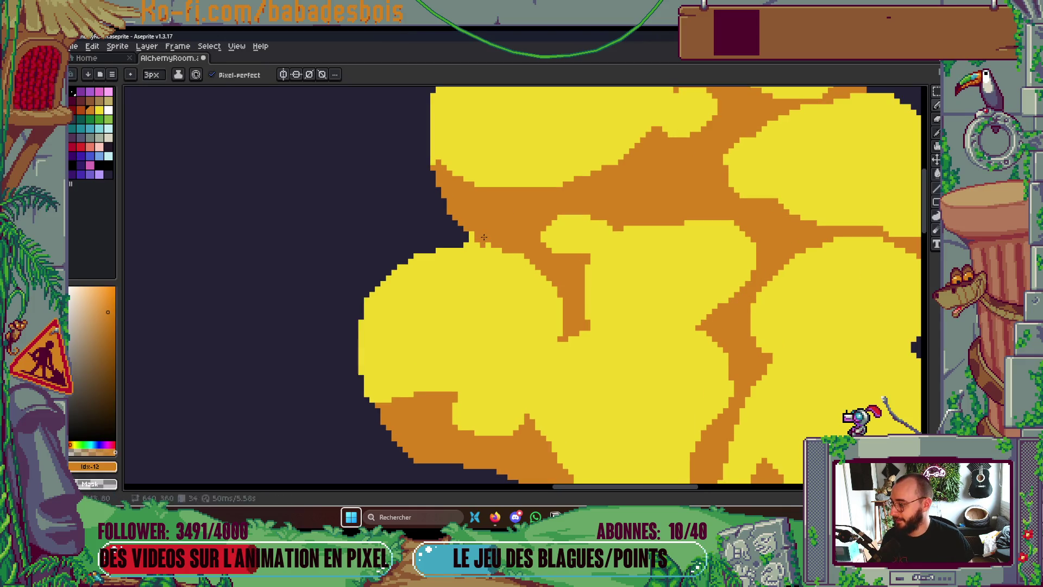
{"action": "scroll", "coordinate": [472, 238], "scroll_direction": "up", "scroll_amount": 1}
{"action": "scroll", "coordinate": [472, 238], "scroll_direction": "down", "scroll_amount": 3}
{"action": "scroll", "coordinate": [477, 376], "scroll_direction": "up", "scroll_amount": 2}
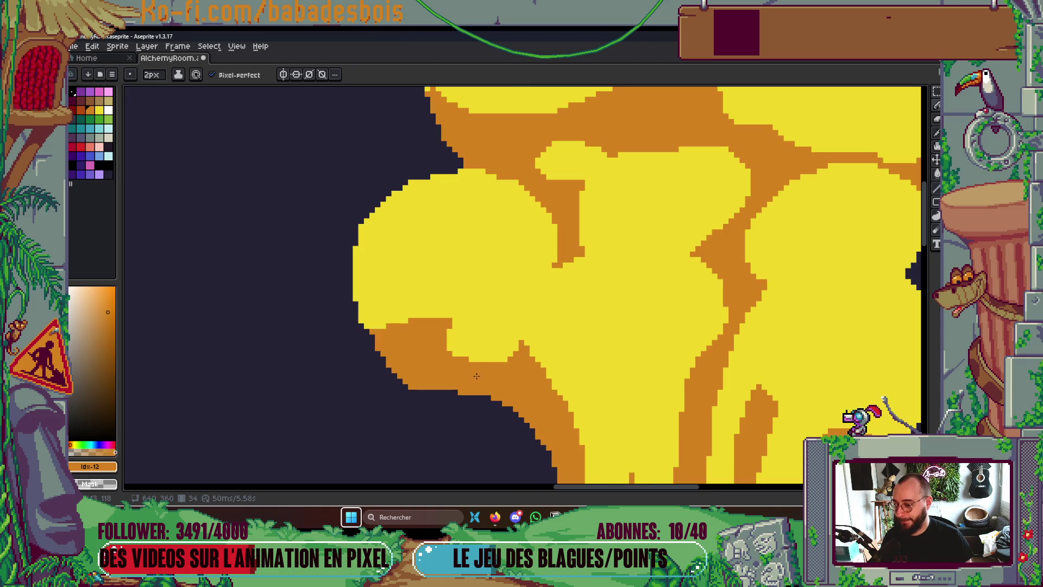
{"action": "scroll", "coordinate": [552, 295], "scroll_direction": "down", "scroll_amount": 2}
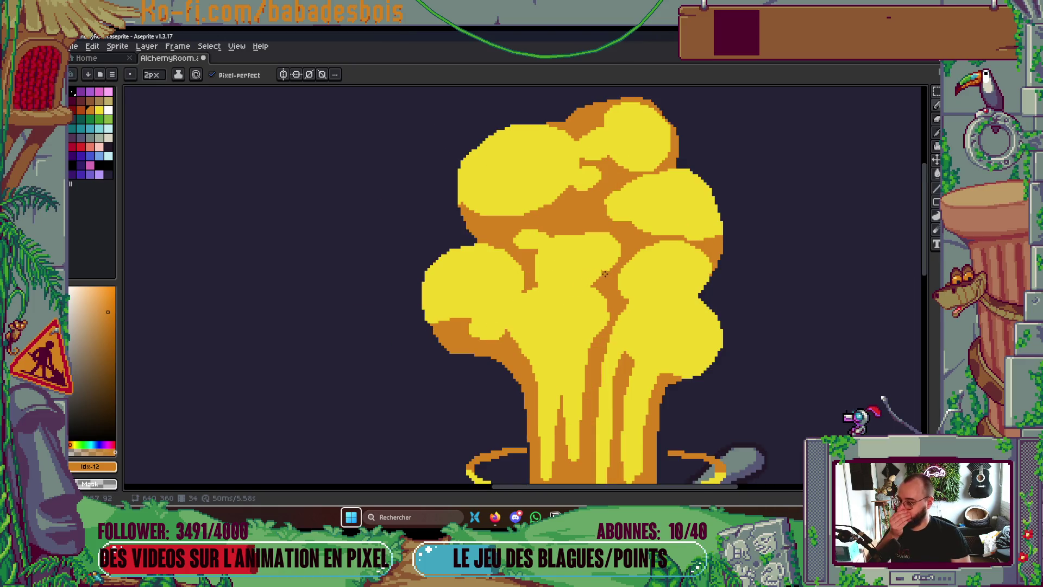
{"action": "scroll", "coordinate": [625, 185], "scroll_direction": "down", "scroll_amount": 2}
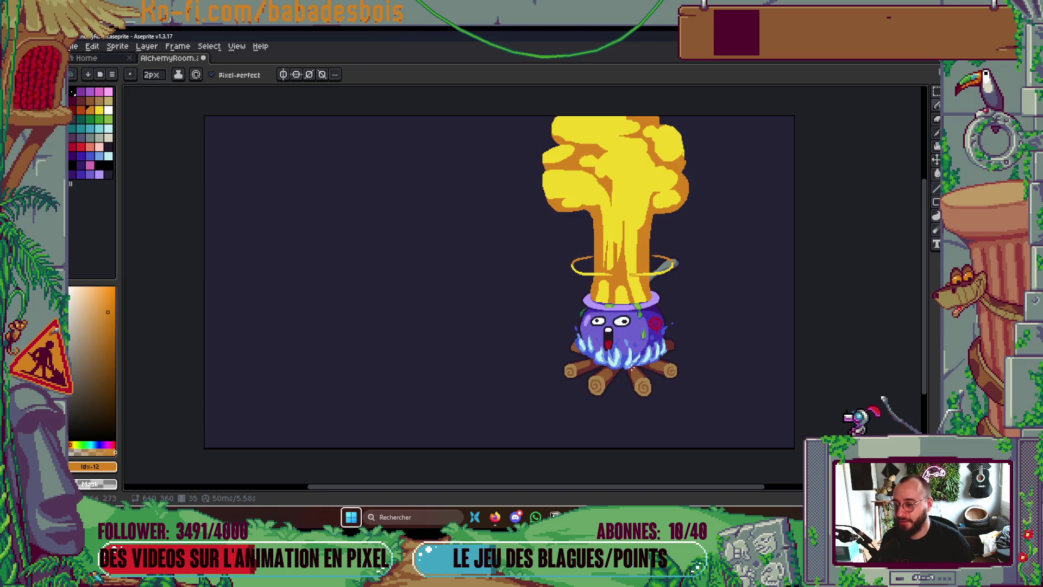
{"action": "scroll", "coordinate": [640, 254], "scroll_direction": "up", "scroll_amount": 3}
{"action": "key", "text": "i"}
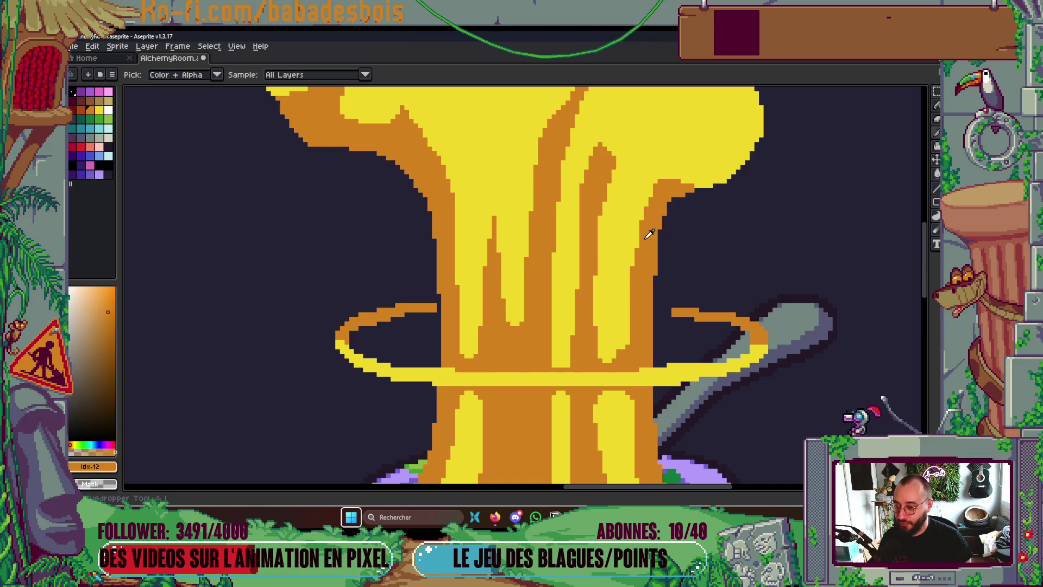
{"action": "left_click_drag", "start_coordinate": [604, 172], "coordinate": [571, 330]}
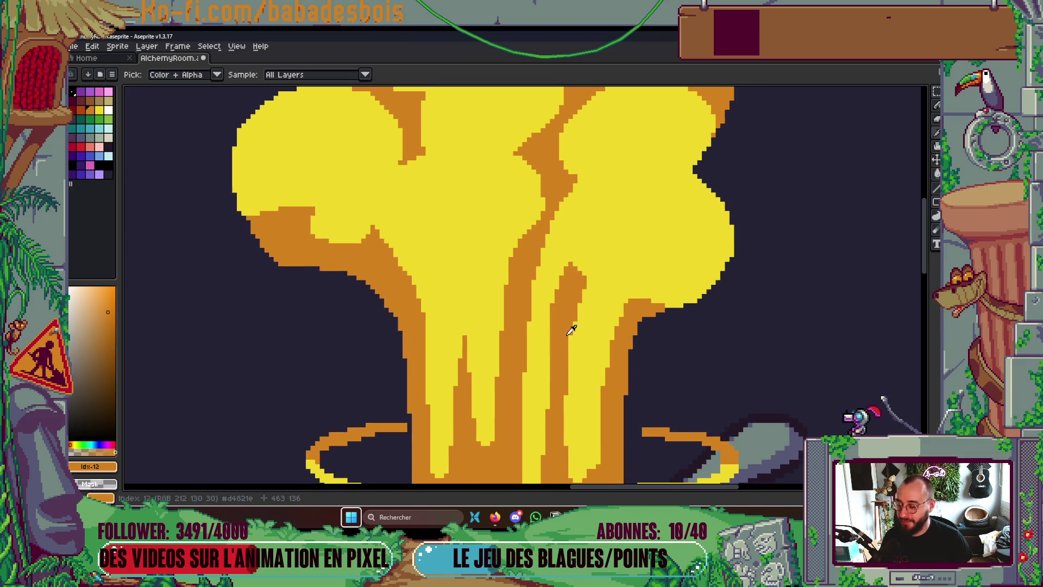
{"action": "left_click", "coordinate": [571, 288], "text": "alt"}
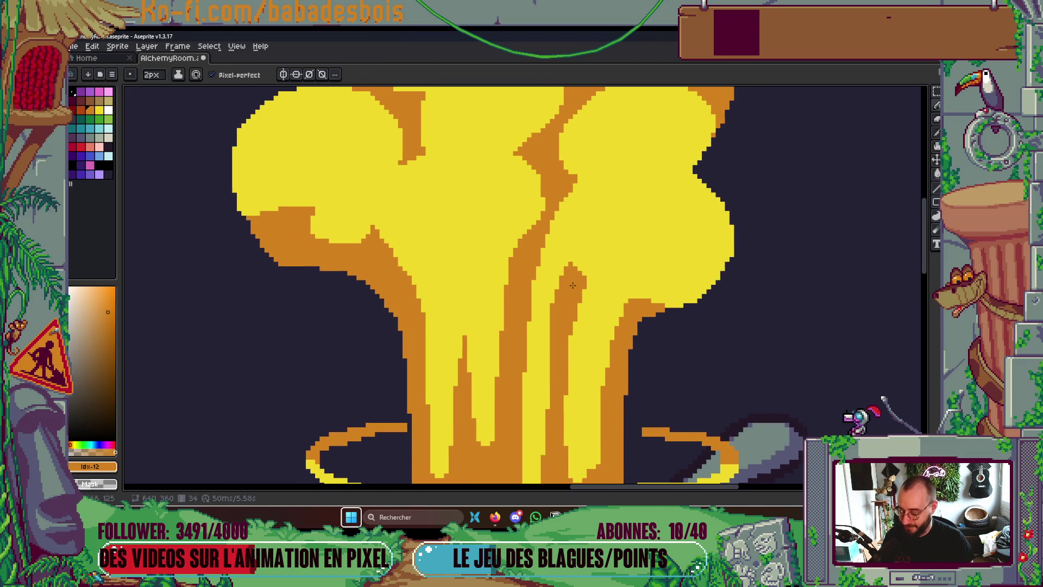
{"action": "scroll", "coordinate": [581, 293], "scroll_direction": "down", "scroll_amount": 2}
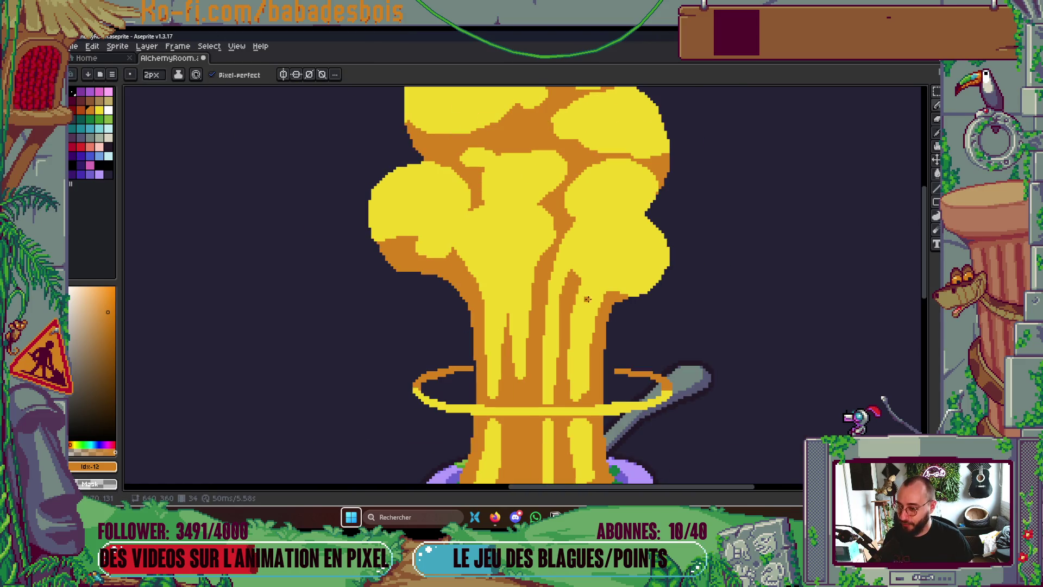
Step forward through the explosion animation to frame 37
{"action": "key", "text": "period"}
{"action": "scroll", "coordinate": [560, 321], "scroll_direction": "up", "scroll_amount": 2}
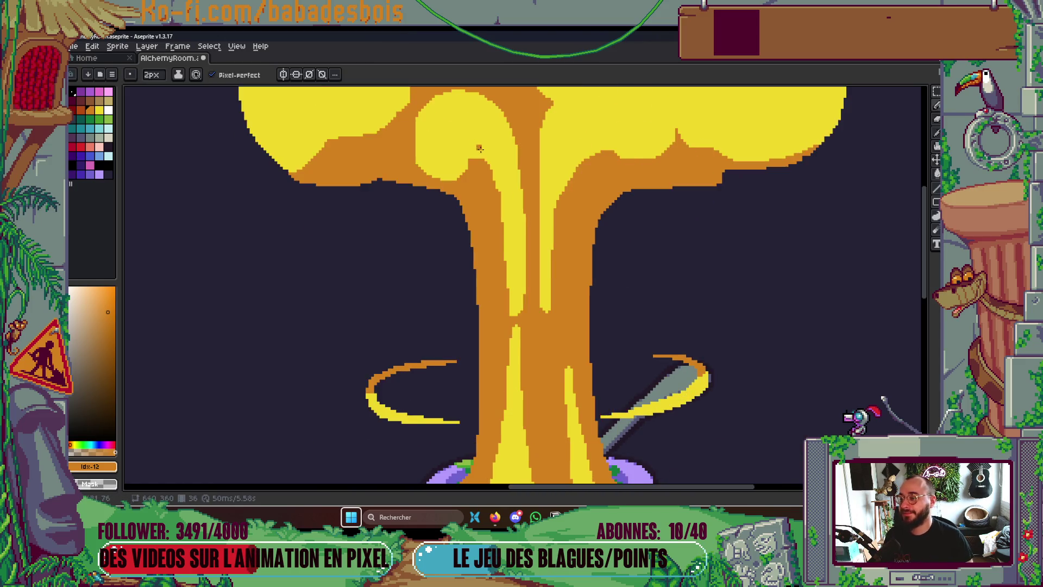
{"action": "key", "text": "period"}
{"action": "scroll", "coordinate": [559, 337], "scroll_direction": "down", "scroll_amount": 4}
{"action": "key", "text": "period"}
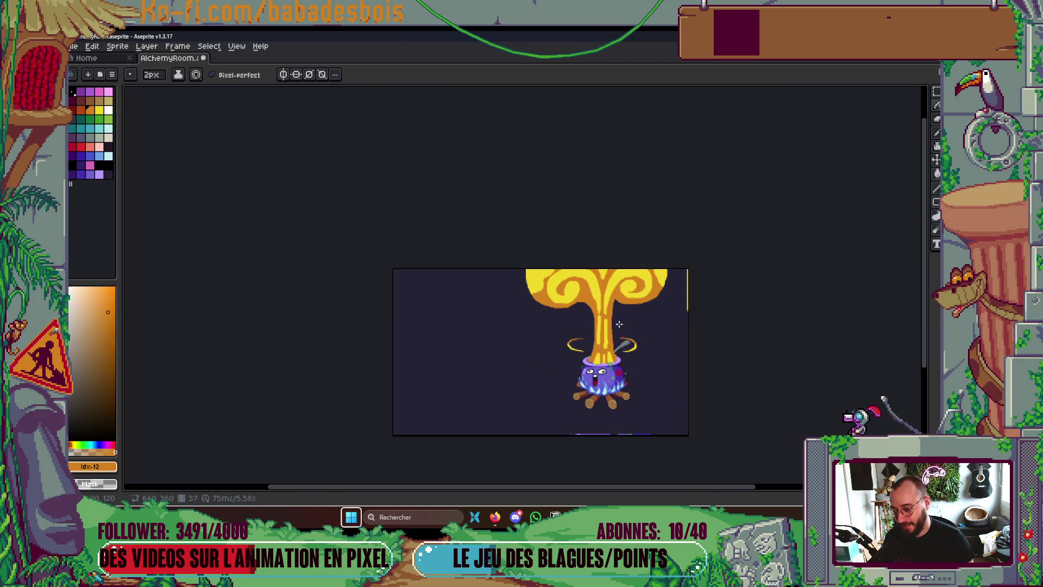
Sample the swirl's yellow and repaint the swirl's inner left and upper edges in yellow
{"action": "scroll", "coordinate": [610, 300], "scroll_direction": "up", "scroll_amount": 3}
{"action": "scroll", "coordinate": [473, 311], "scroll_direction": "up", "scroll_amount": 2}
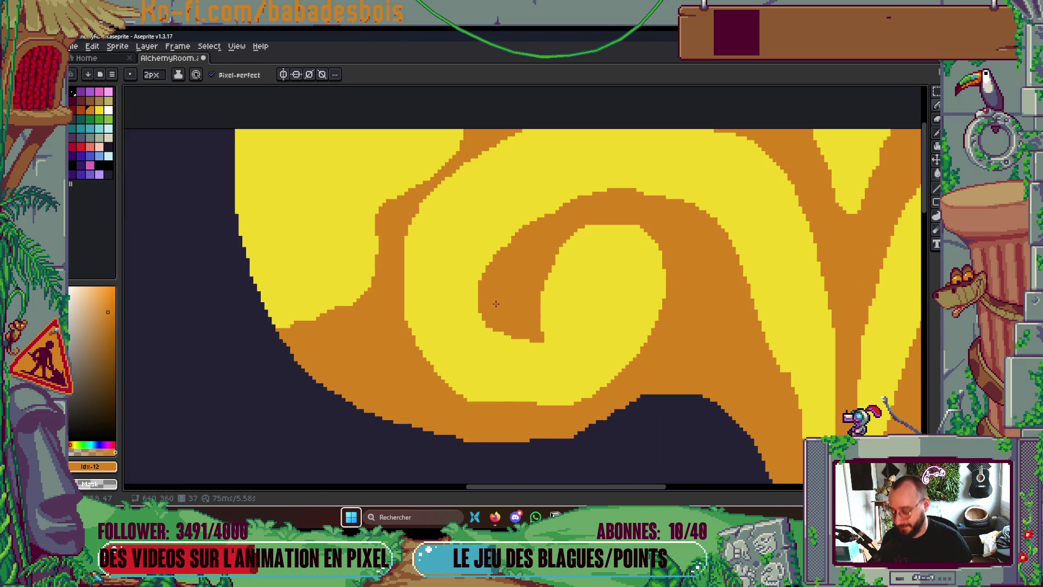
{"action": "left_click", "coordinate": [479, 311], "text": "alt"}
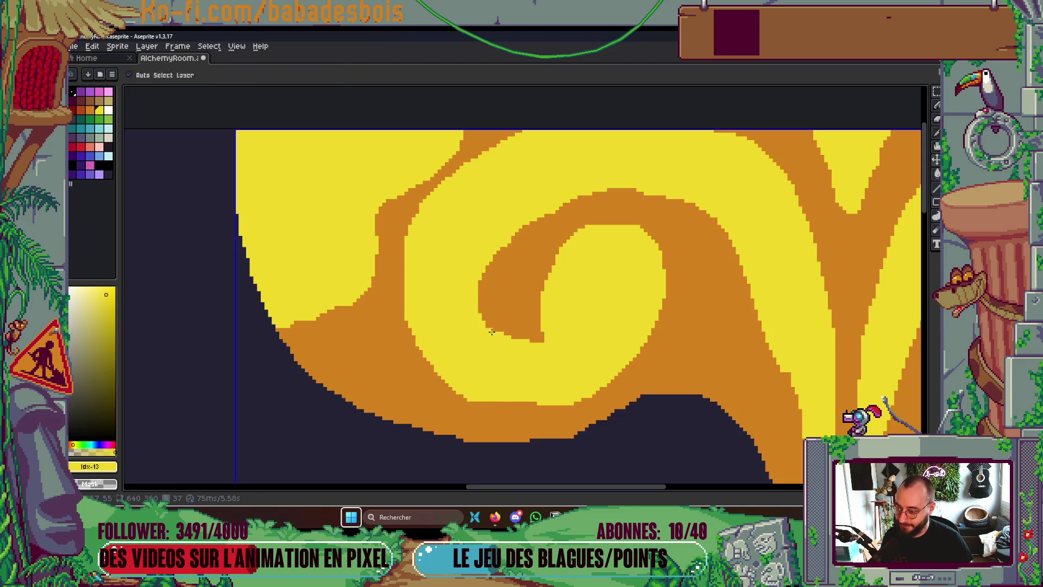
{"action": "key", "text": "b"}
{"action": "mouse_move", "coordinate": [494, 332]}
{"action": "left_mouse_down"}
{"action": "mouse_move", "coordinate": [488, 310]}
{"action": "mouse_move", "coordinate": [531, 208]}
{"action": "left_mouse_up"}
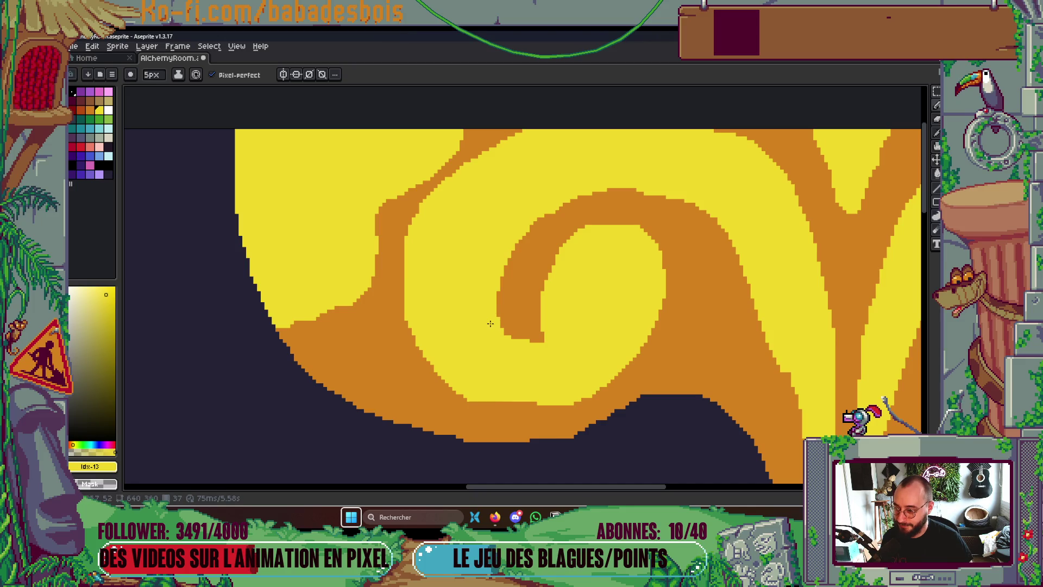
{"action": "left_click", "coordinate": [542, 223]}
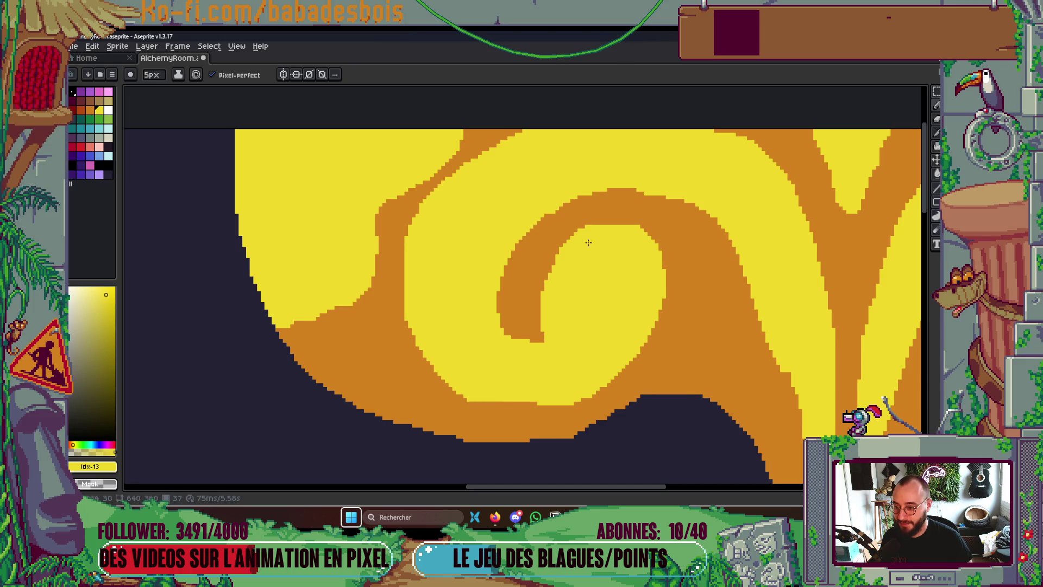
{"action": "scroll", "coordinate": [587, 242], "scroll_direction": "up", "scroll_amount": 1}
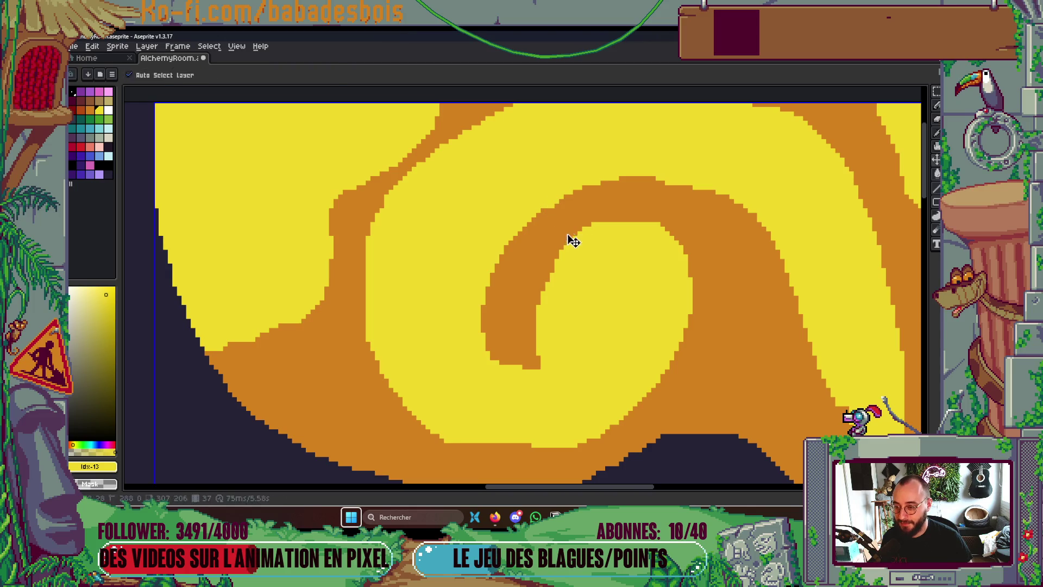
Cover the orange bump atop the swirl's arc with yellow and add an orange band along its top
{"action": "left_click", "coordinate": [543, 247], "text": "alt"}
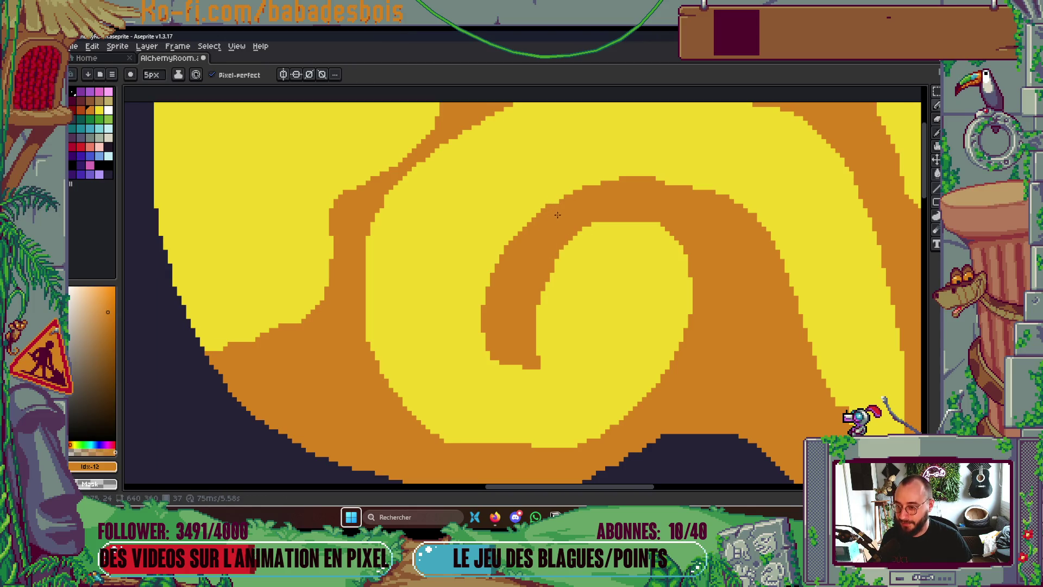
{"action": "scroll", "coordinate": [559, 210], "scroll_direction": "down", "scroll_amount": 5}
{"action": "scroll", "coordinate": [537, 189], "scroll_direction": "up", "scroll_amount": 6}
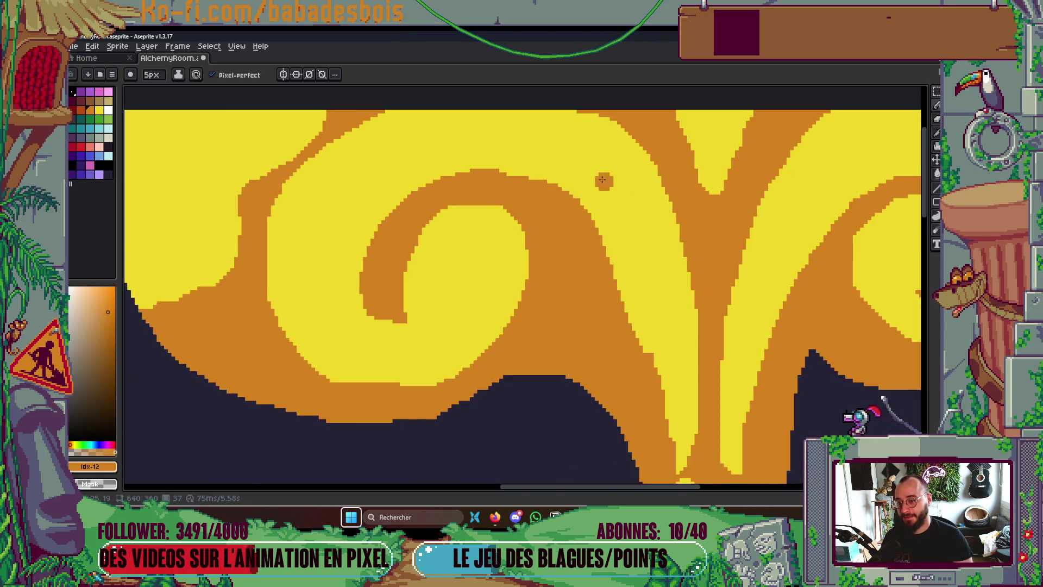
{"action": "left_click_drag", "start_coordinate": [537, 189], "coordinate": [589, 263]}
{"action": "left_click", "coordinate": [572, 188], "text": "alt"}
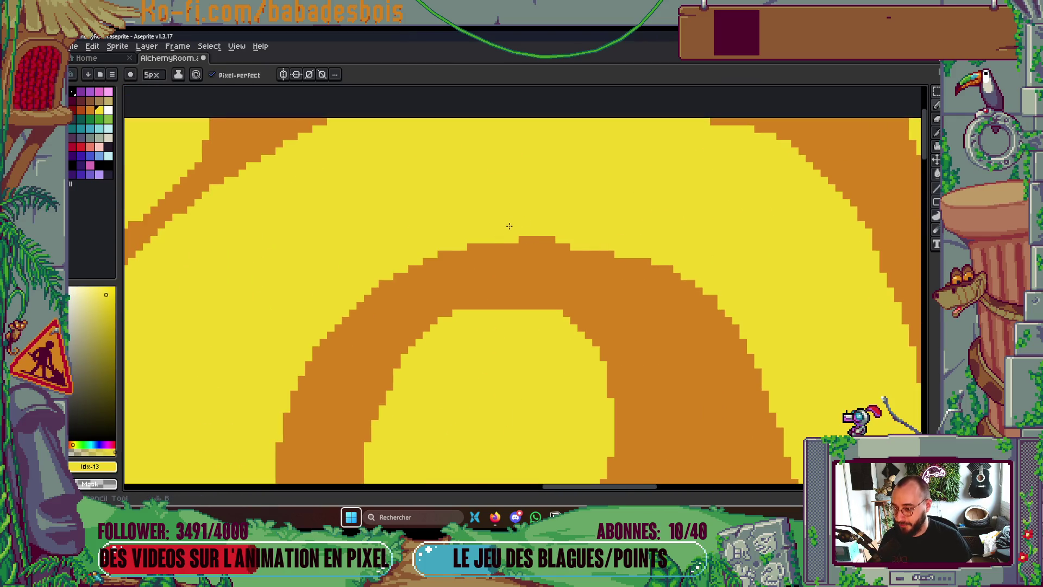
{"action": "left_click", "coordinate": [543, 237]}
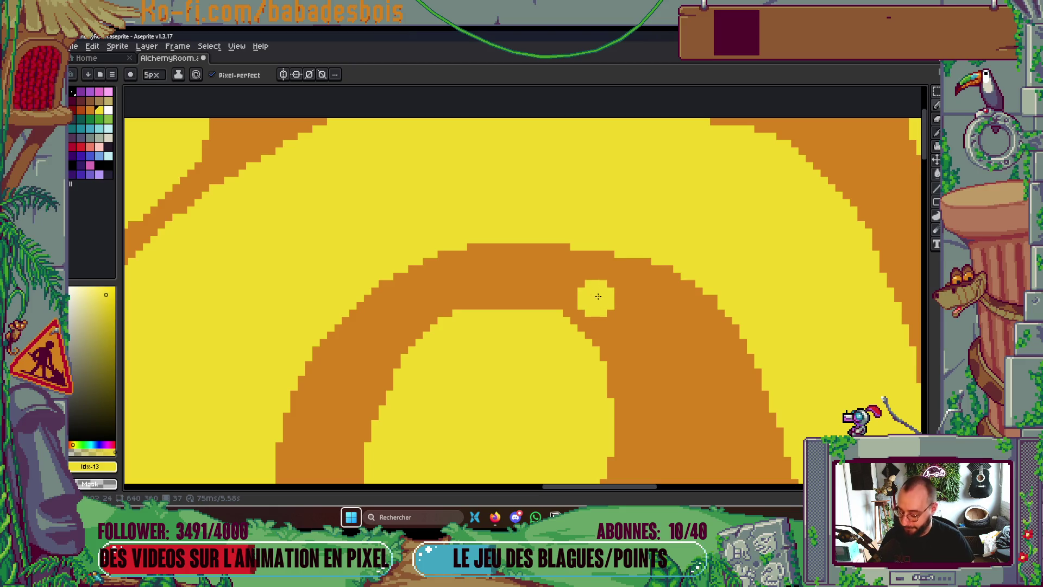
{"action": "left_click", "coordinate": [595, 307], "text": "alt"}
{"action": "left_click", "coordinate": [623, 274]}
{"action": "left_click_drag", "start_coordinate": [589, 263], "coordinate": [582, 263]}
Paint a yellow bulge beside the stem's orange and a yellow streak joining the right stem
{"action": "mouse_move", "coordinate": [718, 314]}
{"action": "left_mouse_down"}
{"action": "mouse_move", "coordinate": [719, 277]}
{"action": "mouse_move", "coordinate": [635, 237]}
{"action": "left_mouse_up"}
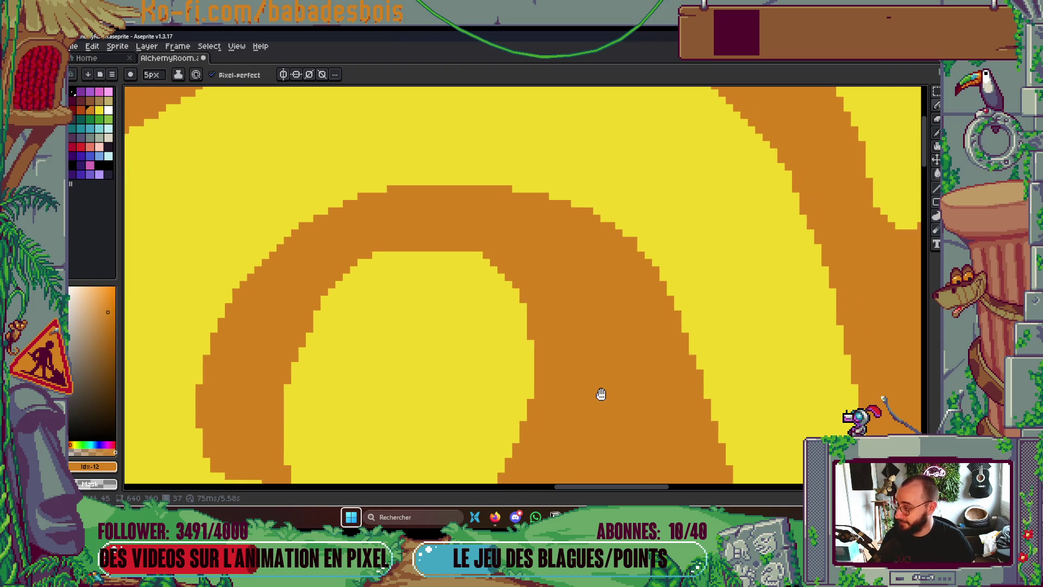
{"action": "left_click", "coordinate": [696, 265], "text": "alt"}
{"action": "scroll", "coordinate": [647, 231], "scroll_direction": "down", "scroll_amount": 3}
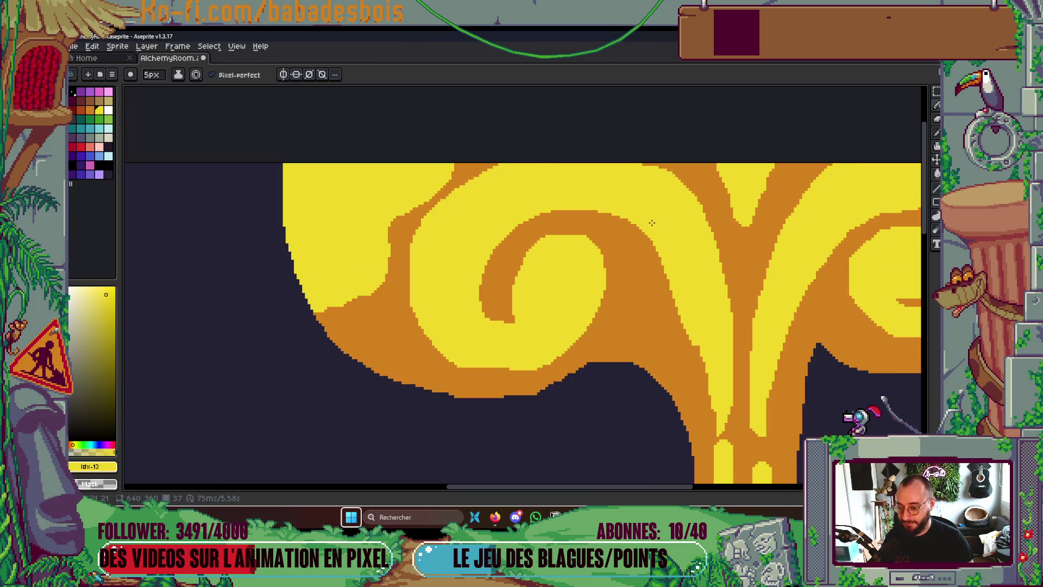
{"action": "scroll", "coordinate": [684, 304], "scroll_direction": "up", "scroll_amount": 1}
{"action": "scroll", "coordinate": [717, 369], "scroll_direction": "up", "scroll_amount": 2}
{"action": "right_click", "coordinate": [717, 370]}
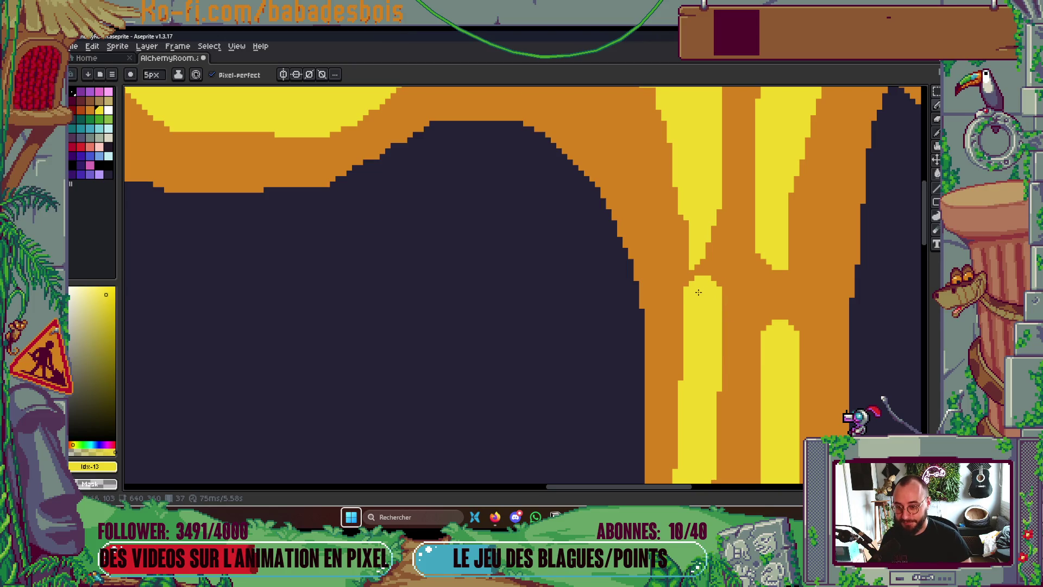
{"action": "left_click_drag", "start_coordinate": [699, 287], "coordinate": [694, 206]}
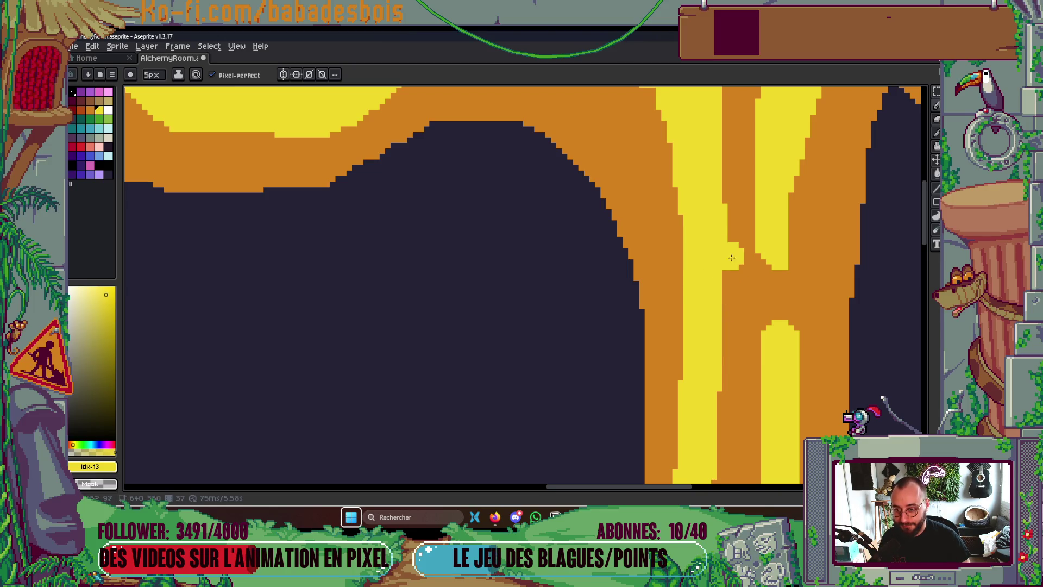
{"action": "scroll", "coordinate": [709, 295], "scroll_direction": "down", "scroll_amount": 3}
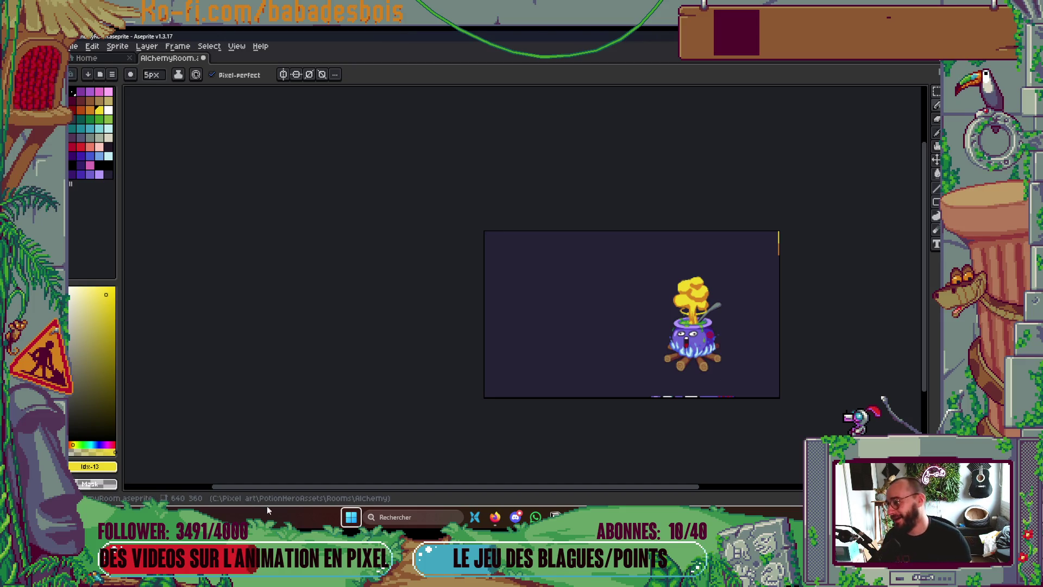
Pick orange, switch to Shading ink, and lighten the cloud's lower-left edge to yellow
{"action": "scroll", "coordinate": [680, 296], "scroll_direction": "up", "scroll_amount": 4}
{"action": "scroll", "coordinate": [543, 341], "scroll_direction": "up", "scroll_amount": 3}
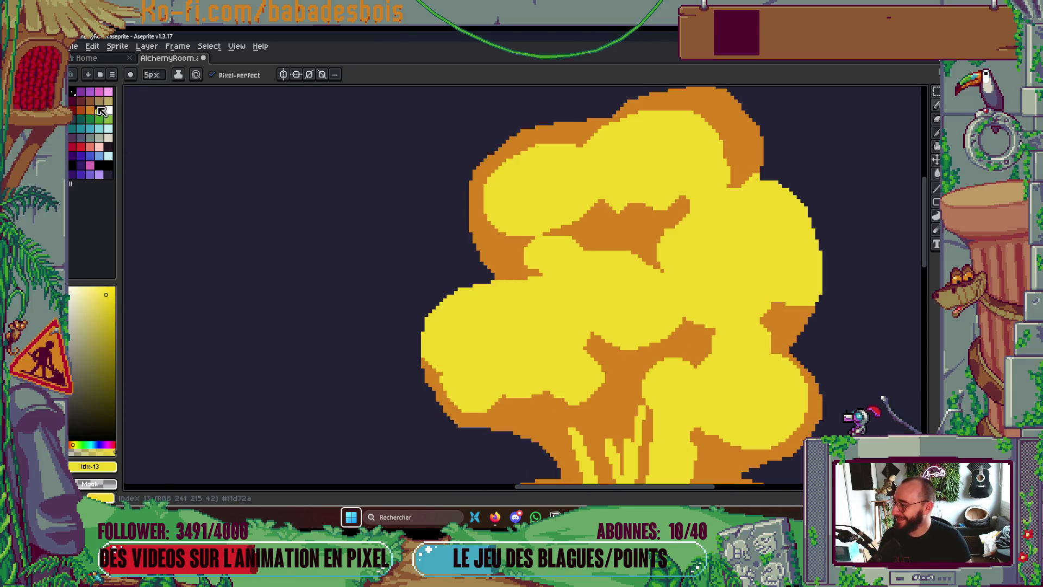
{"action": "left_click", "coordinate": [100, 111]}
{"action": "left_click", "coordinate": [178, 75]}
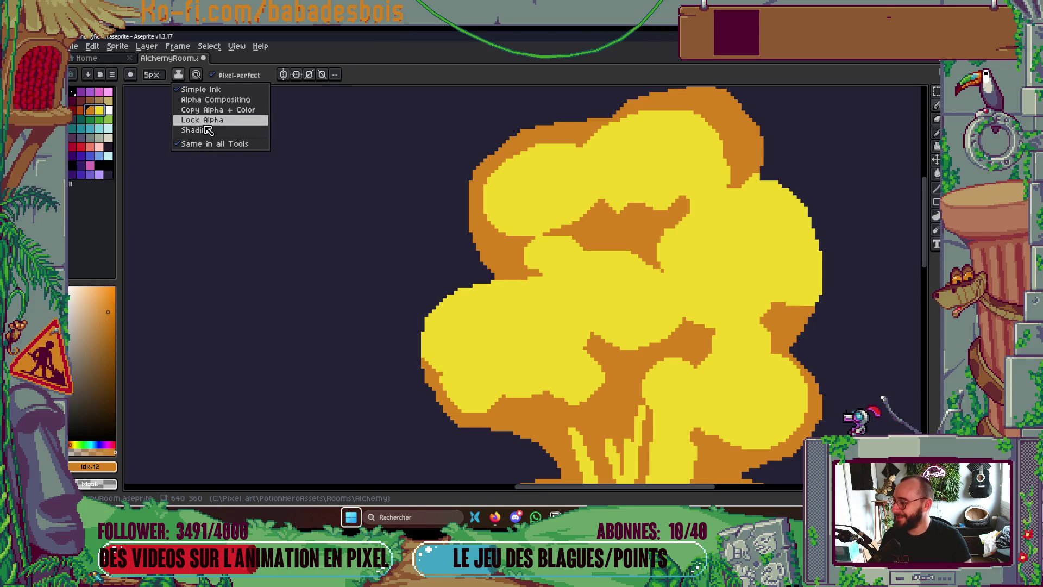
{"action": "left_click", "coordinate": [192, 130]}
{"action": "mouse_move", "coordinate": [429, 348]}
{"action": "left_mouse_down"}
{"action": "mouse_move", "coordinate": [437, 384]}
{"action": "mouse_move", "coordinate": [420, 338]}
{"action": "left_mouse_up"}
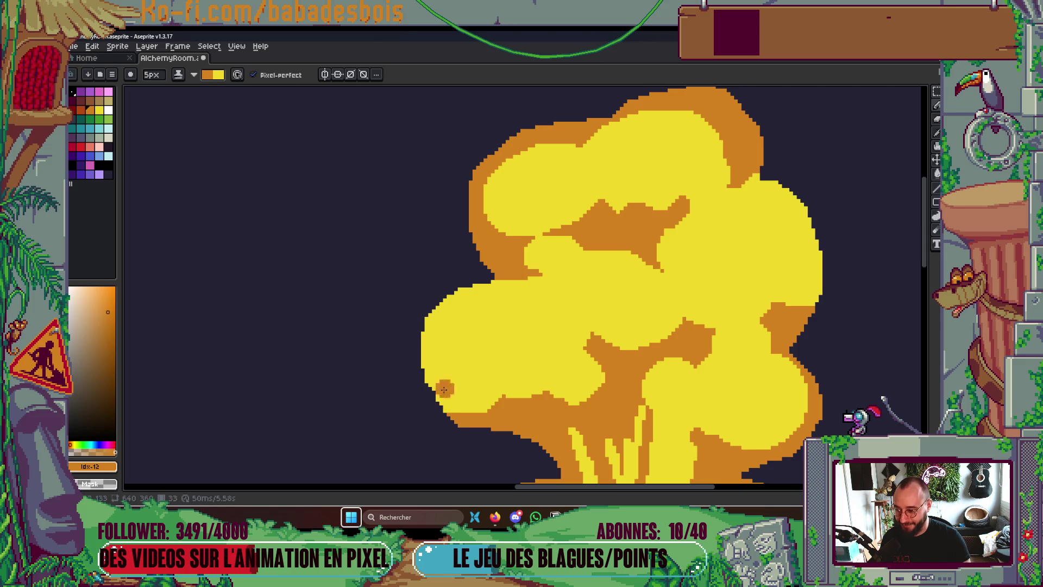
Flip between neighbouring frames to compare cloud shapes, settling on frame 35
{"action": "scroll", "coordinate": [576, 302], "scroll_direction": "down", "scroll_amount": 1}
{"action": "key", "text": "Left"}
{"action": "key", "text": "Right"}
{"action": "key", "text": "Right"}
{"action": "key", "text": "Left"}
{"action": "key", "text": "Right"}
Cover the orange notch and spike on the cloud's right edge with yellow and raise the orange boundary
{"action": "scroll", "coordinate": [720, 255], "scroll_direction": "up", "scroll_amount": 2}
{"action": "scroll", "coordinate": [720, 256], "scroll_direction": "up", "scroll_amount": 1}
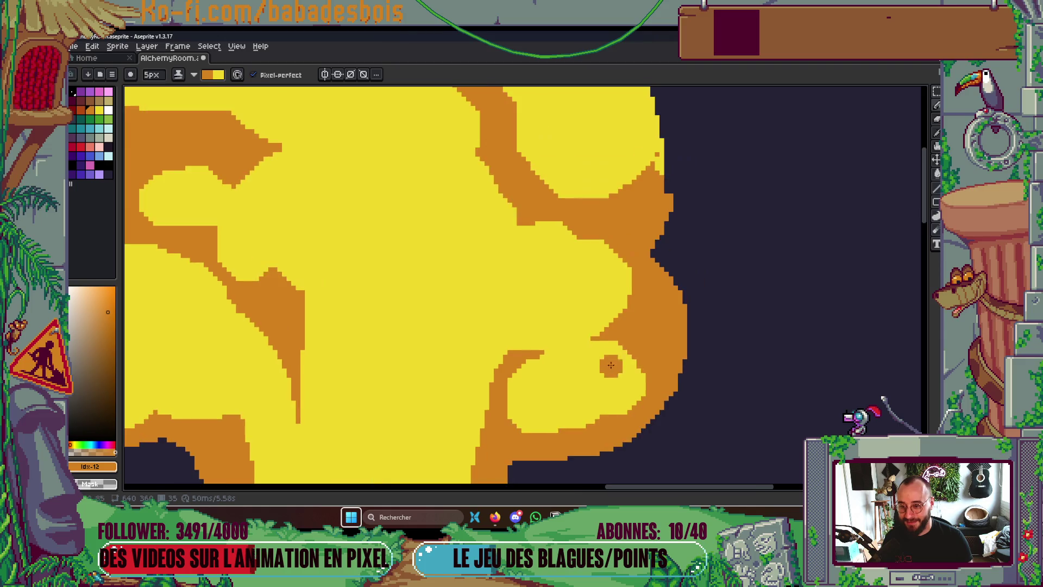
{"action": "mouse_move", "coordinate": [614, 284]}
{"action": "left_mouse_down"}
{"action": "mouse_move", "coordinate": [676, 288]}
{"action": "mouse_move", "coordinate": [621, 286]}
{"action": "mouse_move", "coordinate": [650, 244]}
{"action": "left_mouse_up"}
{"action": "left_click_drag", "start_coordinate": [605, 311], "coordinate": [685, 316]}
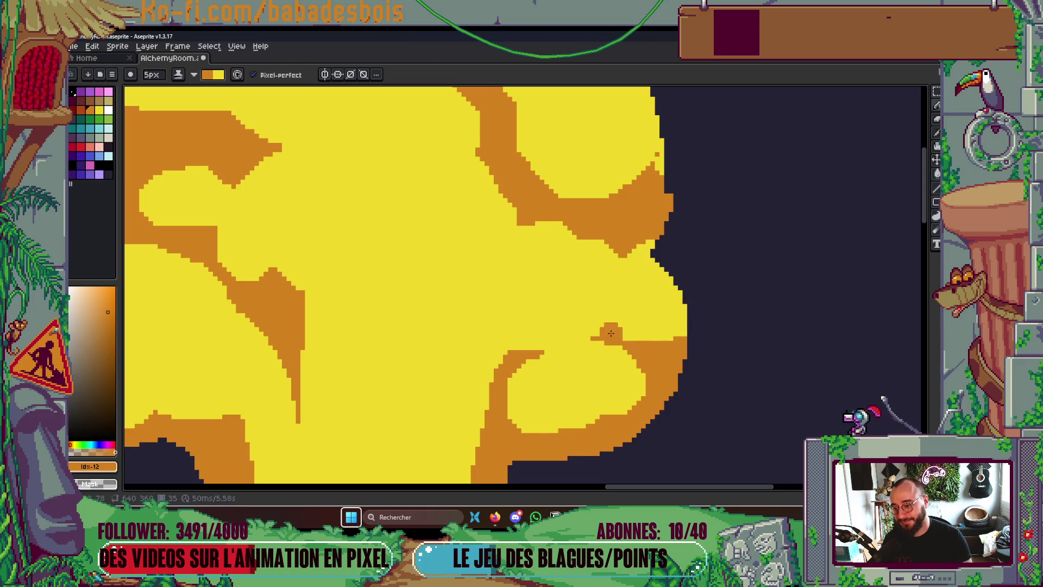
{"action": "scroll", "coordinate": [604, 307], "scroll_direction": "down", "scroll_amount": 5}
{"action": "scroll", "coordinate": [598, 281], "scroll_direction": "up", "scroll_amount": 3}
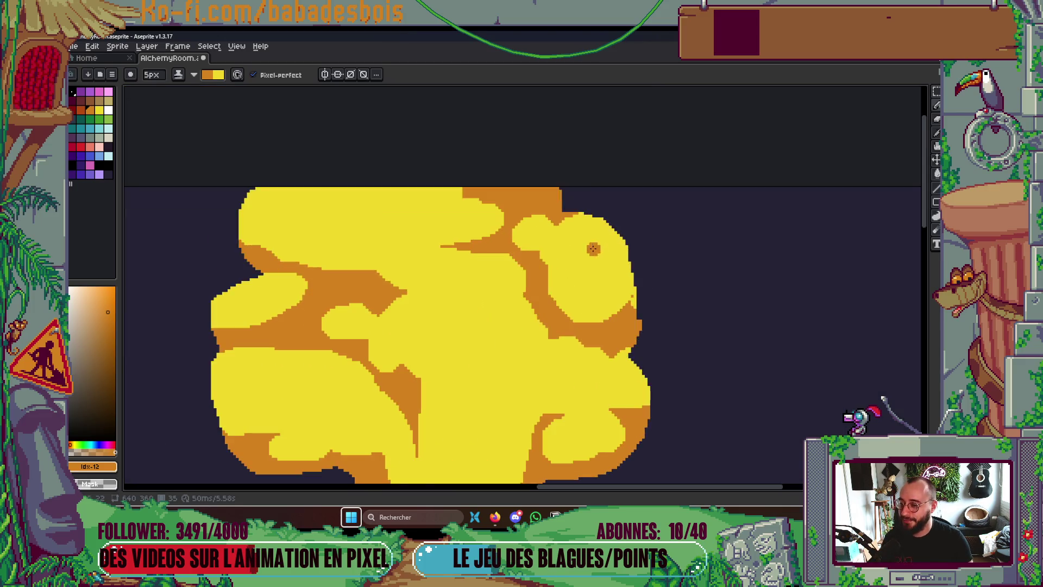
{"action": "mouse_move", "coordinate": [423, 246]}
{"action": "left_mouse_down"}
{"action": "mouse_move", "coordinate": [443, 245]}
{"action": "mouse_move", "coordinate": [469, 219]}
{"action": "left_mouse_up"}
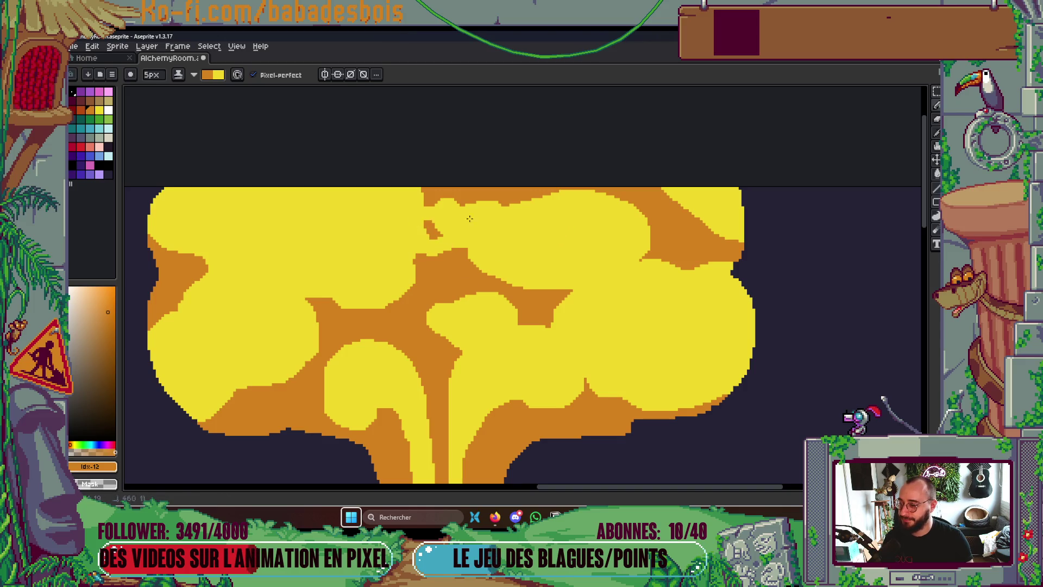
{"action": "mouse_move", "coordinate": [421, 248]}
{"action": "left_mouse_down"}
{"action": "mouse_move", "coordinate": [423, 275]}
{"action": "mouse_move", "coordinate": [489, 198]}
{"action": "mouse_move", "coordinate": [408, 194]}
{"action": "left_mouse_up"}
Preview the explosion playback, then paint a small orange patch on the right edge's yellow stripe
{"action": "scroll", "coordinate": [498, 206], "scroll_direction": "down", "scroll_amount": 5}
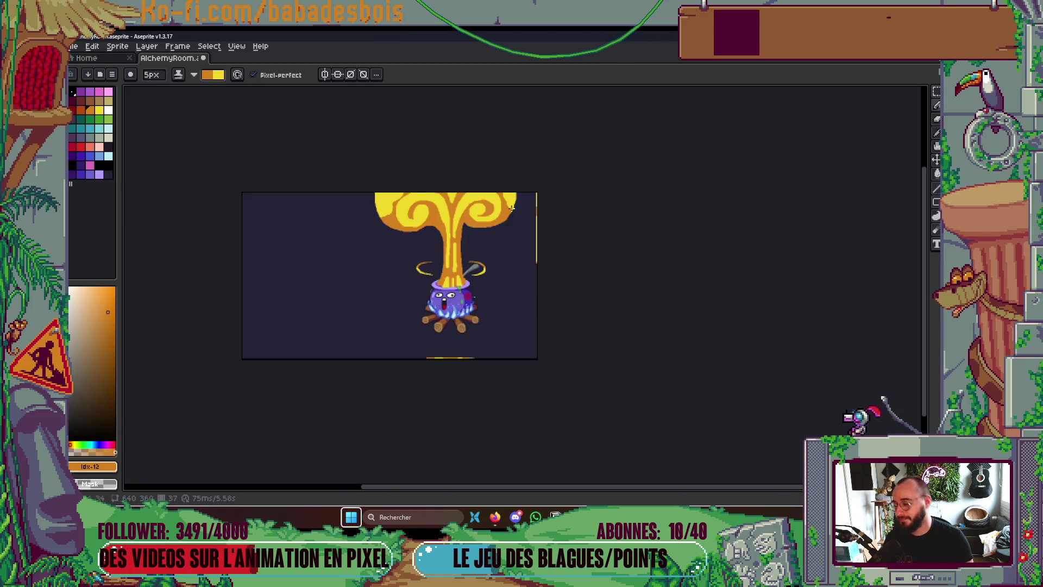
{"action": "key", "text": "Return"}
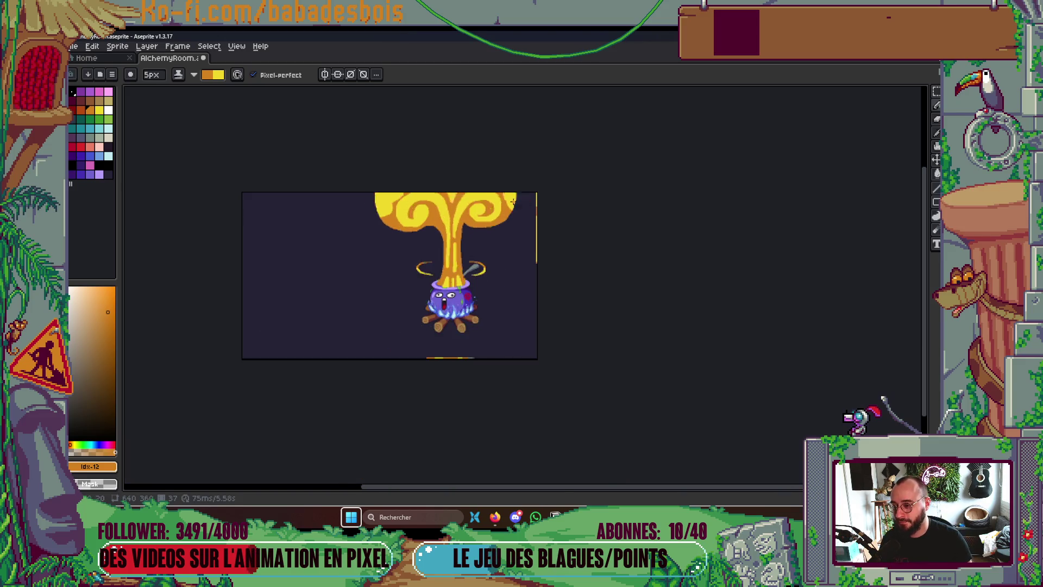
{"action": "scroll", "coordinate": [507, 201], "scroll_direction": "up", "scroll_amount": 4}
{"action": "left_click_drag", "start_coordinate": [507, 202], "coordinate": [592, 293]}
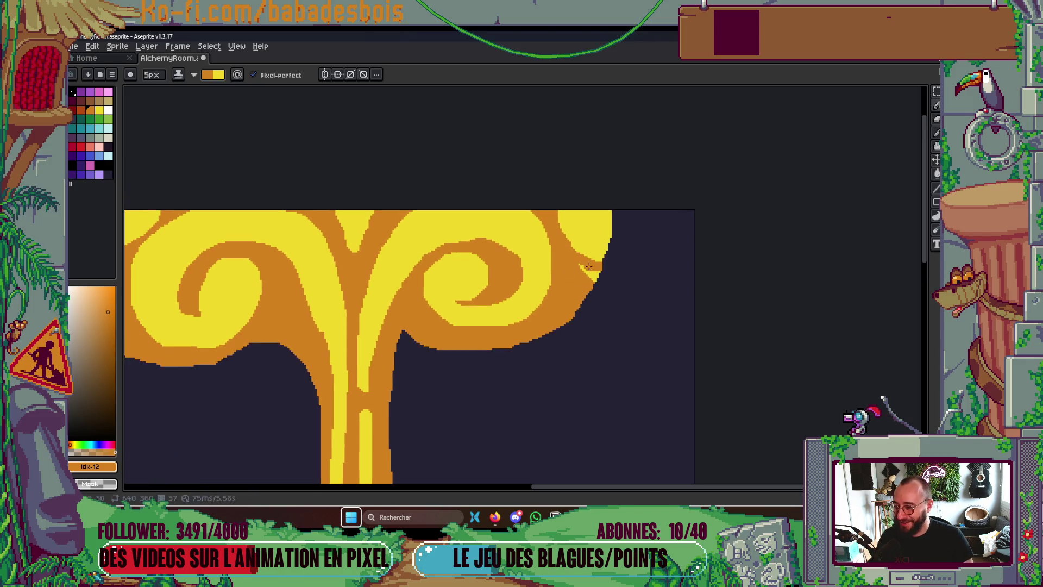
{"action": "scroll", "coordinate": [600, 278], "scroll_direction": "down", "scroll_amount": 3}
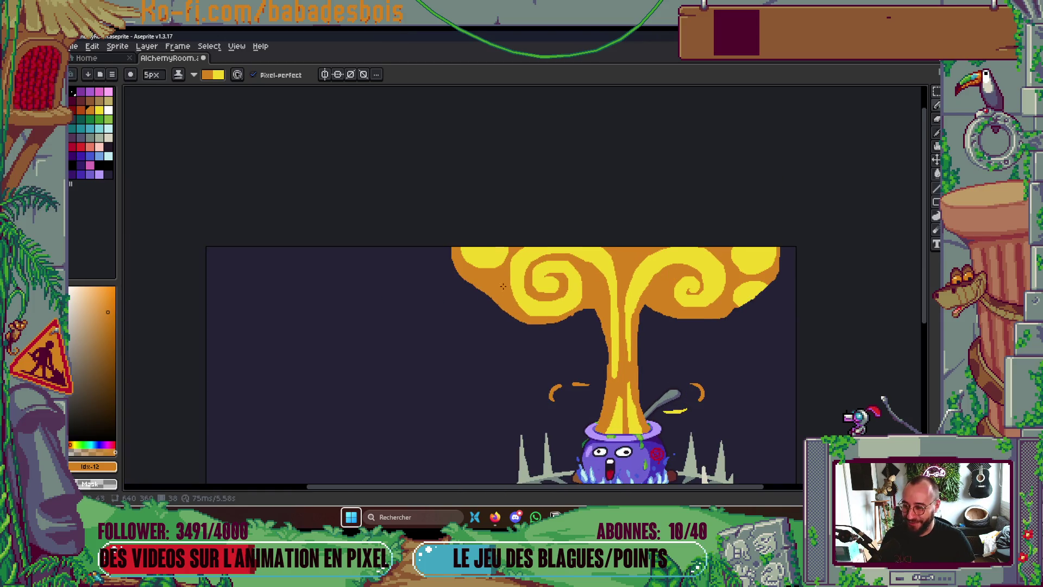
{"action": "scroll", "coordinate": [504, 286], "scroll_direction": "up", "scroll_amount": 5}
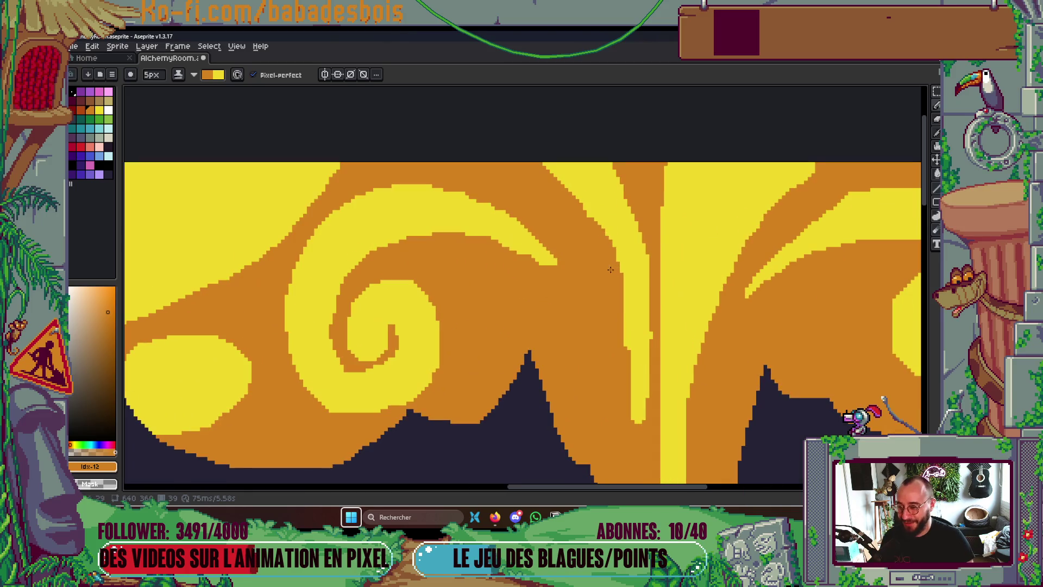
{"action": "left_click_drag", "start_coordinate": [630, 337], "coordinate": [648, 326]}
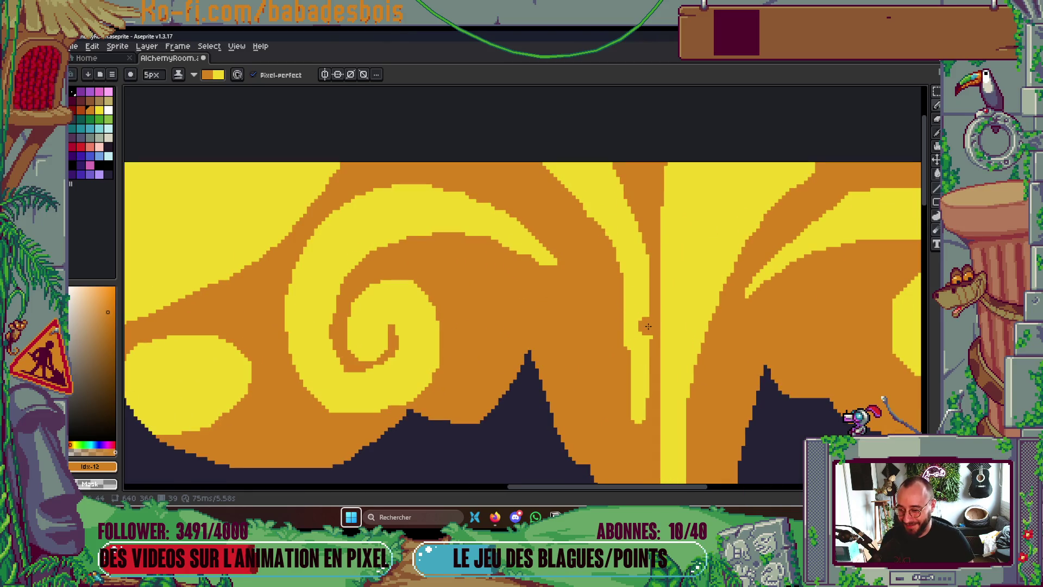
{"action": "scroll", "coordinate": [652, 331], "scroll_direction": "down", "scroll_amount": 5}
Shrink the brush to 2 px and save AlchemyRoom.aseprite
{"action": "key", "text": "super"}
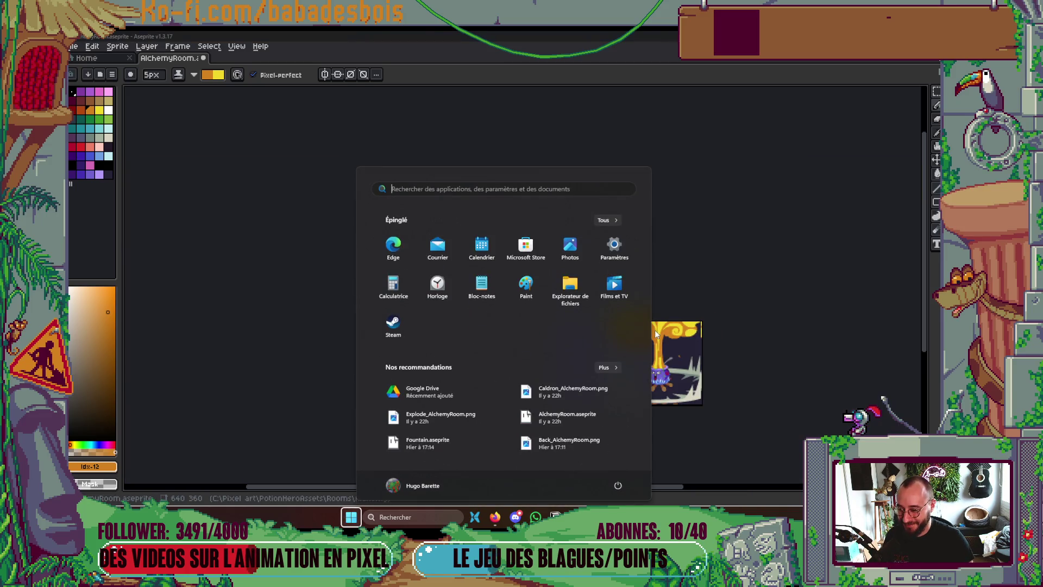
{"action": "key", "text": "Escape"}
{"action": "scroll", "coordinate": [625, 283], "scroll_direction": "up", "scroll_amount": 5}
{"action": "key", "text": "minus"}
{"action": "key", "text": "minus"}
{"action": "key", "text": "minus"}
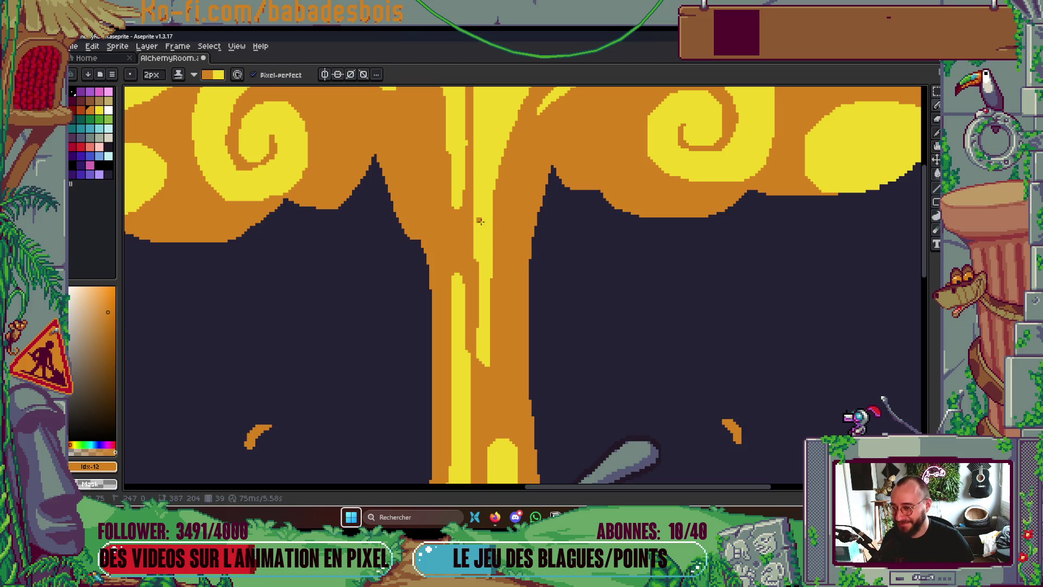
{"action": "scroll", "coordinate": [472, 312], "scroll_direction": "up", "scroll_amount": 3}
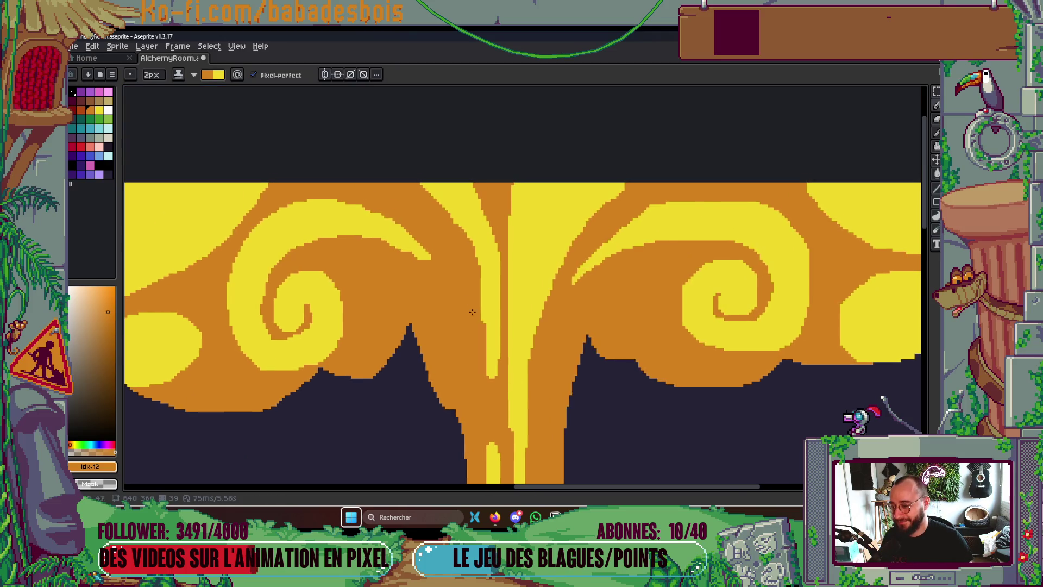
{"action": "scroll", "coordinate": [472, 312], "scroll_direction": "up", "scroll_amount": 2}
{"action": "key", "text": "ctrl"}
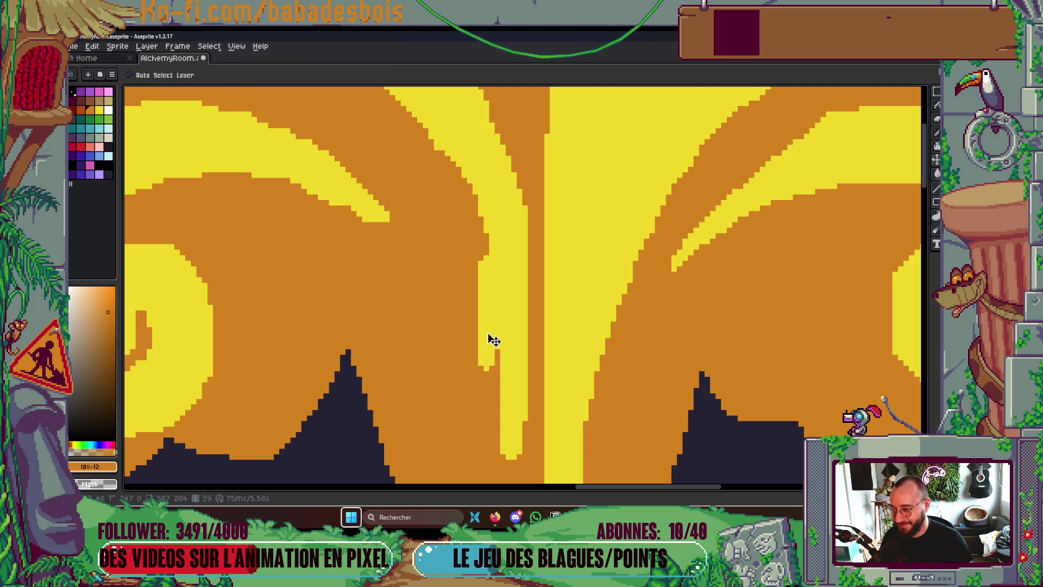
{"action": "scroll", "coordinate": [573, 329], "scroll_direction": "down", "scroll_amount": 2}
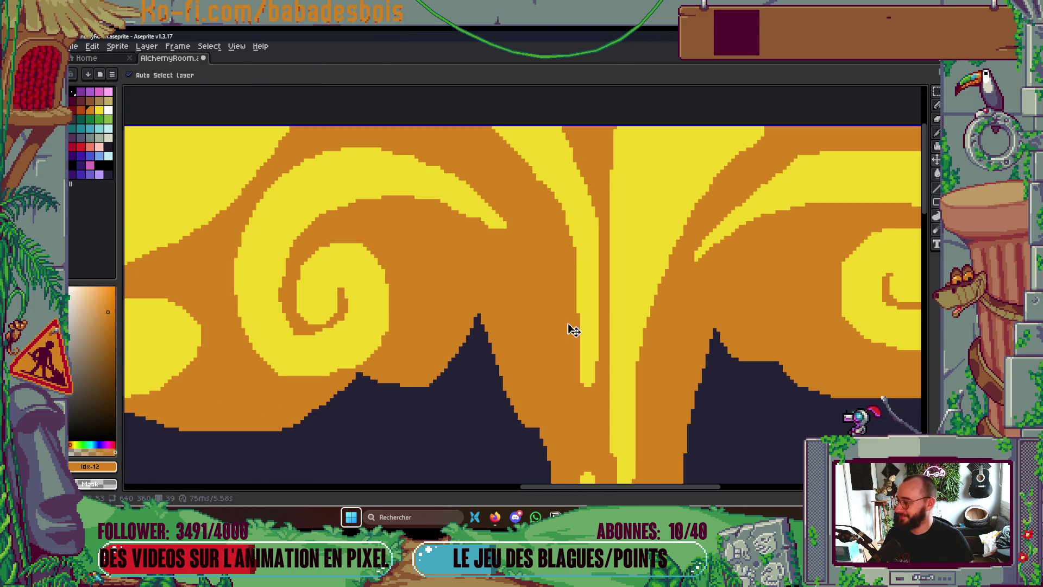
{"action": "key", "text": "ctrl+s"}
Paint a thin yellow line along the cloud's lower-left edge and enlarge the brush to 4 px
{"action": "scroll", "coordinate": [574, 329], "scroll_direction": "down", "scroll_amount": 3}
{"action": "scroll", "coordinate": [310, 333], "scroll_direction": "up", "scroll_amount": 4}
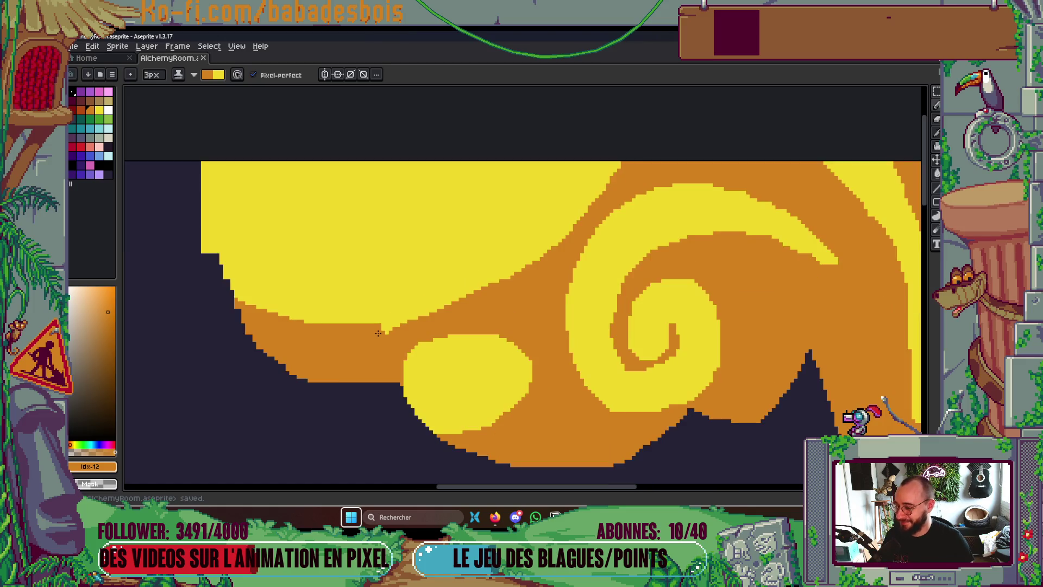
{"action": "mouse_move", "coordinate": [378, 329]}
{"action": "left_mouse_down"}
{"action": "mouse_move", "coordinate": [419, 327]}
{"action": "mouse_move", "coordinate": [408, 331]}
{"action": "left_mouse_up"}
{"action": "key", "text": "plus"}
{"action": "scroll", "coordinate": [591, 283], "scroll_direction": "down", "scroll_amount": 3}
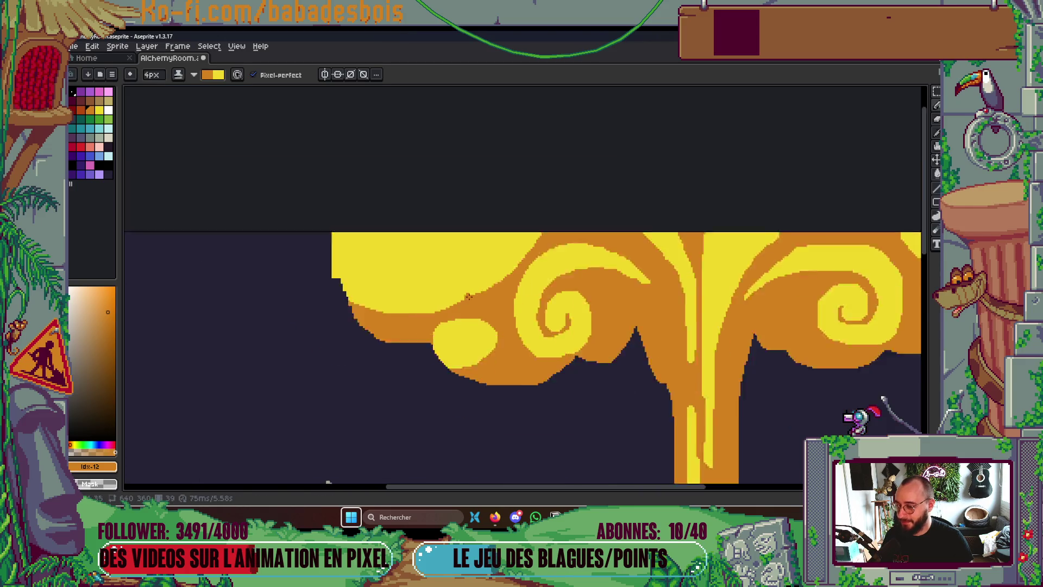
{"action": "key", "text": "Right"}
{"action": "key", "text": "Right"}
{"action": "key", "text": "Right"}
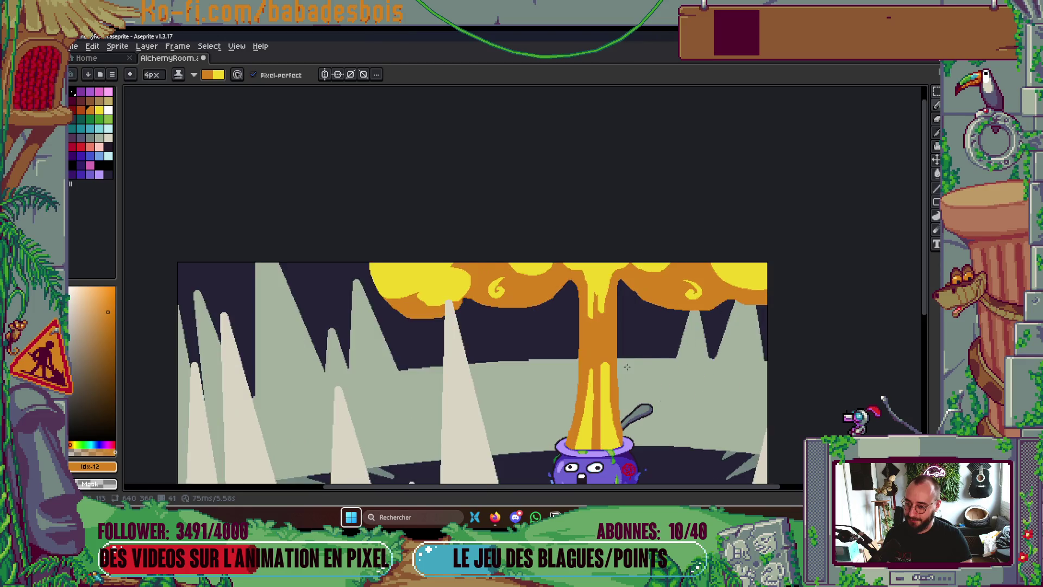
{"action": "left_click_drag", "start_coordinate": [656, 458], "coordinate": [648, 361]}
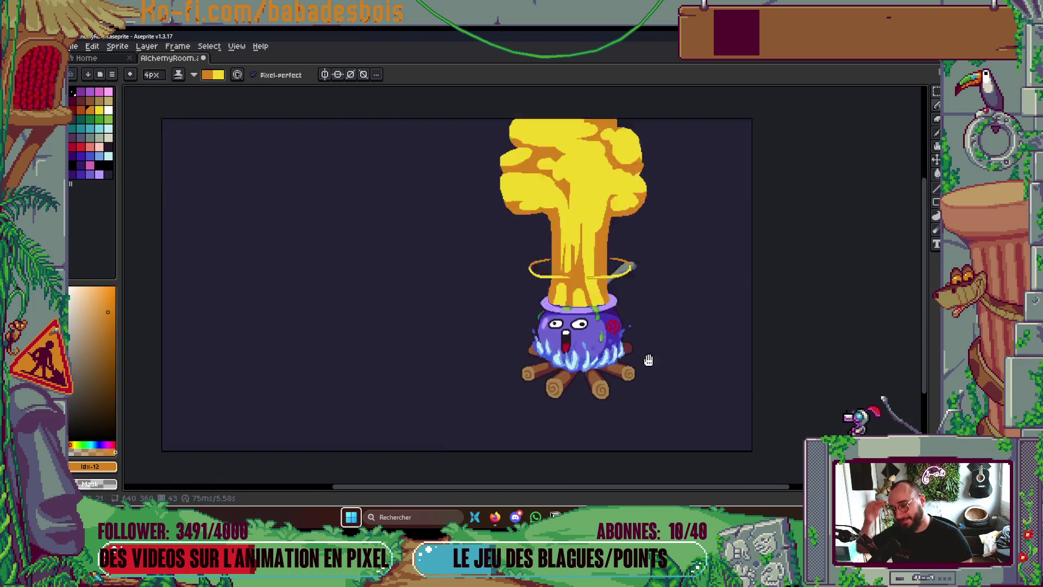
Stop playback on a spikes frame, sample the spike's pale green, and set the Pencil to Simple ink
{"action": "key", "text": "Return"}
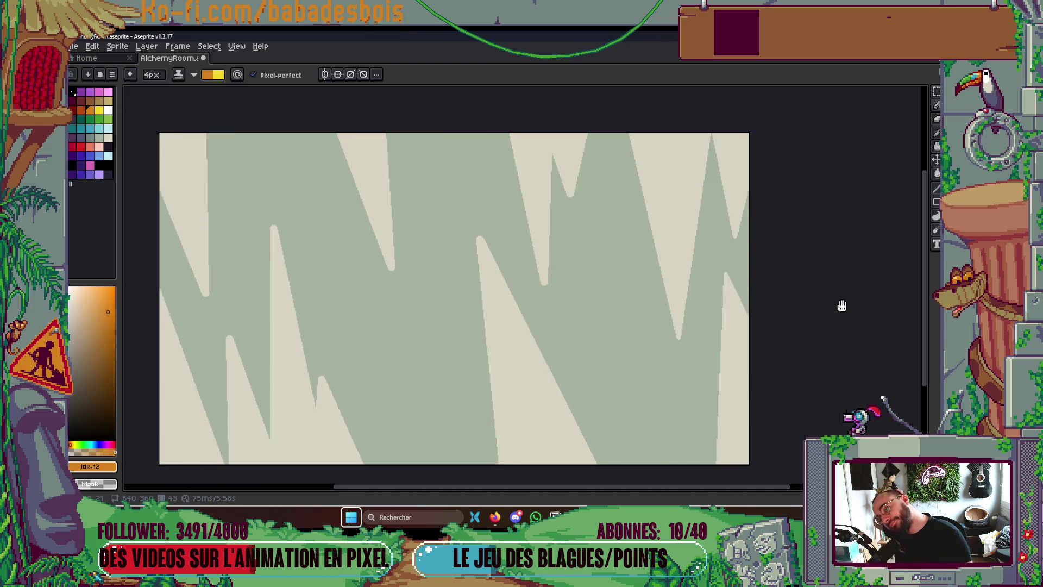
{"action": "key", "text": "Return"}
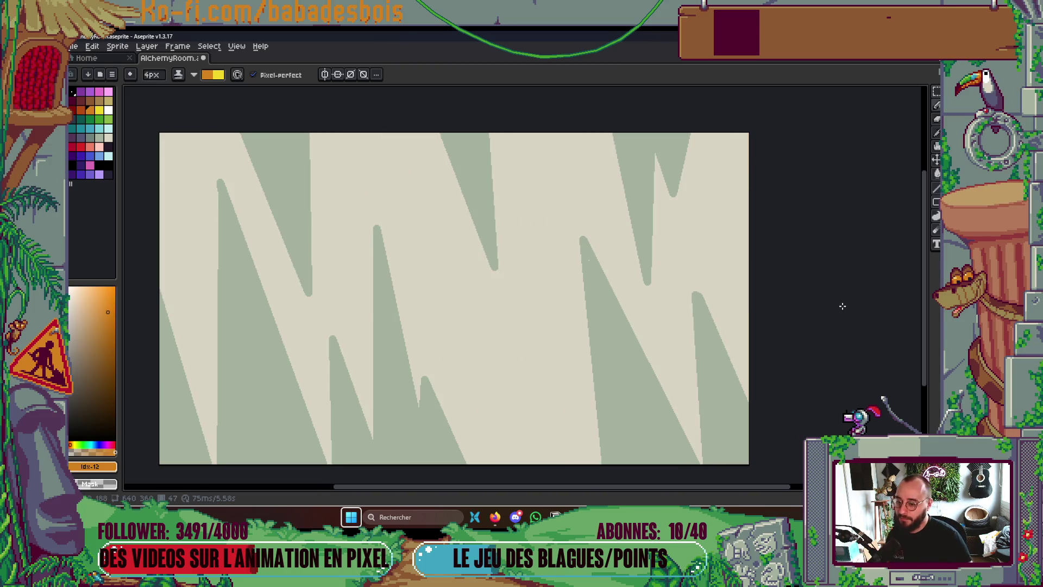
{"action": "key", "text": "i"}
{"action": "left_click", "coordinate": [596, 270]}
{"action": "scroll", "coordinate": [596, 270], "scroll_direction": "up", "scroll_amount": 2}
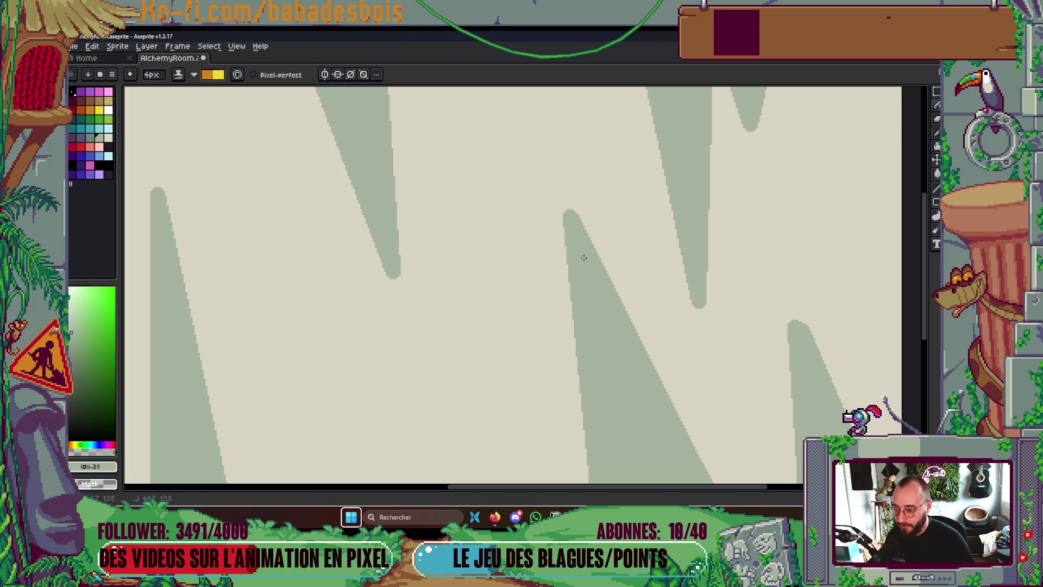
{"action": "key", "text": "b"}
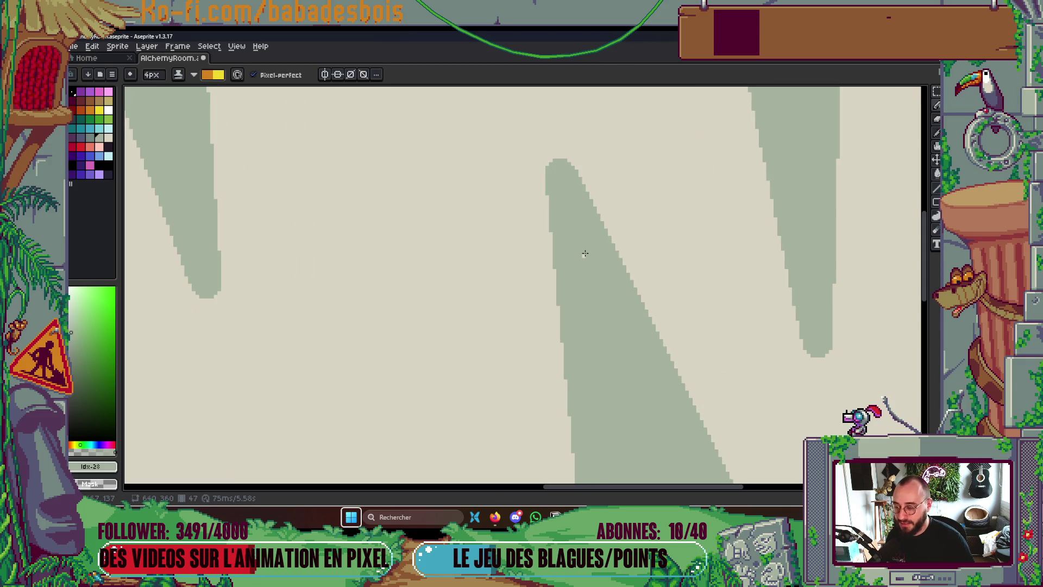
{"action": "left_click", "coordinate": [177, 74]}
{"action": "left_click", "coordinate": [188, 92]}
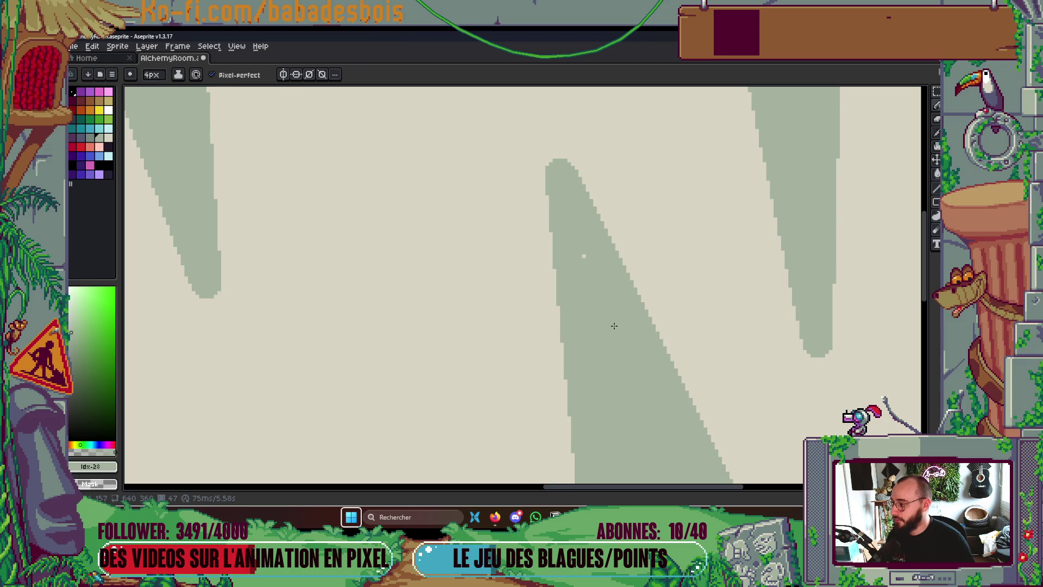
Save the file and check the spikes in the floating sprite preview
{"action": "scroll", "coordinate": [614, 325], "scroll_direction": "down", "scroll_amount": 3}
{"action": "key", "text": "ctrl+s"}
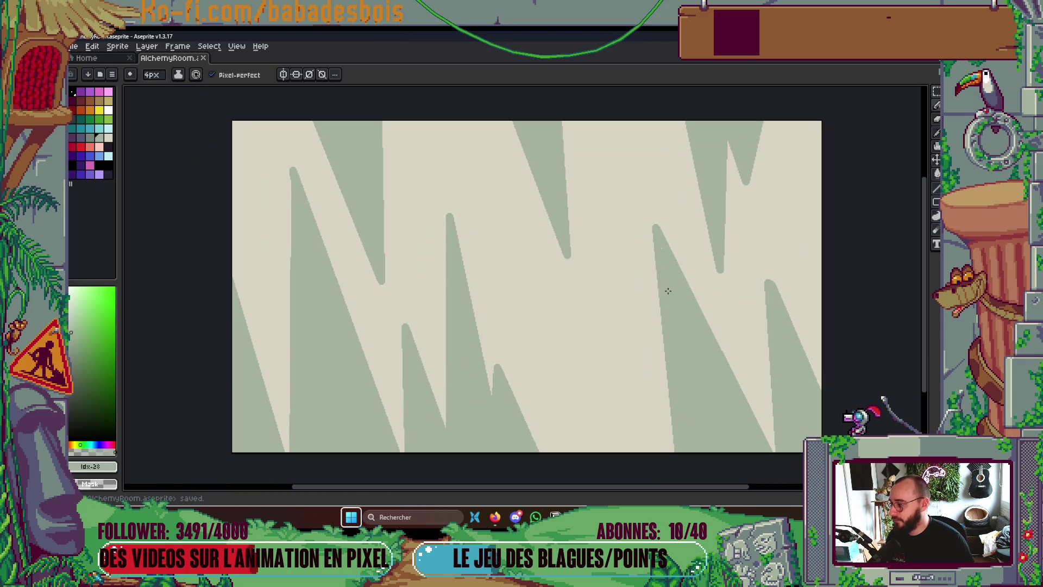
{"action": "key", "text": "F7"}
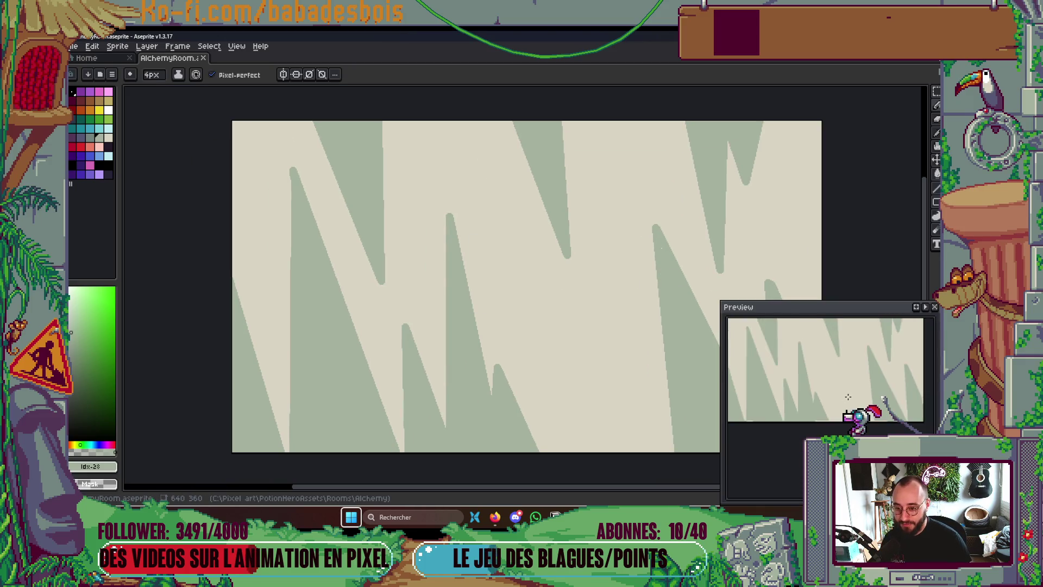
{"action": "left_click_drag", "start_coordinate": [441, 297], "coordinate": [410, 305]}
{"action": "key", "text": "F7"}
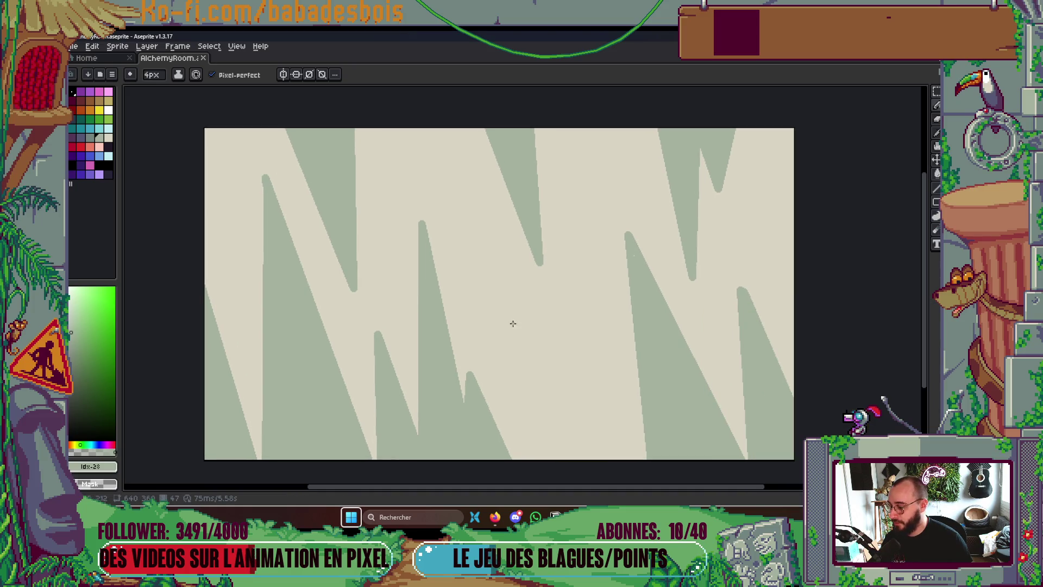
{"action": "key", "text": "F7"}
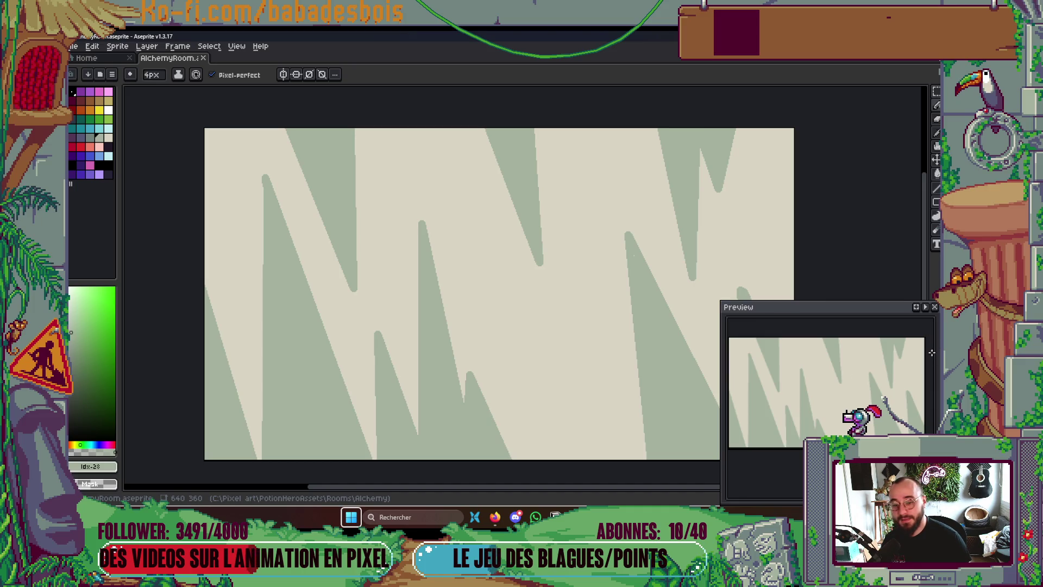
{"action": "left_click", "coordinate": [935, 307]}
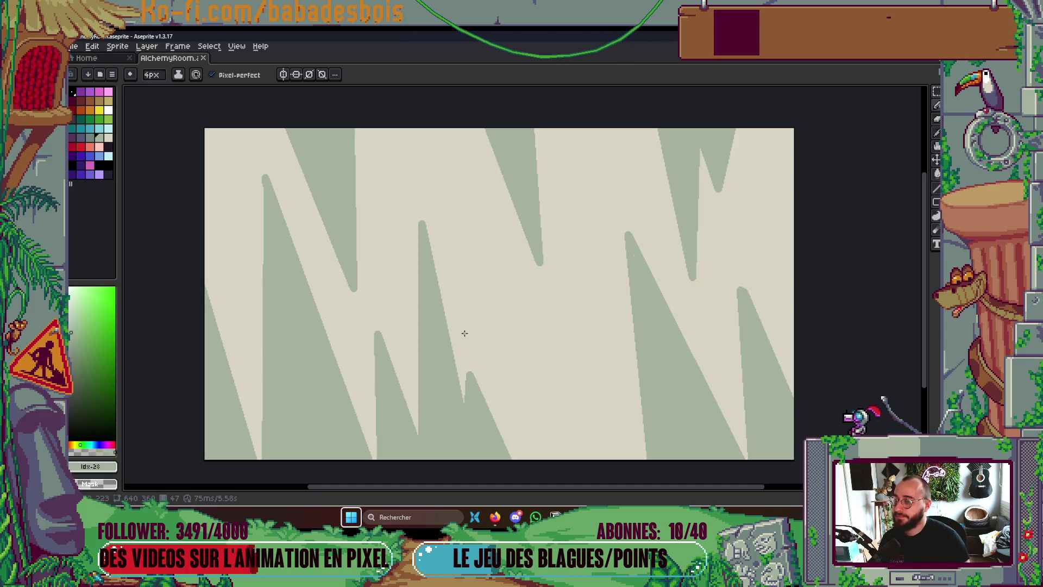
Draw the pale green spike tip further upward, shrink the brush to 1 px, and save
{"action": "scroll", "coordinate": [740, 327], "scroll_direction": "up", "scroll_amount": 3}
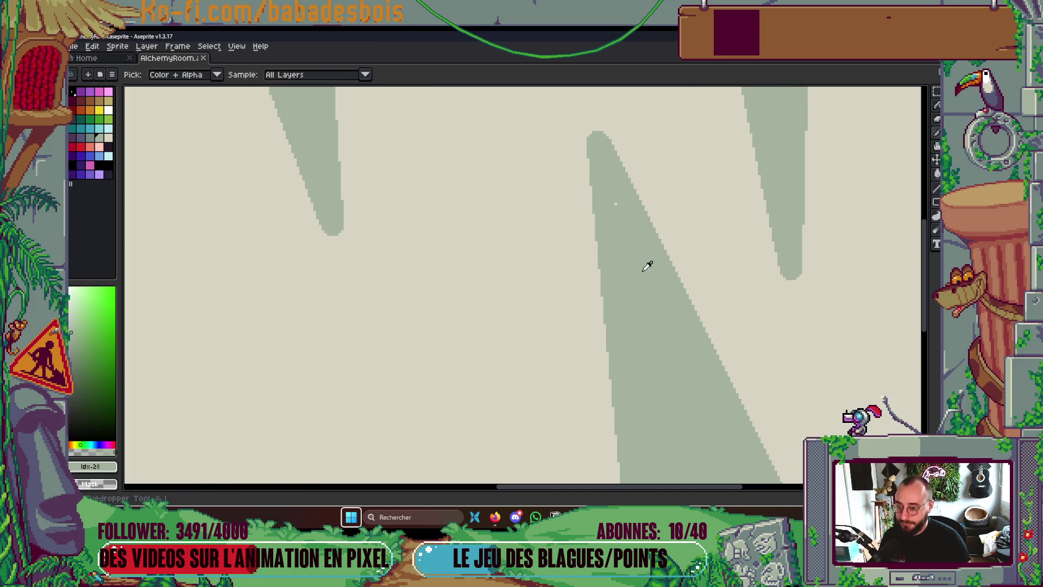
{"action": "scroll", "coordinate": [613, 204], "scroll_direction": "up", "scroll_amount": 3}
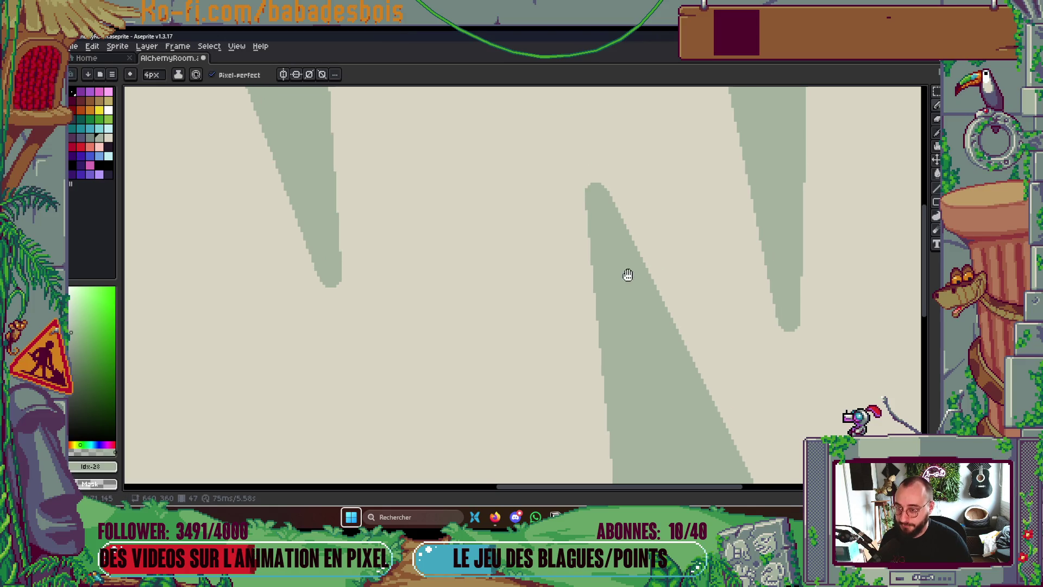
{"action": "mouse_move", "coordinate": [583, 196]}
{"action": "left_mouse_down"}
{"action": "mouse_move", "coordinate": [582, 180]}
{"action": "mouse_move", "coordinate": [610, 263]}
{"action": "mouse_move", "coordinate": [658, 343]}
{"action": "left_mouse_up"}
{"action": "key", "text": "minus"}
{"action": "key", "text": "minus"}
{"action": "scroll", "coordinate": [580, 175], "scroll_direction": "up", "scroll_amount": 1}
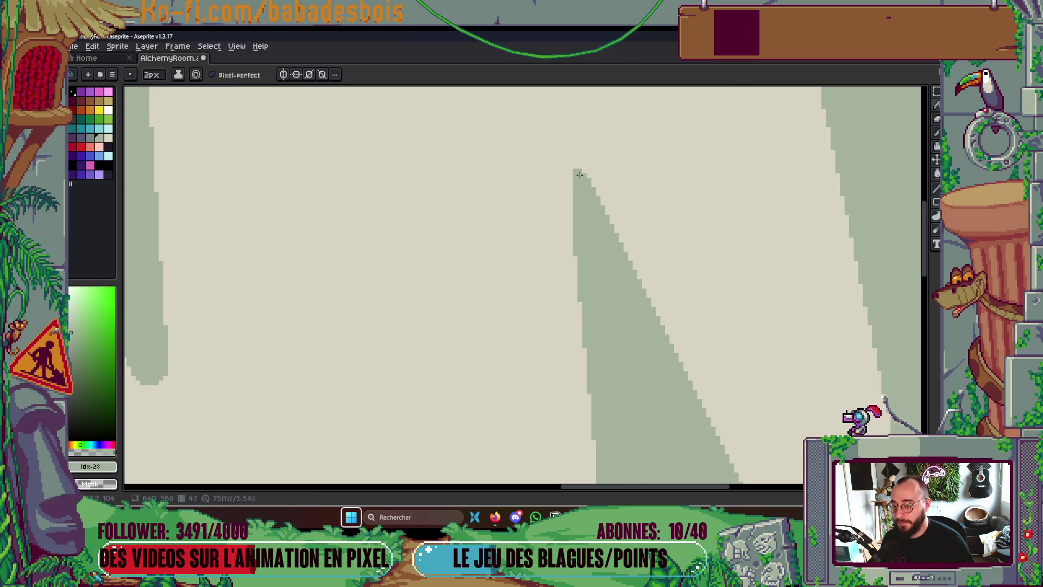
{"action": "key", "text": "minus"}
{"action": "key", "text": "period"}
{"action": "key", "text": "period"}
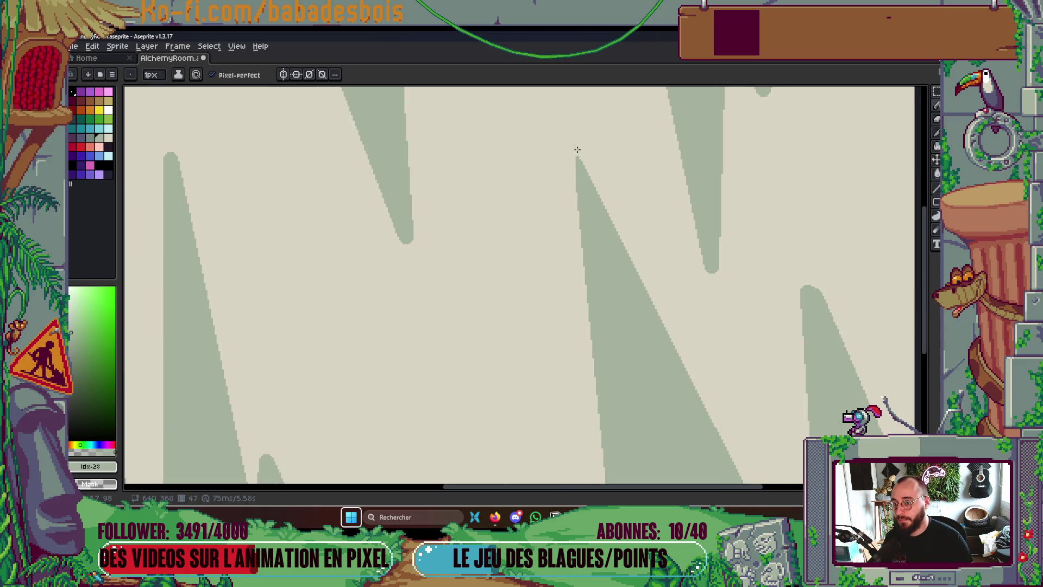
{"action": "key", "text": "ctrl+s"}
{"action": "scroll", "coordinate": [589, 147], "scroll_direction": "down", "scroll_amount": 5}
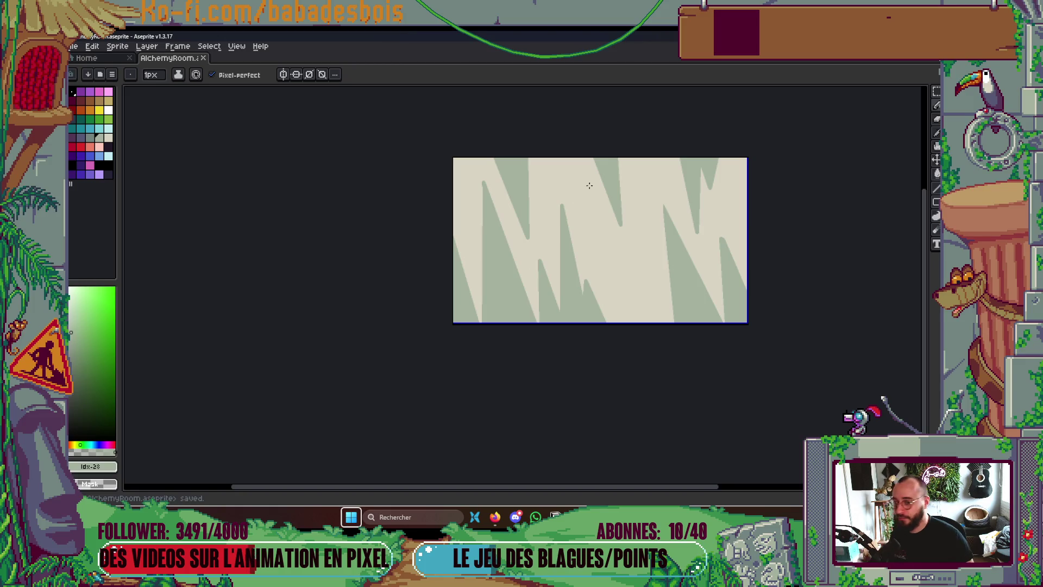
{"action": "key", "text": "alt+Tab"}
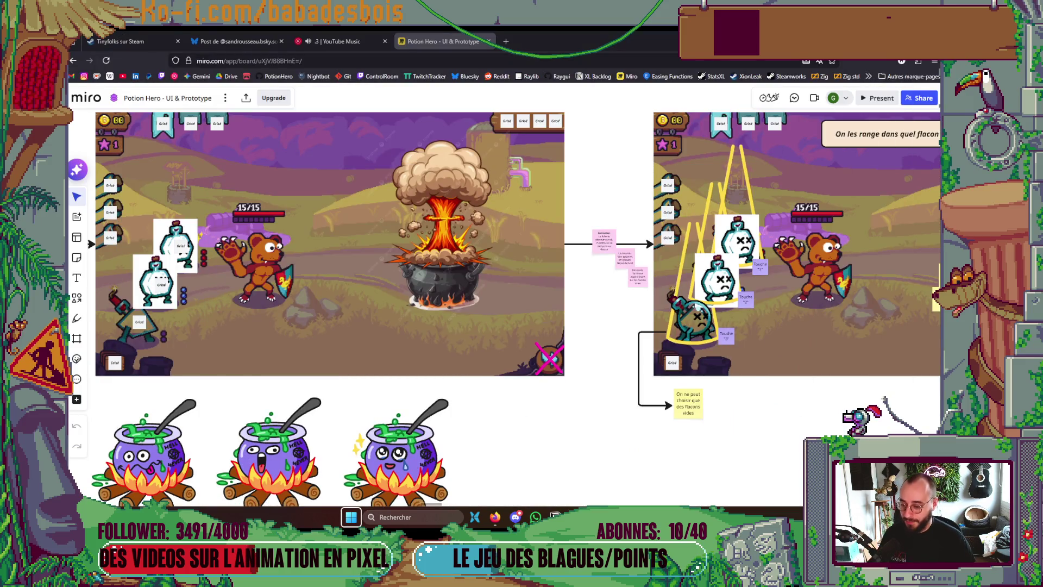
Return from the Miro board to the AlchemyRoom spikes frame in Aseprite
{"action": "key", "text": "alt+Tab"}
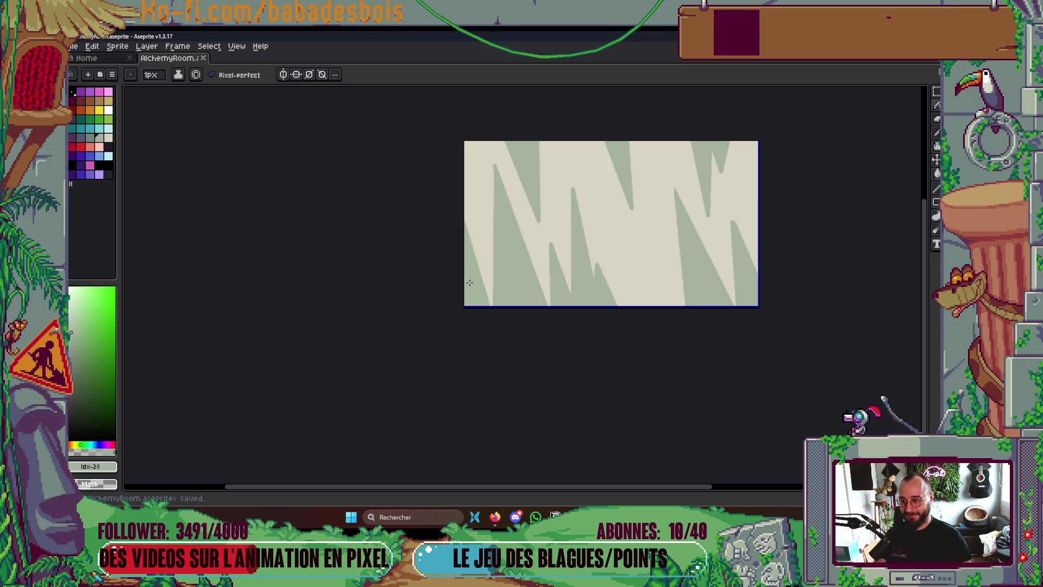
Extend a green spike's left edge upward into a sharper tip and fill its cream gap
{"action": "scroll", "coordinate": [475, 154], "scroll_direction": "up", "scroll_amount": 4}
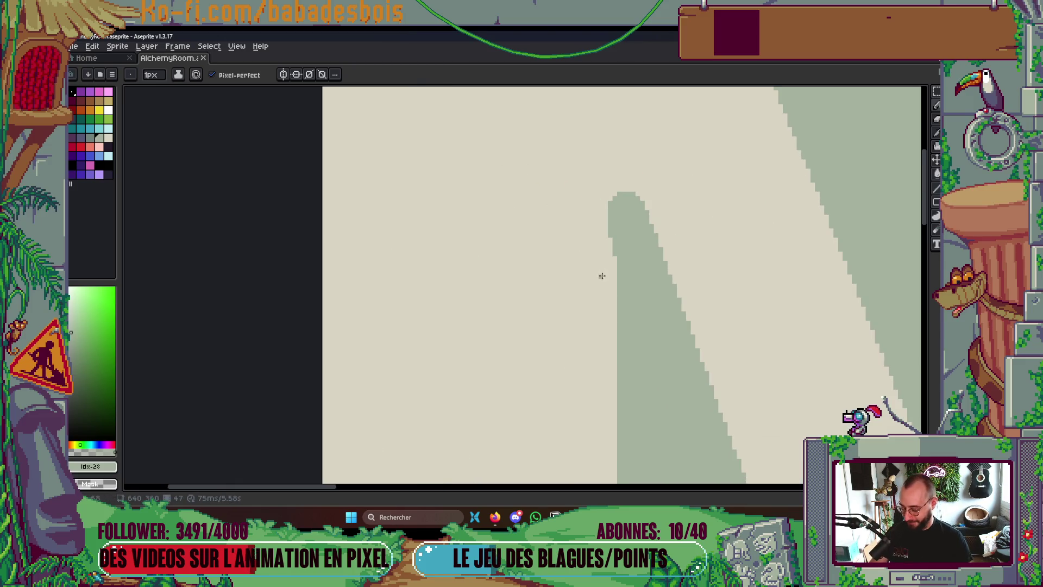
{"action": "left_click", "coordinate": [602, 276], "text": "alt"}
{"action": "left_click", "coordinate": [610, 249]}
{"action": "left_click", "coordinate": [609, 149], "text": "shift"}
{"action": "key", "text": "ctrl+z"}
{"action": "key", "text": "ctrl+z"}
{"action": "key", "text": "i"}
{"action": "key", "text": "b"}
{"action": "mouse_move", "coordinate": [619, 191]}
{"action": "left_mouse_down"}
{"action": "mouse_move", "coordinate": [620, 137]}
{"action": "mouse_move", "coordinate": [640, 197]}
{"action": "left_mouse_up"}
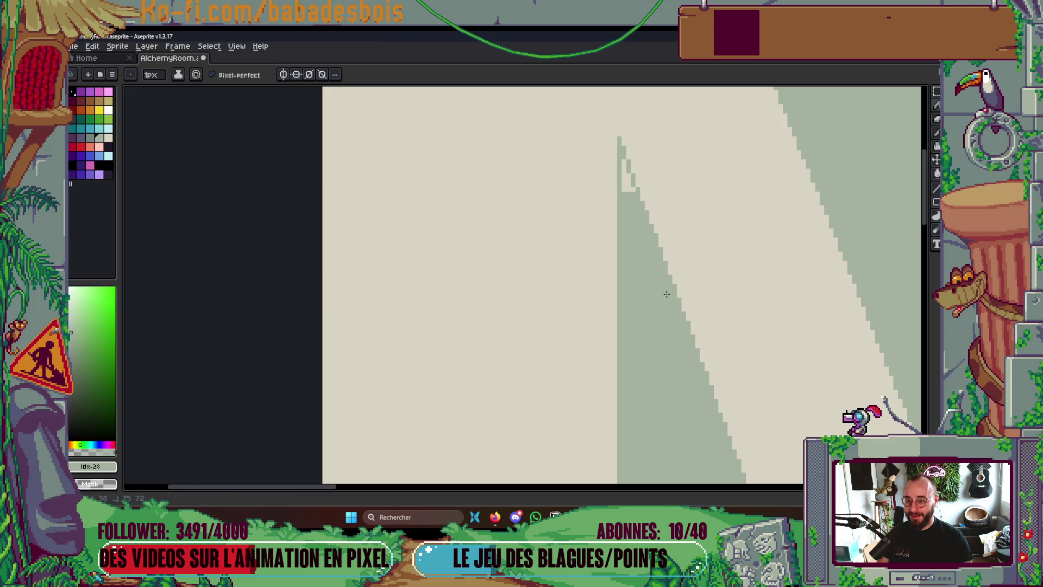
{"action": "key", "text": "g"}
{"action": "left_click", "coordinate": [632, 188]}
Save AlchemyRoom with Ctrl+S and zoom around the canvas to check the spike
{"action": "scroll", "coordinate": [767, 254], "scroll_direction": "down", "scroll_amount": 5}
{"action": "key", "text": "v"}
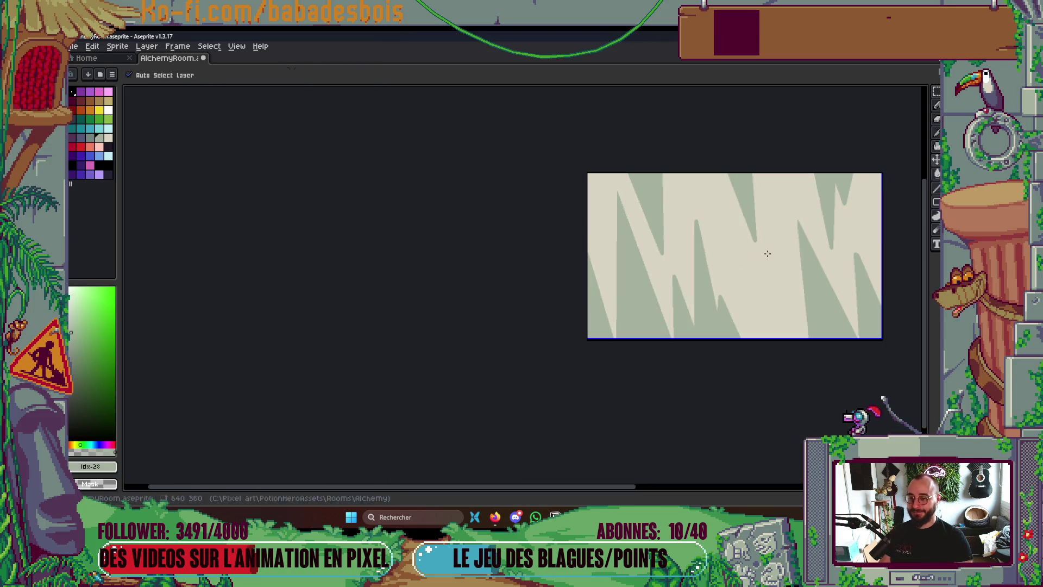
{"action": "key", "text": "ctrl+s"}
{"action": "key", "text": "g"}
{"action": "scroll", "coordinate": [723, 252], "scroll_direction": "right", "scroll_amount": 3}
{"action": "scroll", "coordinate": [706, 246], "scroll_direction": "up", "scroll_amount": 2}
{"action": "scroll", "coordinate": [707, 246], "scroll_direction": "down", "scroll_amount": 2}
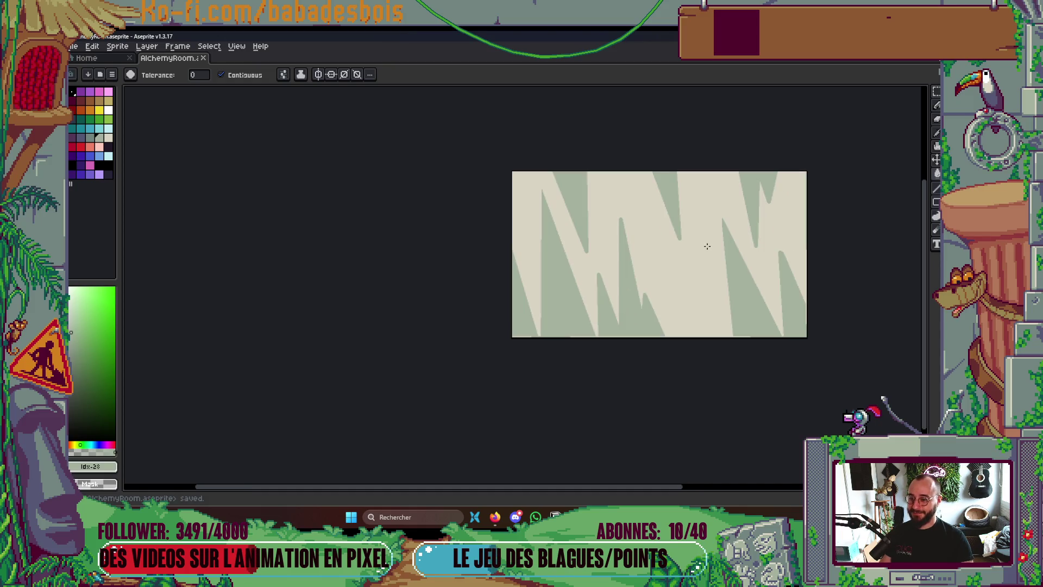
{"action": "scroll", "coordinate": [685, 237], "scroll_direction": "up", "scroll_amount": 3}
{"action": "scroll", "coordinate": [652, 212], "scroll_direction": "down", "scroll_amount": 3}
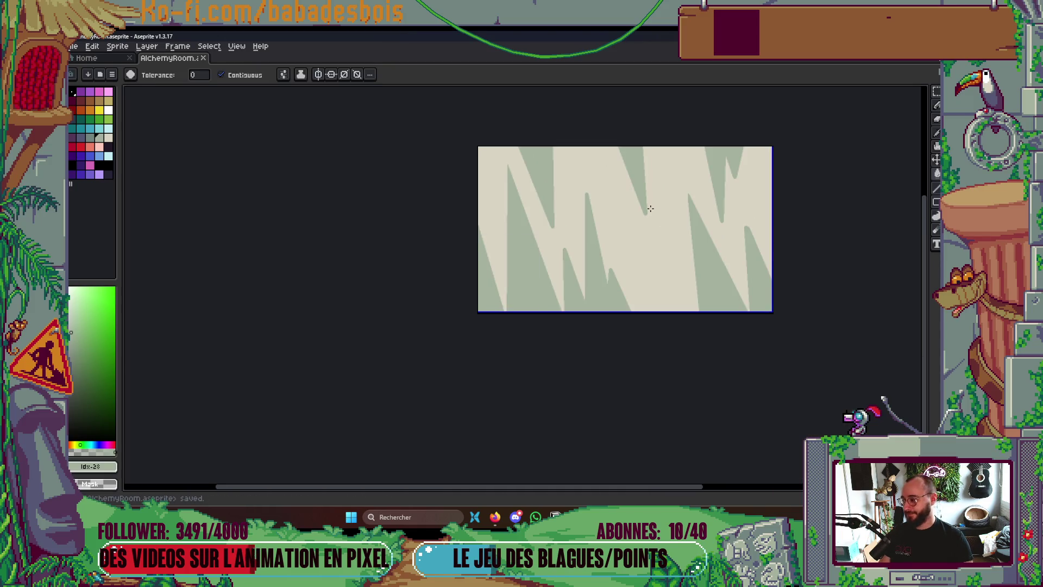
Play the animation, then try a light vertical stroke on the spikes and undo it
{"action": "key", "text": "Return"}
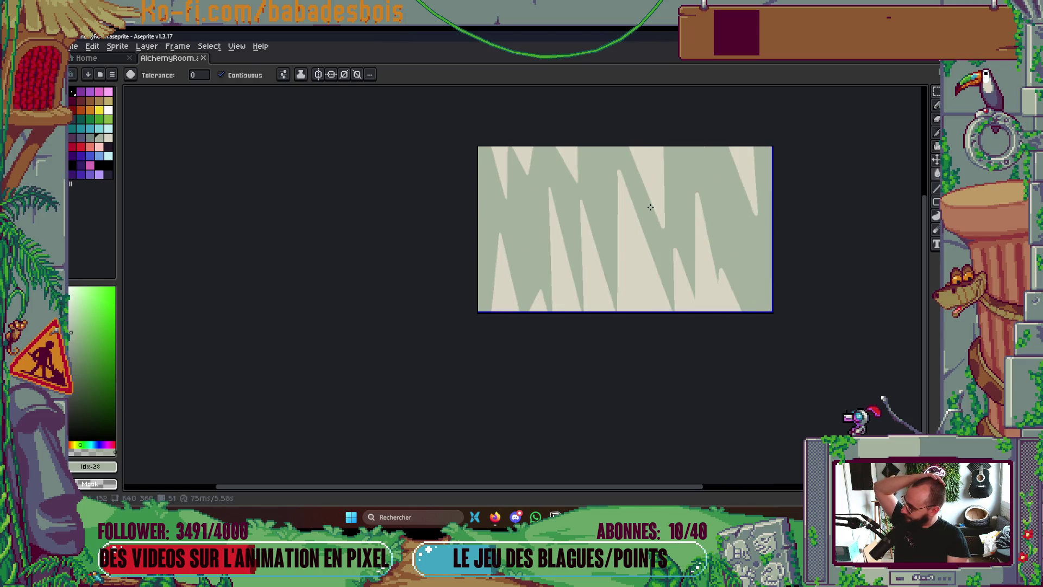
{"action": "scroll", "coordinate": [655, 206], "scroll_direction": "up", "scroll_amount": 4}
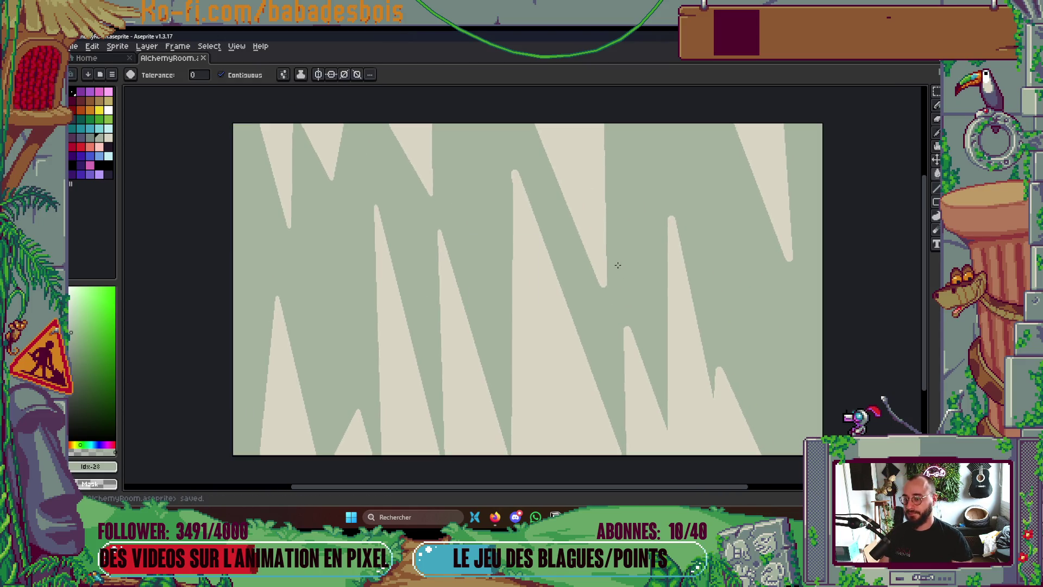
{"action": "key", "text": "i"}
{"action": "key", "text": "b"}
{"action": "scroll", "coordinate": [475, 207], "scroll_direction": "up", "scroll_amount": 2}
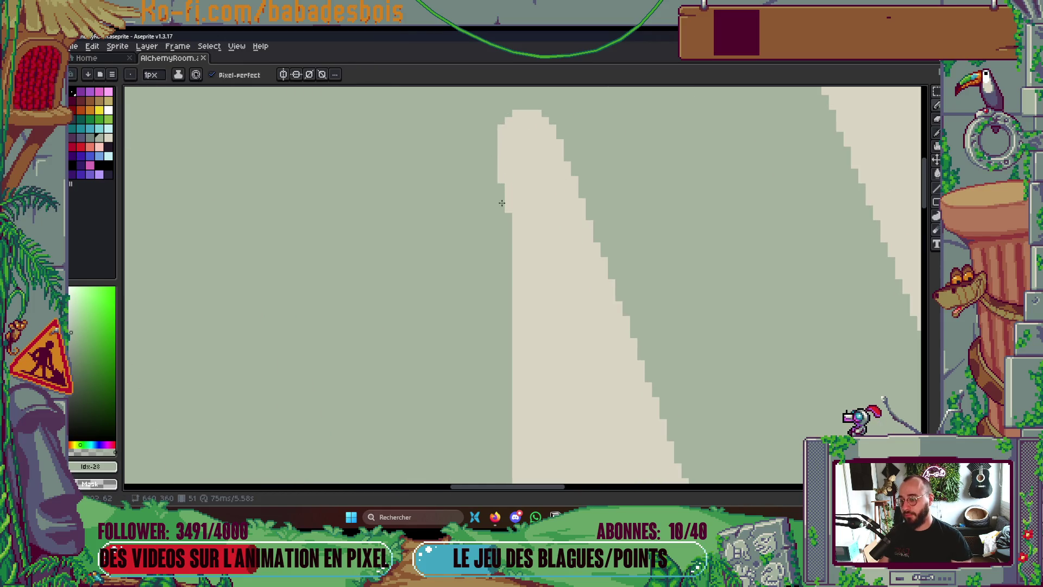
{"action": "left_click_drag", "start_coordinate": [502, 207], "coordinate": [509, 88]}
{"action": "key", "text": "ctrl+z"}
{"action": "key", "text": "ctrl+z"}
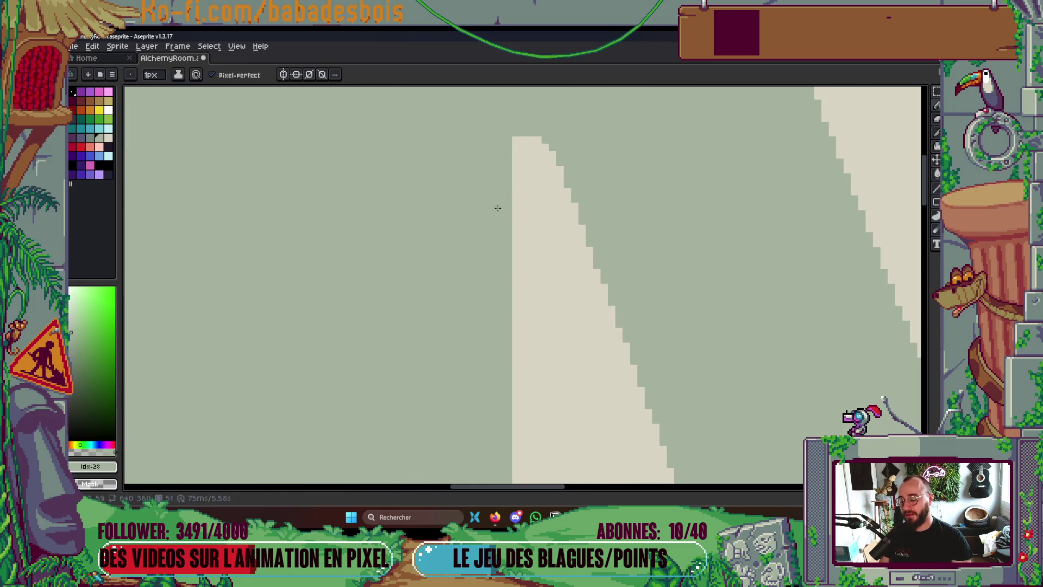
Make the pale beige from the spike pattern the drawing colour
{"action": "scroll", "coordinate": [497, 206], "scroll_direction": "down", "scroll_amount": 6}
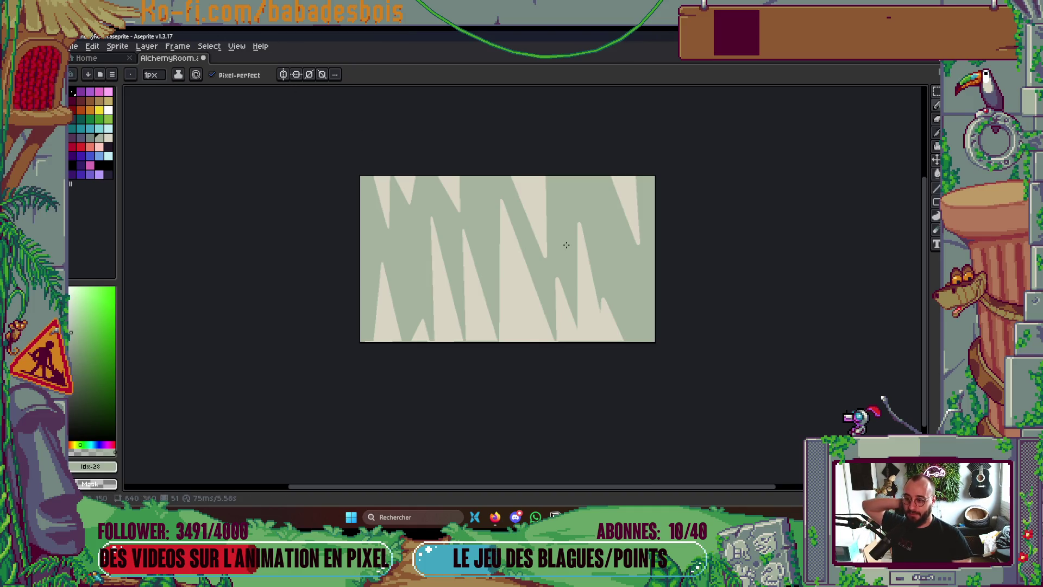
{"action": "scroll", "coordinate": [565, 239], "scroll_direction": "up", "scroll_amount": 3}
{"action": "scroll", "coordinate": [635, 277], "scroll_direction": "up", "scroll_amount": 1}
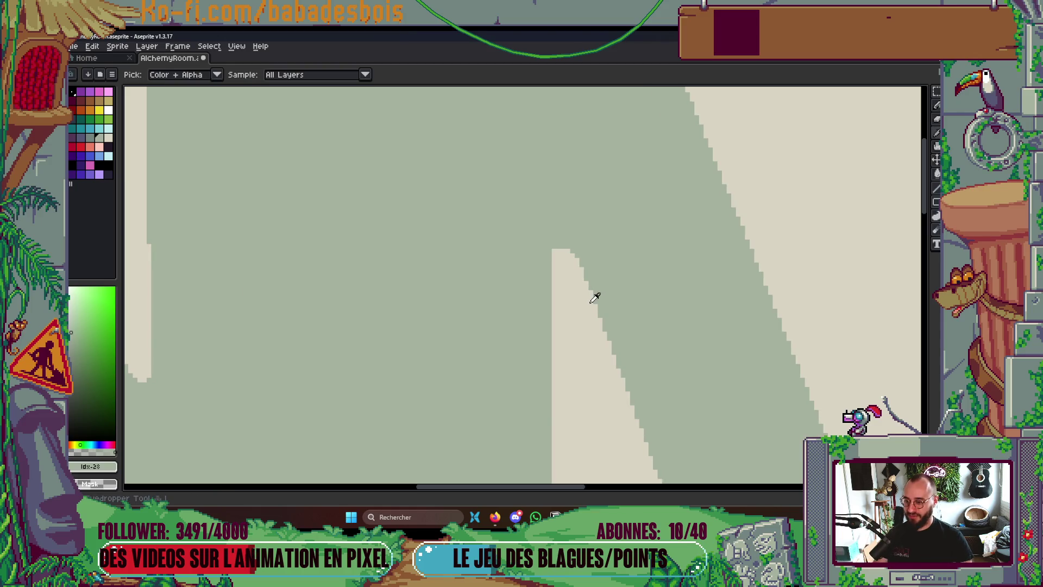
{"action": "left_click", "coordinate": [596, 296], "text": "alt"}
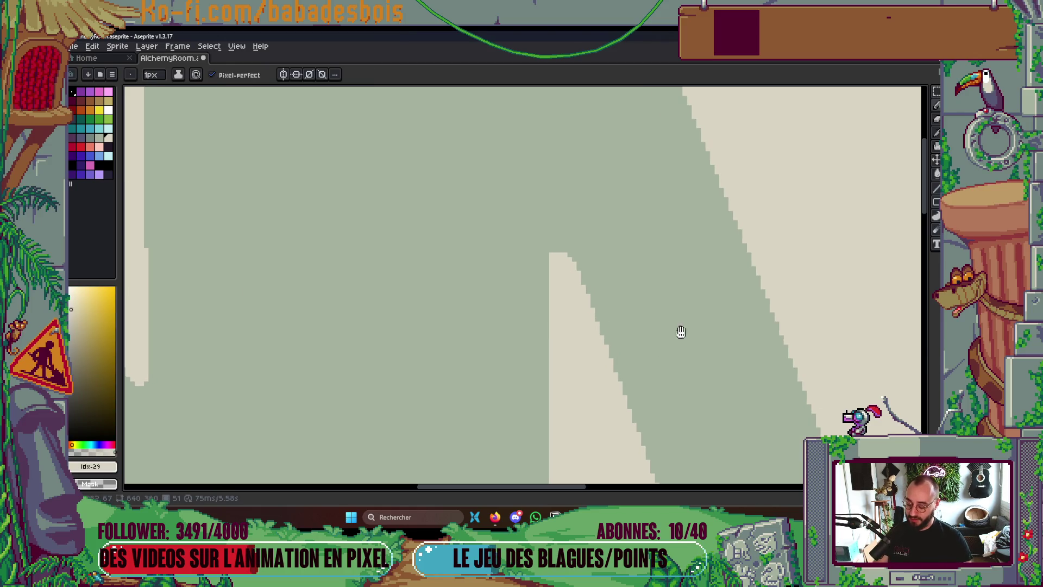
Preview the whole sprite, save AlchemyRoom, and bring back the animation timeline
{"action": "key", "text": "F7"}
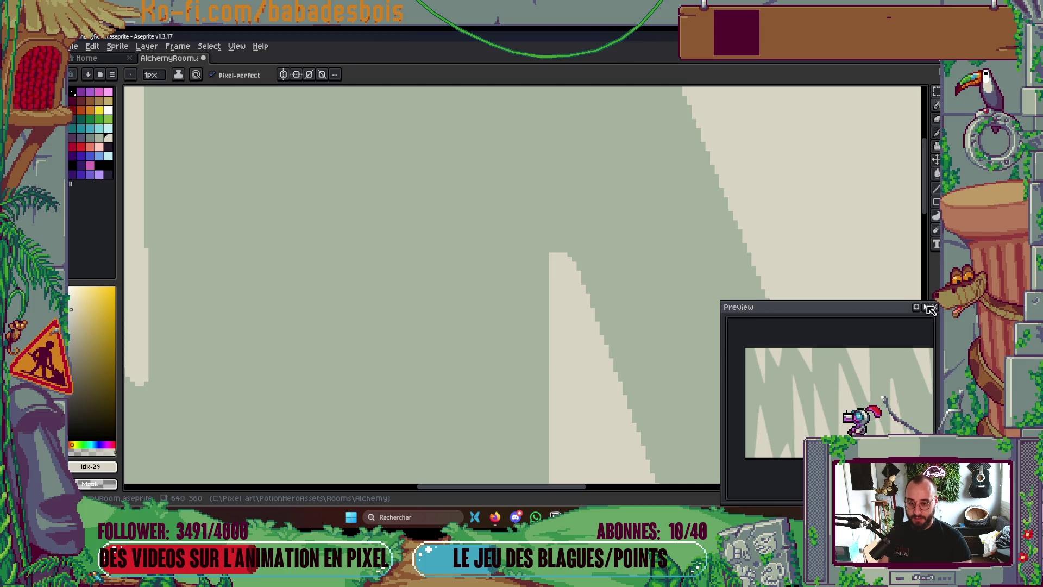
{"action": "left_click_drag", "start_coordinate": [763, 398], "coordinate": [562, 324]}
{"action": "scroll", "coordinate": [563, 325], "scroll_direction": "down", "scroll_amount": 5}
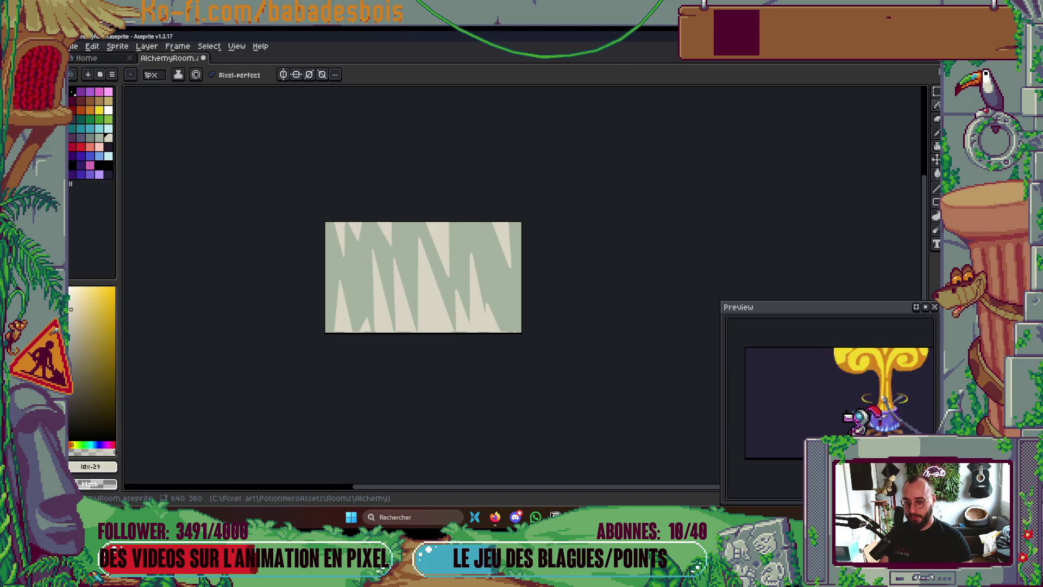
{"action": "key", "text": "F7"}
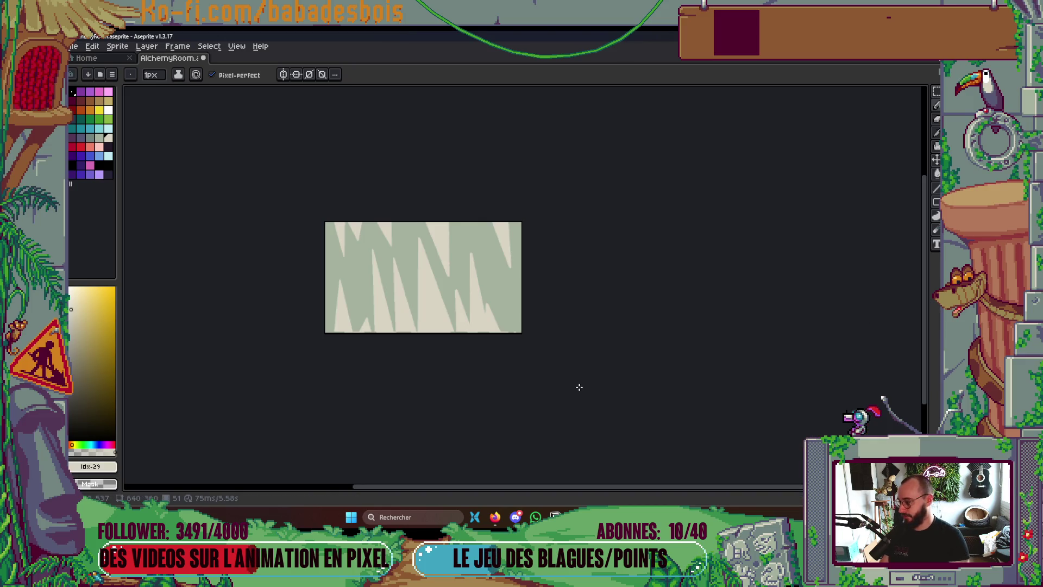
{"action": "key", "text": "ctrl+s"}
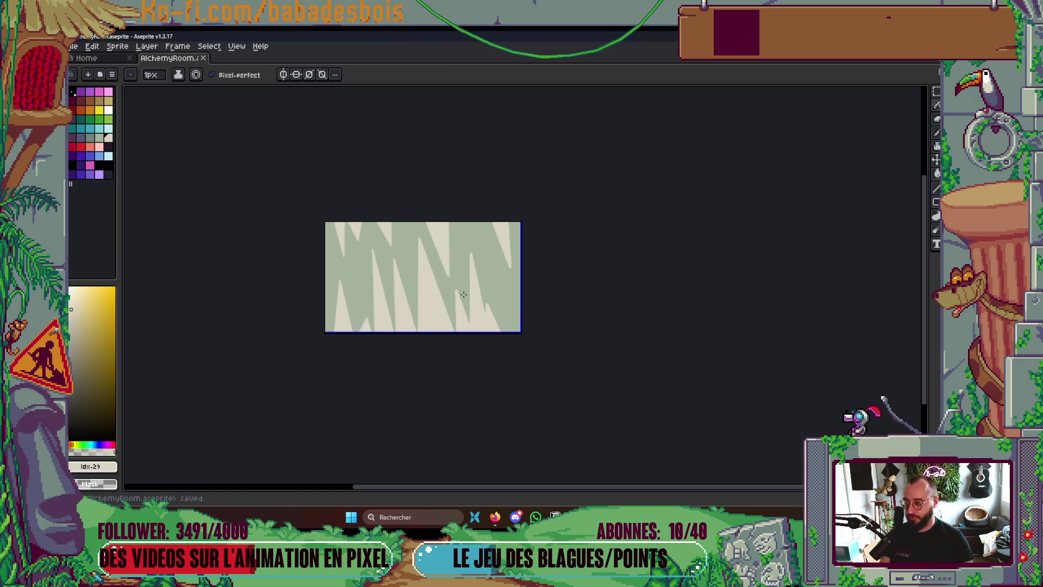
{"action": "scroll", "coordinate": [386, 274], "scroll_direction": "up", "scroll_amount": 1}
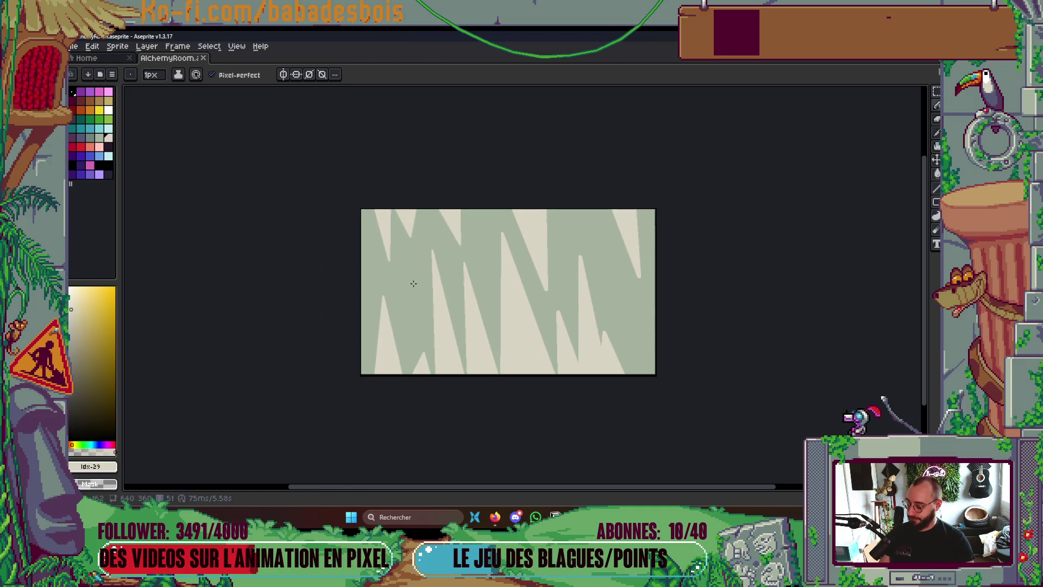
{"action": "key", "text": "Tab"}
{"action": "key", "text": "Tab"}
{"action": "key", "text": "Tab"}
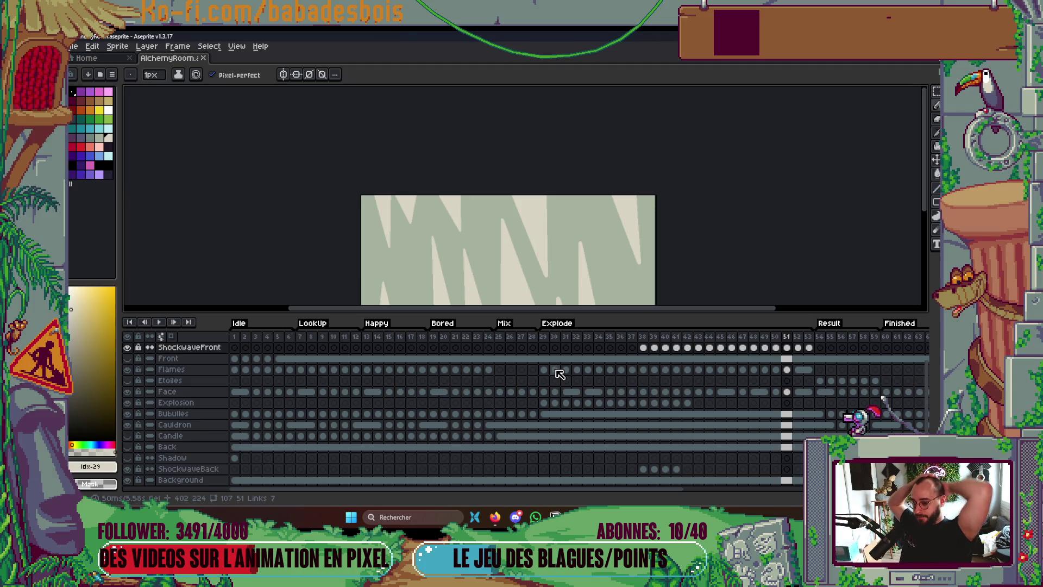
Jump to frame 29 at the start of the Explode tag and play the explosion
{"action": "left_click", "coordinate": [544, 337]}
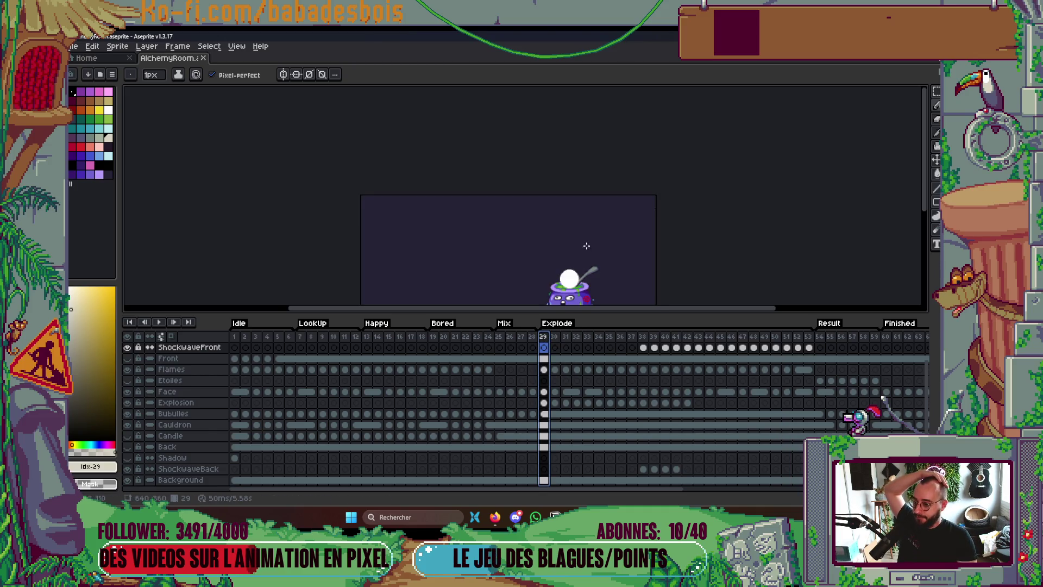
{"action": "key", "text": "Return"}
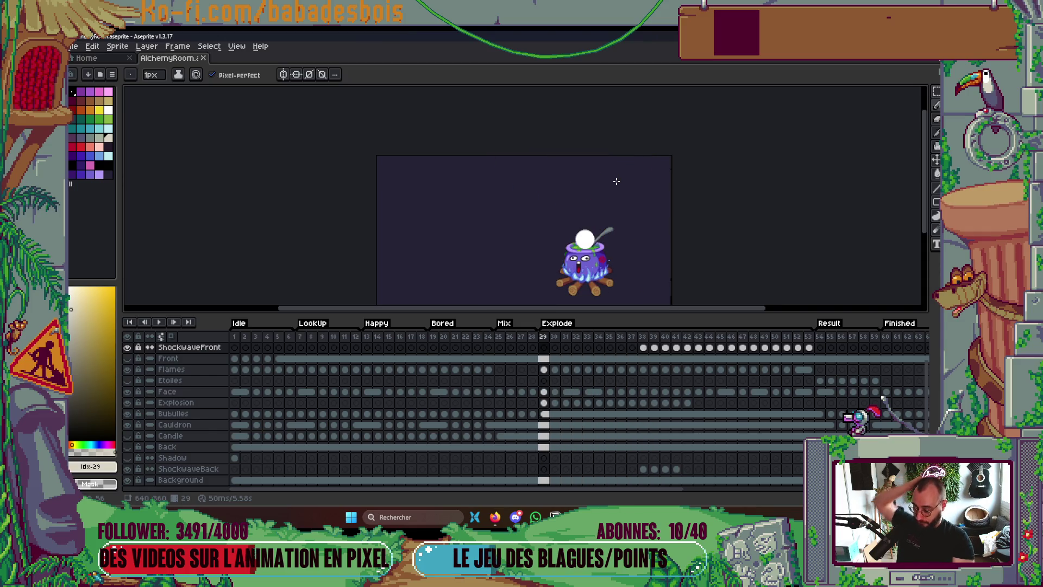
{"action": "key", "text": "ctrl+e"}
{"action": "key", "text": "Escape"}
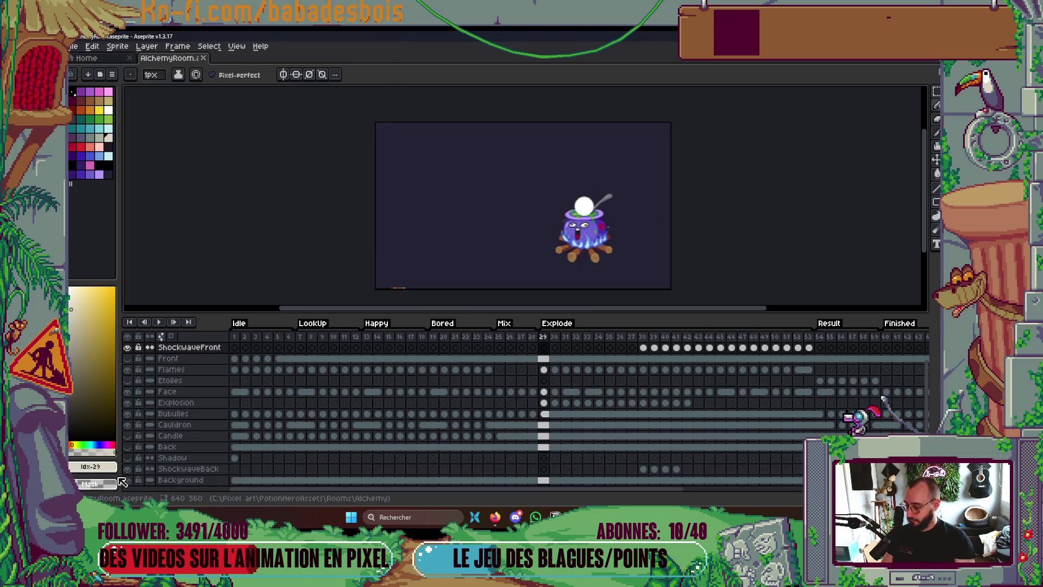
Hide the Background and all other layers so only Explosion stays visible
{"action": "left_click", "coordinate": [127, 480]}
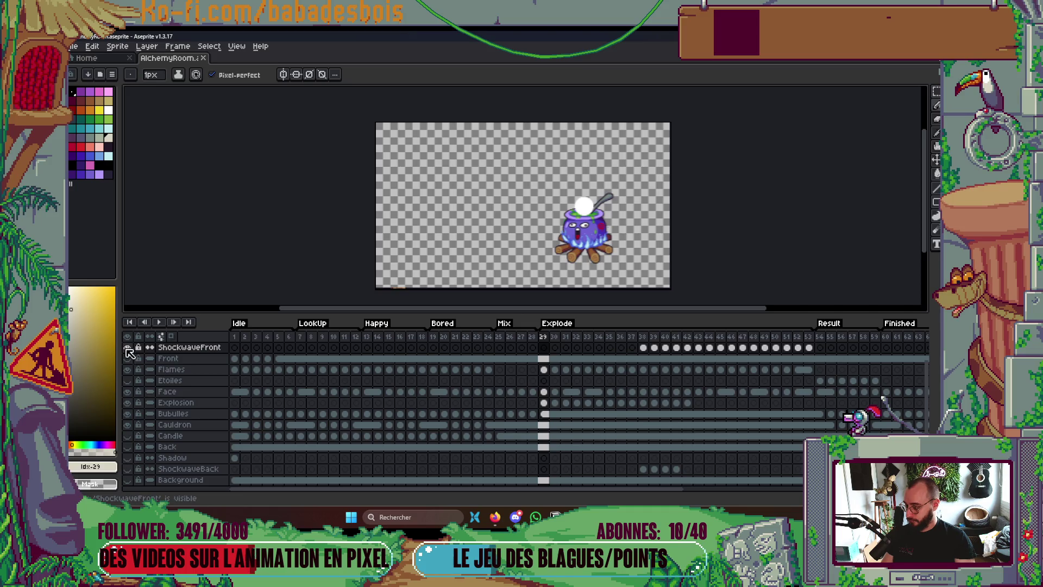
{"action": "left_click", "coordinate": [127, 402], "text": "alt"}
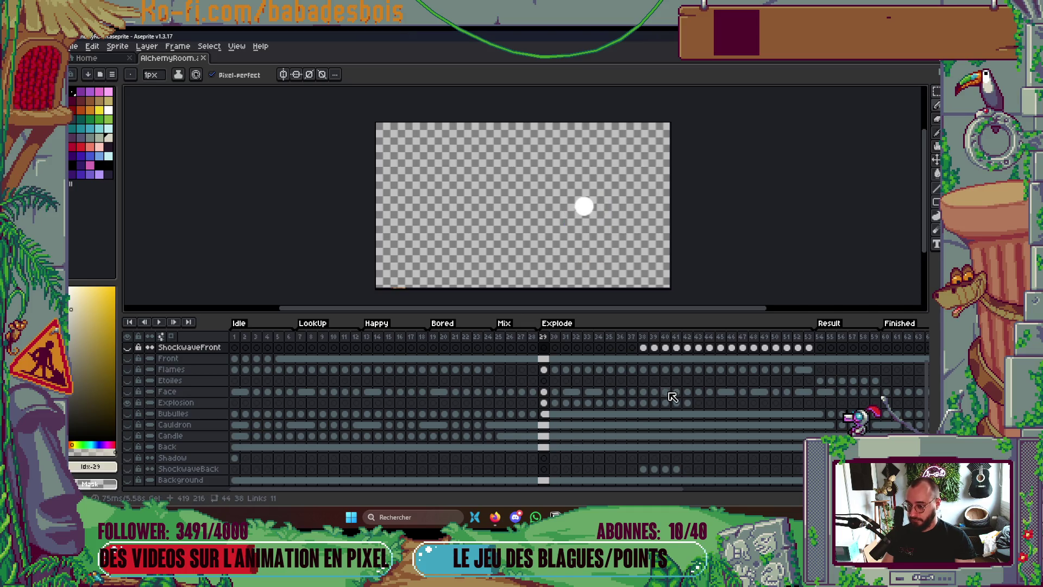
{"action": "key", "text": "ctrl+e"}
Set the sprite sheet layout to Packed with no size constraints
{"action": "scroll", "coordinate": [505, 240], "scroll_direction": "down", "scroll_amount": 2}
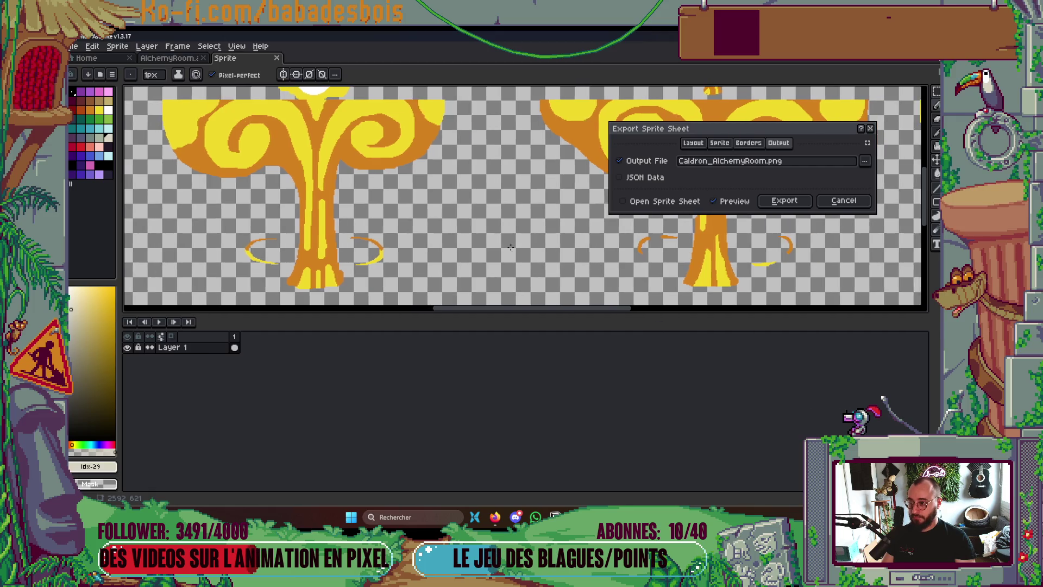
{"action": "scroll", "coordinate": [504, 237], "scroll_direction": "down", "scroll_amount": 1}
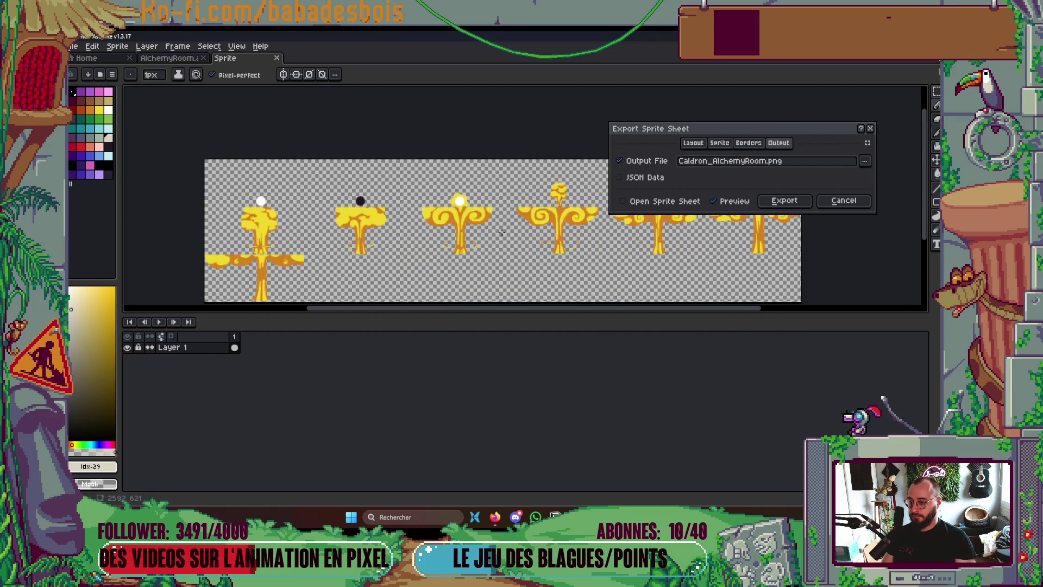
{"action": "mouse_move", "coordinate": [495, 226]}
{"action": "left_mouse_down"}
{"action": "mouse_move", "coordinate": [422, 203]}
{"action": "mouse_move", "coordinate": [312, 201]}
{"action": "mouse_move", "coordinate": [549, 194]}
{"action": "left_mouse_up"}
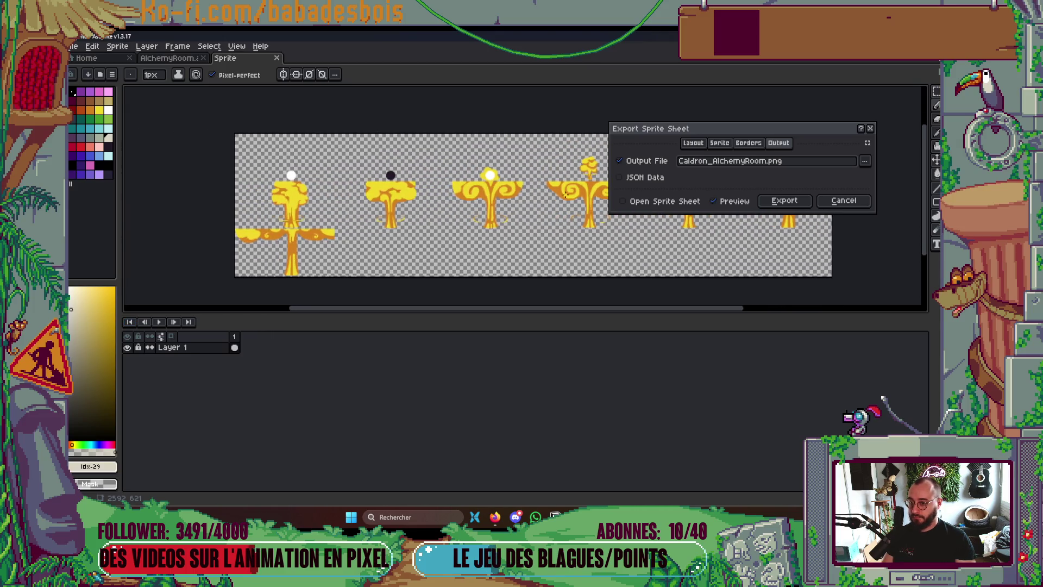
{"action": "left_click", "coordinate": [691, 147]}
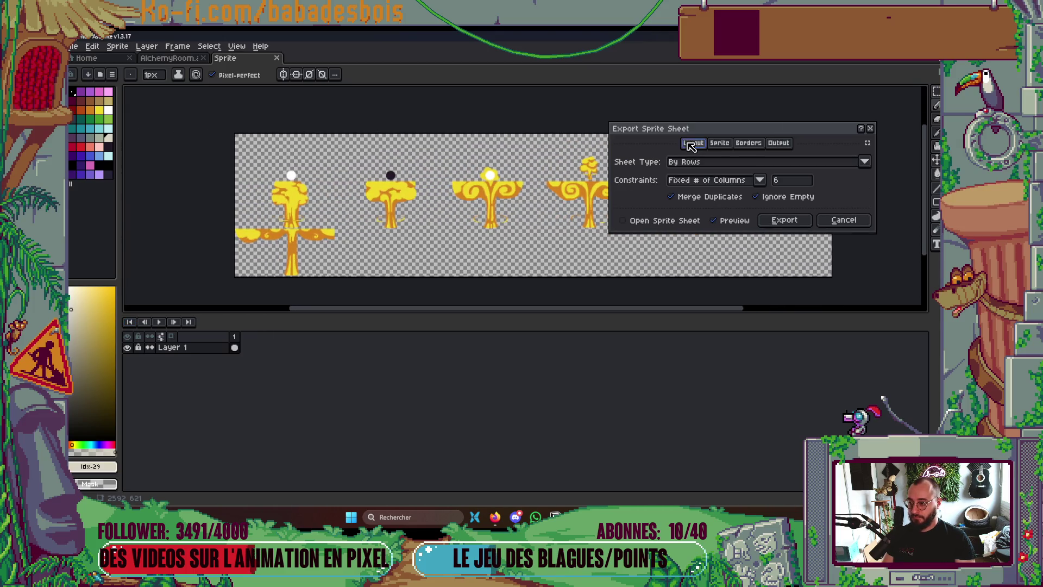
{"action": "left_click", "coordinate": [760, 179]}
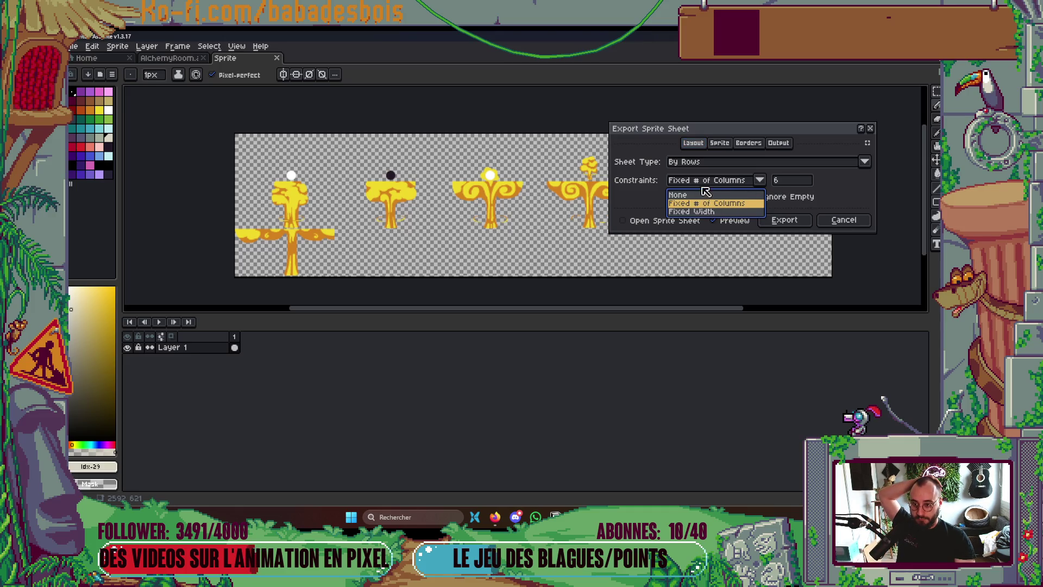
{"action": "left_click", "coordinate": [709, 162]}
{"action": "left_click", "coordinate": [690, 213]}
{"action": "mouse_move", "coordinate": [435, 219]}
{"action": "left_mouse_down"}
{"action": "mouse_move", "coordinate": [415, 192]}
{"action": "mouse_move", "coordinate": [408, 207]}
{"action": "left_mouse_up"}
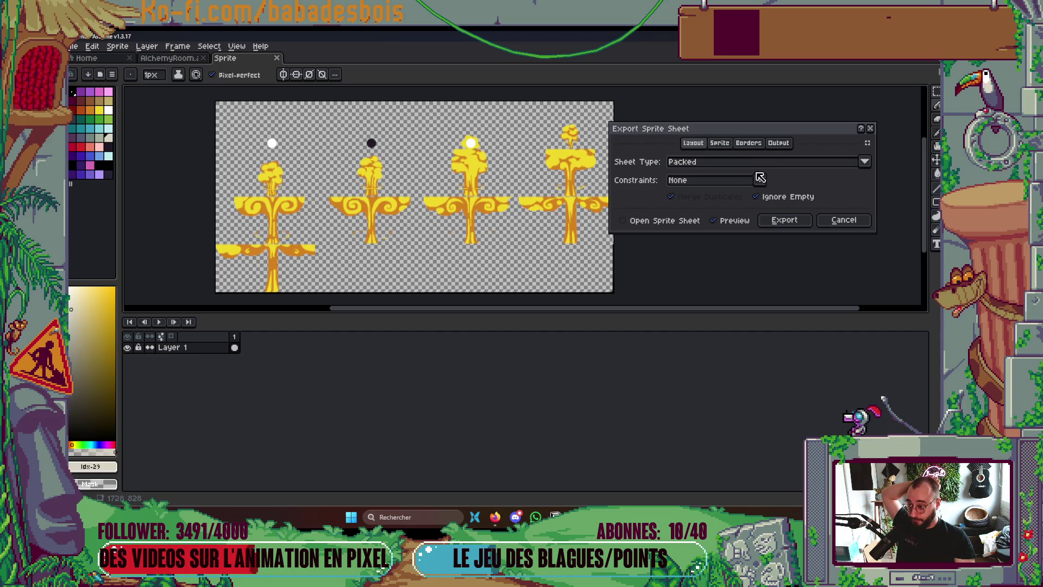
Output to Explode_AlchemyRoom.png, replace the old file, export, and save the sprite
{"action": "left_click", "coordinate": [782, 144]}
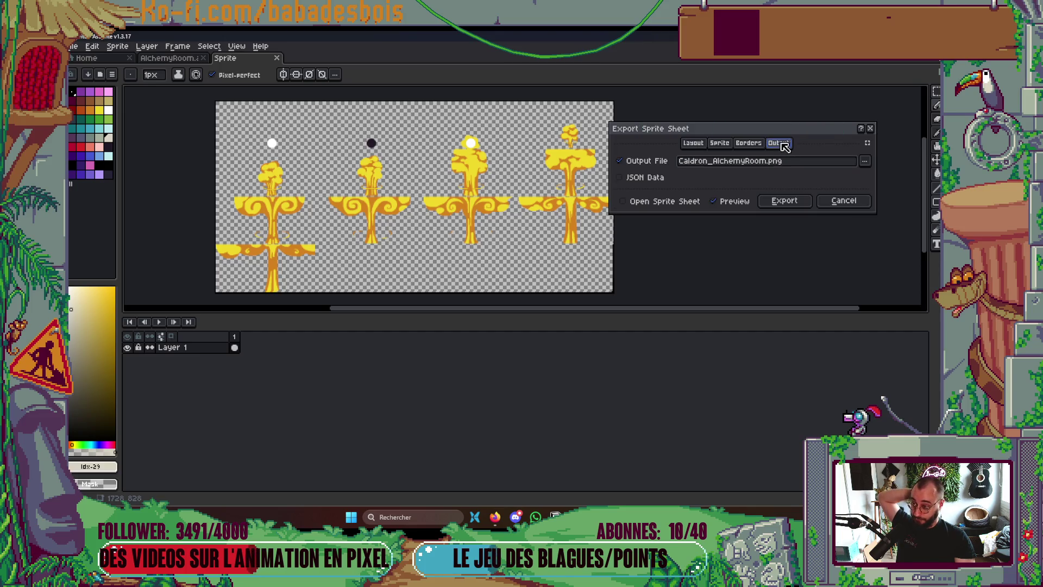
{"action": "left_click", "coordinate": [865, 162]}
{"action": "left_click", "coordinate": [856, 176]}
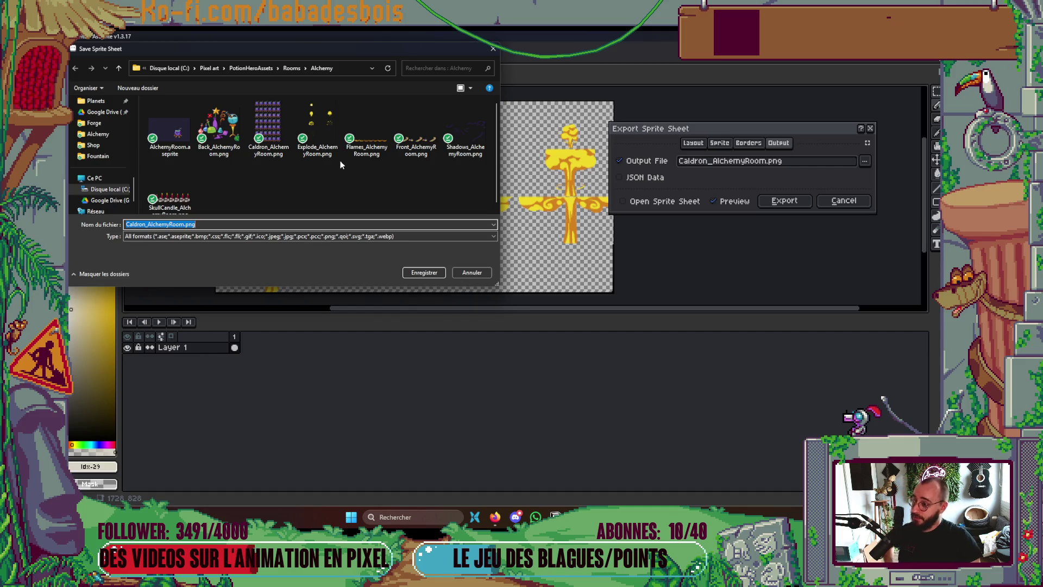
{"action": "left_click", "coordinate": [320, 133]}
{"action": "left_click", "coordinate": [411, 274]}
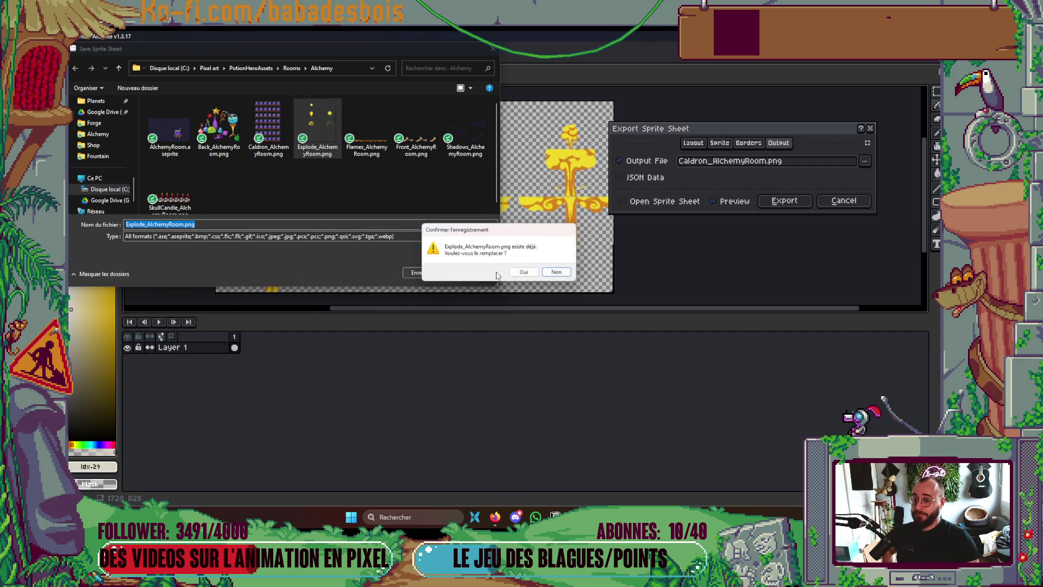
{"action": "left_click", "coordinate": [524, 274]}
{"action": "left_click", "coordinate": [785, 201]}
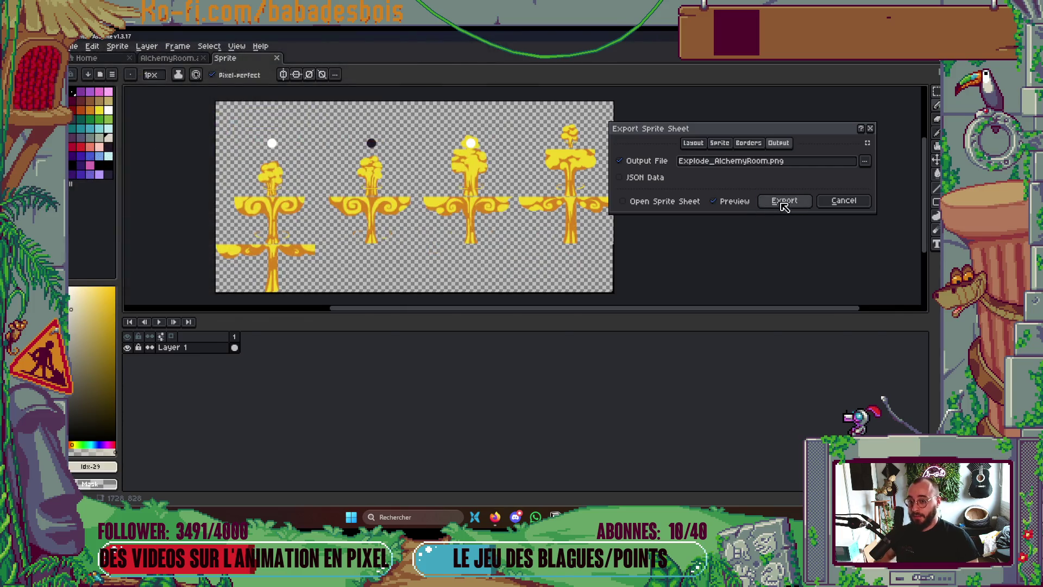
{"action": "key", "text": "ctrl+s"}
{"action": "key", "text": "b"}
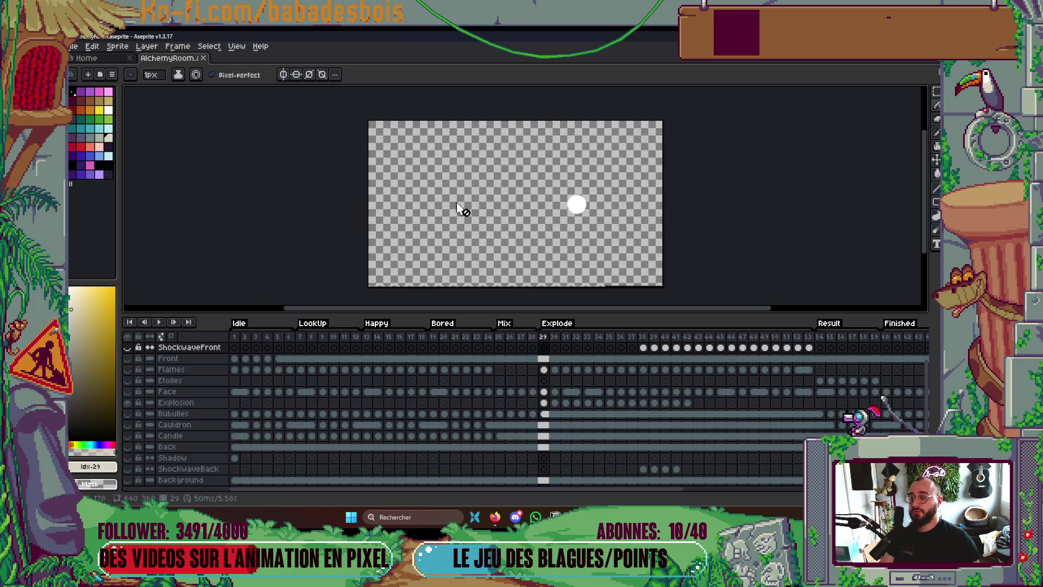
Glance at the Miro board and desktop, then bring the Aseprite animation back
{"action": "key", "text": "alt+Tab"}
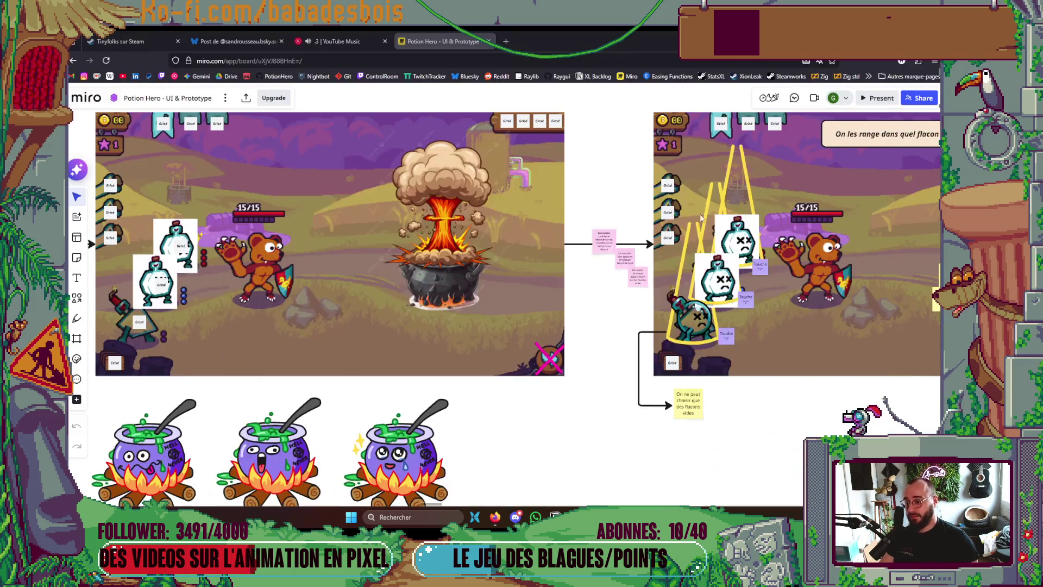
{"action": "key", "text": "super+d"}
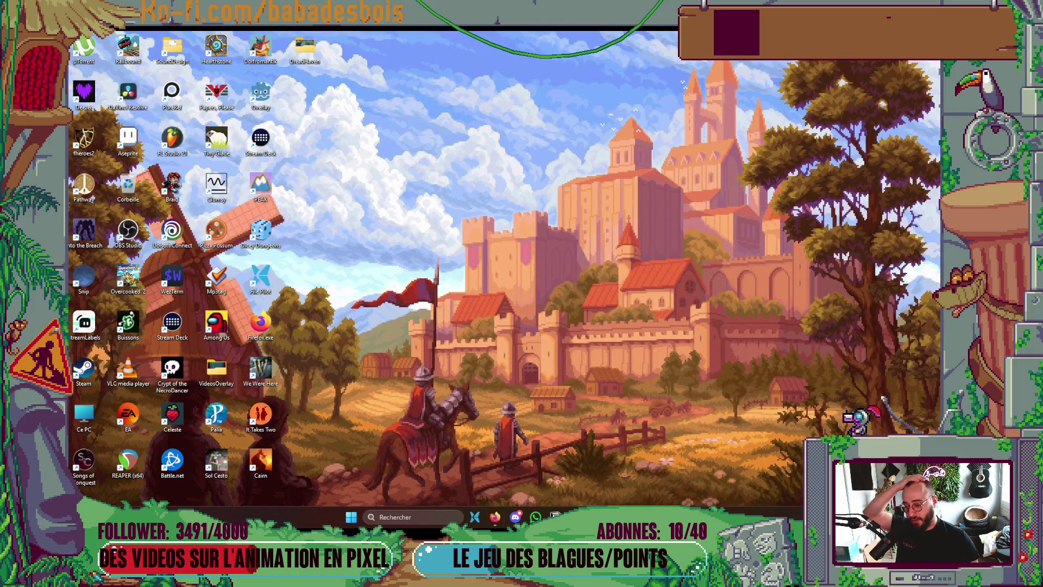
{"action": "left_click", "coordinate": [657, 517]}
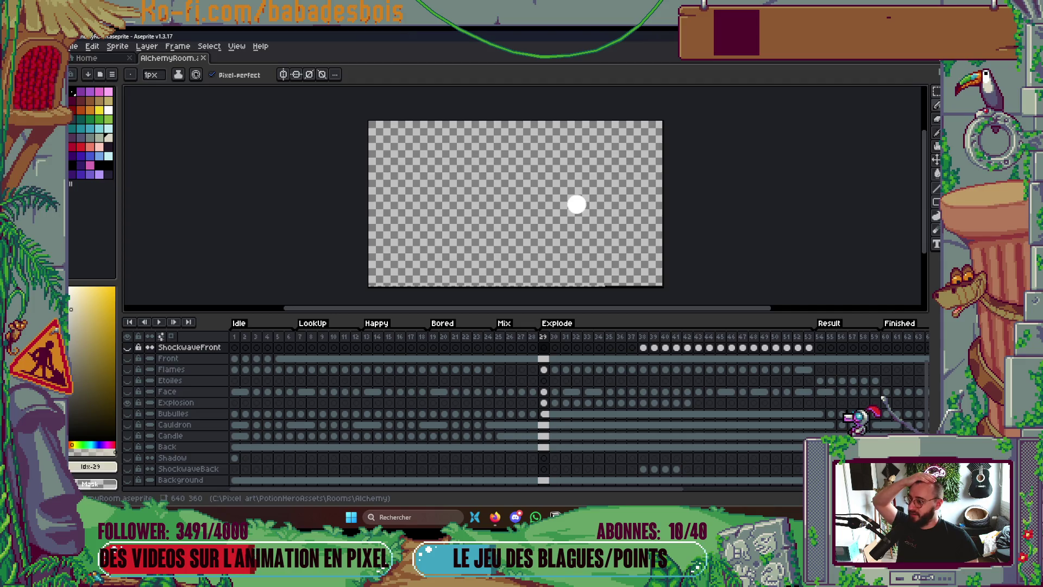
{"action": "key", "text": "super+d"}
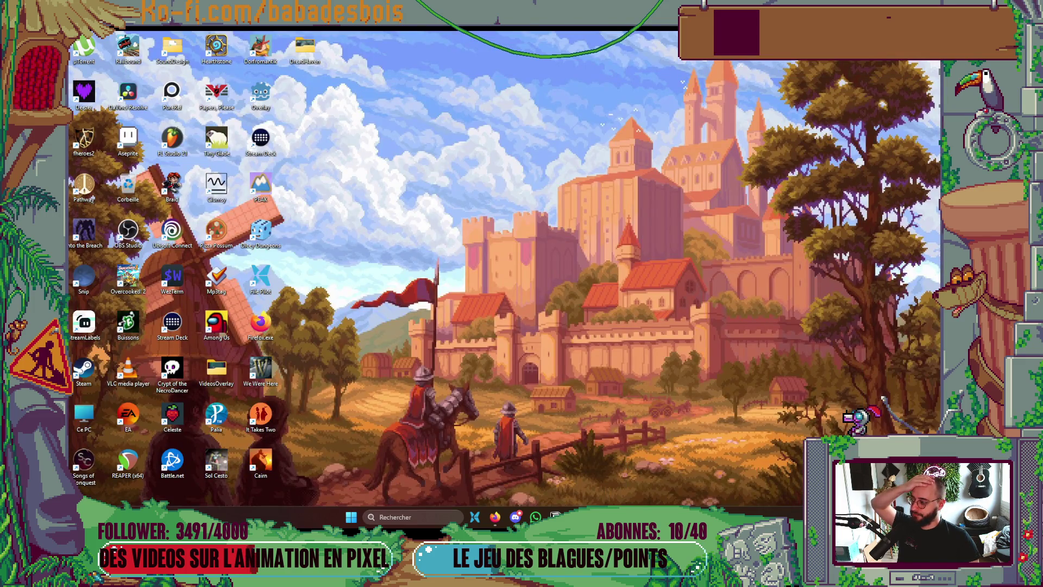
{"action": "key", "text": "super+d"}
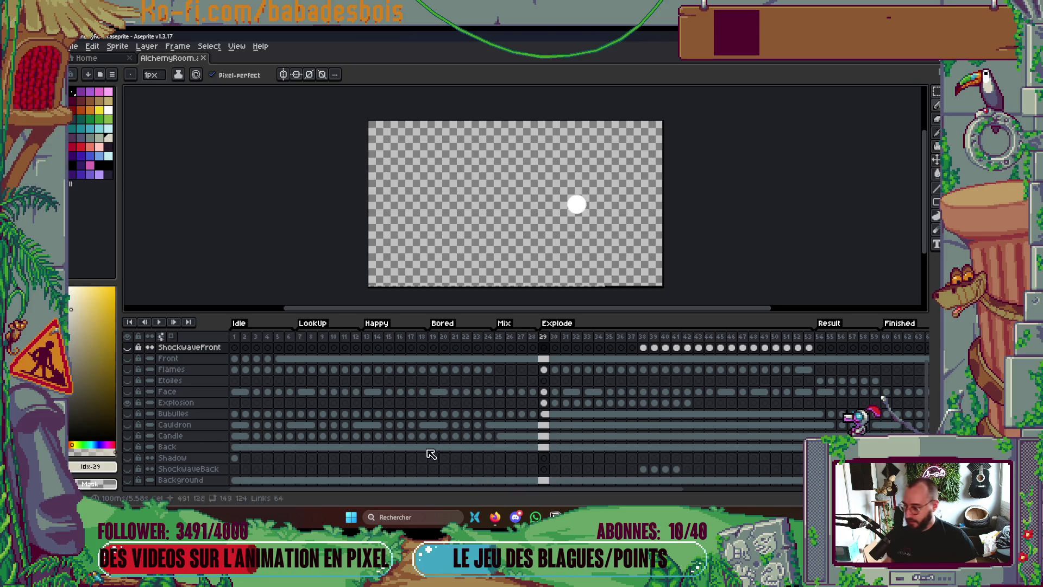
Show only the ShockwaveFront layer on frame 38 and open Export Sprite Sheet
{"action": "left_click_drag", "start_coordinate": [136, 406], "coordinate": [134, 352]}
{"action": "left_click", "coordinate": [131, 348]}
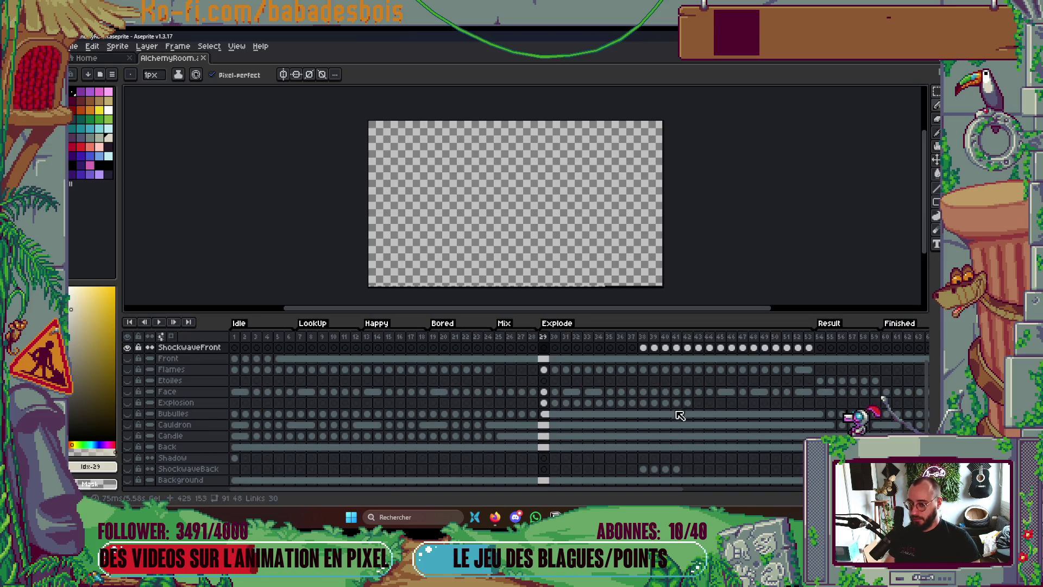
{"action": "left_click", "coordinate": [648, 343]}
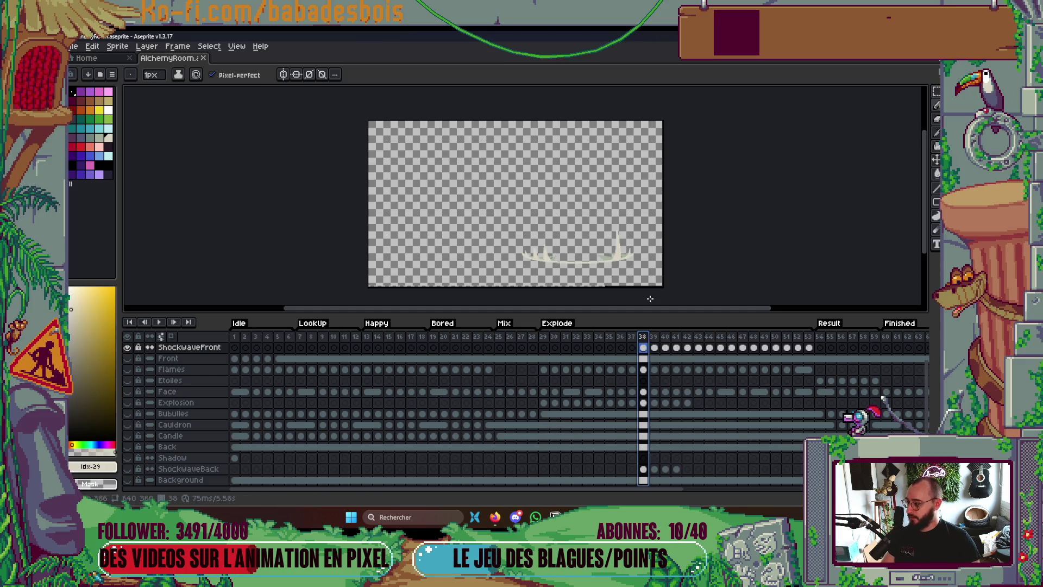
{"action": "left_click_drag", "start_coordinate": [640, 228], "coordinate": [646, 208]}
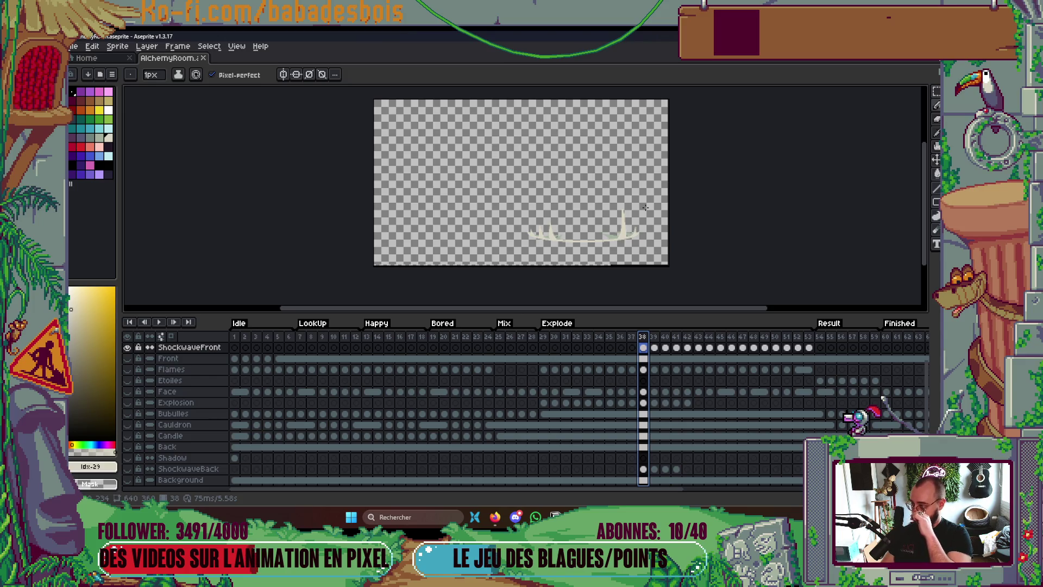
{"action": "key", "text": "ctrl+e"}
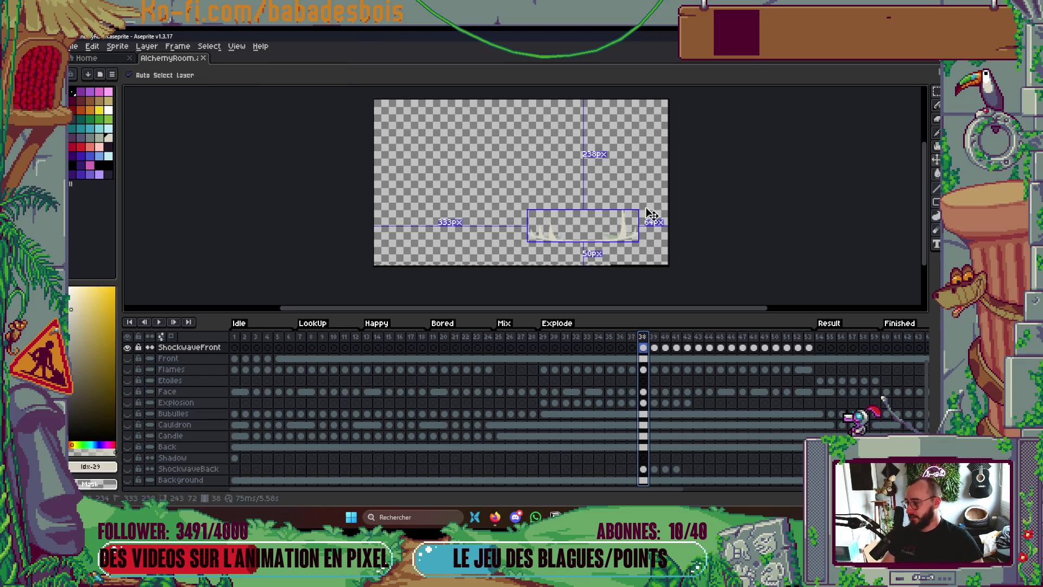
{"action": "scroll", "coordinate": [479, 176], "scroll_direction": "down", "scroll_amount": 3}
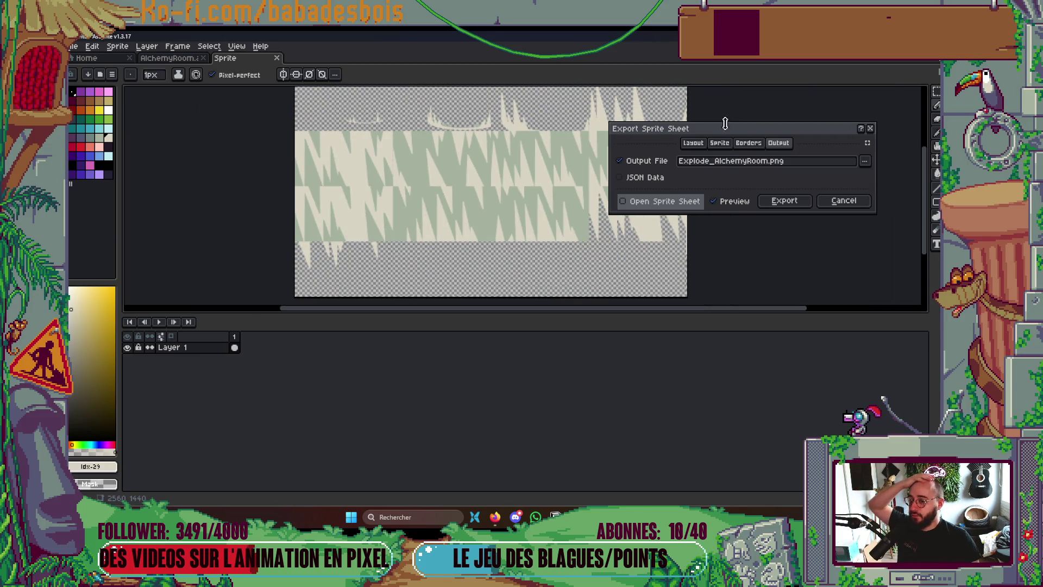
Review the Packed layout, layer selection, and border settings of the export
{"action": "left_click", "coordinate": [705, 144]}
{"action": "left_click", "coordinate": [720, 142]}
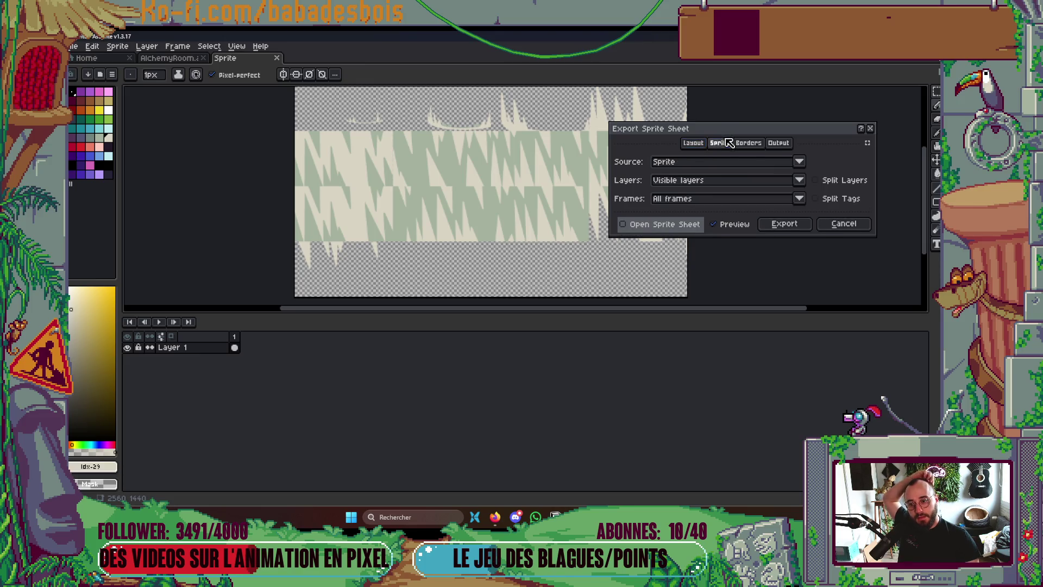
{"action": "left_click", "coordinate": [749, 143]}
{"action": "left_click", "coordinate": [778, 144]}
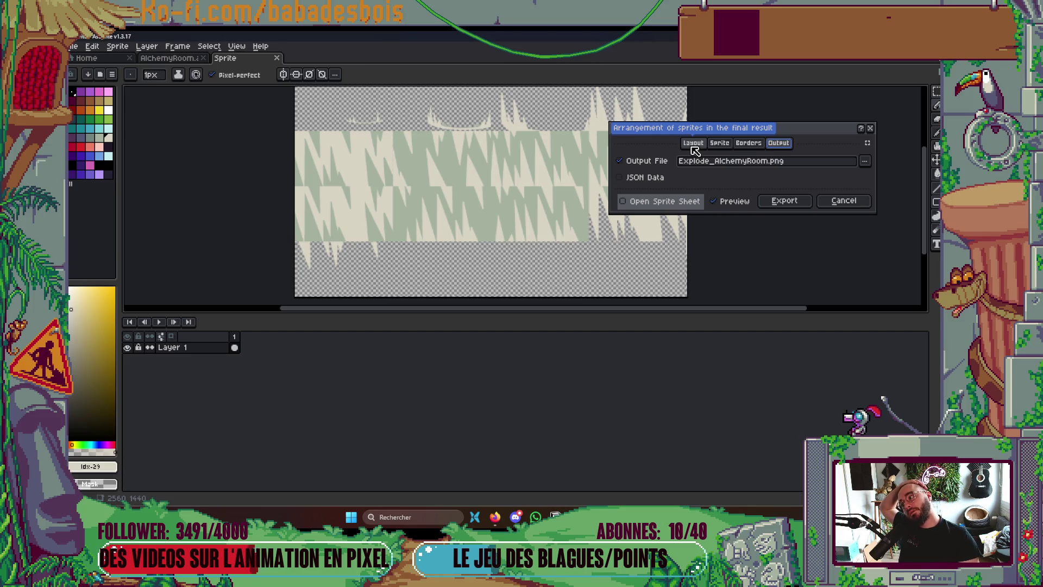
{"action": "left_click", "coordinate": [692, 144]}
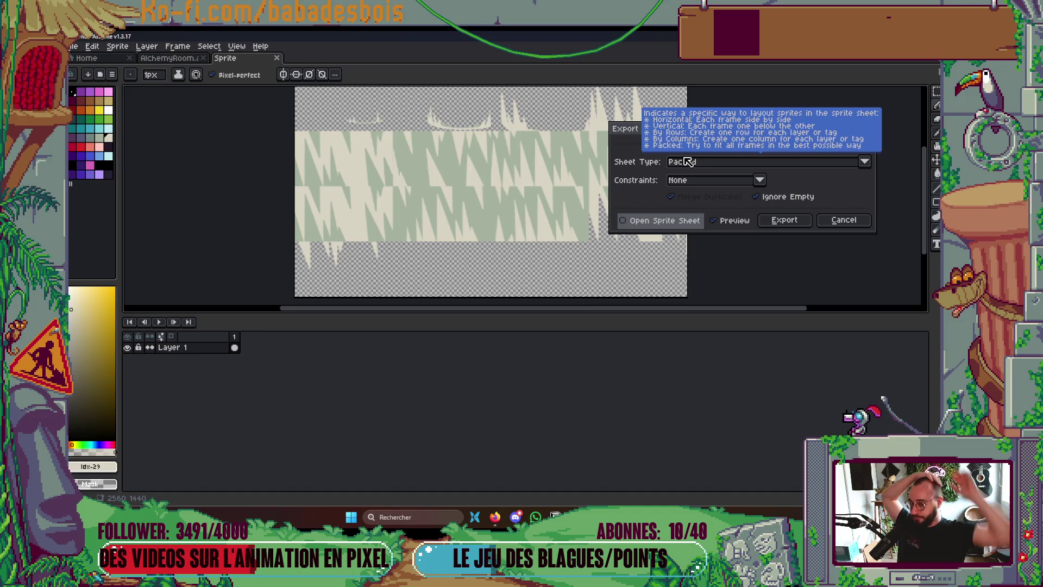
{"action": "left_click", "coordinate": [749, 142]}
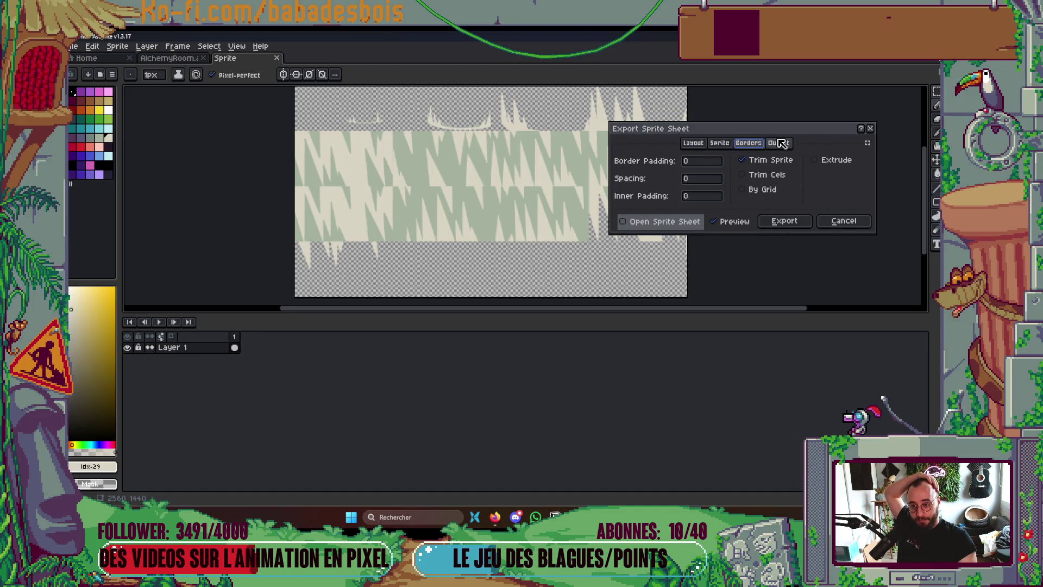
{"action": "left_click", "coordinate": [779, 142]}
Rename the output to ShockwaveFront_AlchemyRoom.png and export the sheet
{"action": "left_click", "coordinate": [865, 160]}
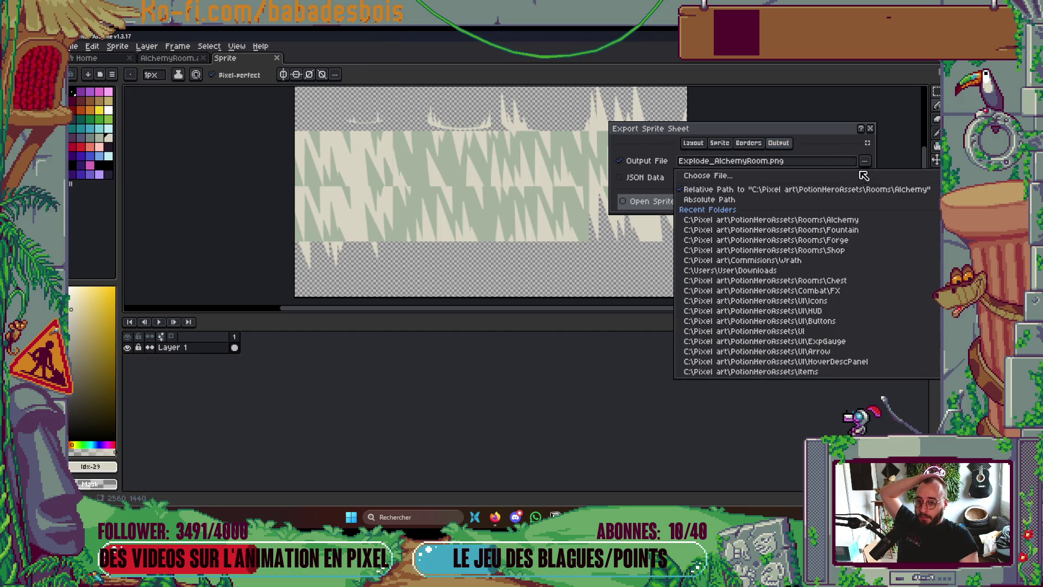
{"action": "left_click", "coordinate": [846, 176]}
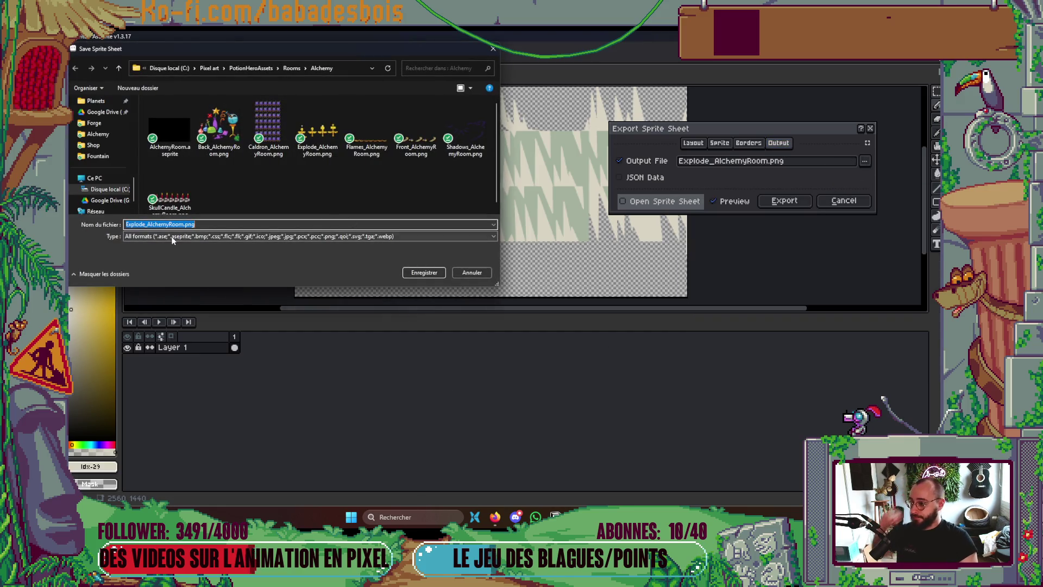
{"action": "left_click", "coordinate": [146, 224]}
{"action": "key", "text": "BackSpace"}
{"action": "key", "text": "BackSpace"}
{"action": "key", "text": "BackSpace"}
{"action": "type", "text": "Shockwav"}
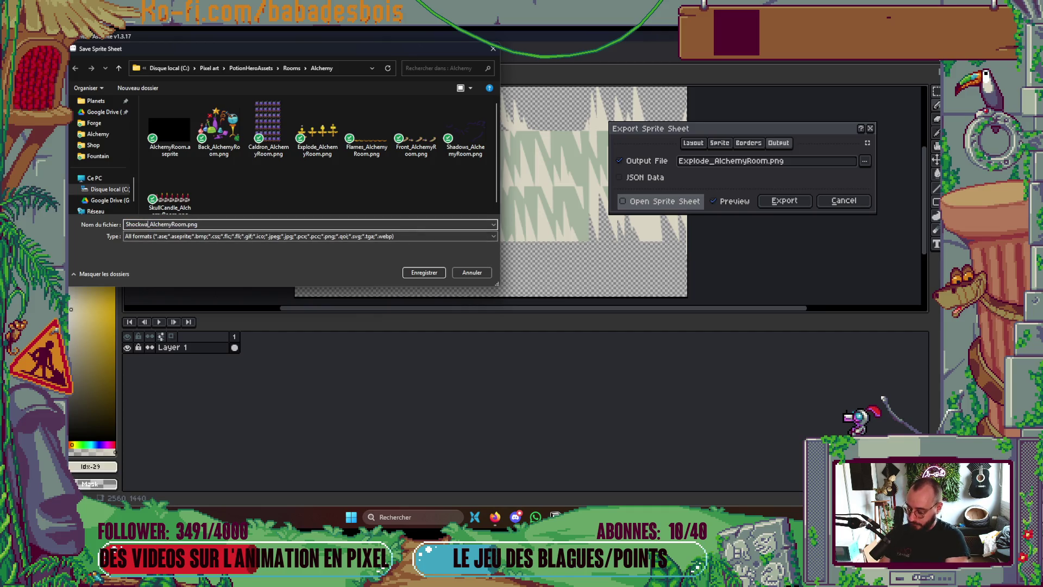
{"action": "type", "text": "eFront"}
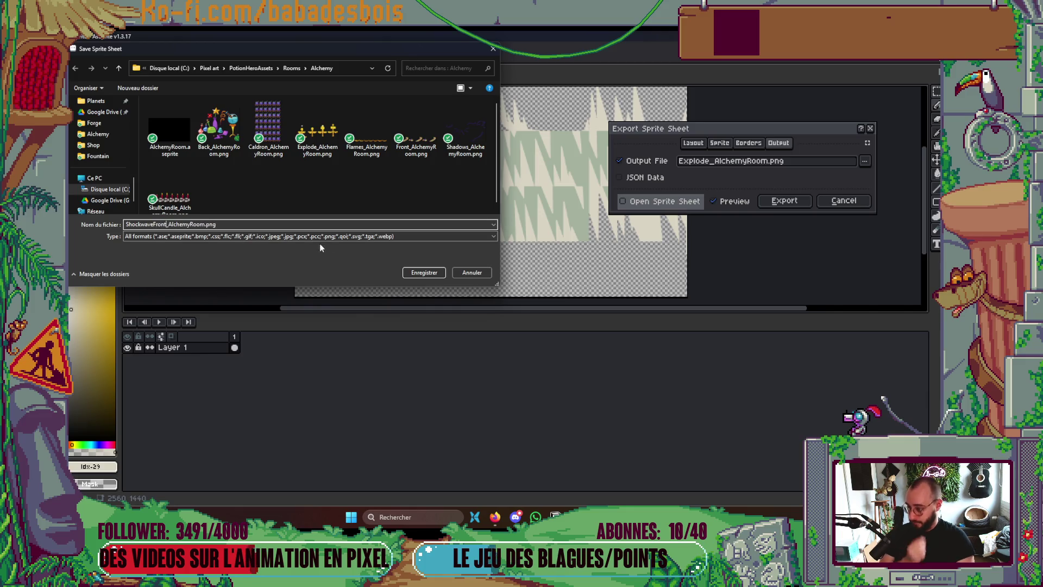
{"action": "left_click", "coordinate": [423, 272]}
{"action": "left_click", "coordinate": [785, 201]}
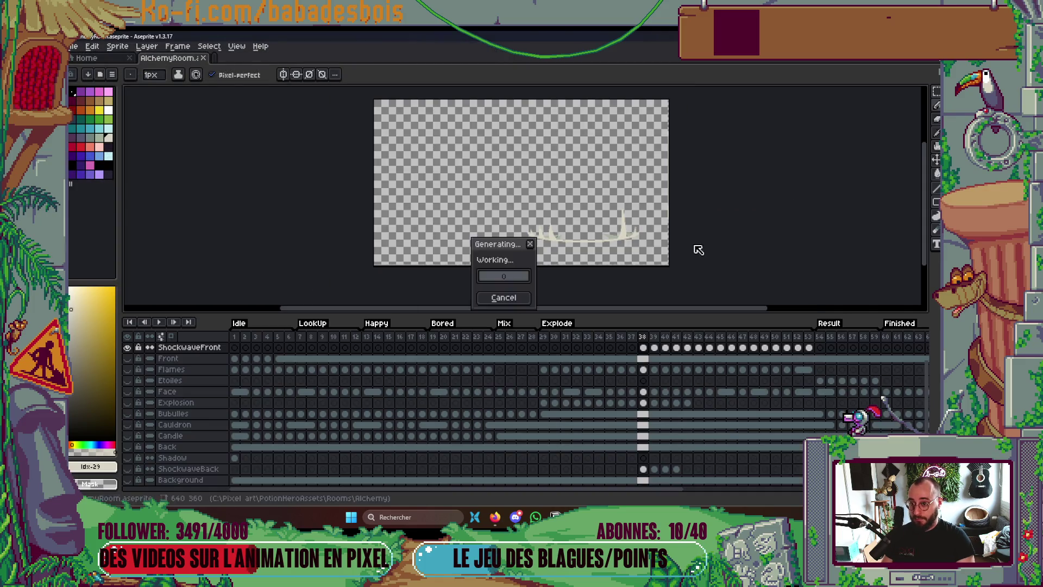
Hide ShockwaveFront, show ShockwaveBack, and confirm the Packed export layout
{"action": "left_click", "coordinate": [127, 347]}
{"action": "left_click", "coordinate": [127, 468]}
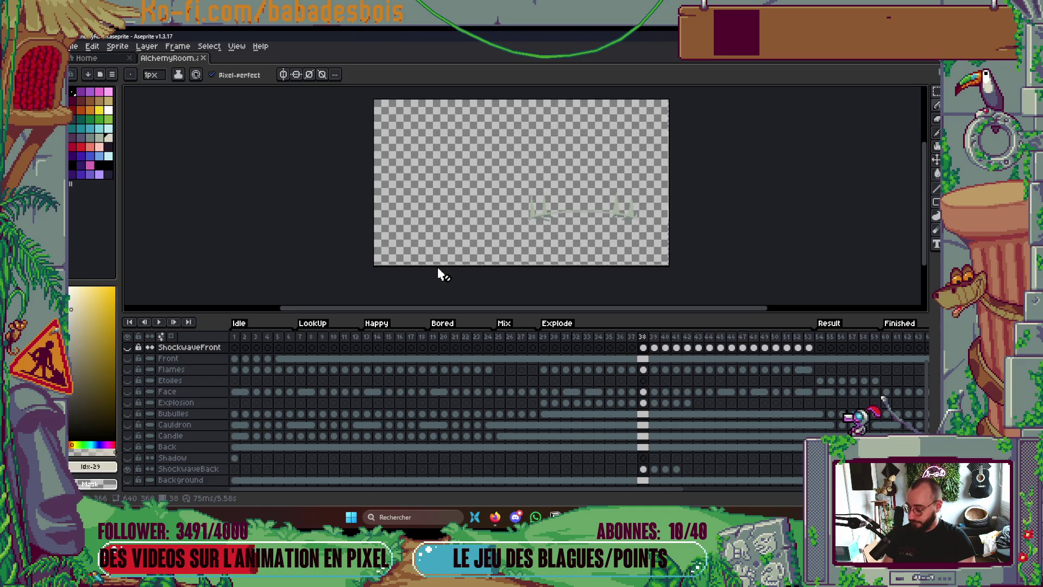
{"action": "key", "text": "ctrl+e"}
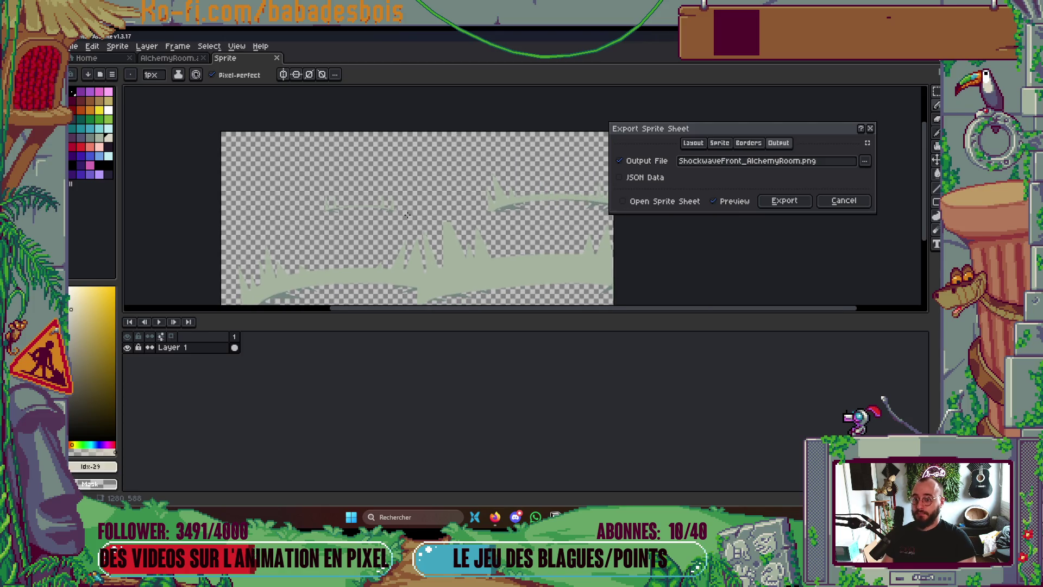
{"action": "left_click", "coordinate": [694, 143]}
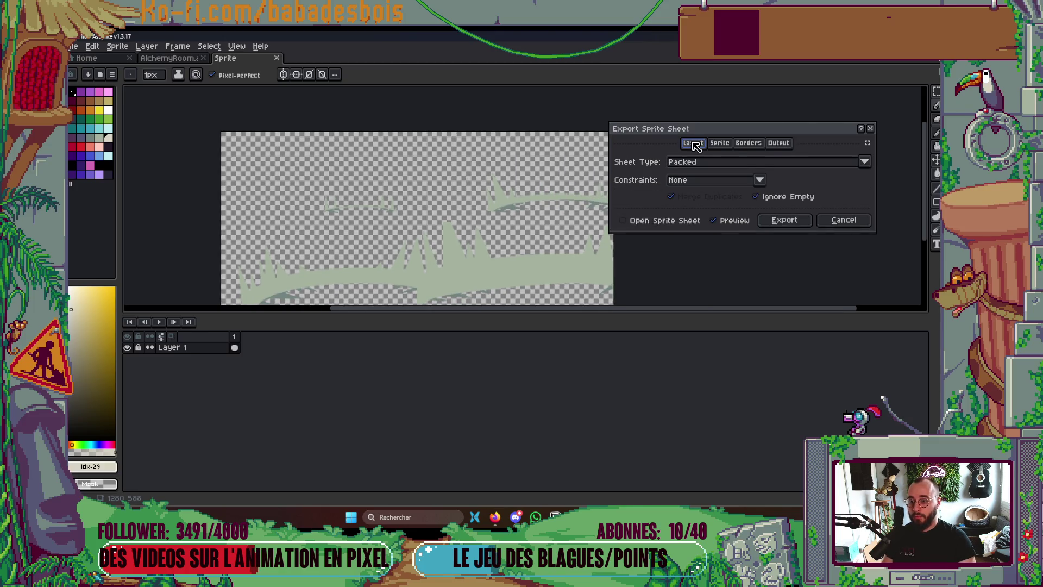
{"action": "left_click", "coordinate": [778, 143]}
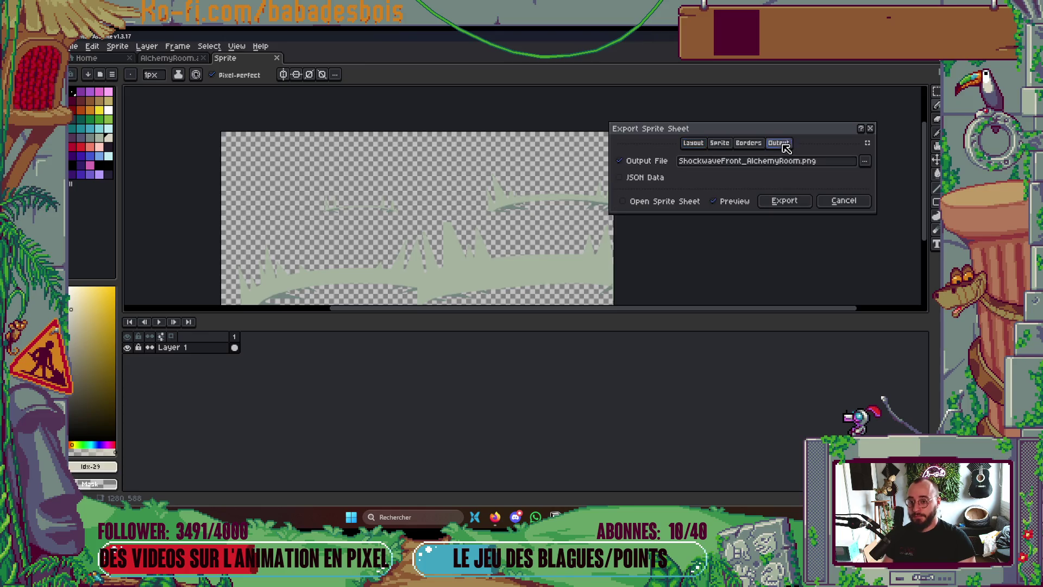
Rename the output to ShockwaveBack_AlchemyRoom.png, export it, and minimise Aseprite
{"action": "left_click", "coordinate": [865, 162]}
{"action": "left_click", "coordinate": [856, 175]}
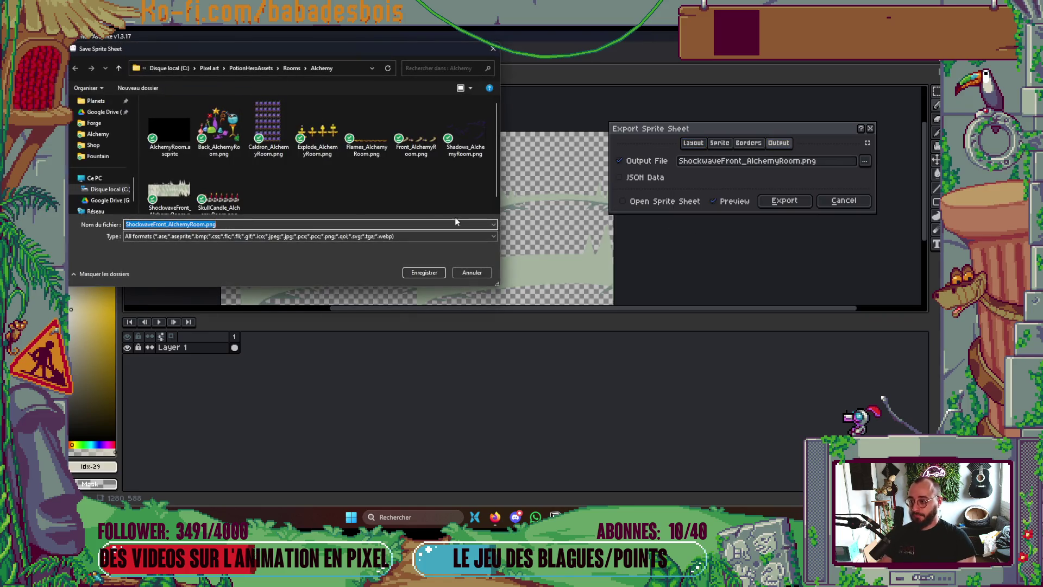
{"action": "scroll", "coordinate": [326, 201], "scroll_direction": "down", "scroll_amount": 1}
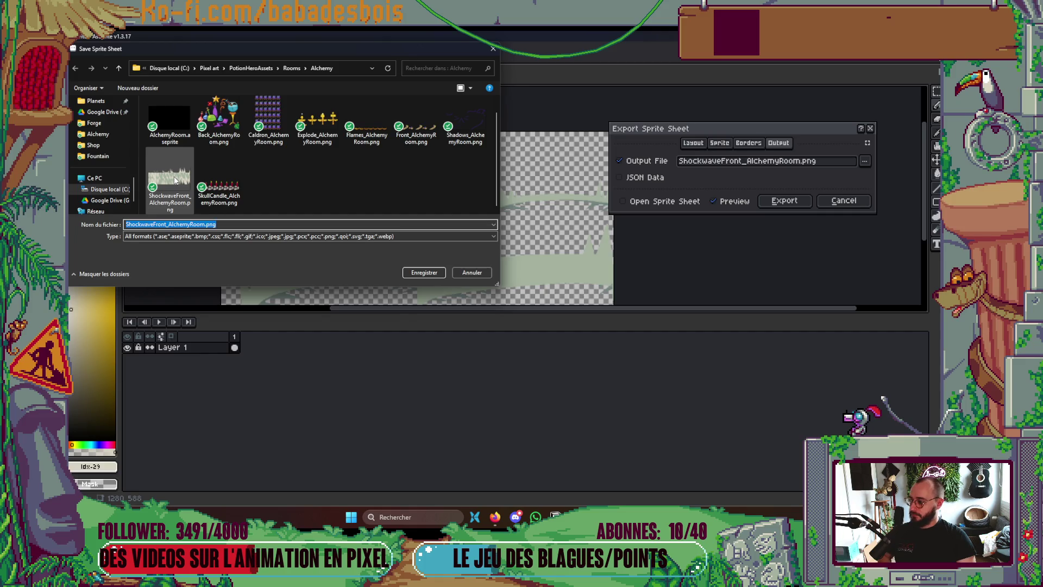
{"action": "left_click", "coordinate": [166, 223]}
{"action": "key", "text": "BackSpace"}
{"action": "key", "text": "BackSpace"}
{"action": "key", "text": "BackSpace"}
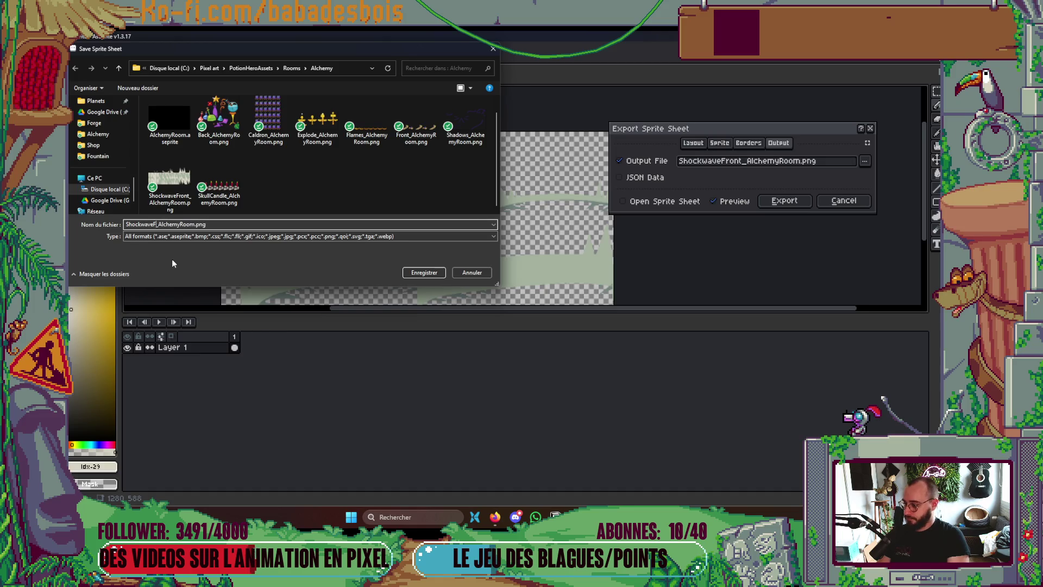
{"action": "type", "text": "Back"}
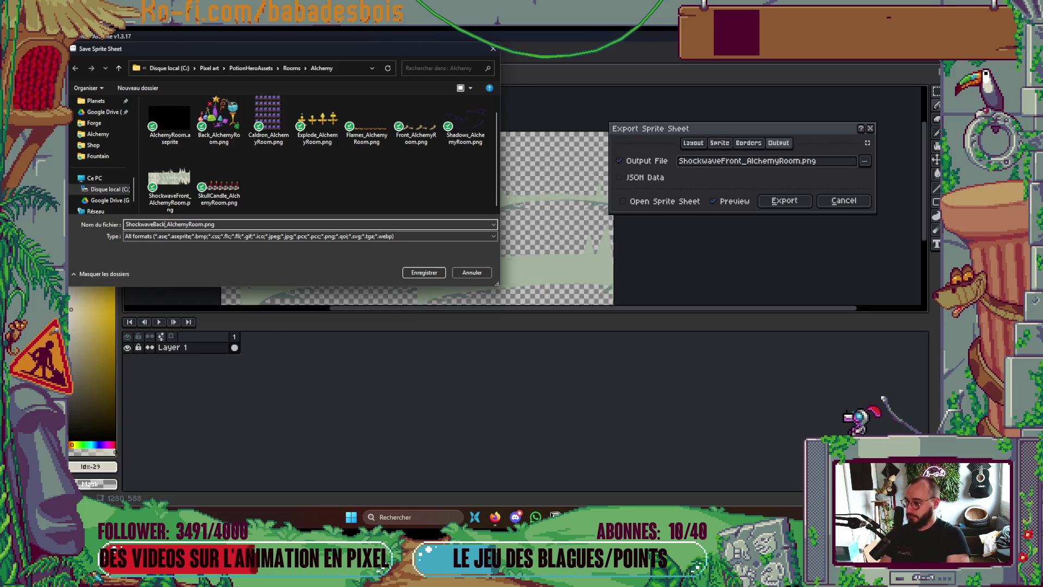
{"action": "key", "text": "Return"}
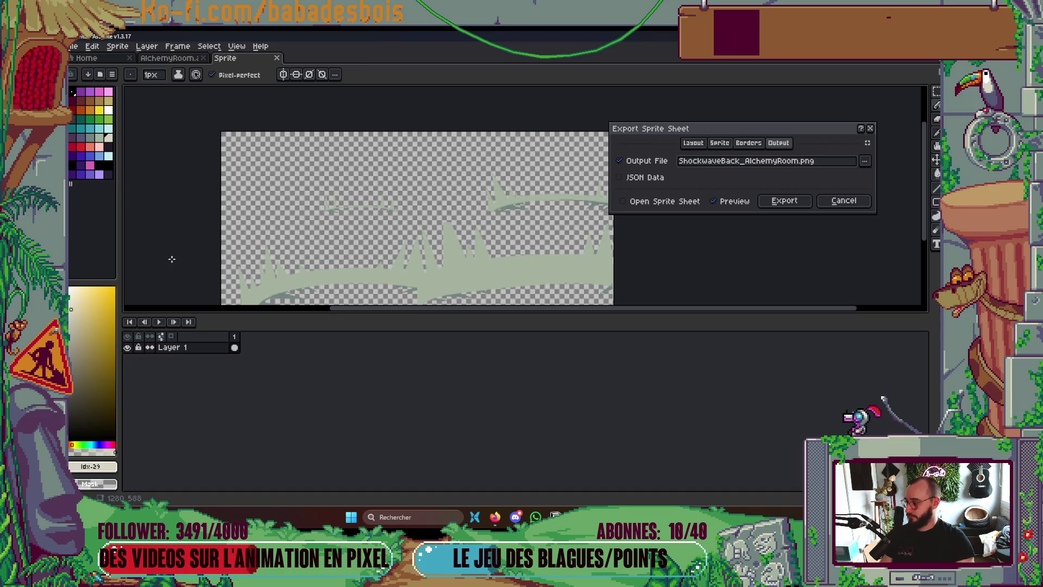
{"action": "left_click", "coordinate": [796, 201]}
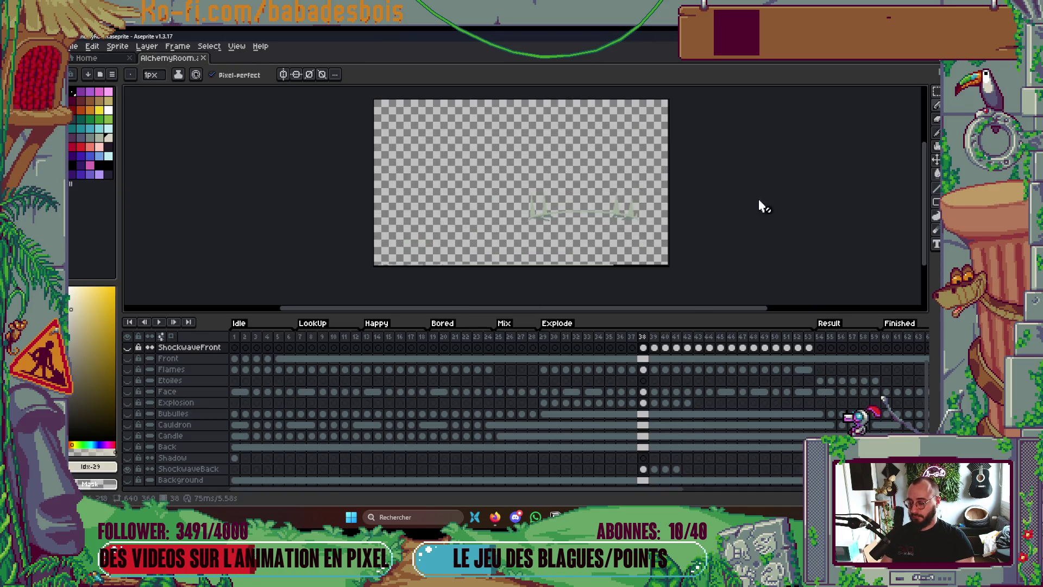
{"action": "key", "text": "super+d"}
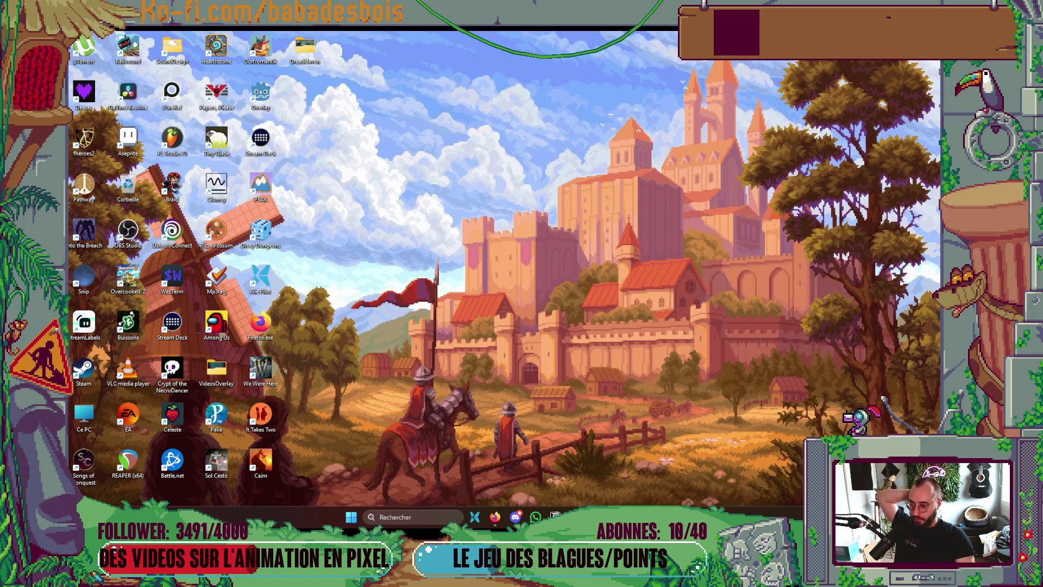
Browse to the PotionHero folder in File Pilot and open project.godot in Godot
{"action": "mouse_move", "coordinate": [617, 518]}
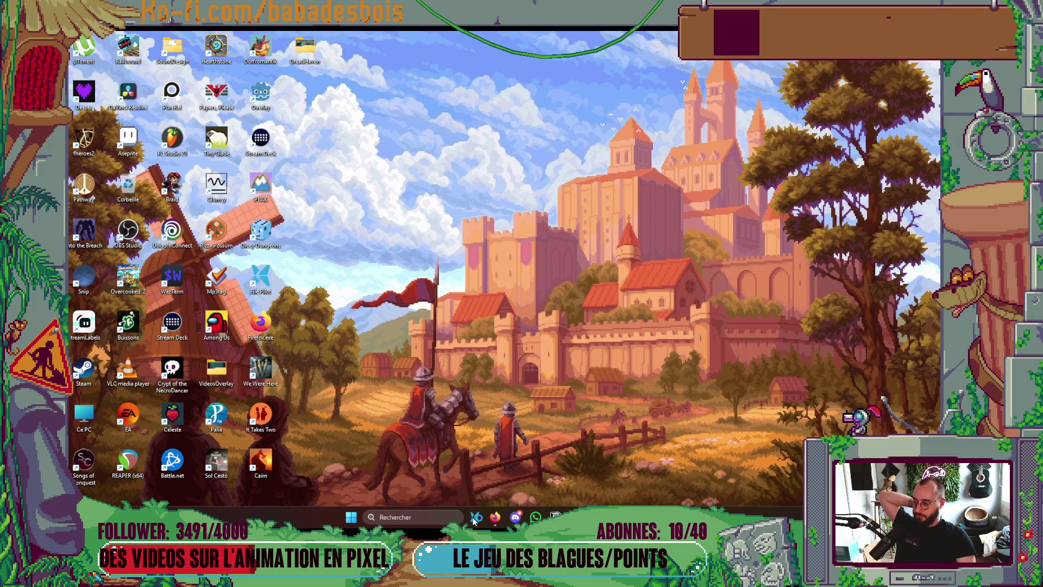
{"action": "left_click", "coordinate": [474, 516]}
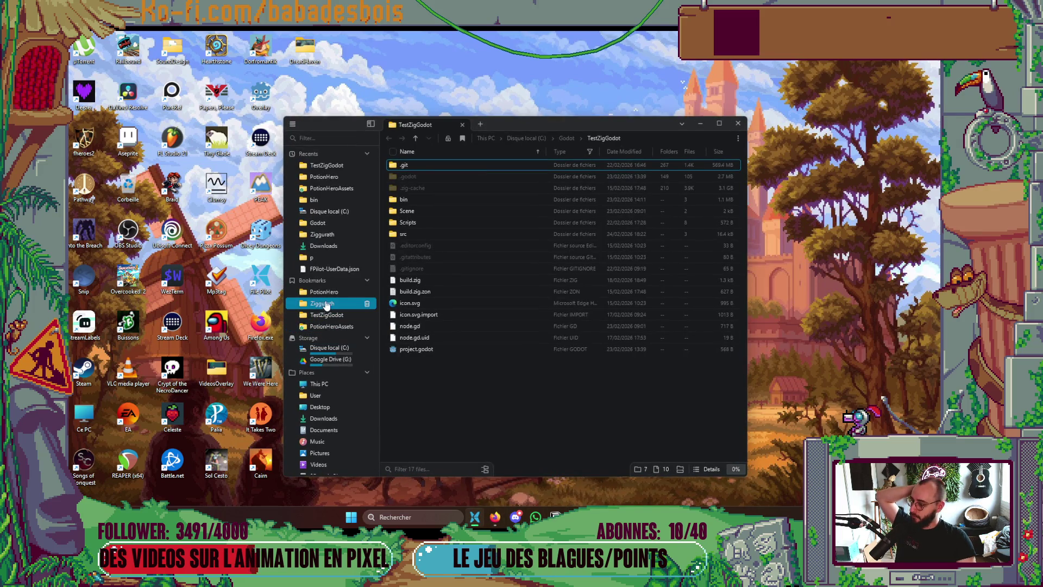
{"action": "left_click", "coordinate": [326, 293]}
{"action": "double_click", "coordinate": [449, 400]}
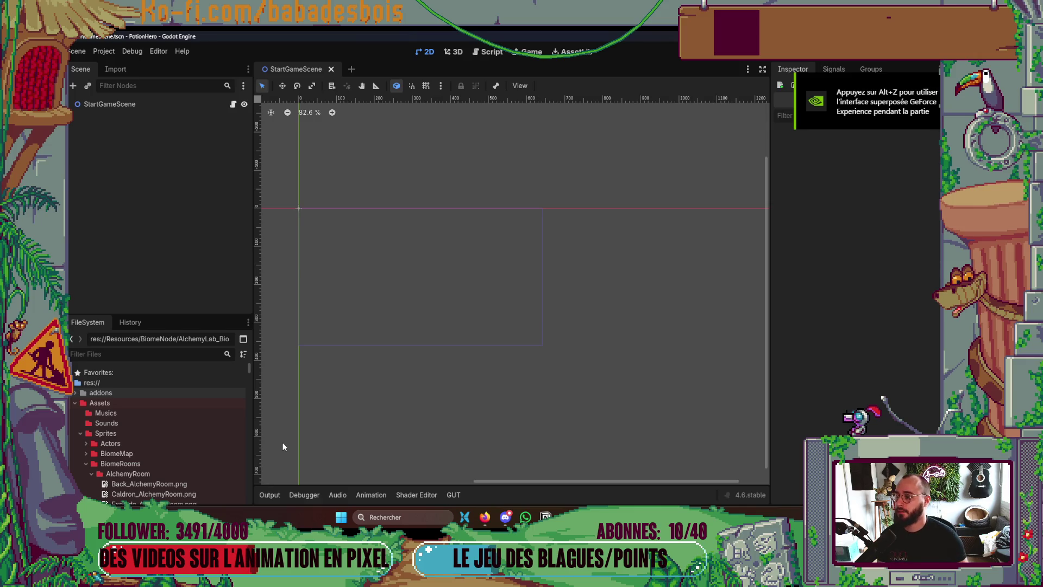
Narrow the left dock to widen the canvas and save the current scene
{"action": "left_click_drag", "start_coordinate": [253, 318], "coordinate": [205, 318]}
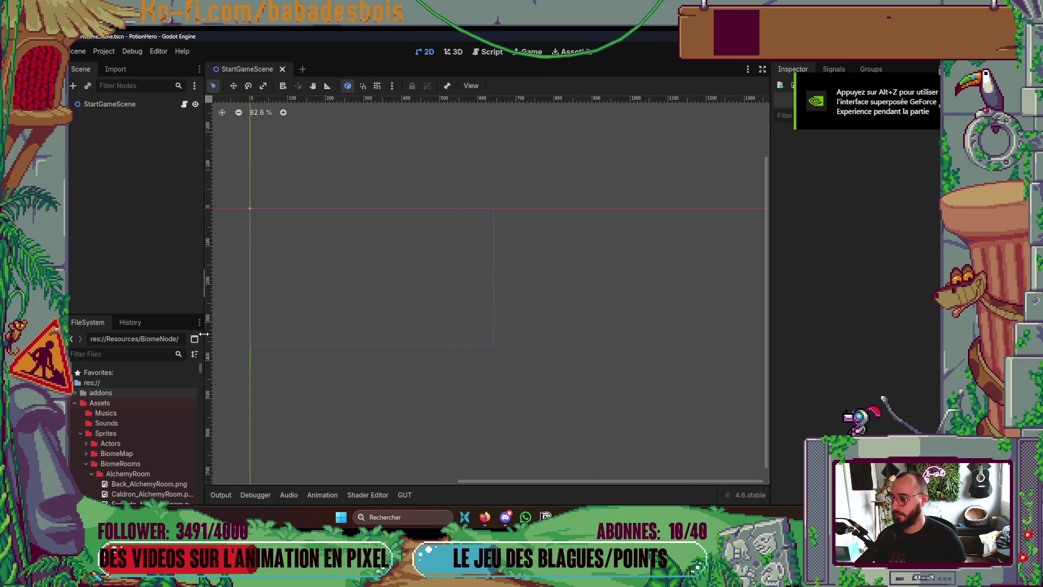
{"action": "scroll", "coordinate": [454, 352], "scroll_direction": "up", "scroll_amount": 3}
{"action": "scroll", "coordinate": [456, 355], "scroll_direction": "up", "scroll_amount": 3}
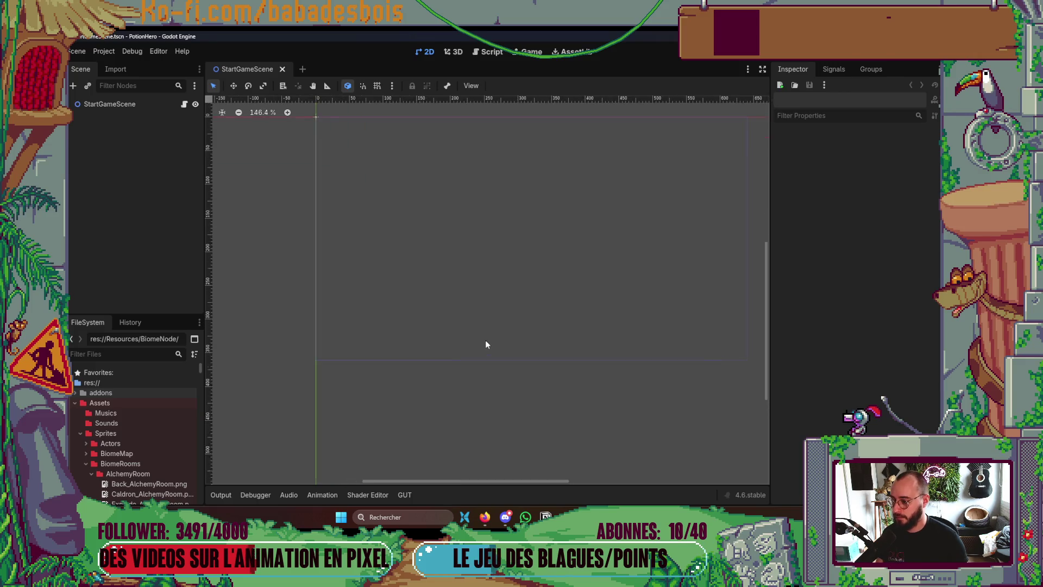
{"action": "key", "text": "ctrl+s"}
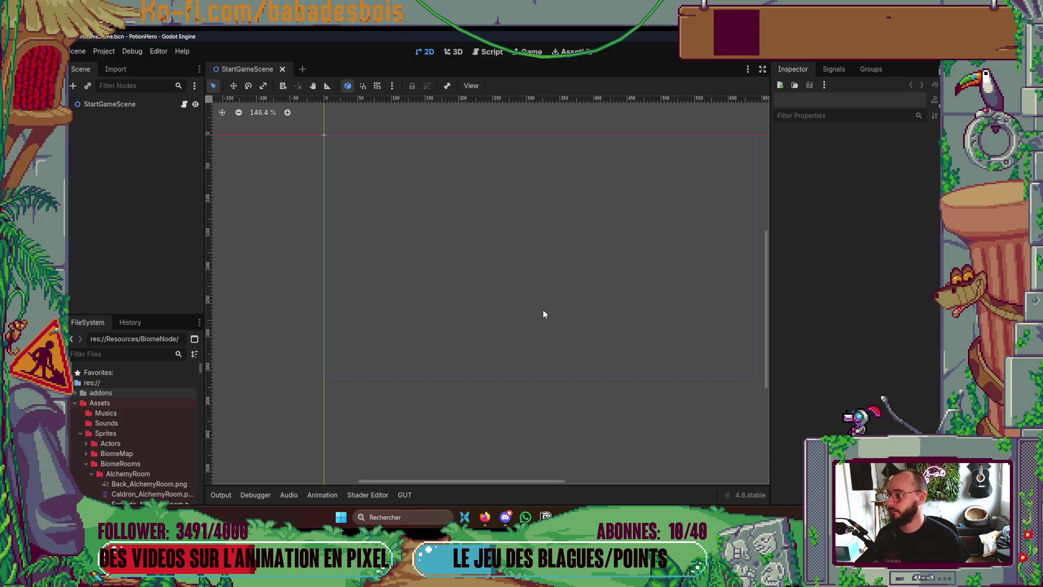
Check the cauldron explosion mockup board, then bring up the Quick Open Scene picker
{"action": "scroll", "coordinate": [472, 284], "scroll_direction": "right", "scroll_amount": 2}
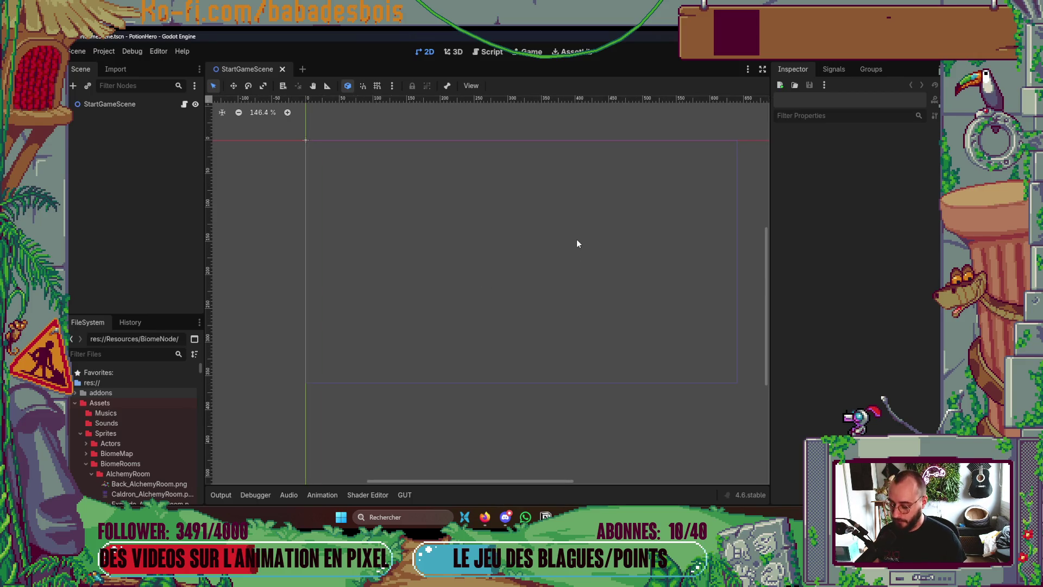
{"action": "left_click", "coordinate": [486, 519]}
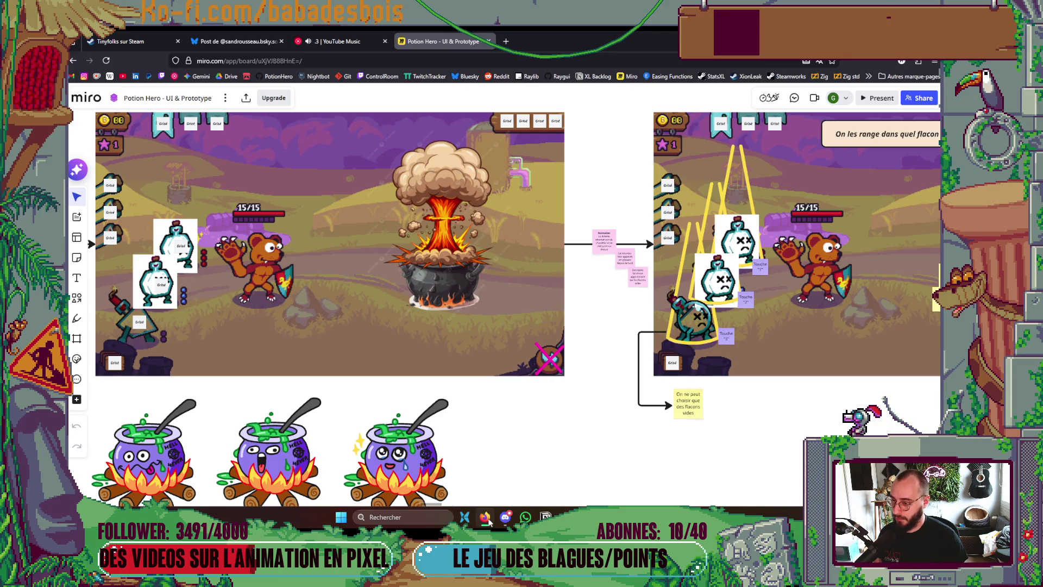
{"action": "left_click", "coordinate": [487, 520]}
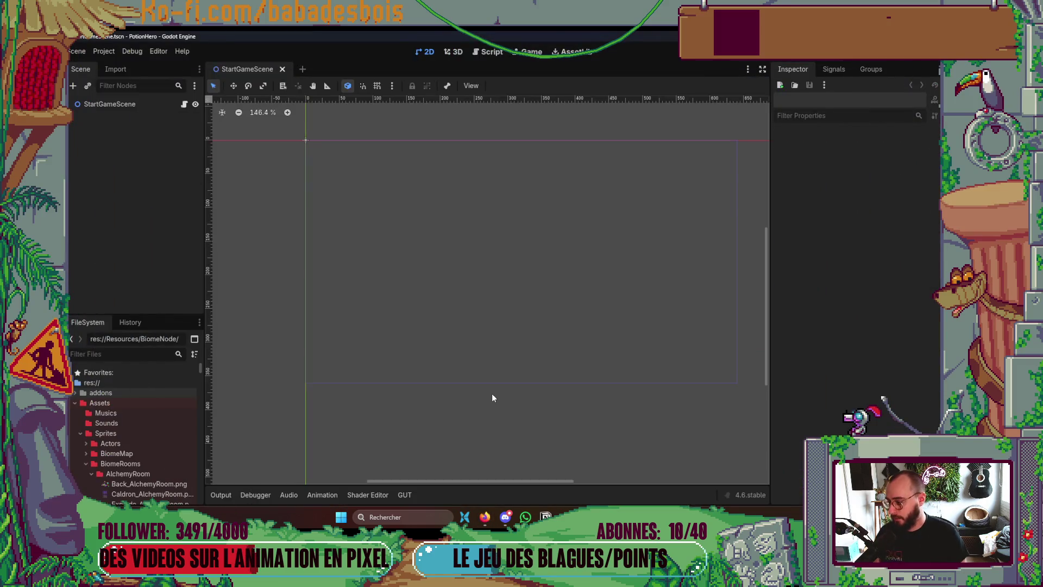
{"action": "key", "text": "ctrl+shift+o"}
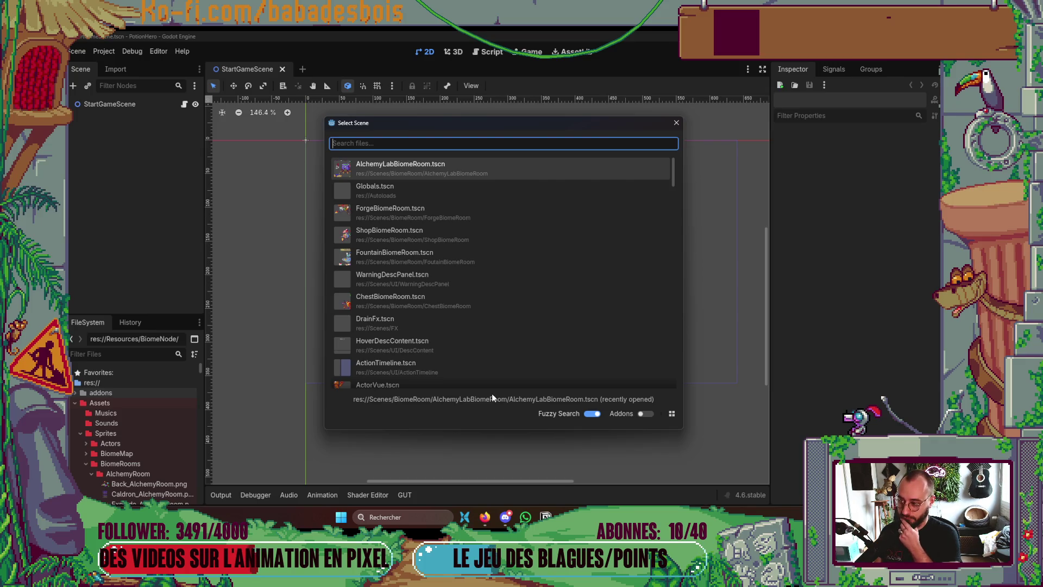
Open AlchemyLabBiomeRoom.tscn and inspect the Explosion node's frames and Glow shader
{"action": "key", "text": "Return"}
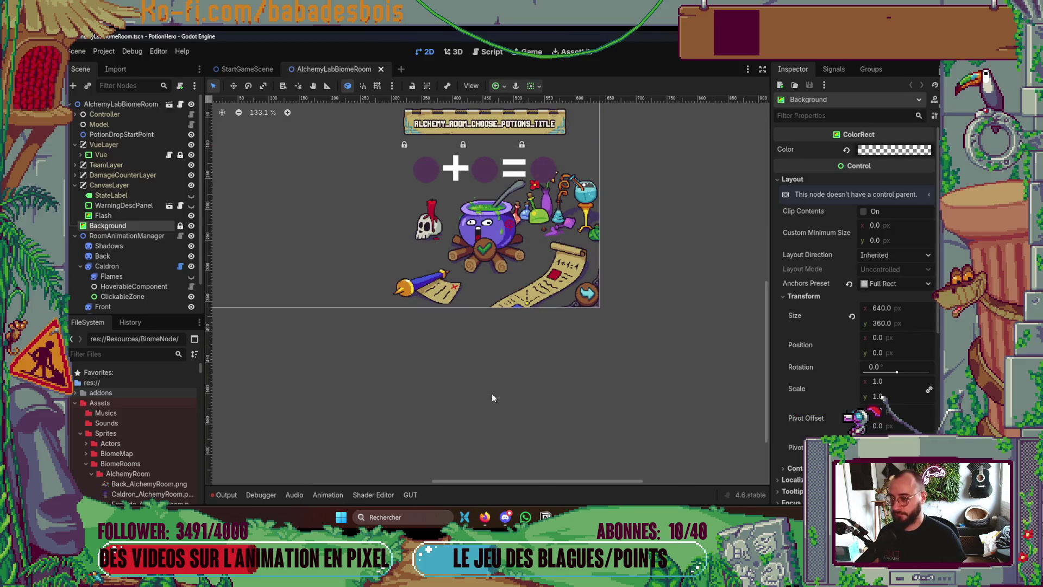
{"action": "scroll", "coordinate": [129, 272], "scroll_direction": "down", "scroll_amount": 3}
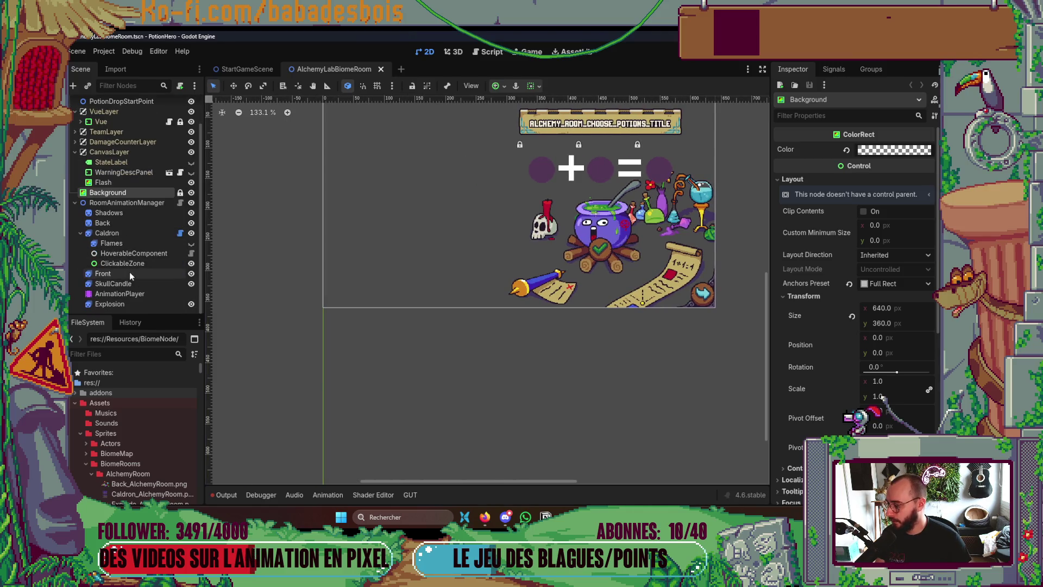
{"action": "left_click", "coordinate": [82, 234]}
{"action": "left_click", "coordinate": [115, 305]}
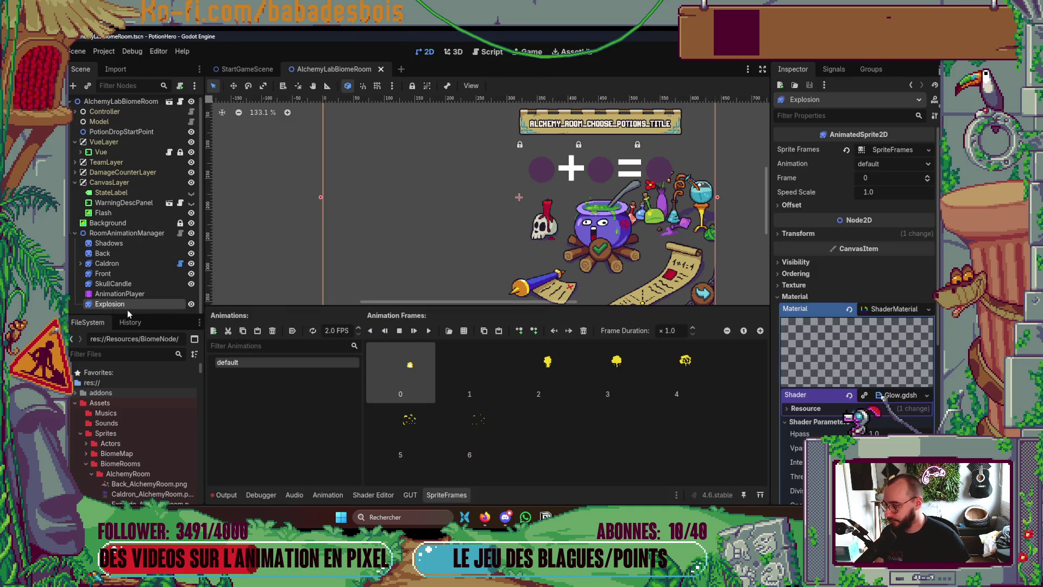
{"action": "scroll", "coordinate": [159, 418], "scroll_direction": "down", "scroll_amount": 5}
{"action": "left_click", "coordinate": [583, 331]}
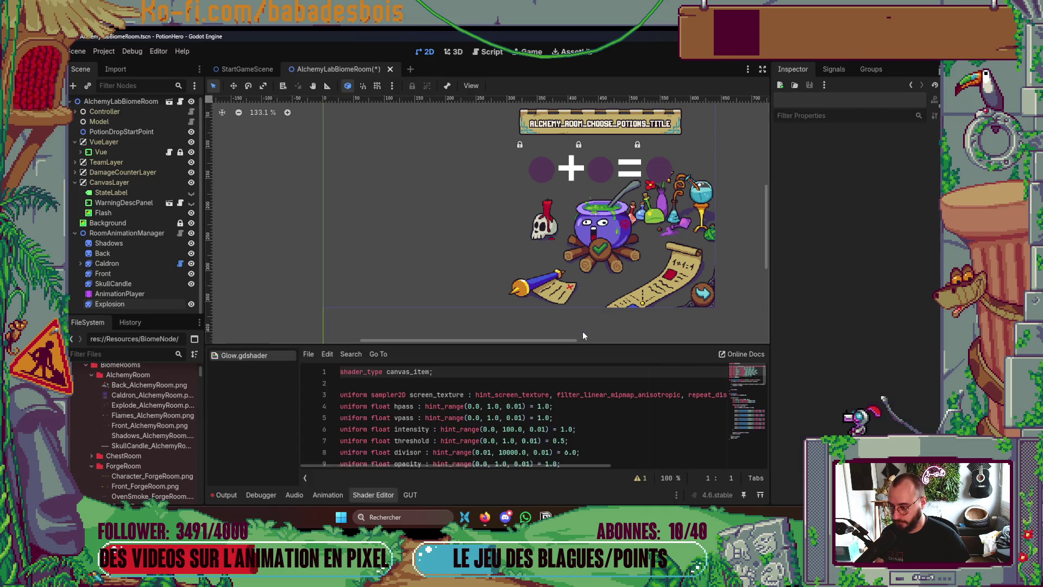
{"action": "left_click", "coordinate": [121, 302]}
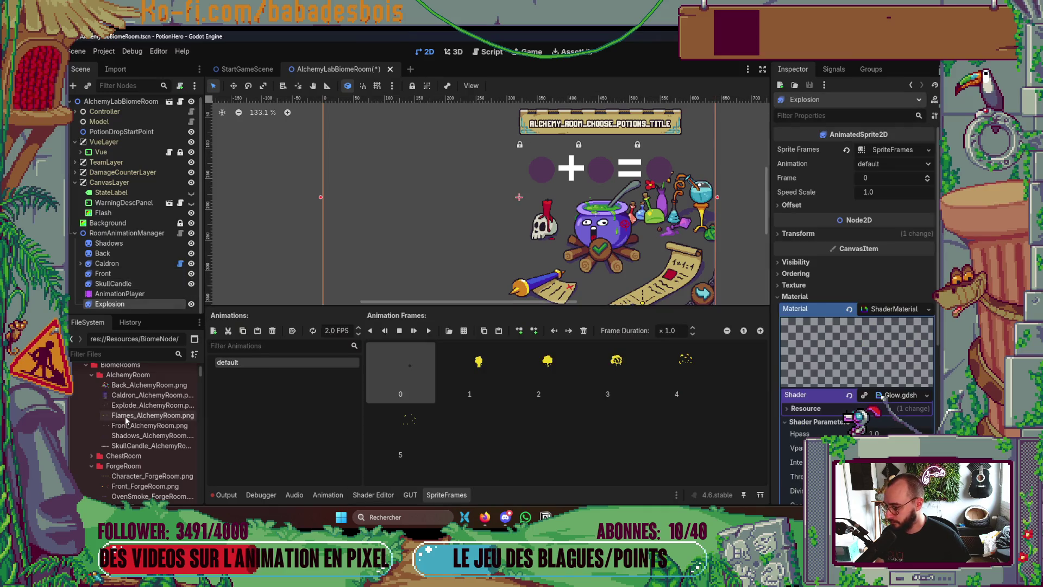
{"action": "left_click", "coordinate": [138, 377]}
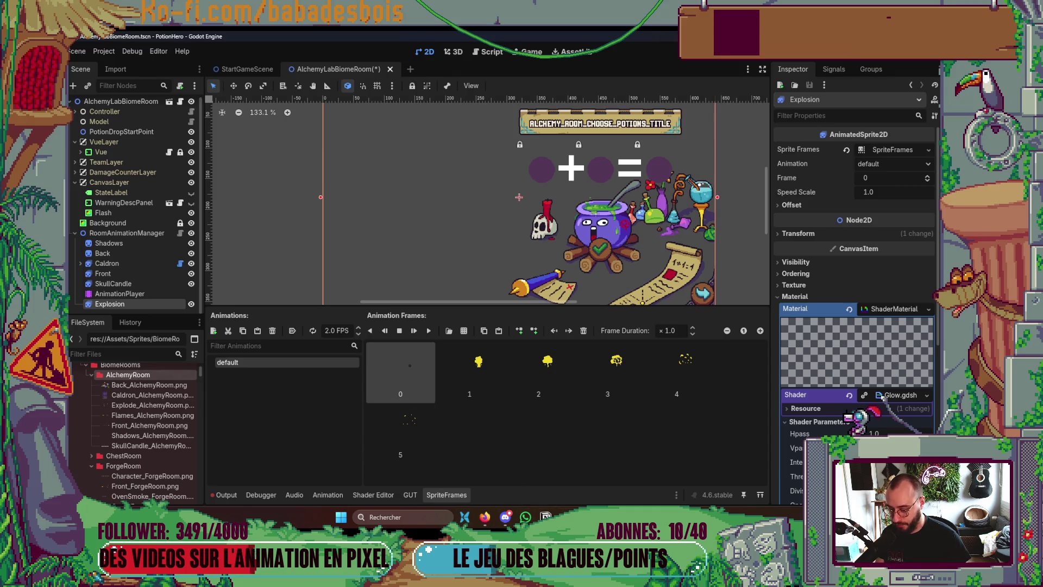
In Aseprite, open the sprite file's Alchemy folder through the tab's Open with OS option
{"action": "key", "text": "alt+Tab"}
{"action": "right_click", "coordinate": [157, 58]}
{"action": "left_click", "coordinate": [187, 97]}
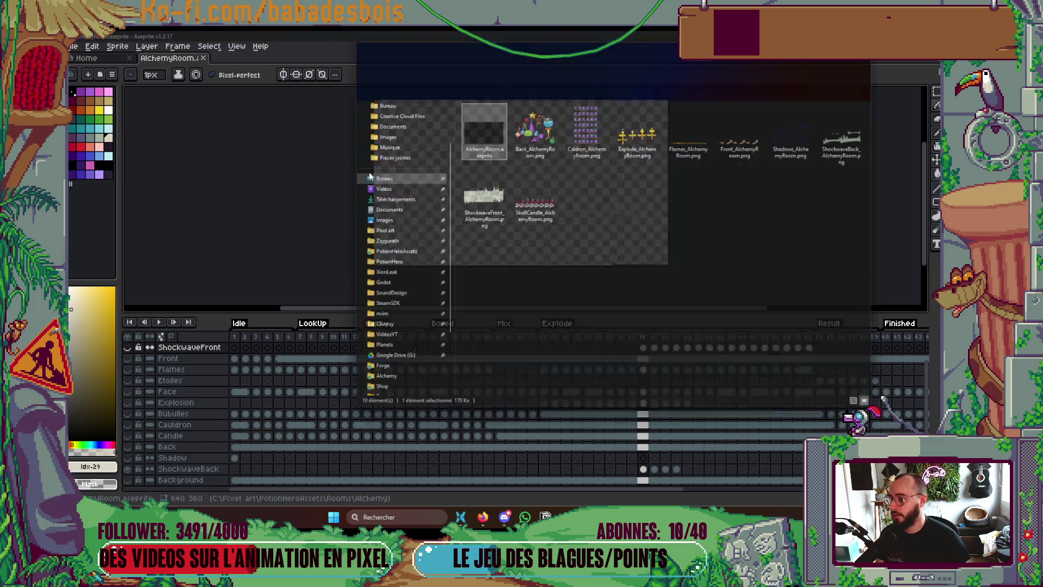
Drag Explode_AlchemyRoom.png plus the ShockwaveBack and ShockwaveFront sheets into Godot's AlchemyRoom folder
{"action": "left_click", "coordinate": [644, 136]}
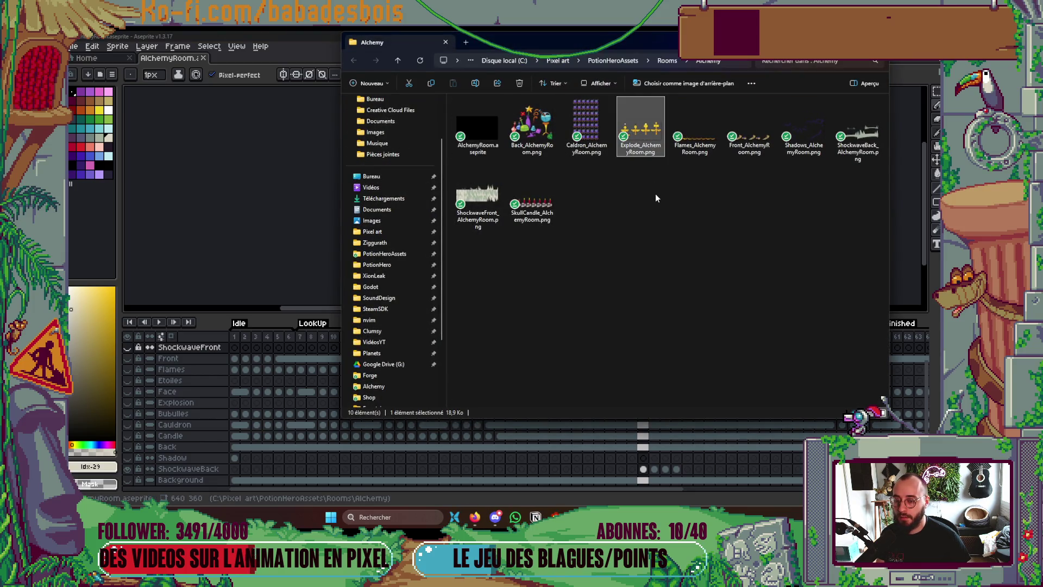
{"action": "left_click", "coordinate": [858, 131], "text": "ctrl"}
{"action": "left_click", "coordinate": [477, 196], "text": "ctrl"}
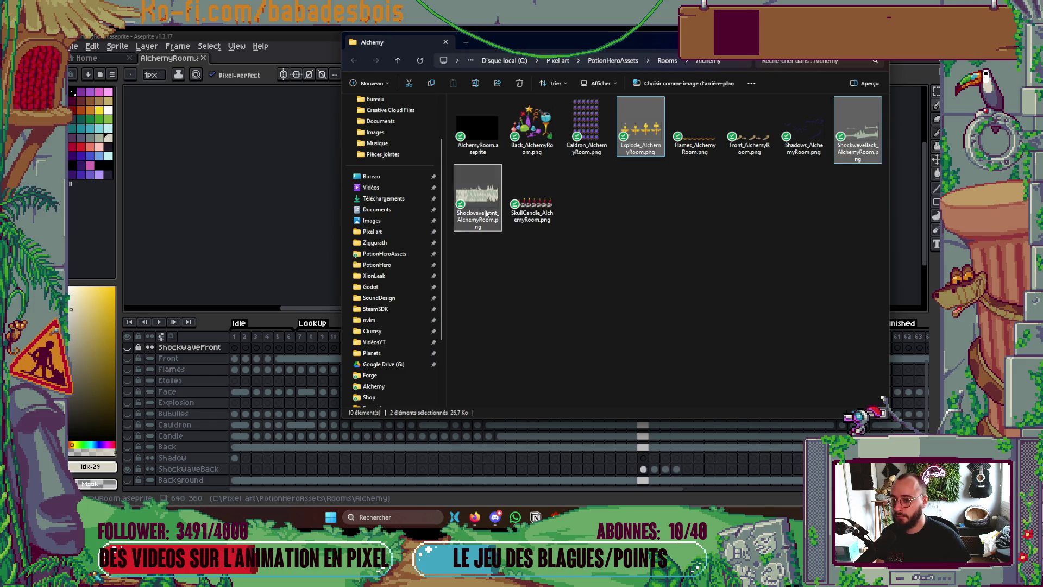
{"action": "mouse_move", "coordinate": [642, 128]}
{"action": "left_mouse_down"}
{"action": "mouse_move", "coordinate": [624, 295]}
{"action": "mouse_move", "coordinate": [116, 439]}
{"action": "left_mouse_up"}
{"action": "key", "text": "alt+Tab"}
{"action": "key", "text": "alt+Tab"}
{"action": "left_click_drag", "start_coordinate": [163, 385], "coordinate": [156, 376]}
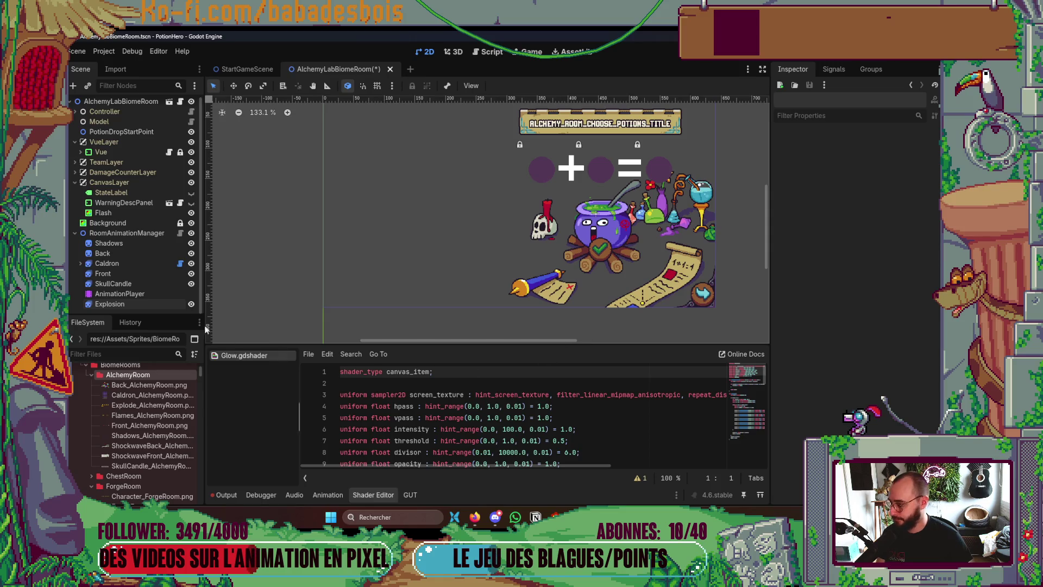
Select the Explosion node, collapse its material settings and close the Shader Editor panel
{"action": "left_click", "coordinate": [110, 304]}
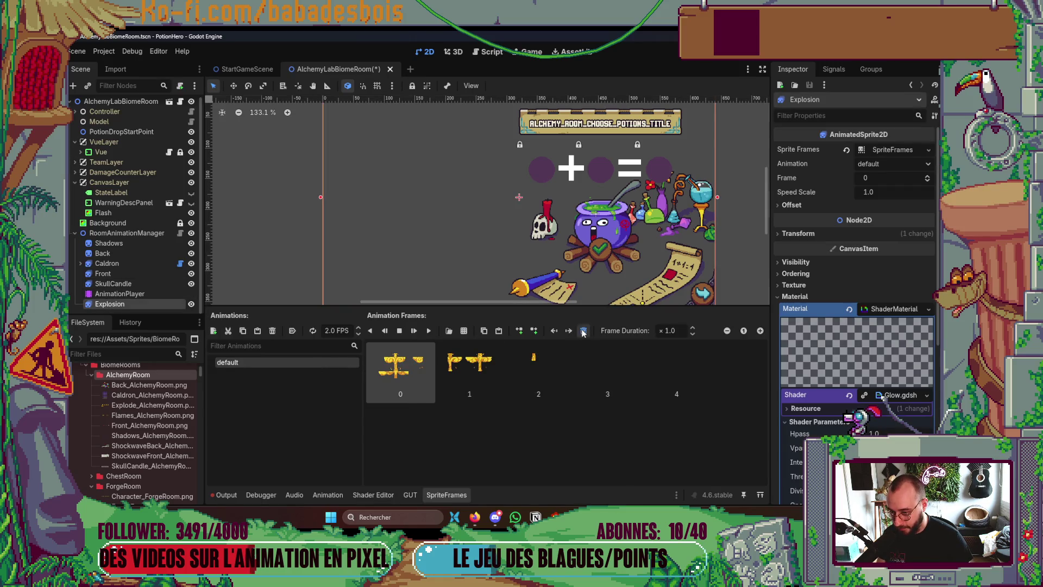
{"action": "left_click", "coordinate": [379, 492]}
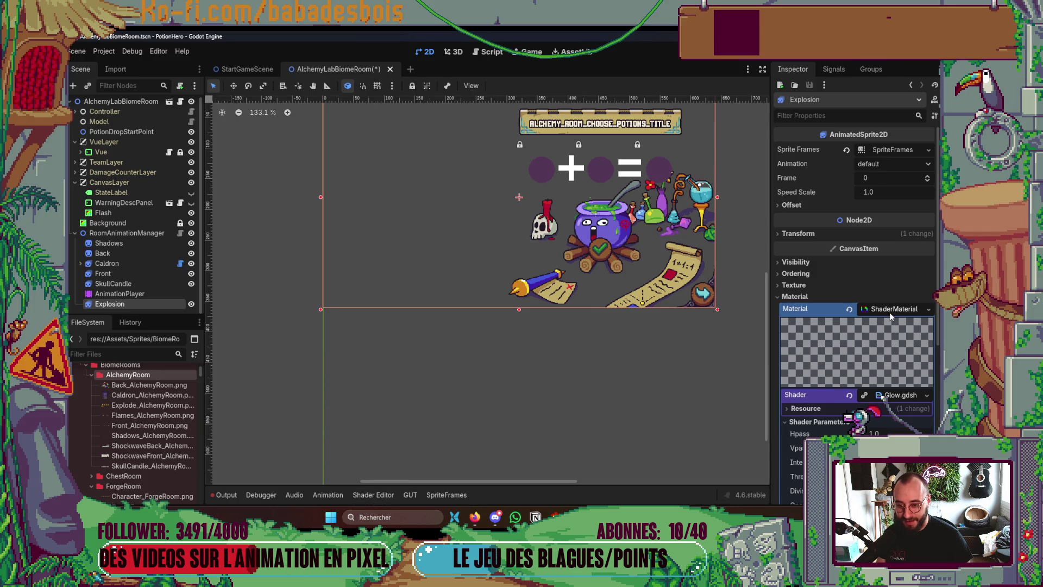
{"action": "left_click", "coordinate": [813, 295]}
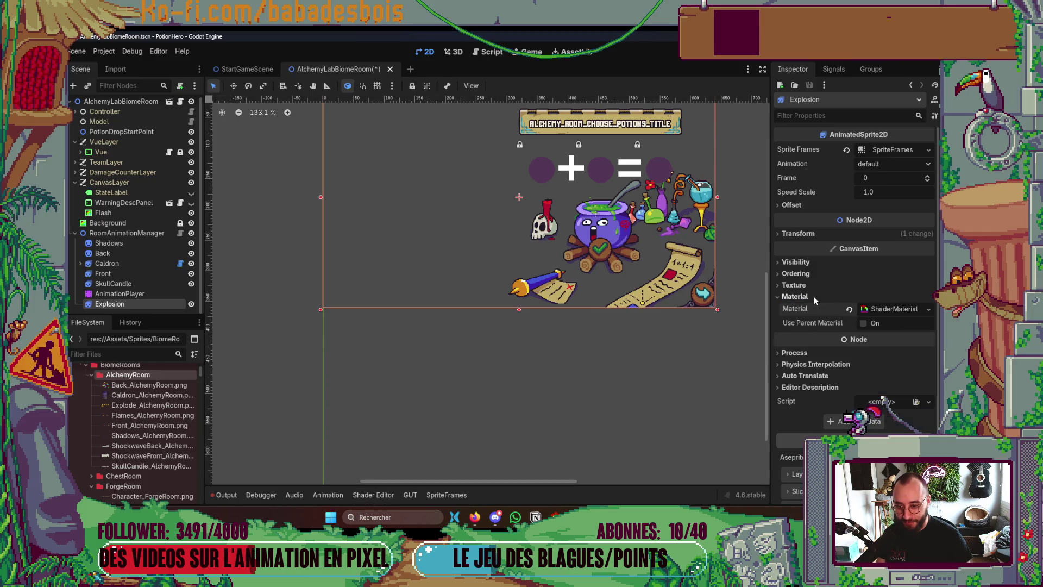
{"action": "right_click", "coordinate": [372, 495]}
{"action": "left_click", "coordinate": [392, 495]}
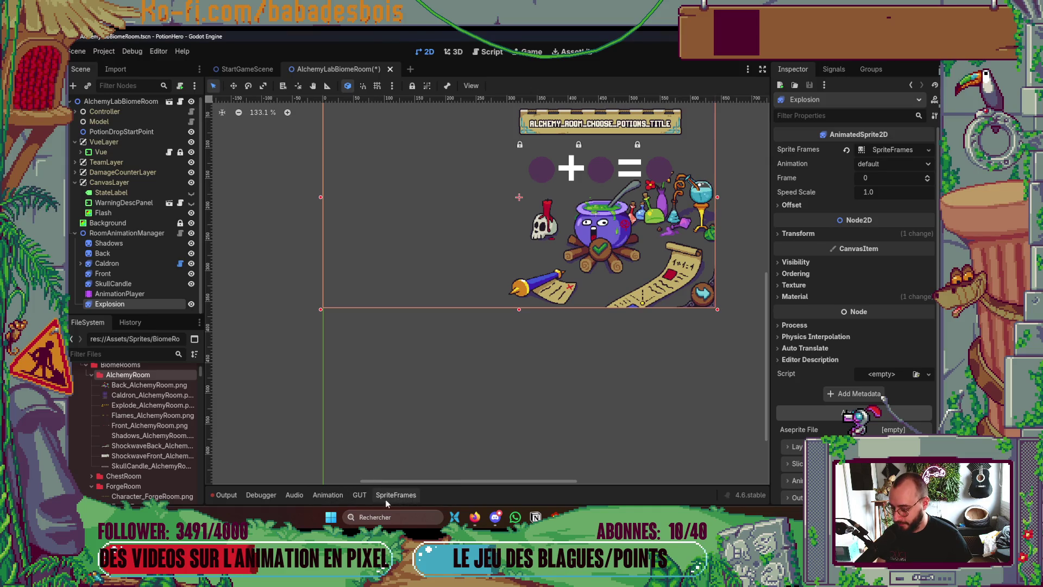
Show the Explosion's SpriteFrames list and delete all four old explosion frames
{"action": "left_click", "coordinate": [334, 494]}
{"action": "left_click", "coordinate": [401, 495]}
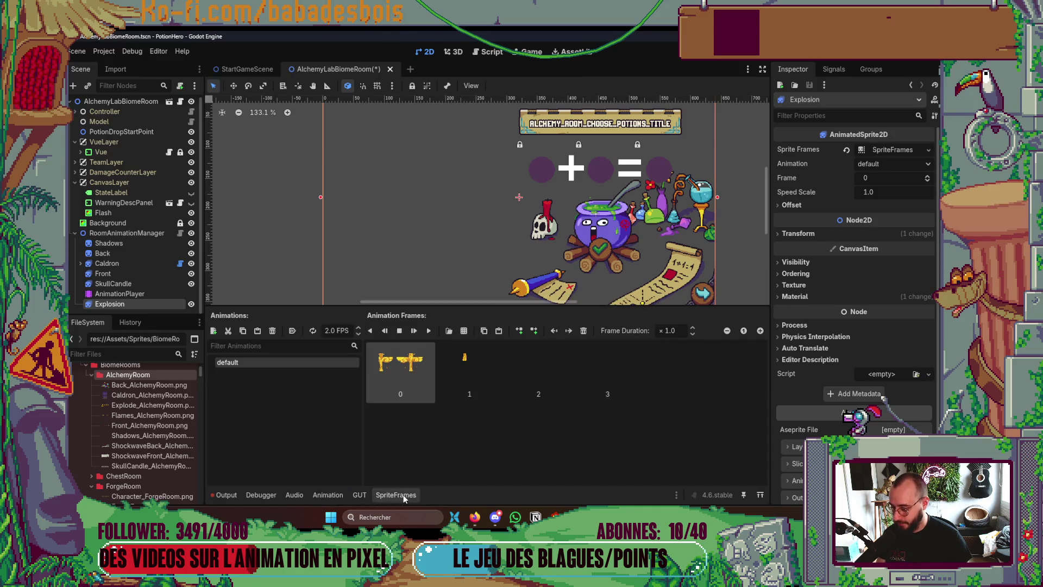
{"action": "left_click", "coordinate": [585, 332]}
{"action": "left_click", "coordinate": [585, 332]}
{"action": "left_click", "coordinate": [584, 331]}
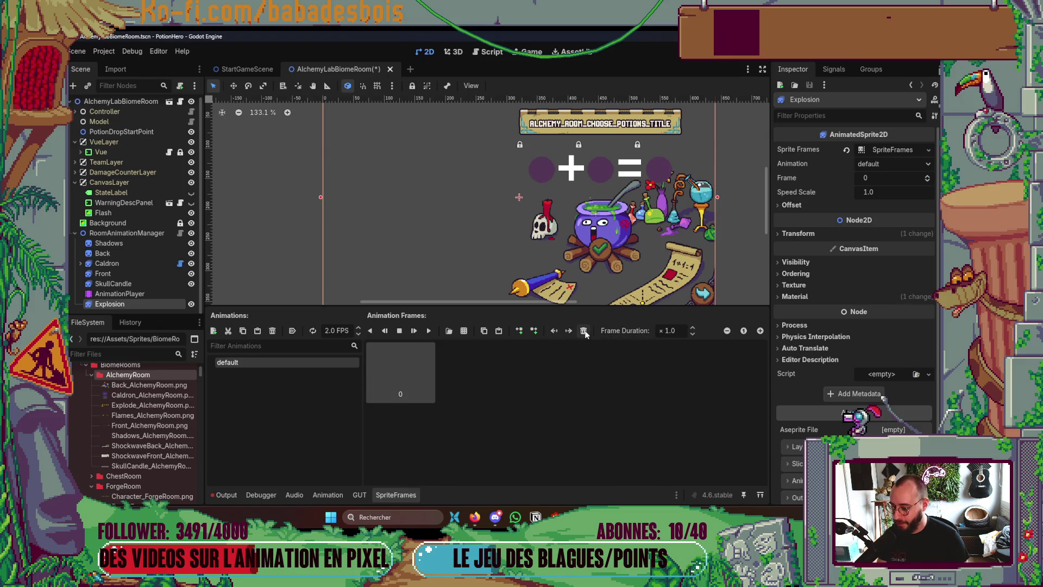
{"action": "left_click", "coordinate": [584, 332]}
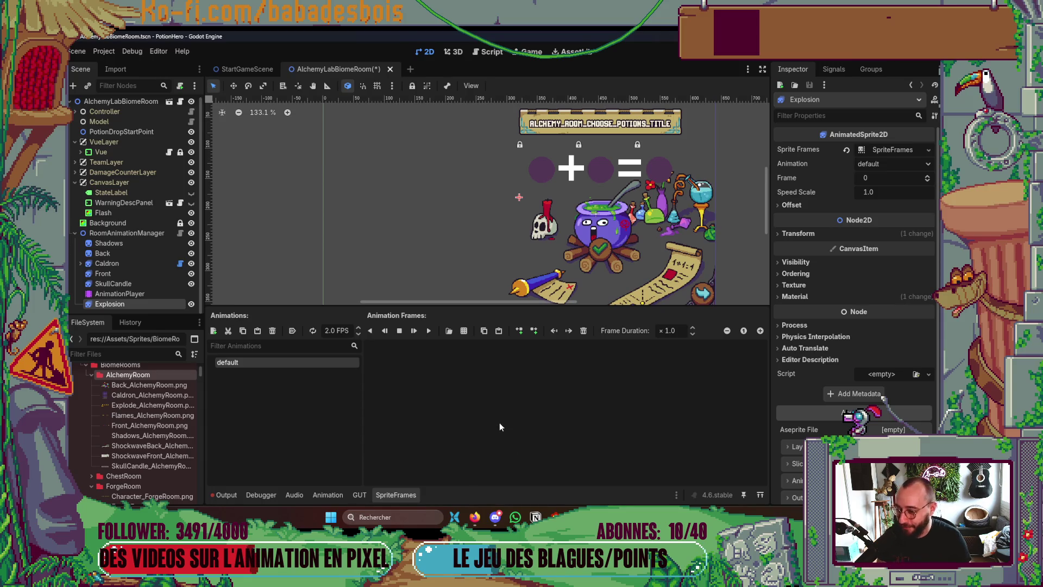
Load Assets/Sprites/BiomeRooms/AlchemyRoom/Explode_AlchemyRoom.png as a sprite sheet for slicing
{"action": "left_click", "coordinate": [464, 332]}
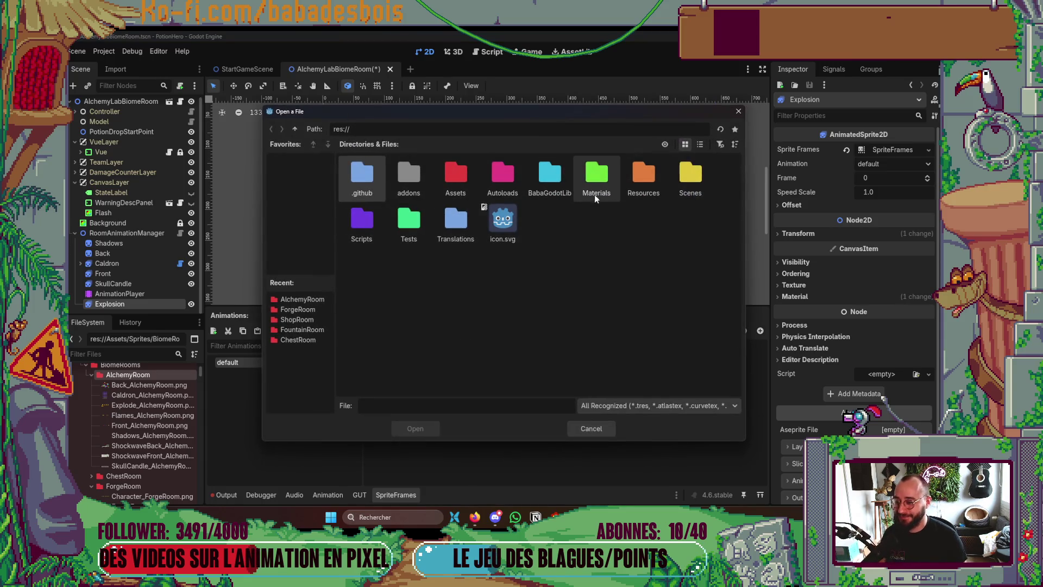
{"action": "mouse_move", "coordinate": [559, 114]}
{"action": "left_mouse_down"}
{"action": "mouse_move", "coordinate": [750, 106]}
{"action": "mouse_move", "coordinate": [644, 76]}
{"action": "mouse_move", "coordinate": [638, 106]}
{"action": "mouse_move", "coordinate": [603, 131]}
{"action": "mouse_move", "coordinate": [641, 97]}
{"action": "left_mouse_up"}
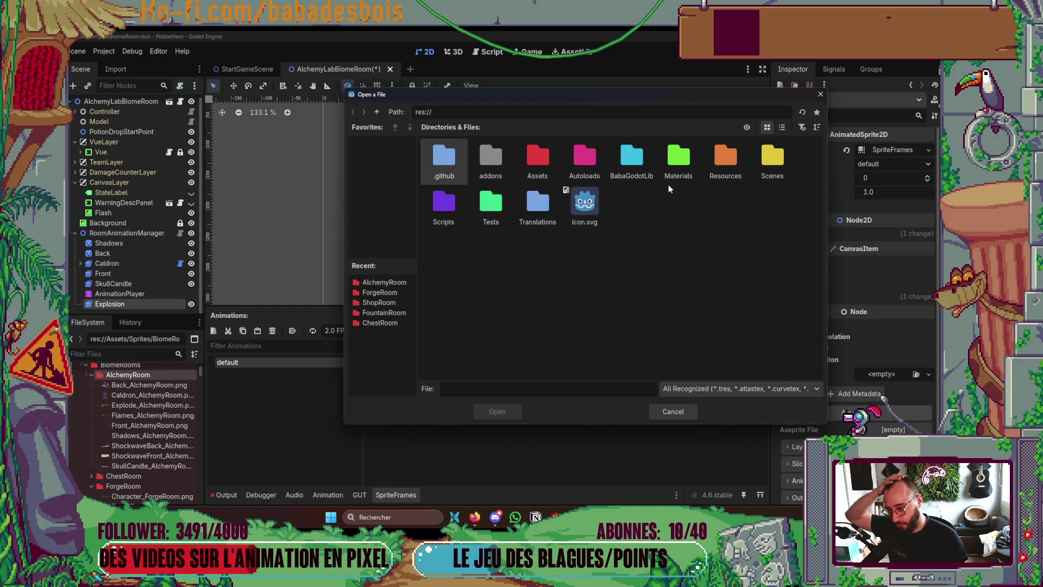
{"action": "mouse_move", "coordinate": [660, 100]}
{"action": "left_mouse_down"}
{"action": "mouse_move", "coordinate": [983, 106]}
{"action": "mouse_move", "coordinate": [800, 60]}
{"action": "mouse_move", "coordinate": [693, 76]}
{"action": "left_mouse_up"}
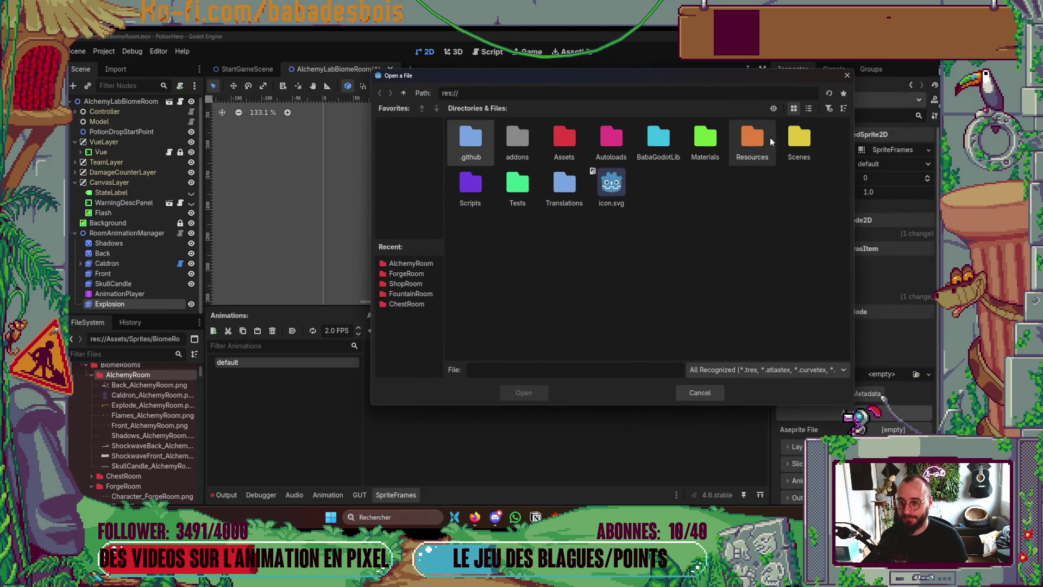
{"action": "double_click", "coordinate": [563, 151]}
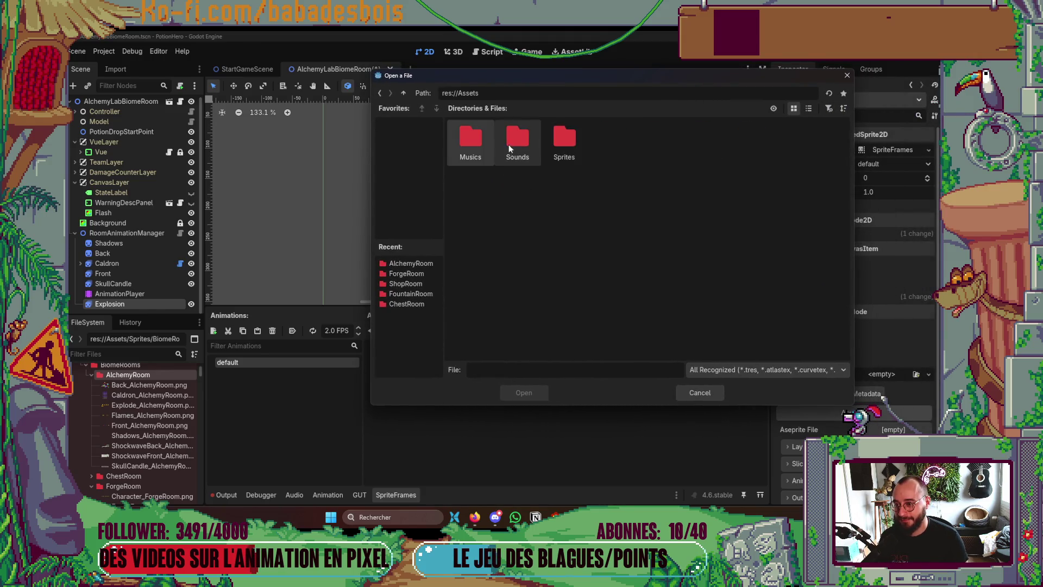
{"action": "double_click", "coordinate": [564, 142]}
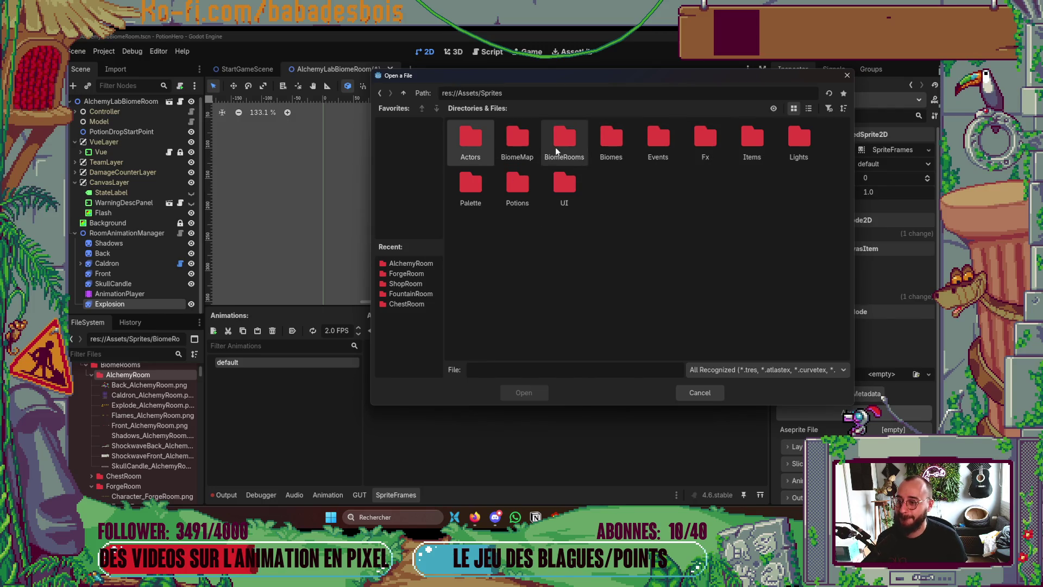
{"action": "double_click", "coordinate": [556, 147]}
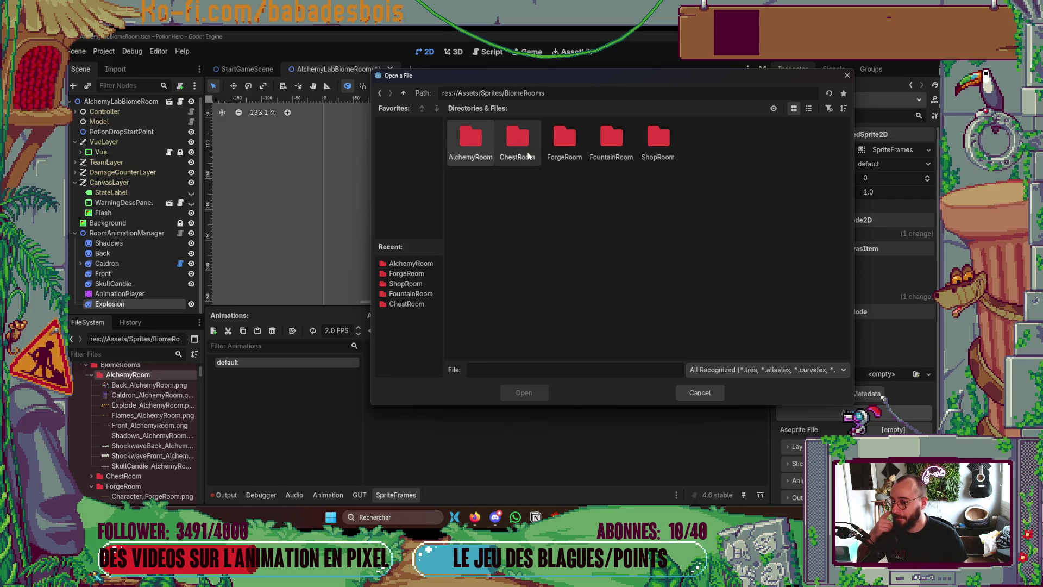
{"action": "double_click", "coordinate": [482, 142]}
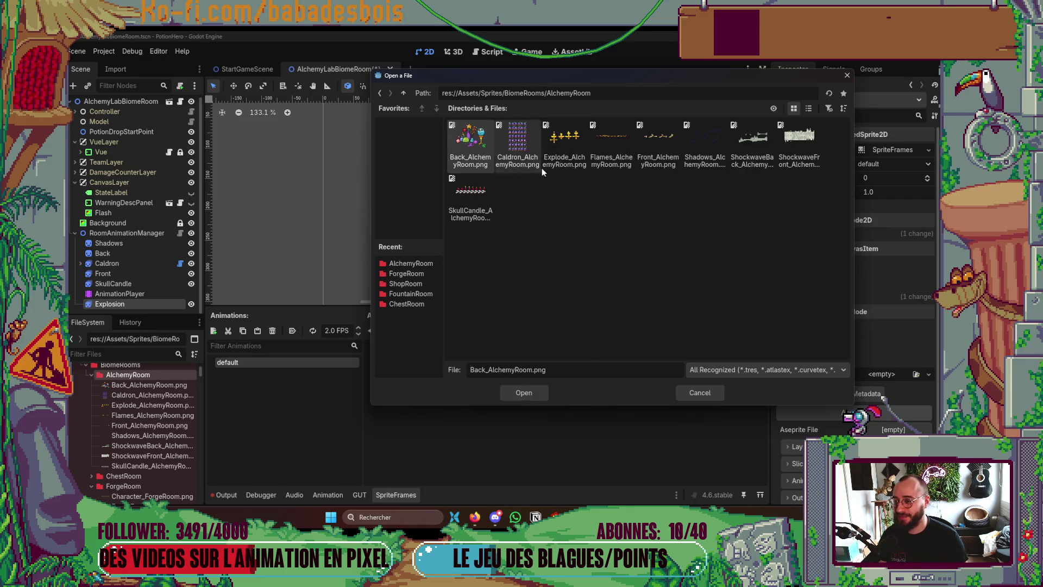
{"action": "left_click", "coordinate": [581, 159]}
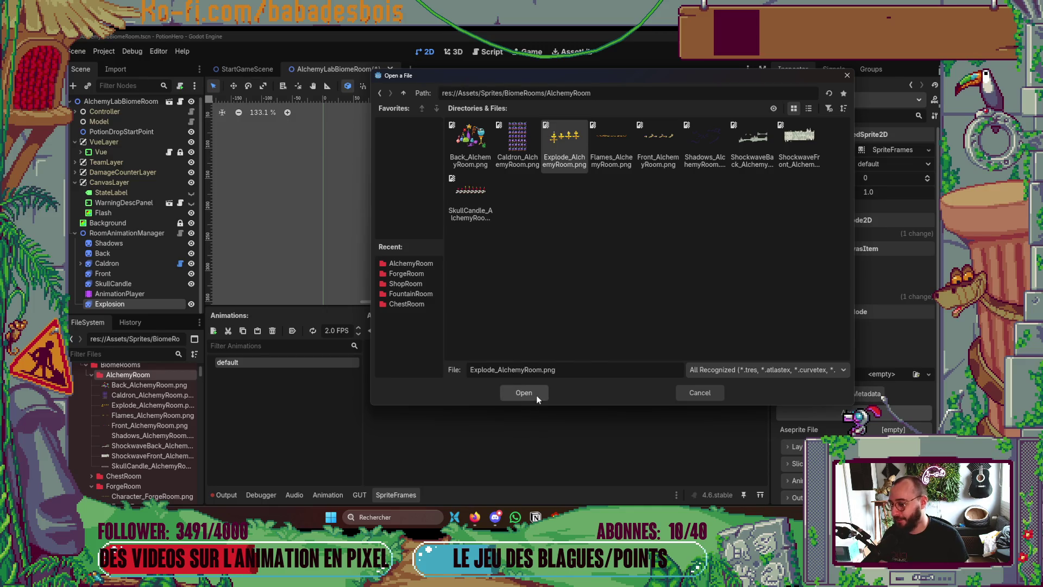
{"action": "left_click", "coordinate": [524, 393]}
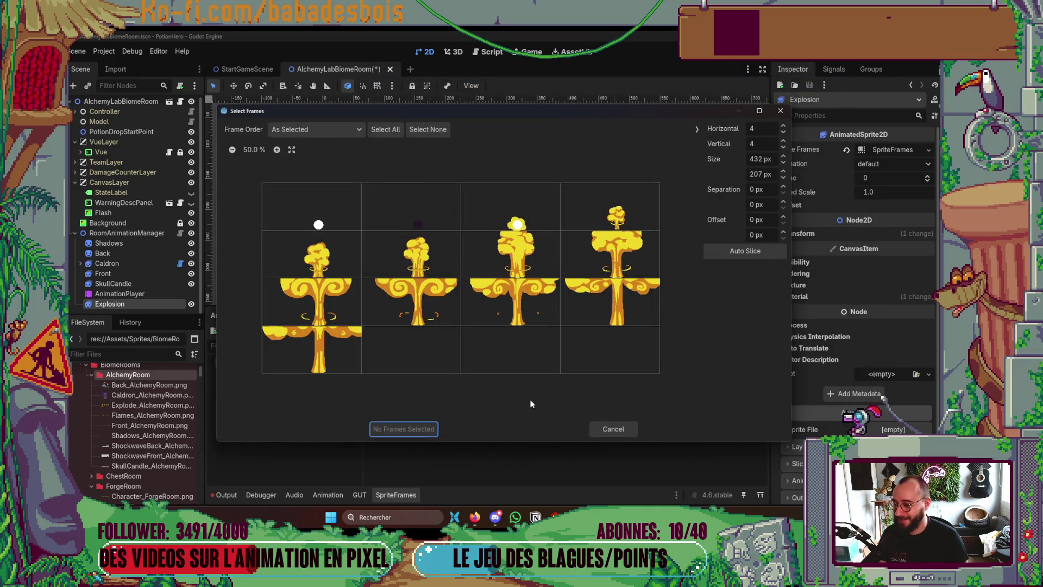
Select all 13 cells of the 4×4 grid and add them as frames
{"action": "mouse_move", "coordinate": [321, 218]}
{"action": "left_mouse_down"}
{"action": "mouse_move", "coordinate": [603, 231]}
{"action": "mouse_move", "coordinate": [355, 264]}
{"action": "mouse_move", "coordinate": [585, 274]}
{"action": "mouse_move", "coordinate": [342, 311]}
{"action": "mouse_move", "coordinate": [634, 316]}
{"action": "left_mouse_up"}
{"action": "left_click", "coordinate": [343, 369]}
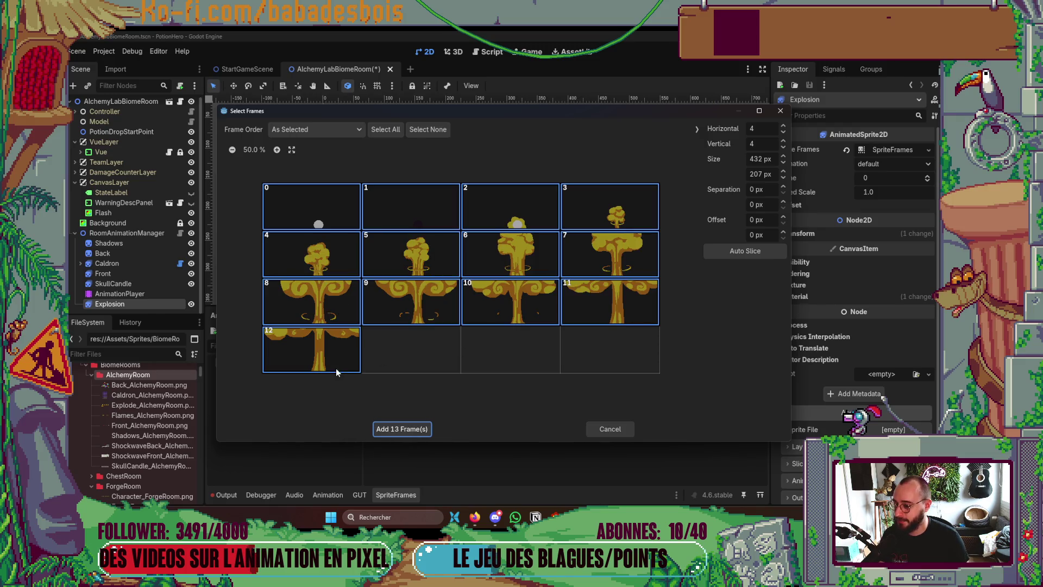
{"action": "left_click", "coordinate": [412, 428]}
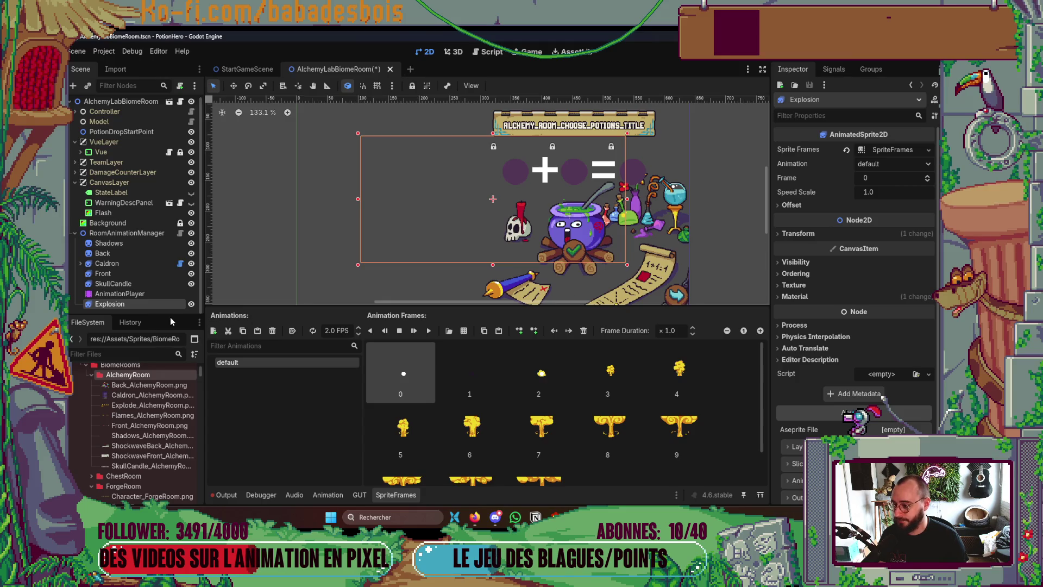
Expand the Explosion's ShaderMaterial and lower the glow Divisor to 0.01
{"action": "scroll", "coordinate": [869, 338], "scroll_direction": "down", "scroll_amount": 1}
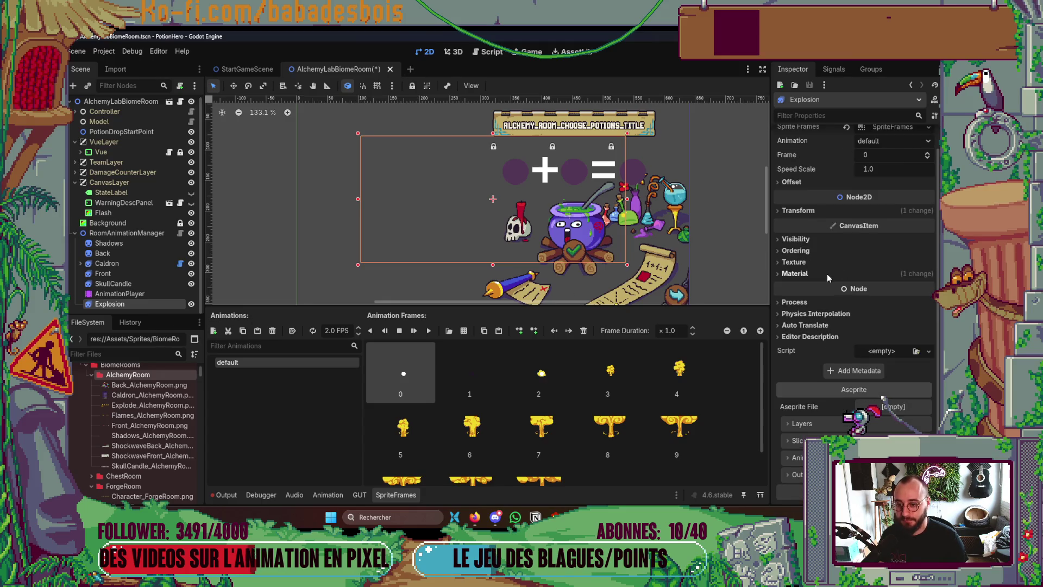
{"action": "left_click", "coordinate": [813, 275]}
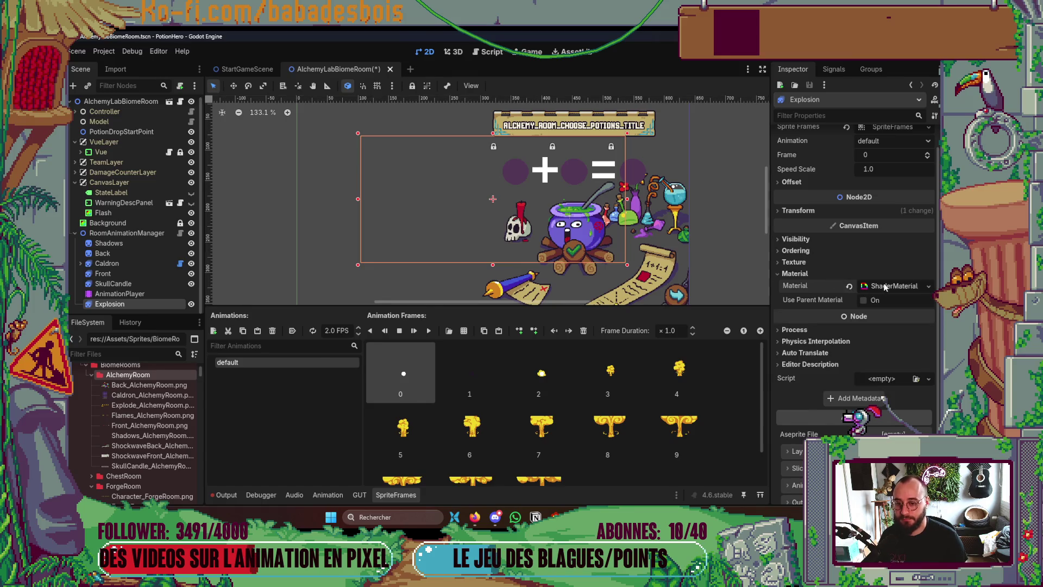
{"action": "left_click", "coordinate": [879, 373]}
{"action": "scroll", "coordinate": [884, 400], "scroll_direction": "down", "scroll_amount": 4}
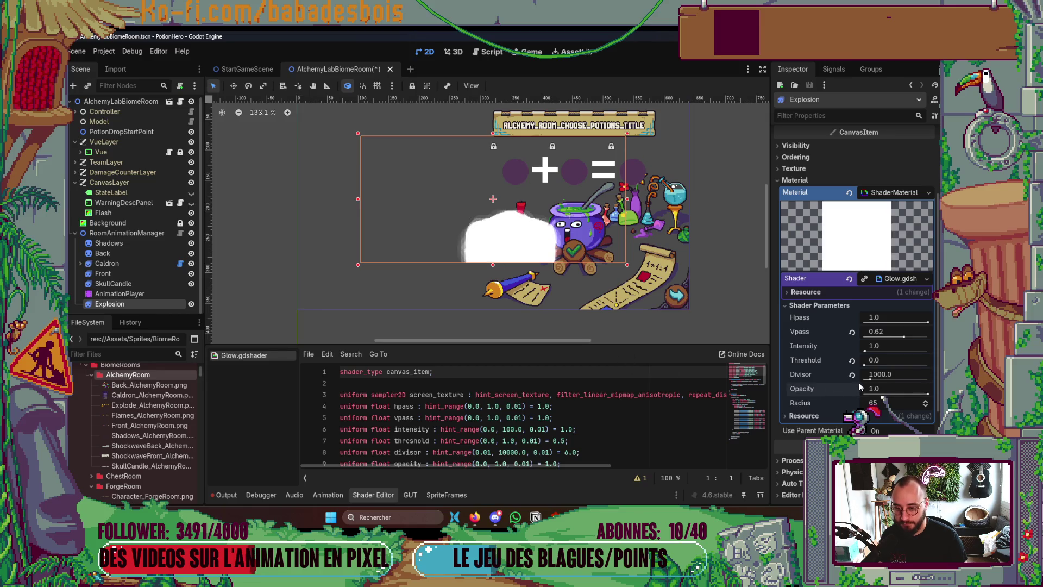
{"action": "left_click_drag", "start_coordinate": [870, 379], "coordinate": [835, 384]}
{"action": "left_click_drag", "start_coordinate": [592, 307], "coordinate": [564, 315]}
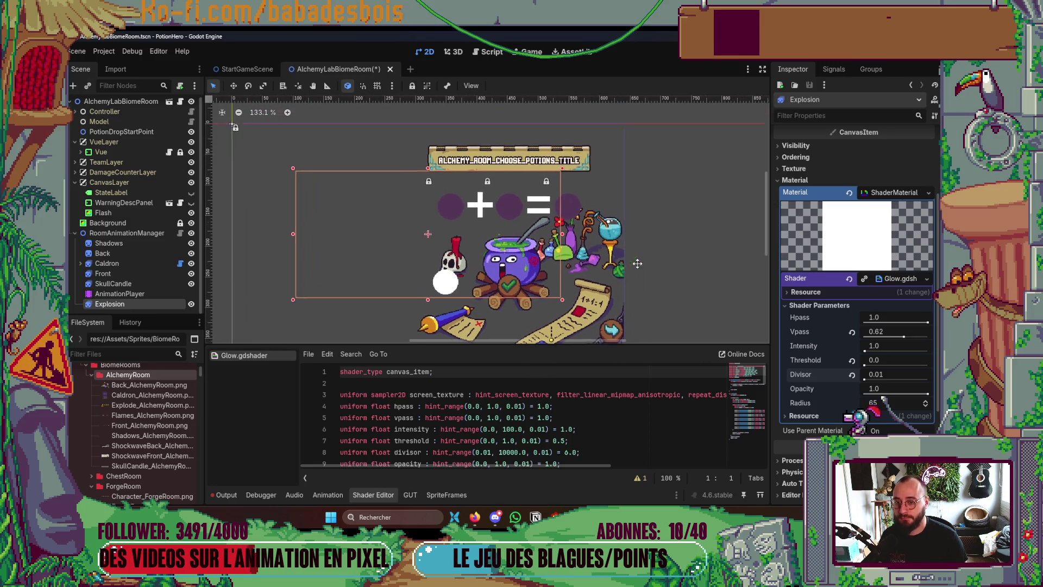
{"action": "left_click", "coordinate": [876, 194]}
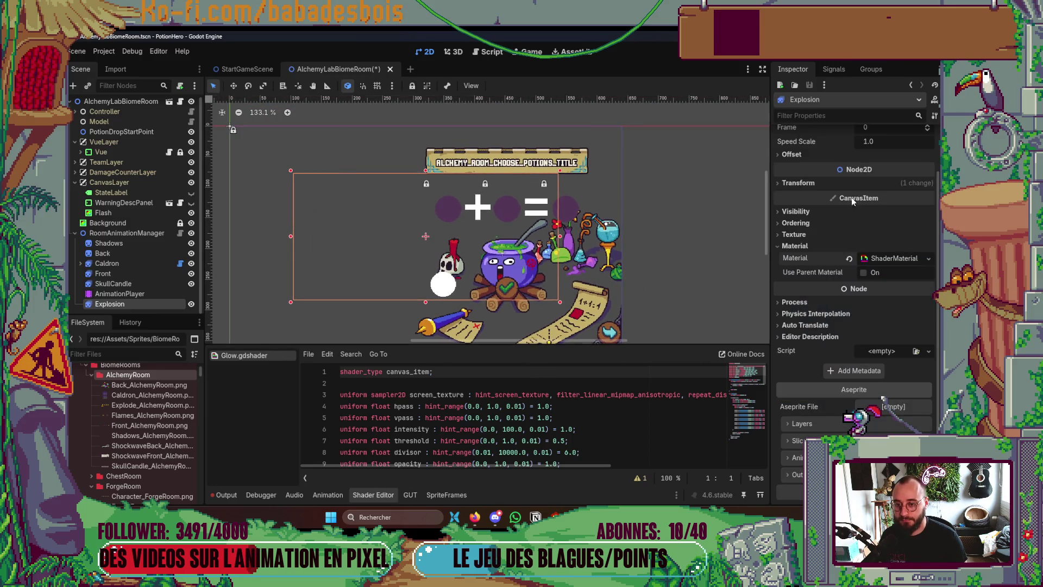
Close the Shader Editor and move the Explosion sprite up over the cauldron, showing frame 2
{"action": "right_click", "coordinate": [388, 496]}
{"action": "left_click", "coordinate": [418, 478]}
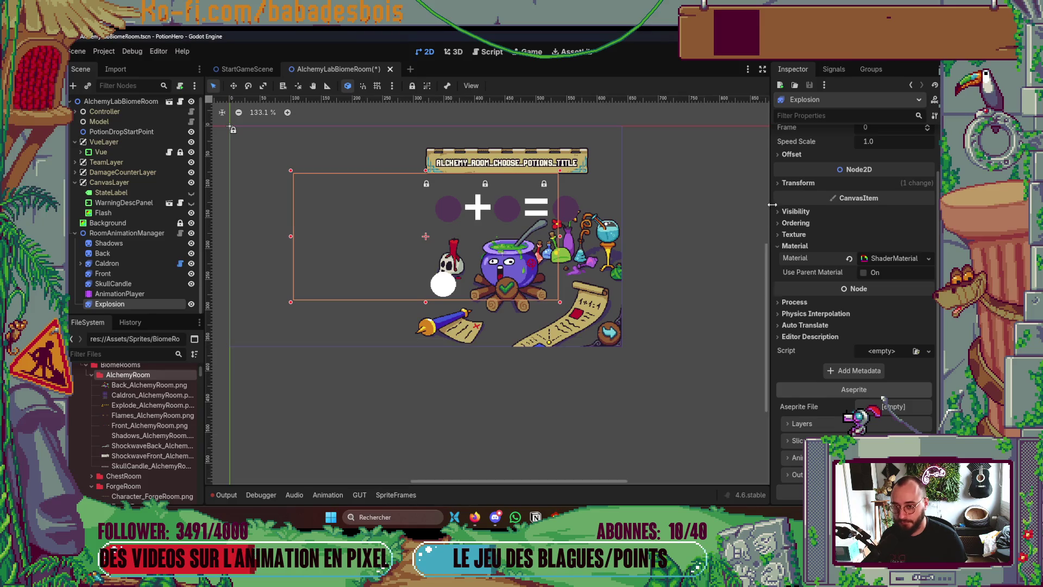
{"action": "scroll", "coordinate": [857, 223], "scroll_direction": "up", "scroll_amount": 2}
{"action": "key", "text": "w"}
{"action": "left_click_drag", "start_coordinate": [443, 282], "coordinate": [515, 227]}
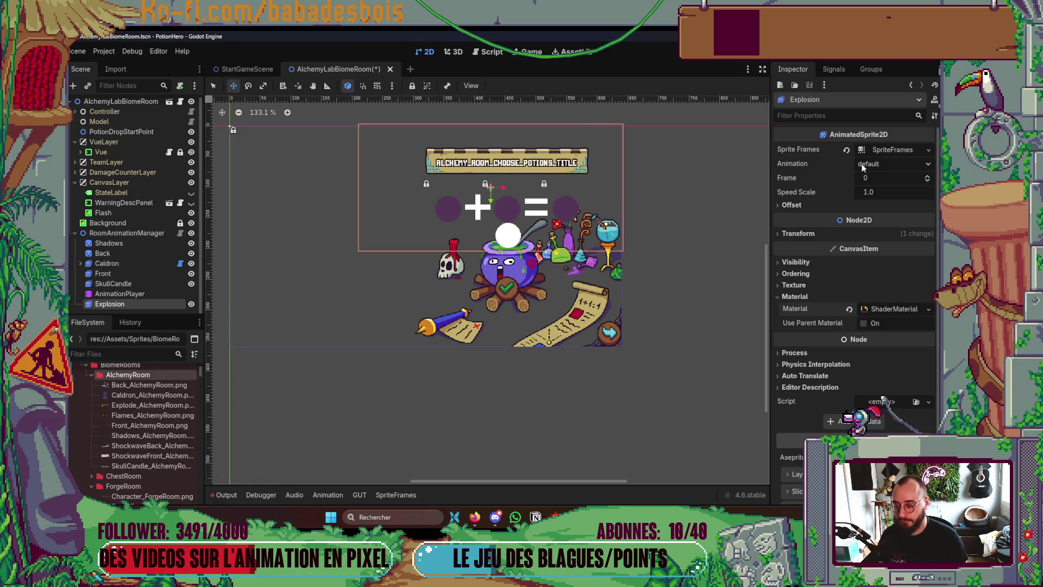
{"action": "left_click", "coordinate": [929, 176]}
{"action": "left_click", "coordinate": [929, 176]}
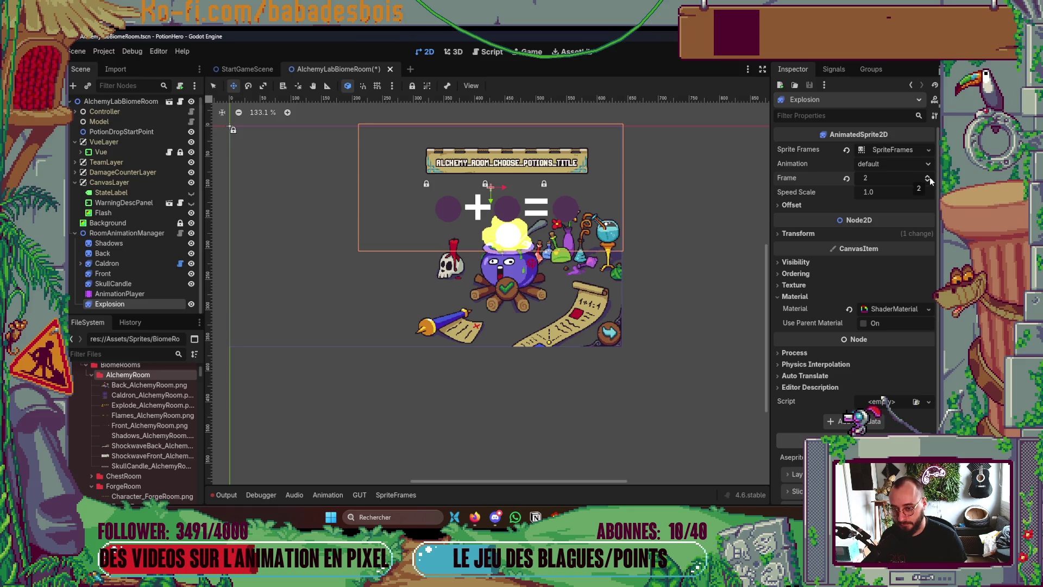
Step the explosion through frames 4 to 6, nudging it 2 px right, then slightly left and down
{"action": "left_click", "coordinate": [928, 176]}
{"action": "scroll", "coordinate": [548, 220], "scroll_direction": "up", "scroll_amount": 5}
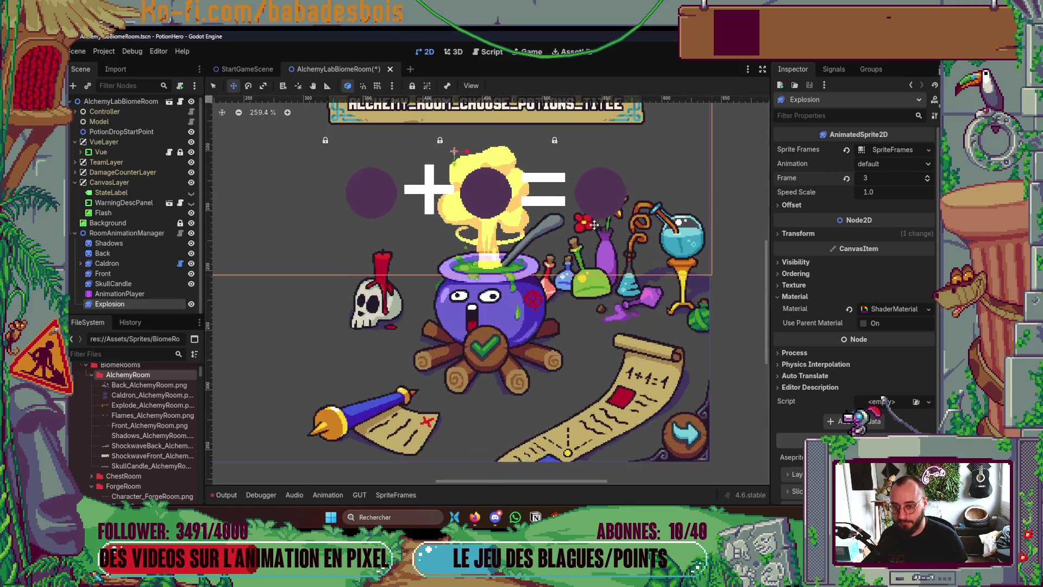
{"action": "left_click", "coordinate": [929, 178]}
{"action": "left_click_drag", "start_coordinate": [484, 240], "coordinate": [487, 241]}
{"action": "scroll", "coordinate": [597, 228], "scroll_direction": "up", "scroll_amount": 3}
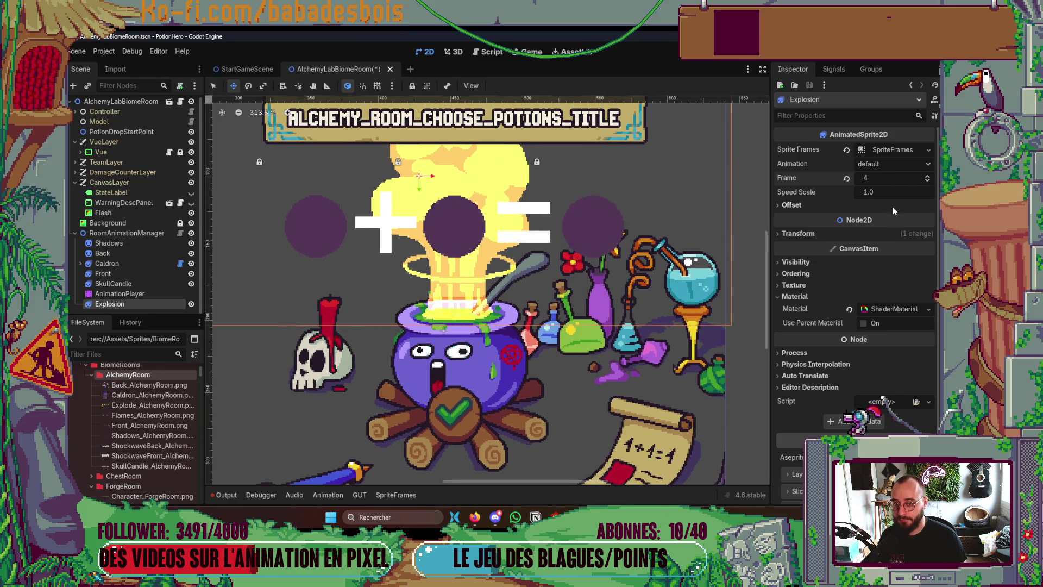
{"action": "left_click", "coordinate": [927, 179]}
{"action": "left_click", "coordinate": [927, 179]}
{"action": "left_click_drag", "start_coordinate": [469, 284], "coordinate": [465, 287]}
Step through frames up to 10 and back, settling on frame 7 at position 426, 104
{"action": "scroll", "coordinate": [465, 288], "scroll_direction": "down", "scroll_amount": 5}
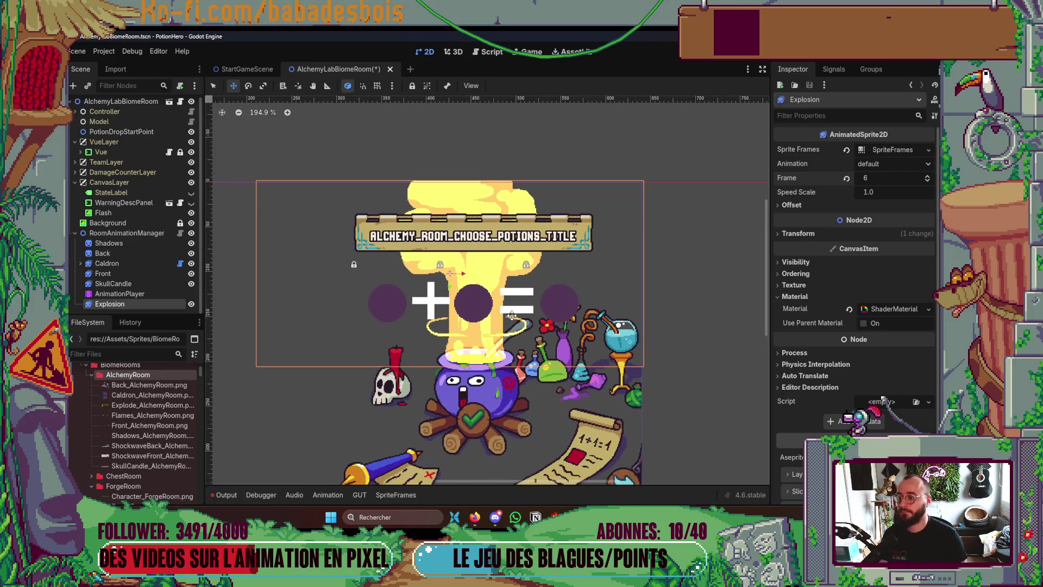
{"action": "scroll", "coordinate": [466, 284], "scroll_direction": "down", "scroll_amount": 3}
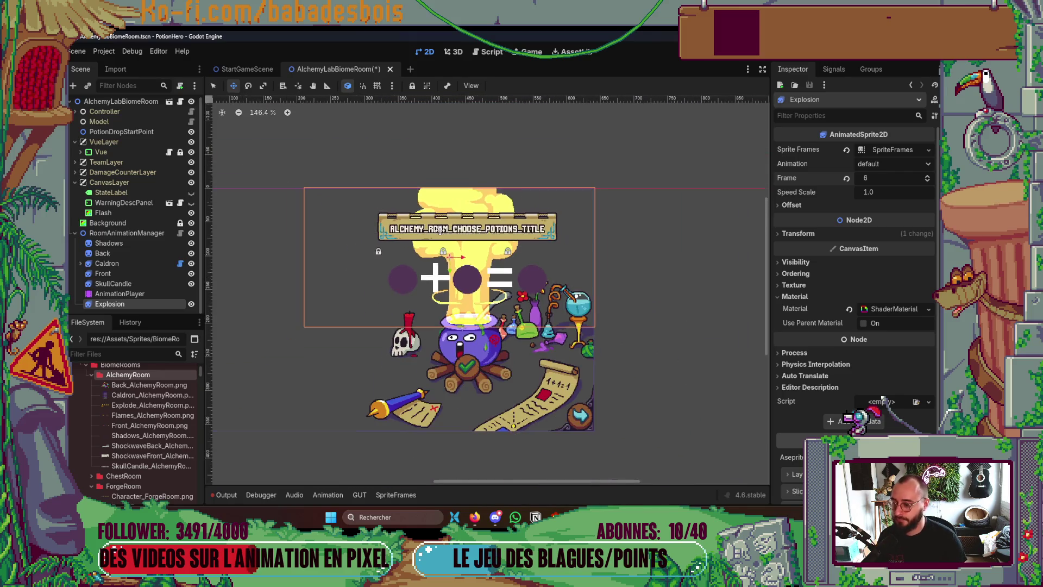
{"action": "left_click", "coordinate": [928, 181]}
{"action": "left_click", "coordinate": [928, 181]}
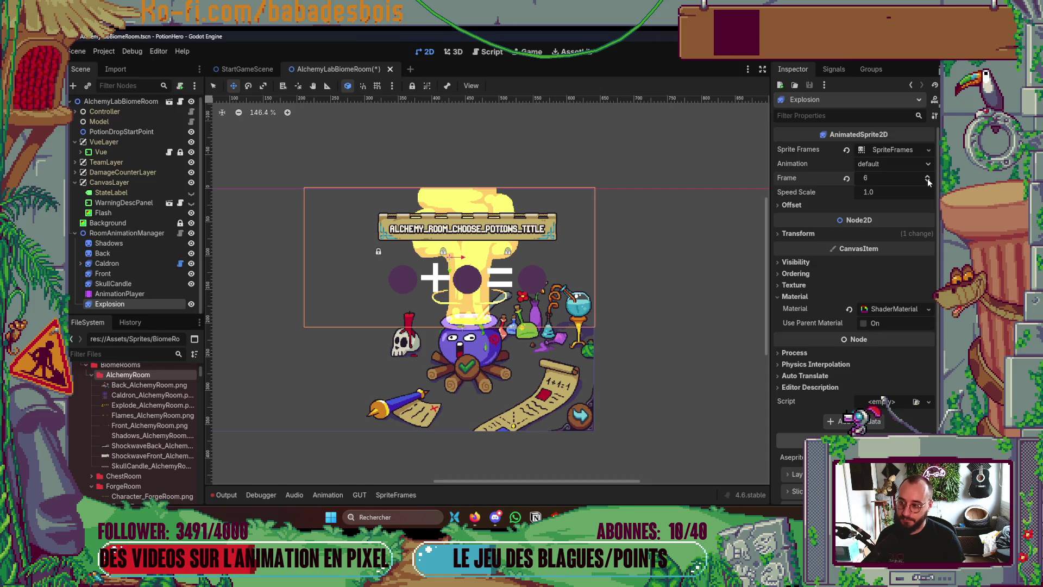
{"action": "left_click", "coordinate": [928, 178]}
{"action": "left_click", "coordinate": [928, 178]}
{"action": "left_click", "coordinate": [928, 177]}
{"action": "left_click", "coordinate": [928, 178]}
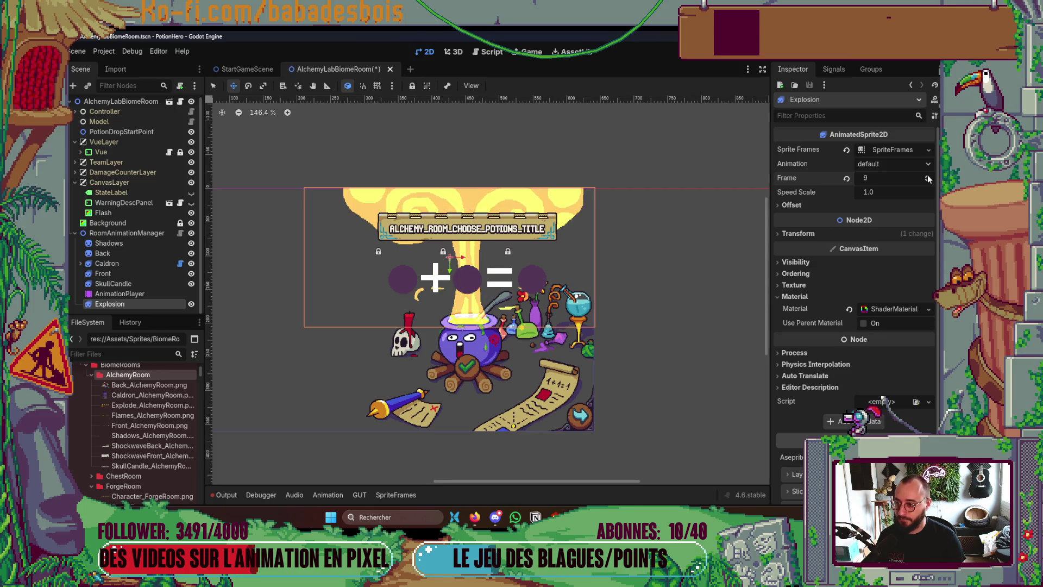
{"action": "left_click", "coordinate": [928, 178]}
{"action": "left_click", "coordinate": [928, 177]}
{"action": "left_click", "coordinate": [928, 177]}
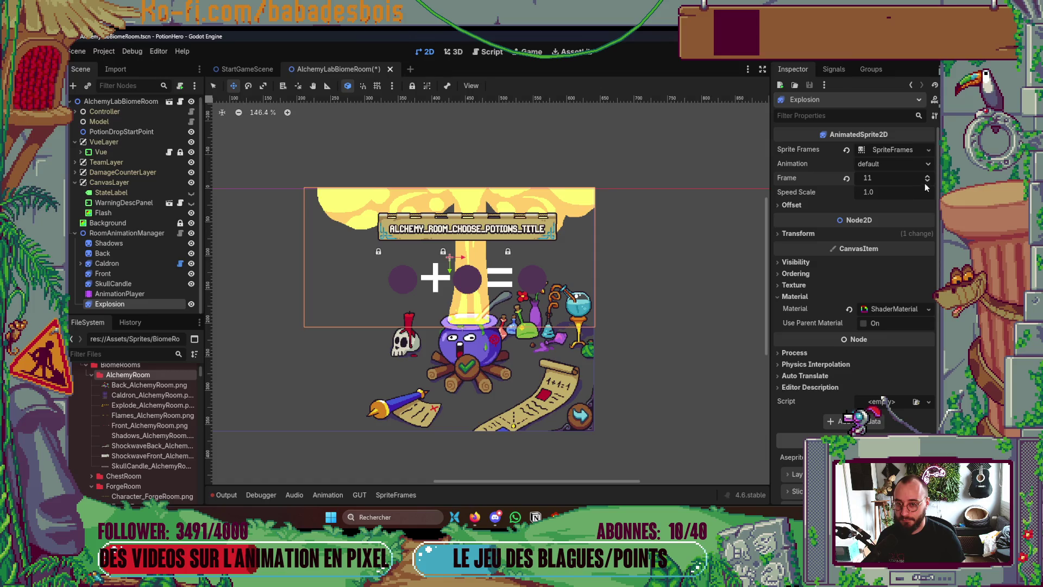
{"action": "left_click", "coordinate": [928, 182]}
{"action": "left_click", "coordinate": [928, 182]}
{"action": "left_click", "coordinate": [927, 182]}
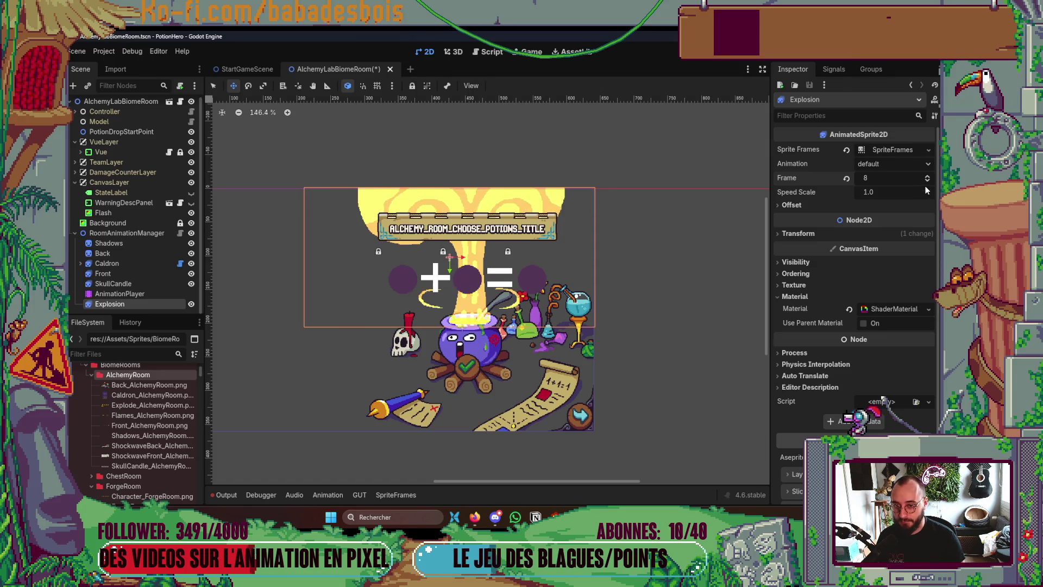
{"action": "left_click", "coordinate": [927, 181]}
{"action": "left_click", "coordinate": [927, 181]}
{"action": "left_click", "coordinate": [928, 182]}
{"action": "scroll", "coordinate": [495, 308], "scroll_direction": "up", "scroll_amount": 4}
{"action": "scroll", "coordinate": [494, 308], "scroll_direction": "up", "scroll_amount": 2}
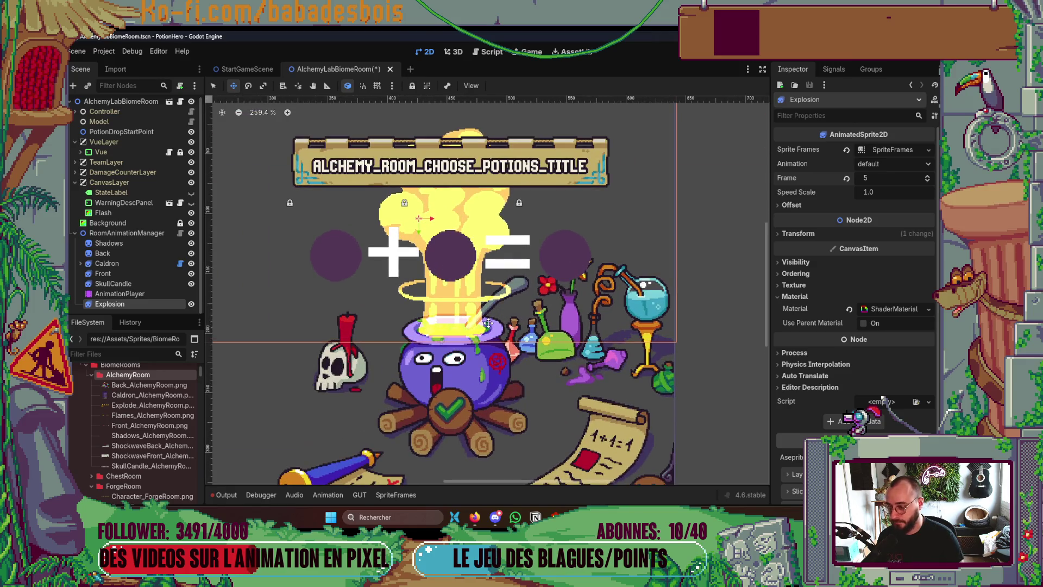
{"action": "left_click", "coordinate": [927, 174]}
{"action": "left_click", "coordinate": [928, 174]}
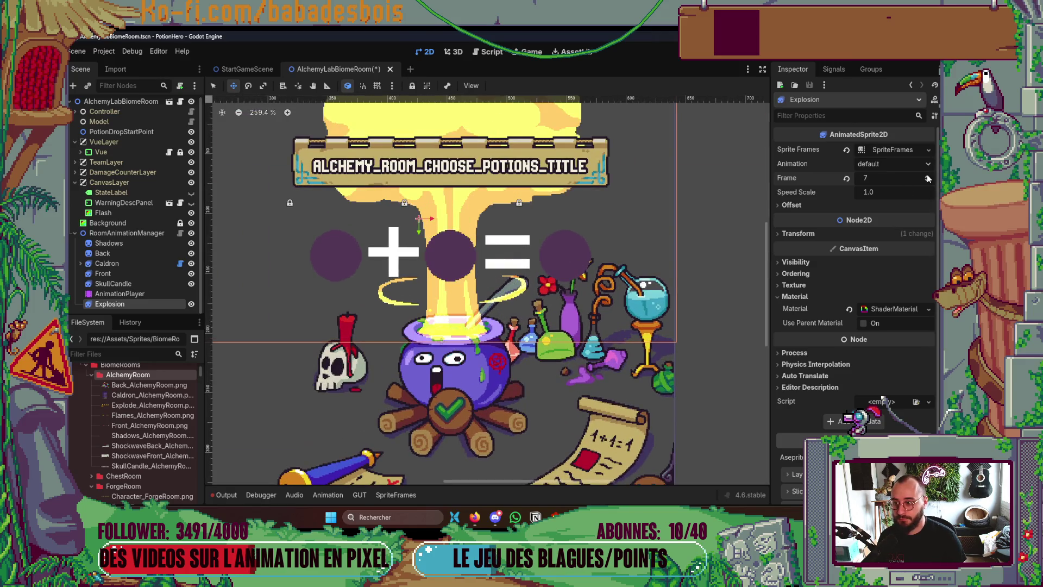
{"action": "scroll", "coordinate": [456, 152], "scroll_direction": "up", "scroll_amount": 10}
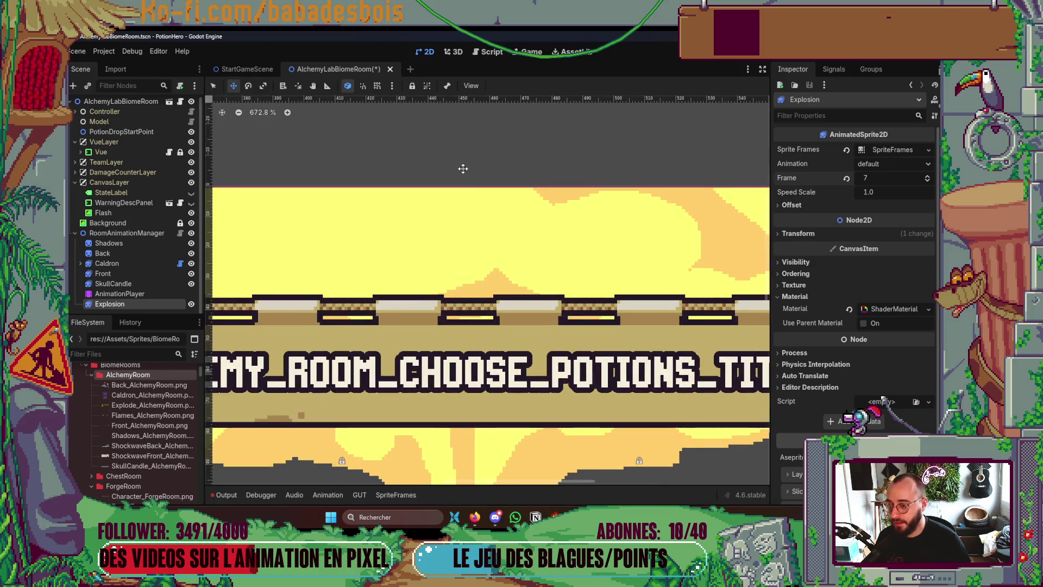
{"action": "left_click", "coordinate": [807, 237]}
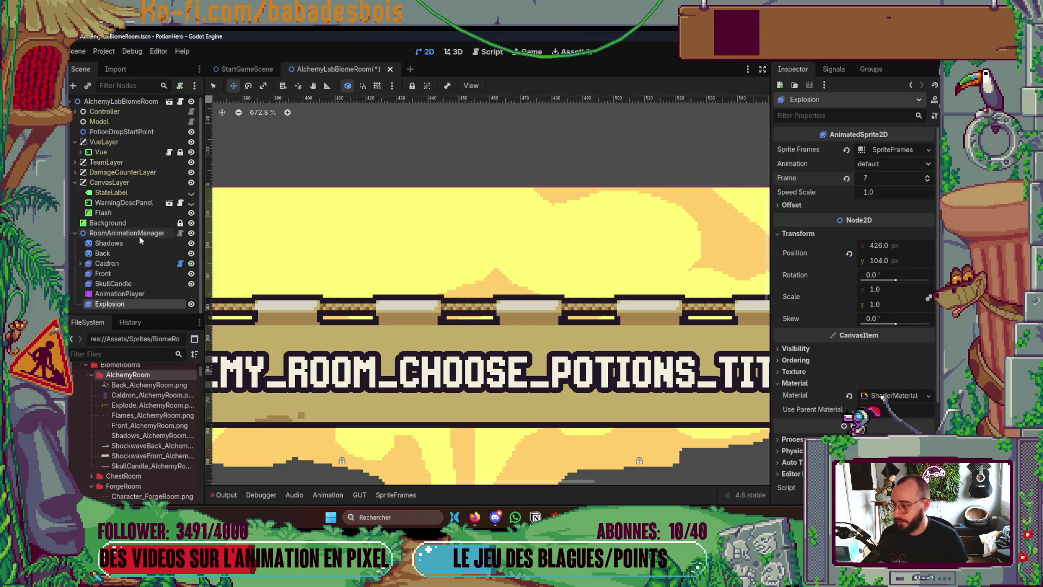
Inspect RoomAnimationManager and the AlchemyLabBiomeRoom root, open the Appear animation tracks, then reselect Explosion
{"action": "scroll", "coordinate": [500, 204], "scroll_direction": "up", "scroll_amount": 6}
{"action": "scroll", "coordinate": [500, 203], "scroll_direction": "down", "scroll_amount": 8}
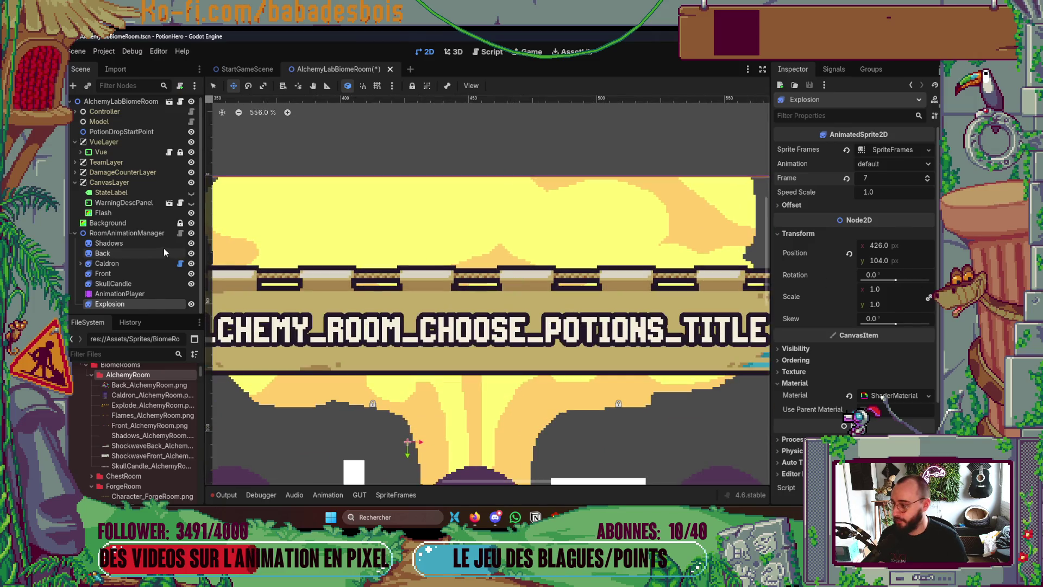
{"action": "left_click", "coordinate": [127, 232]}
{"action": "left_click", "coordinate": [797, 194]}
{"action": "left_click", "coordinate": [797, 194]}
{"action": "scroll", "coordinate": [119, 104], "scroll_direction": "up", "scroll_amount": 1}
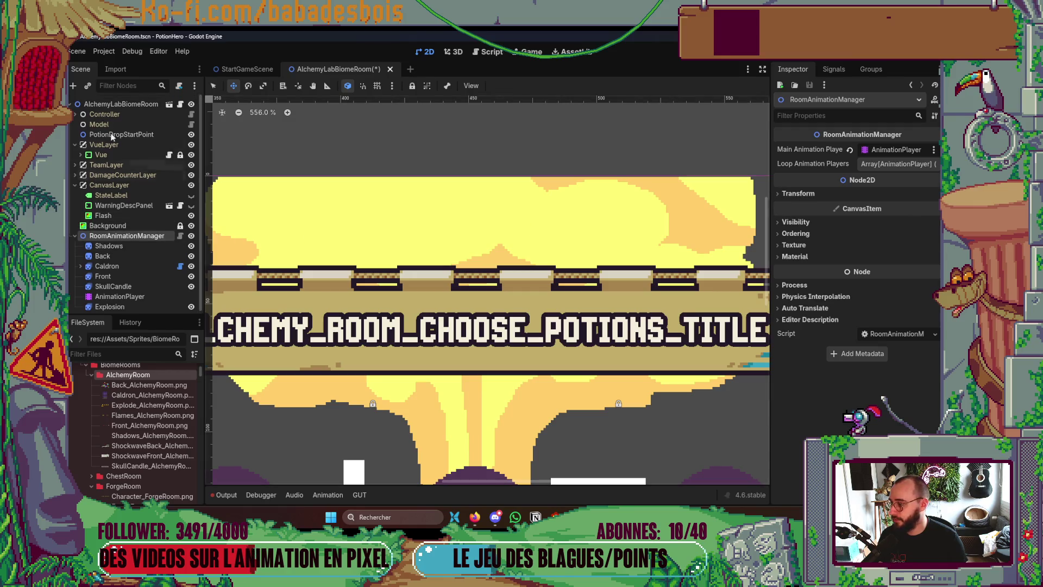
{"action": "left_click", "coordinate": [119, 103]}
{"action": "scroll", "coordinate": [937, 223], "scroll_direction": "down", "scroll_amount": 6}
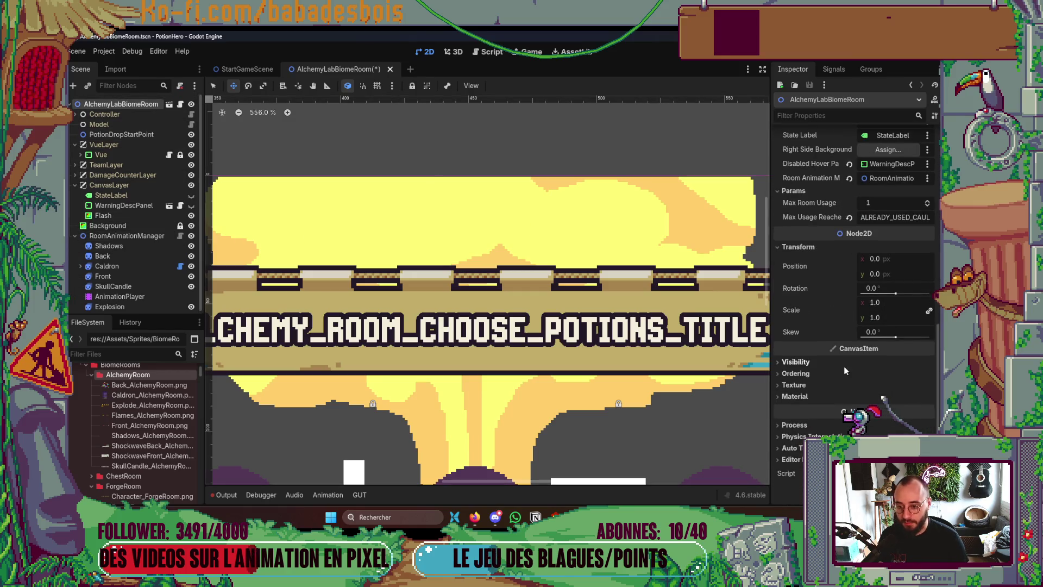
{"action": "scroll", "coordinate": [109, 293], "scroll_direction": "down", "scroll_amount": 1}
{"action": "left_click", "coordinate": [108, 296]}
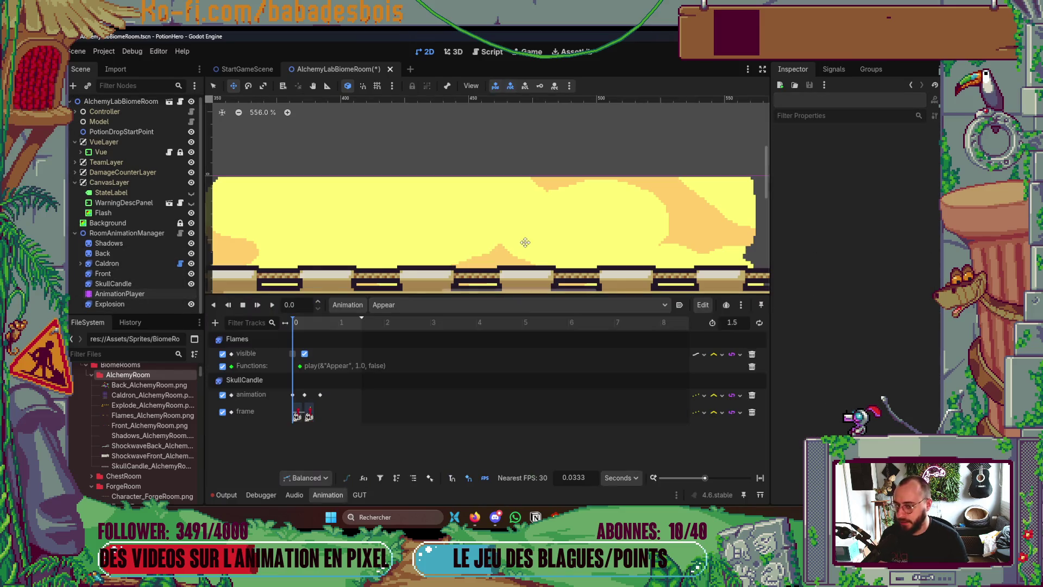
{"action": "left_click", "coordinate": [120, 304]}
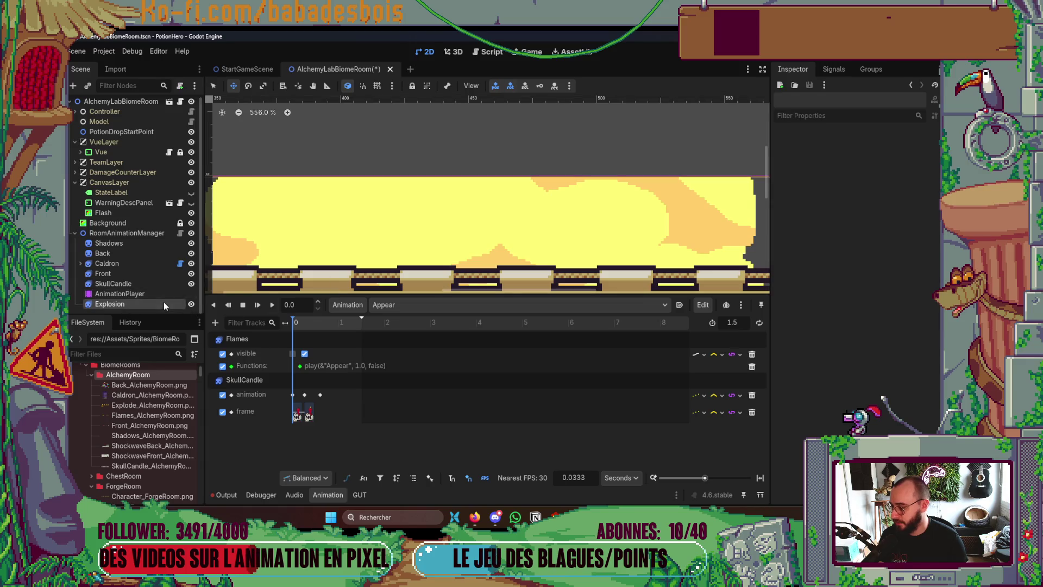
{"action": "scroll", "coordinate": [572, 198], "scroll_direction": "down", "scroll_amount": 3}
{"action": "scroll", "coordinate": [571, 198], "scroll_direction": "down", "scroll_amount": 4}
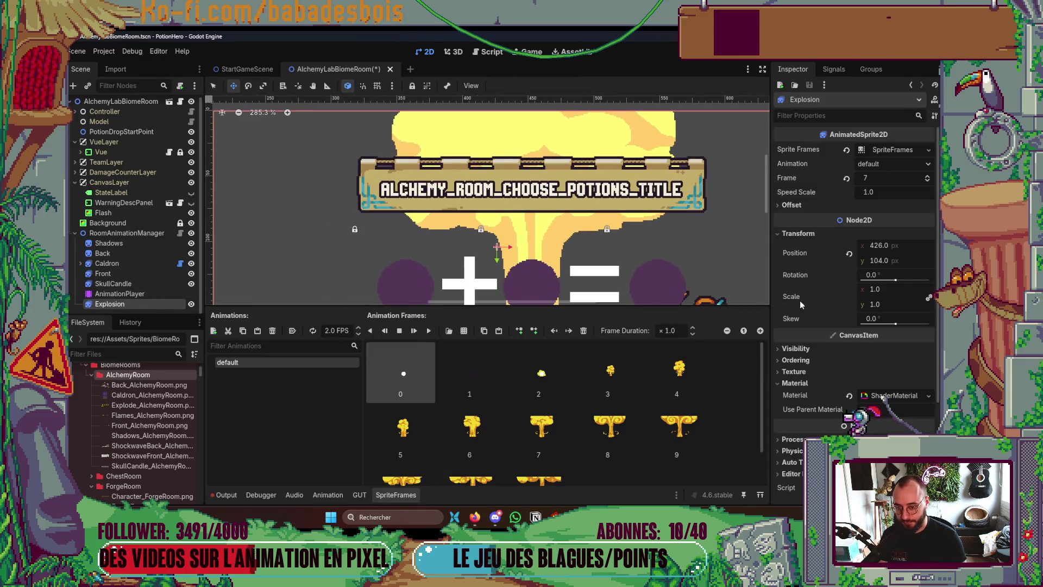
Set the Explosion's Position y to 103, close the sprite frames editor and save the scene
{"action": "scroll", "coordinate": [746, 303], "scroll_direction": "down", "scroll_amount": 2}
{"action": "scroll", "coordinate": [527, 118], "scroll_direction": "up", "scroll_amount": 6}
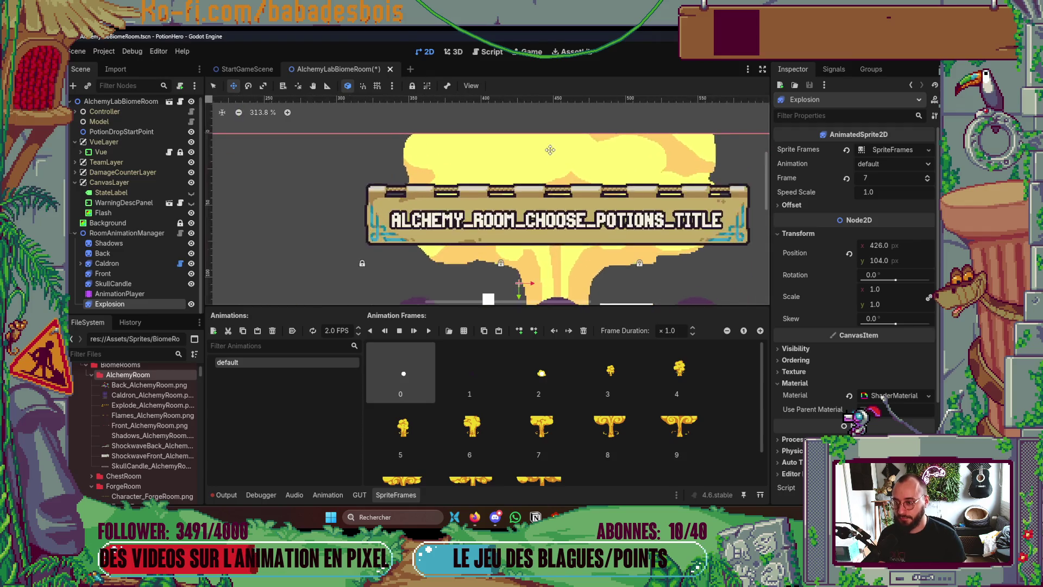
{"action": "scroll", "coordinate": [527, 118], "scroll_direction": "down", "scroll_amount": 9}
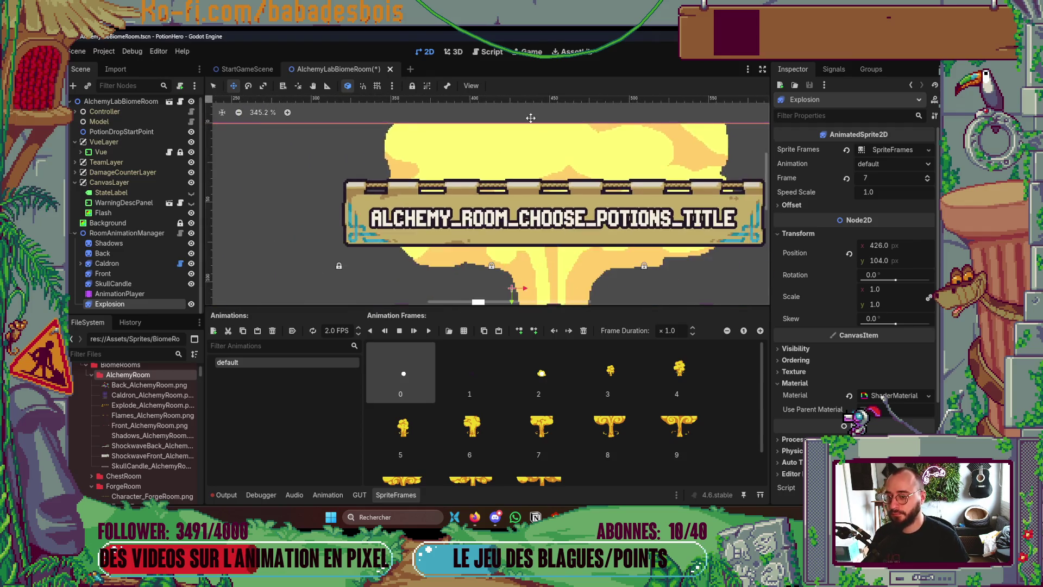
{"action": "left_click", "coordinate": [903, 261]}
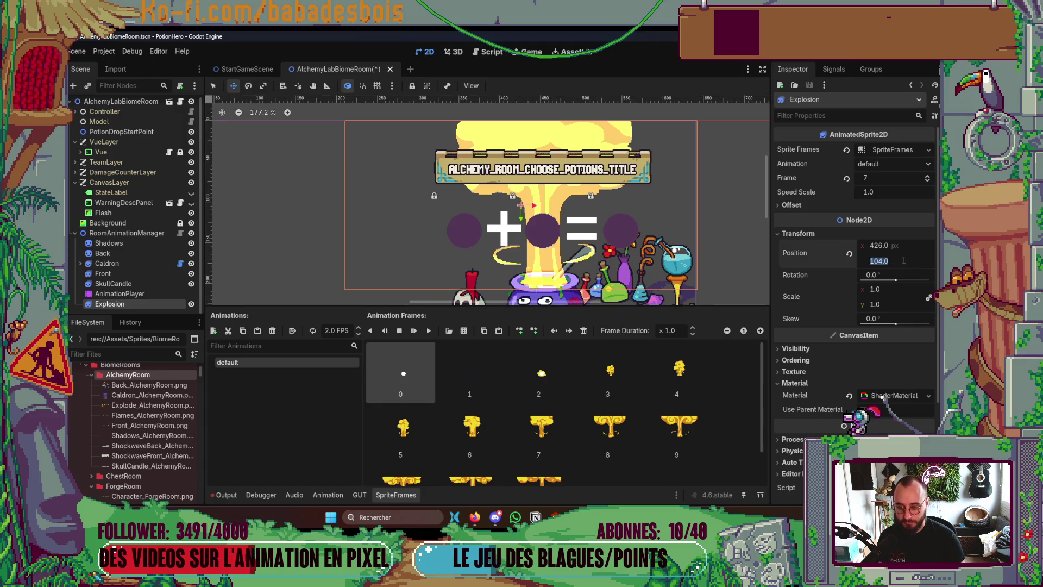
{"action": "type", "text": "103"}
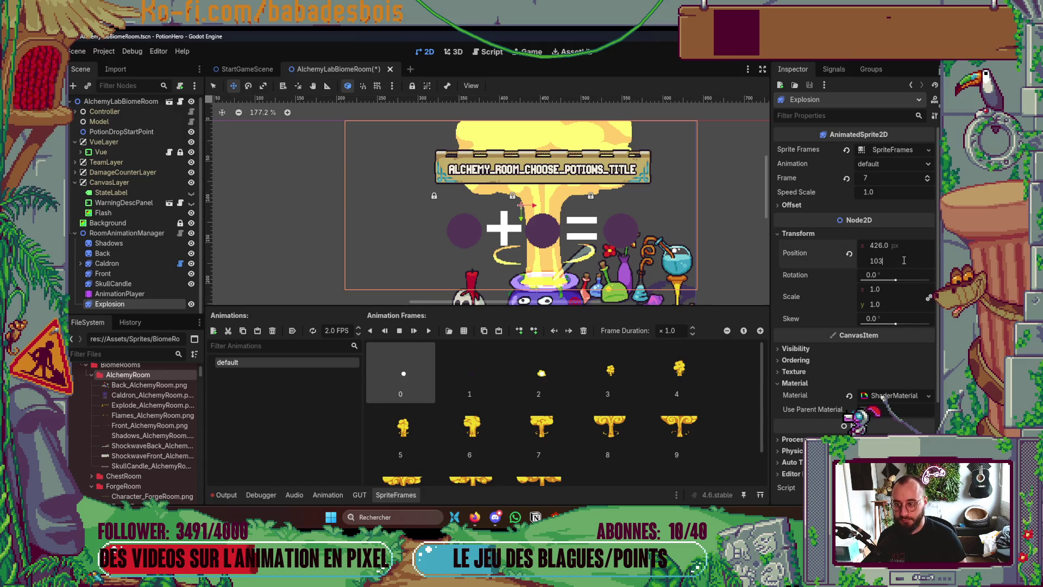
{"action": "key", "text": "Return"}
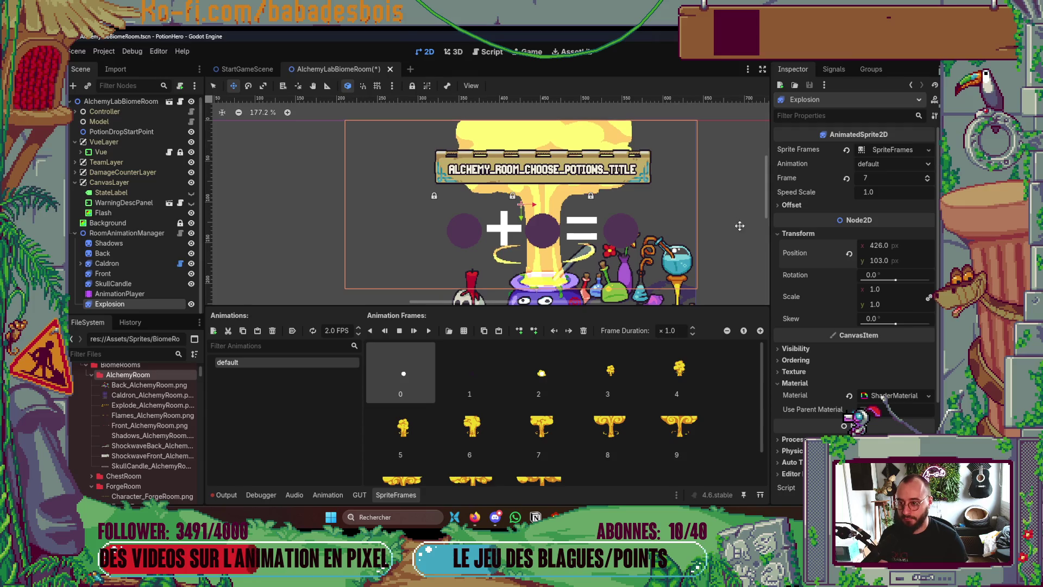
{"action": "scroll", "coordinate": [528, 262], "scroll_direction": "up", "scroll_amount": 8}
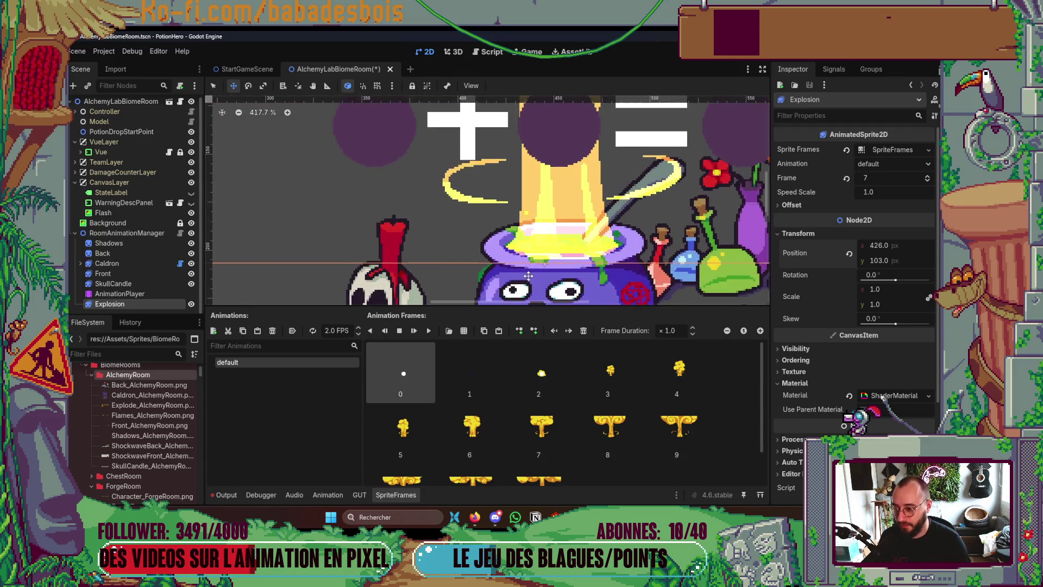
{"action": "scroll", "coordinate": [528, 262], "scroll_direction": "down", "scroll_amount": 9}
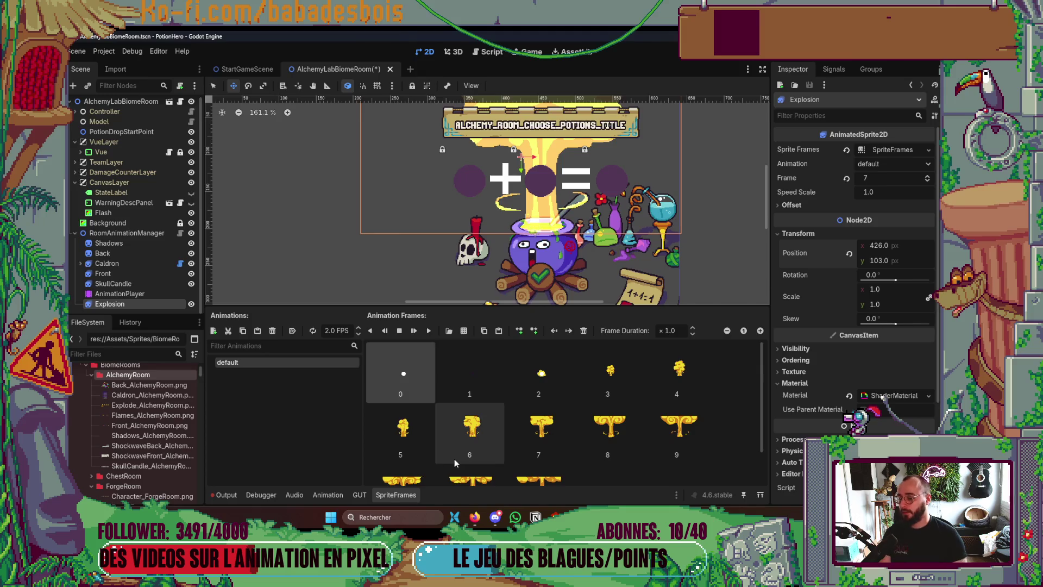
{"action": "left_click", "coordinate": [406, 495]}
{"action": "scroll", "coordinate": [597, 380], "scroll_direction": "up", "scroll_amount": 2}
{"action": "key", "text": "ctrl+s"}
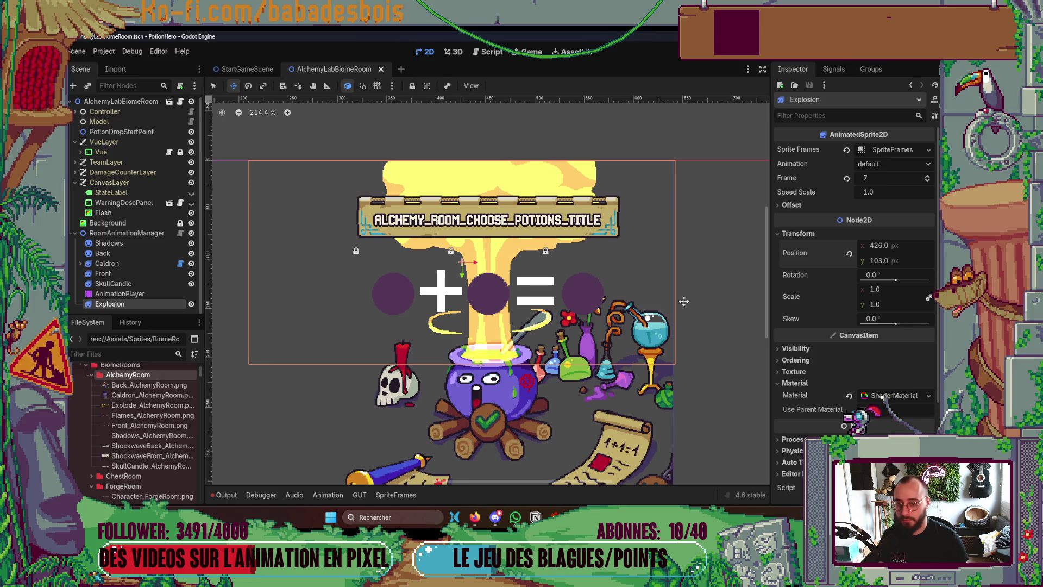
Reset the Explosion's Frame to 0
{"action": "left_click", "coordinate": [832, 207]}
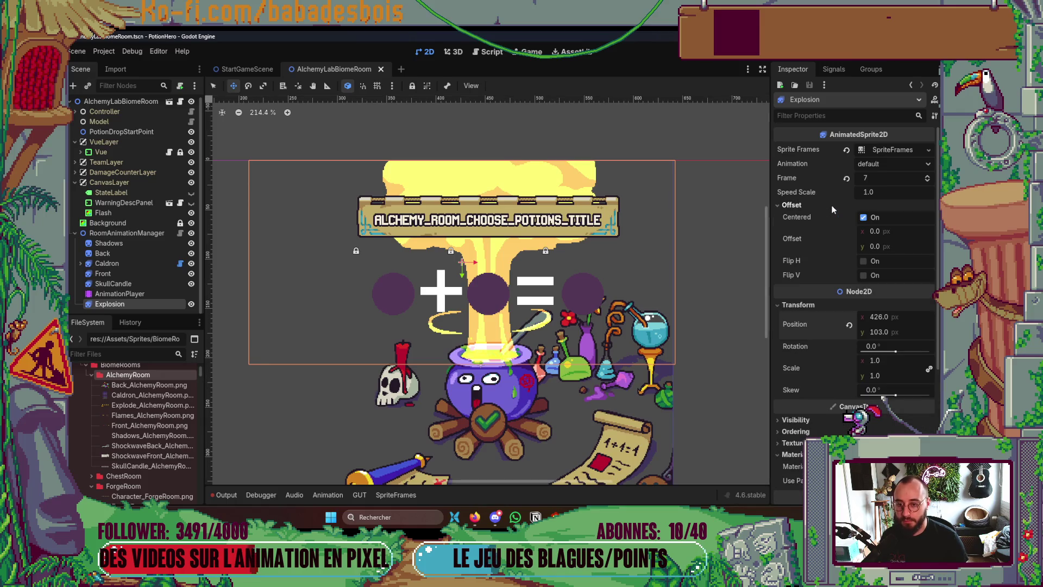
{"action": "left_click", "coordinate": [832, 207]}
{"action": "scroll", "coordinate": [606, 263], "scroll_direction": "down", "scroll_amount": 3}
{"action": "scroll", "coordinate": [606, 263], "scroll_direction": "left", "scroll_amount": 2}
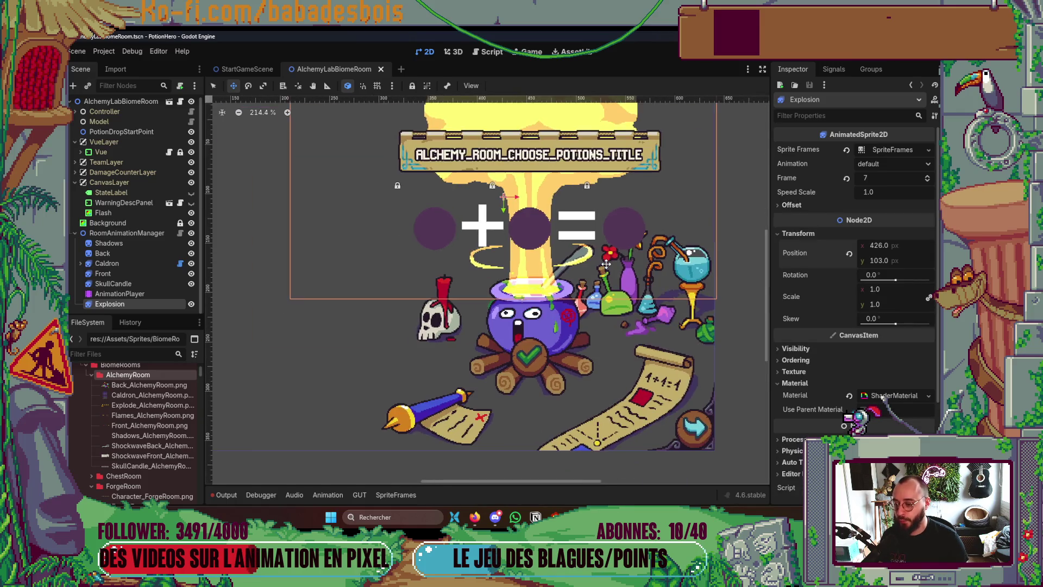
{"action": "left_click", "coordinate": [873, 181]}
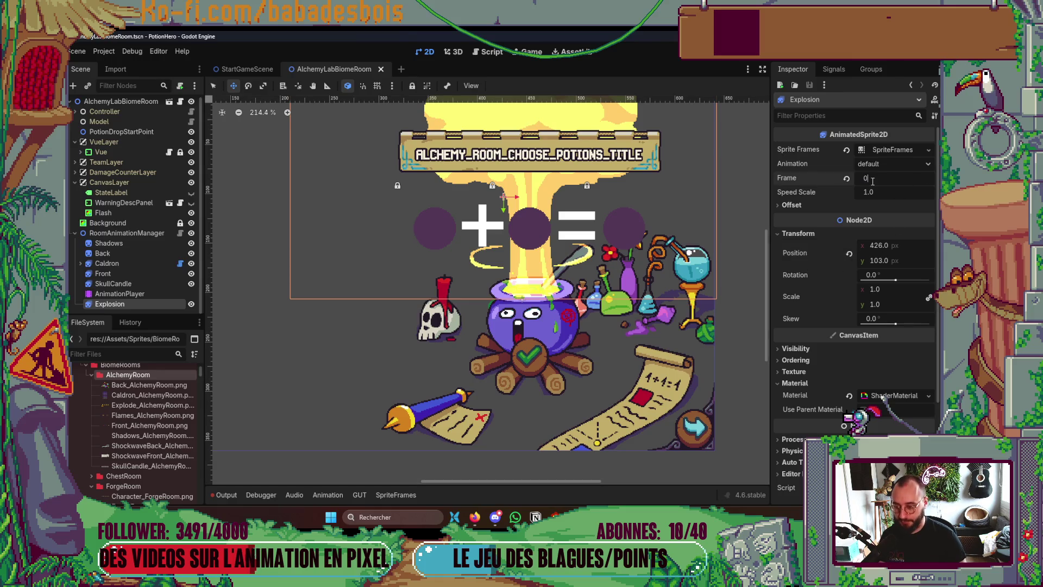
{"action": "key", "text": "Return"}
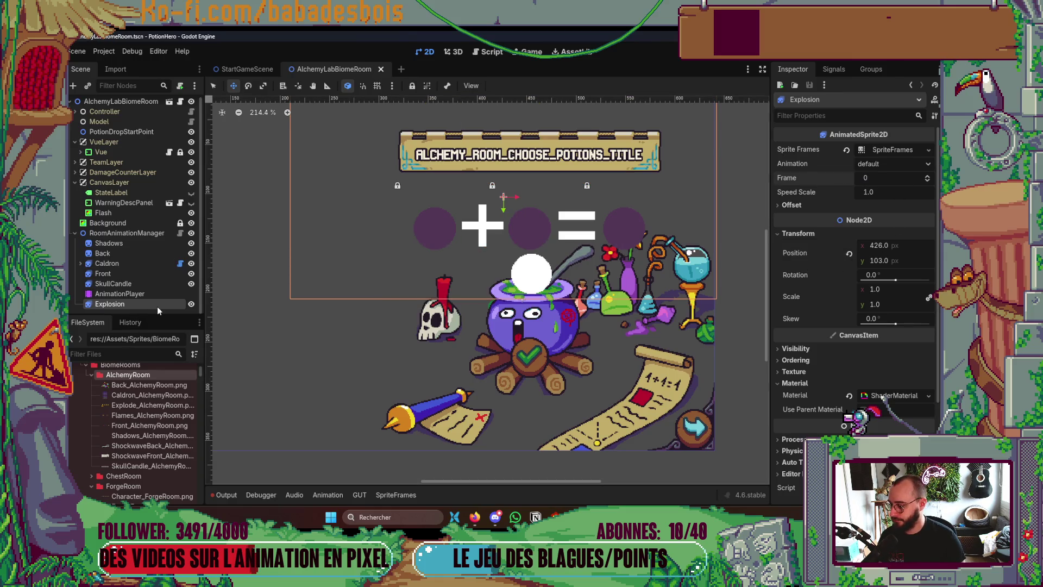
Turn the ShaderMaterial glow Opacity down to 0.0, then select RoomAnimationManager
{"action": "left_click", "coordinate": [891, 395]}
{"action": "scroll", "coordinate": [896, 381], "scroll_direction": "down", "scroll_amount": 4}
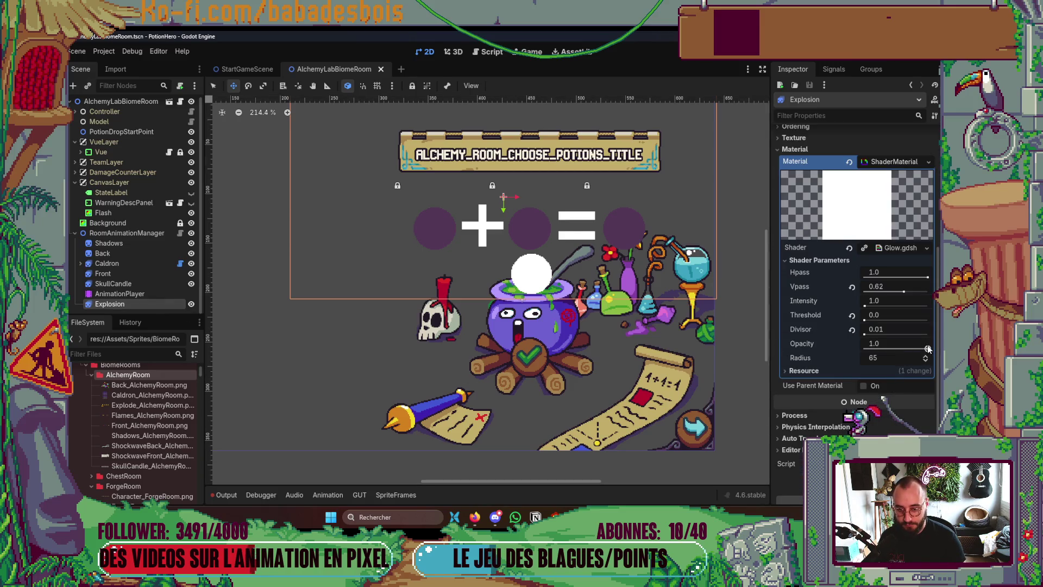
{"action": "left_click_drag", "start_coordinate": [928, 349], "coordinate": [864, 349]}
{"action": "scroll", "coordinate": [579, 376], "scroll_direction": "down", "scroll_amount": 3}
{"action": "scroll", "coordinate": [580, 376], "scroll_direction": "down", "scroll_amount": 1}
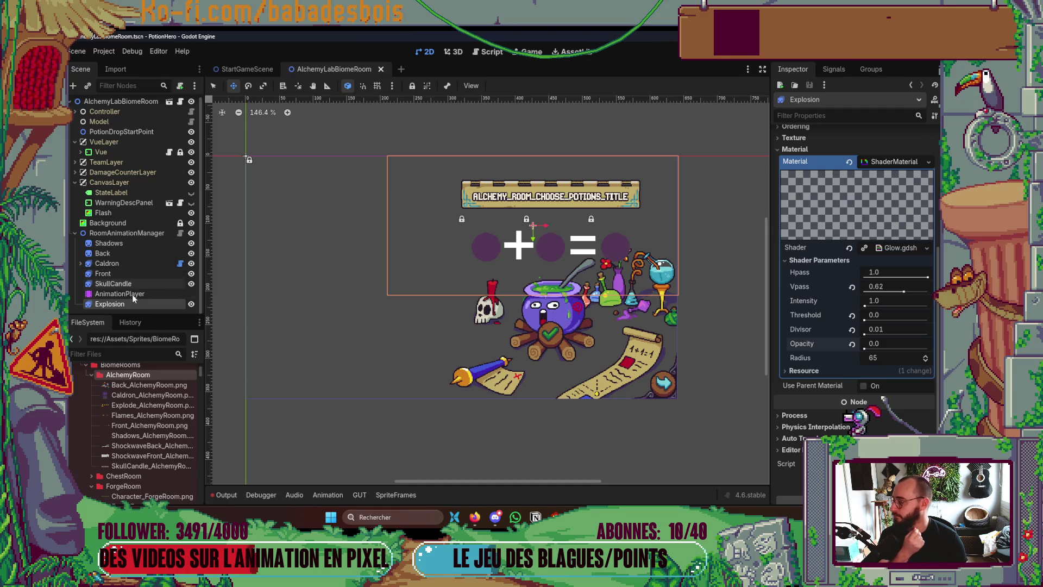
{"action": "left_click", "coordinate": [129, 236]}
{"action": "right_click", "coordinate": [129, 236]}
Add an AnimatedSprite2D child under RoomAnimationManager and name it ShockwaveFront
{"action": "left_click", "coordinate": [155, 260]}
{"action": "type", "text": "Sho"}
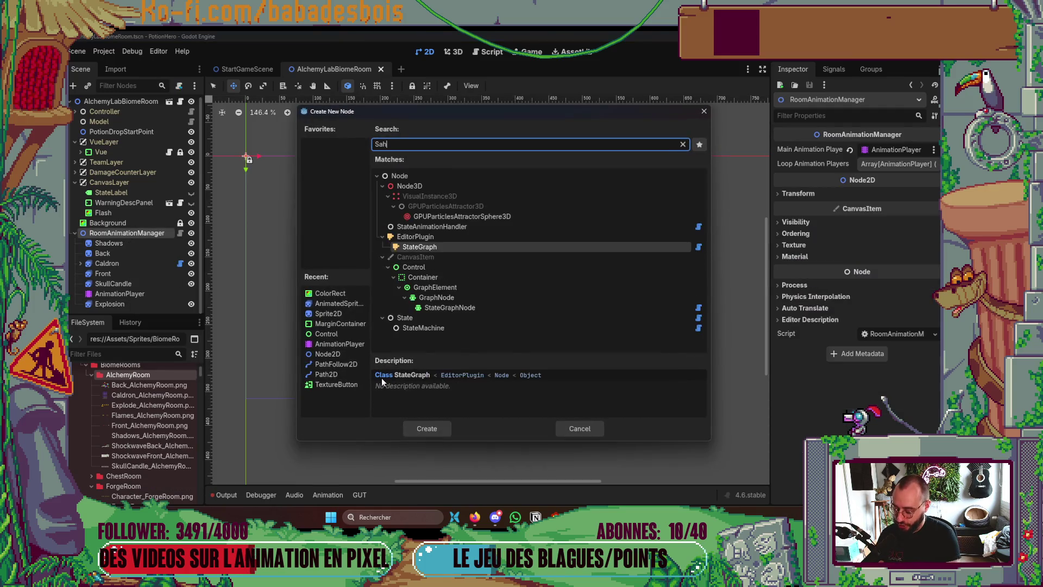
{"action": "type", "text": "wave"}
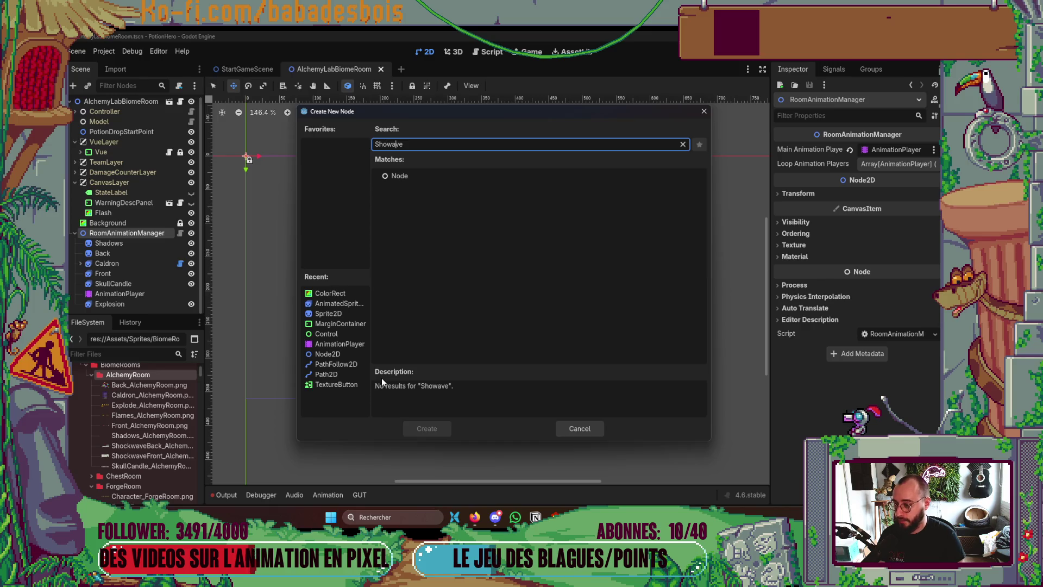
{"action": "double_click", "coordinate": [338, 303]}
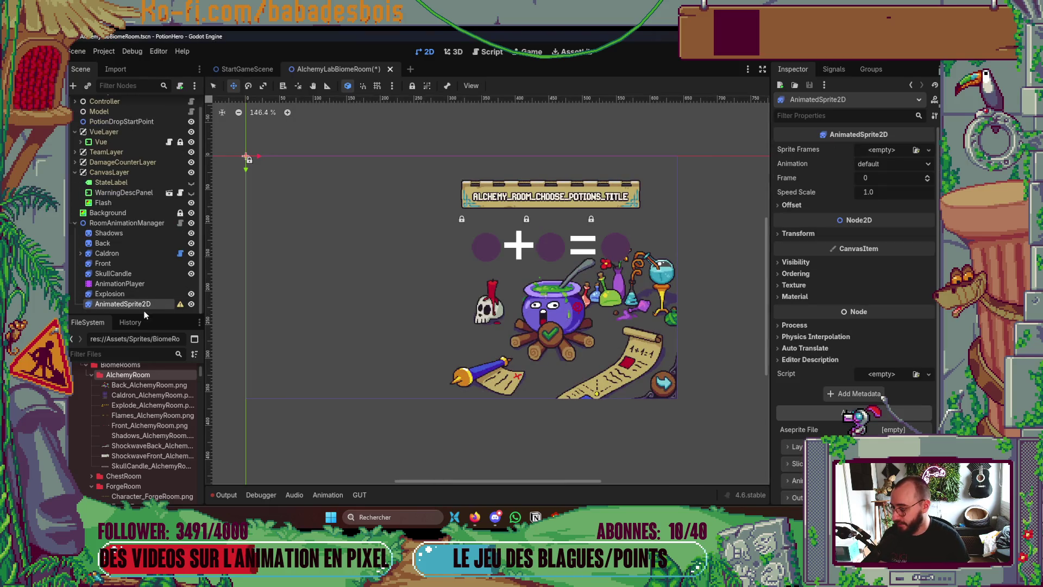
{"action": "double_click", "coordinate": [151, 304]}
{"action": "type", "text": "ShockwaveF"}
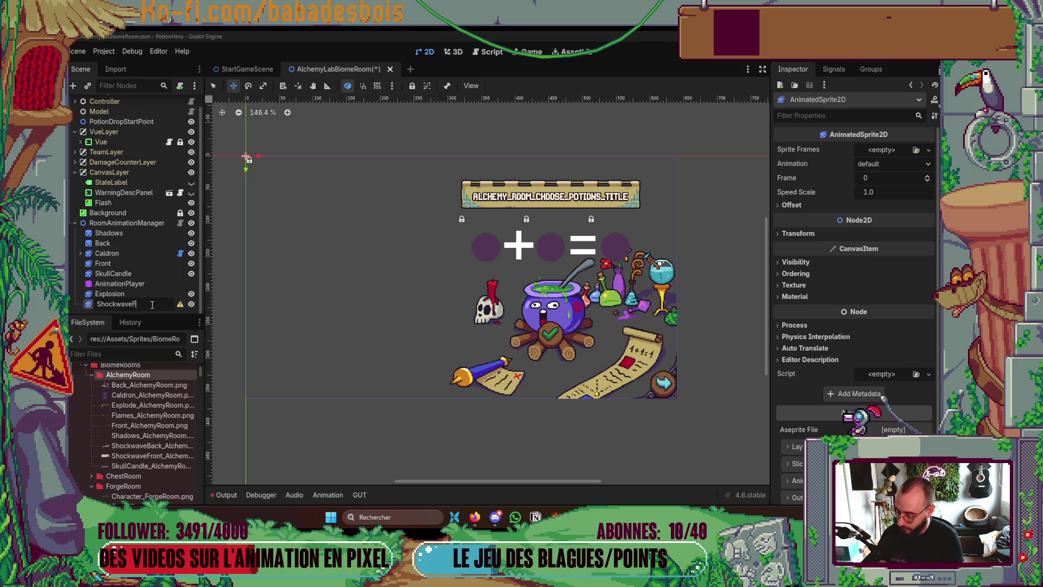
{"action": "key", "text": "Return"}
Duplicate ShockwaveFront and rename the copy ShockwaveBack
{"action": "key", "text": "ctrl+d"}
{"action": "double_click", "coordinate": [155, 301]}
{"action": "left_click", "coordinate": [154, 301]}
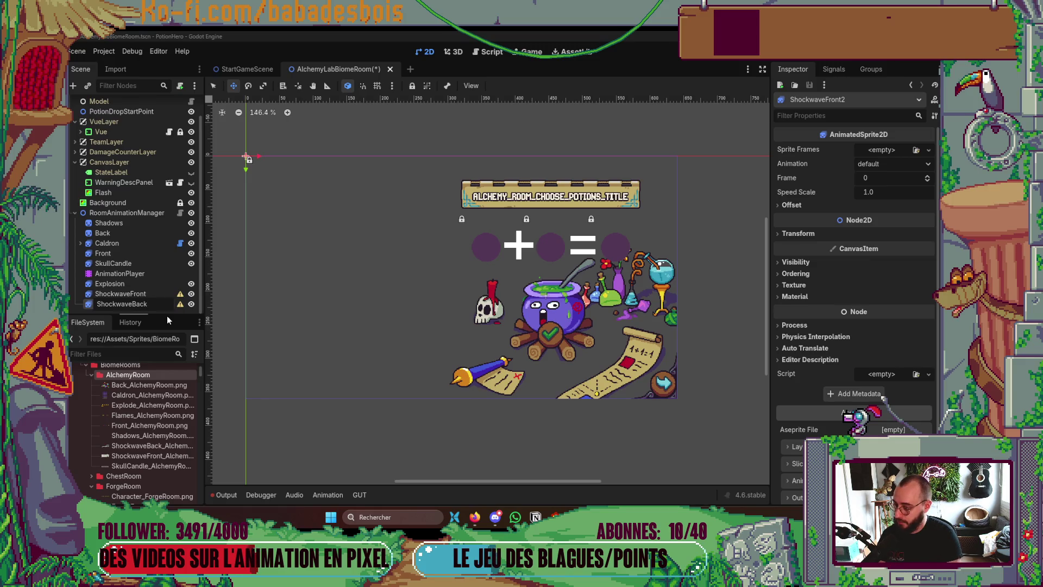
{"action": "key", "text": "Return"}
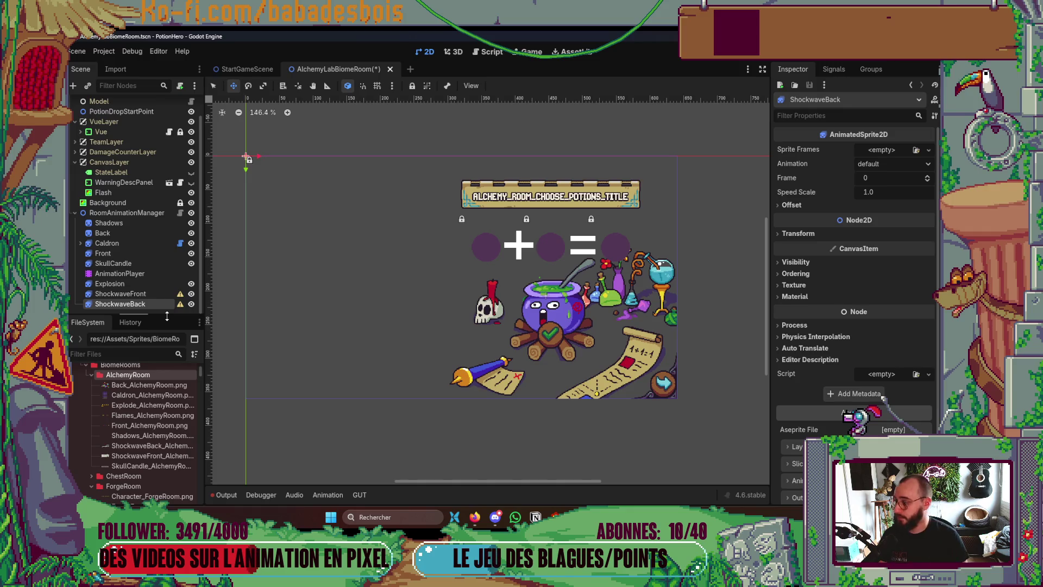
Add a Node2D child under RoomAnimationManager
{"action": "right_click", "coordinate": [132, 212]}
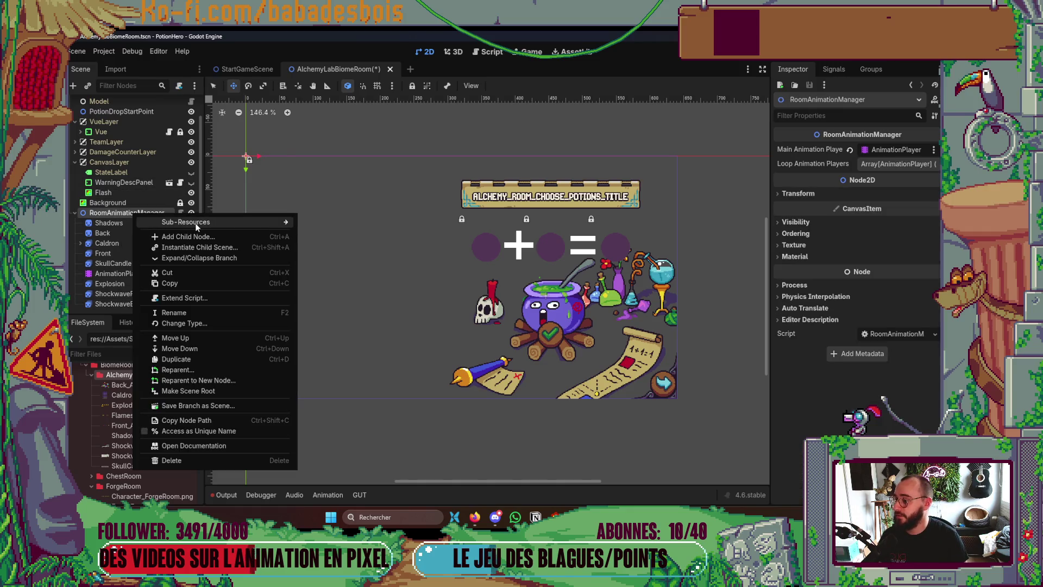
{"action": "left_click", "coordinate": [188, 236]}
{"action": "double_click", "coordinate": [422, 197]}
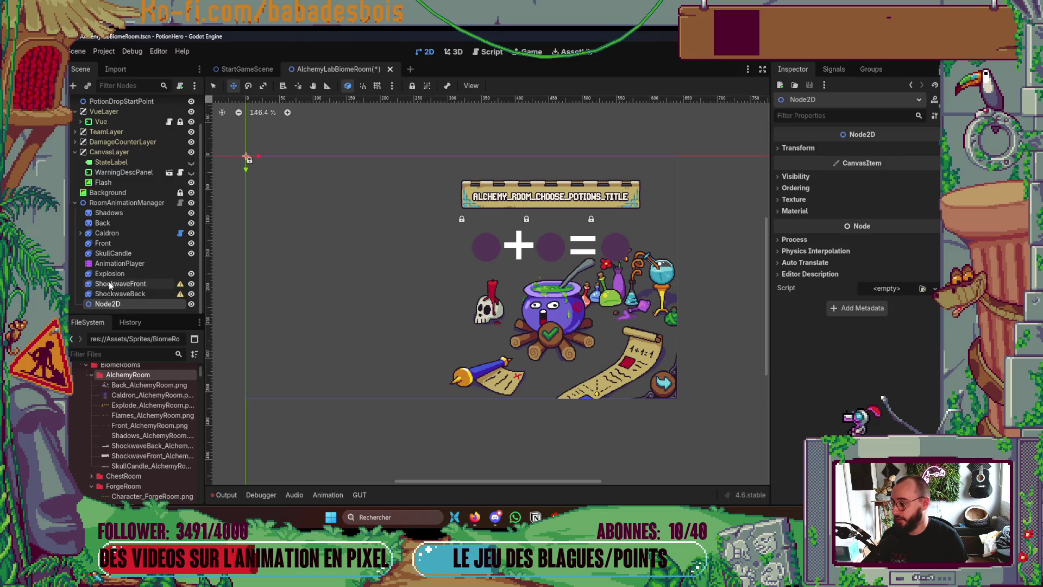